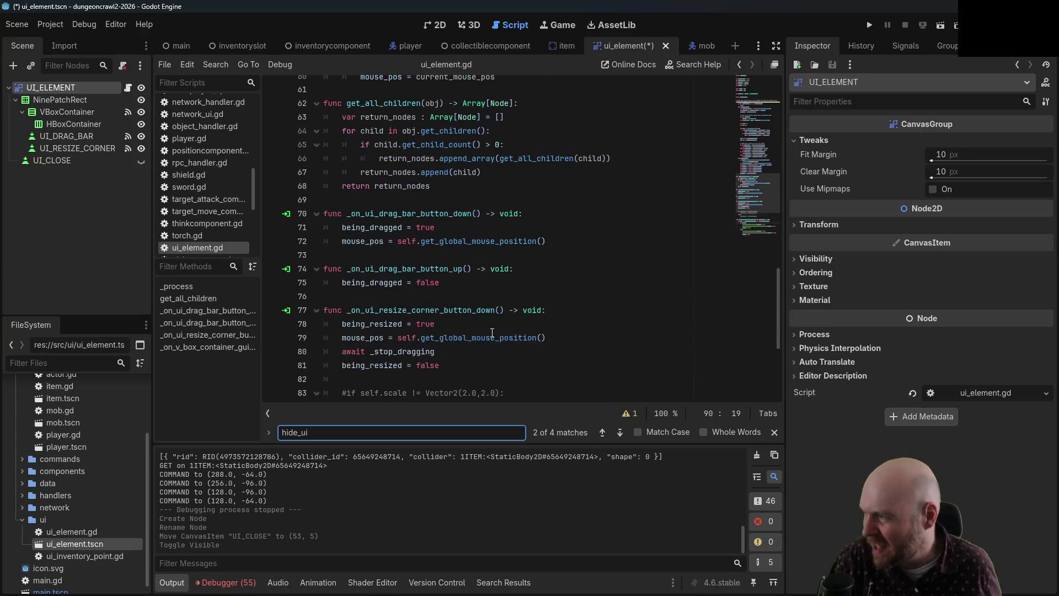
scroll(497, 333, up, 3)
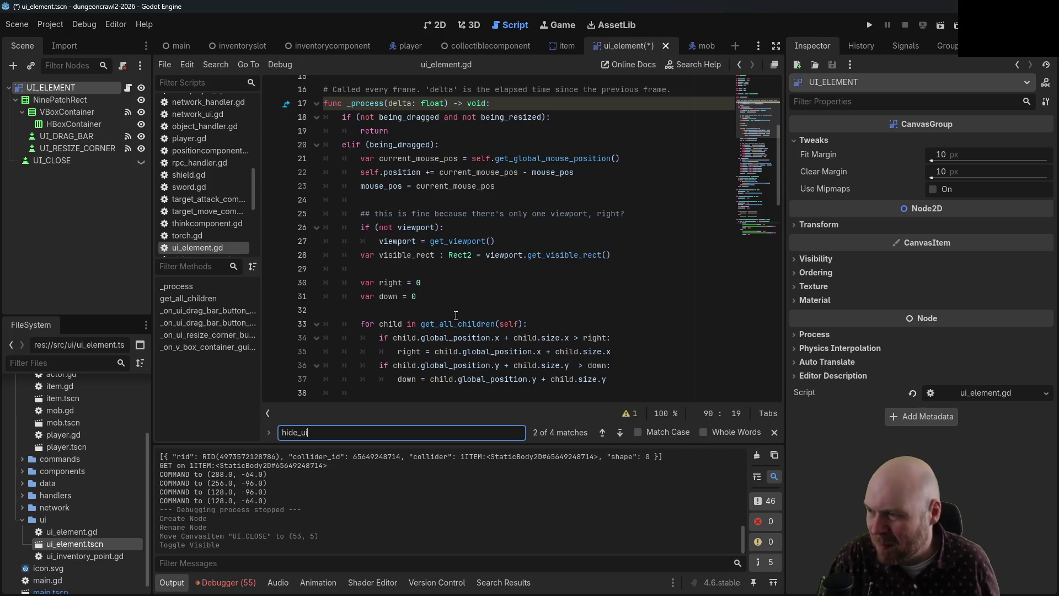
- Scroll up and down through ui_element.gd to review the script
scroll(459, 312, up, 4)
scroll(459, 312, up, 1)
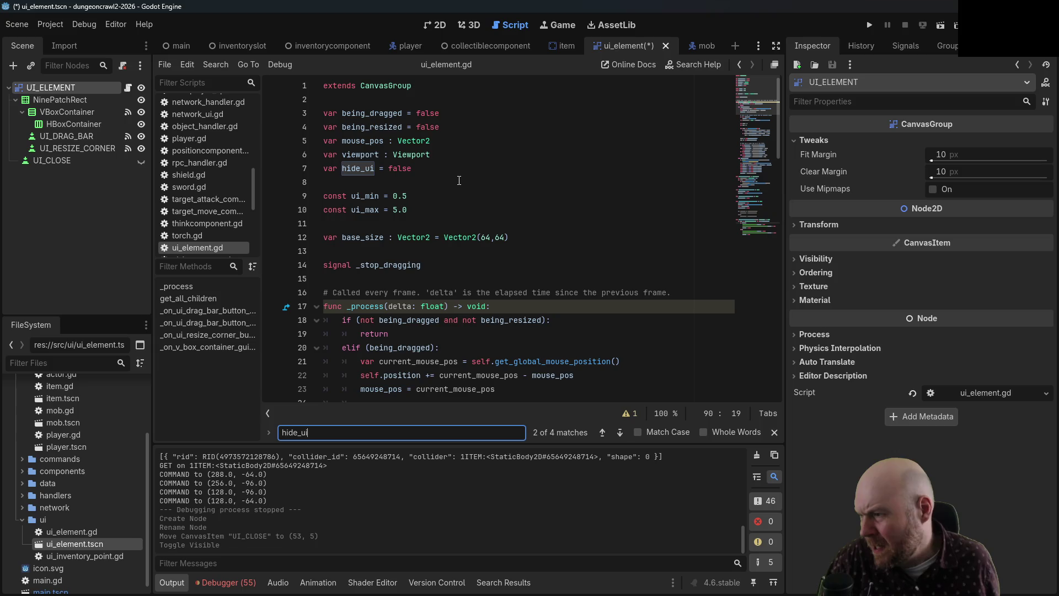
scroll(432, 273, down, 3)
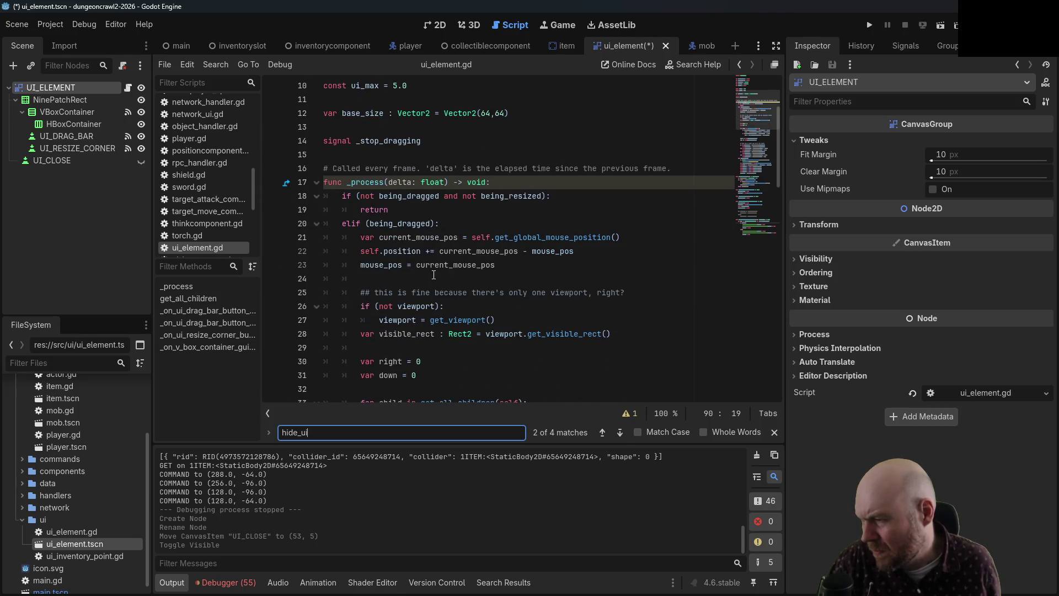
scroll(434, 274, down, 12)
scroll(447, 264, down, 4)
scroll(452, 260, up, 7)
- Clear the hide_ui search, return focus to the code, and select the UI_CLOSE node
key(ctrl+a)
key(BackSpace)
click(176, 286)
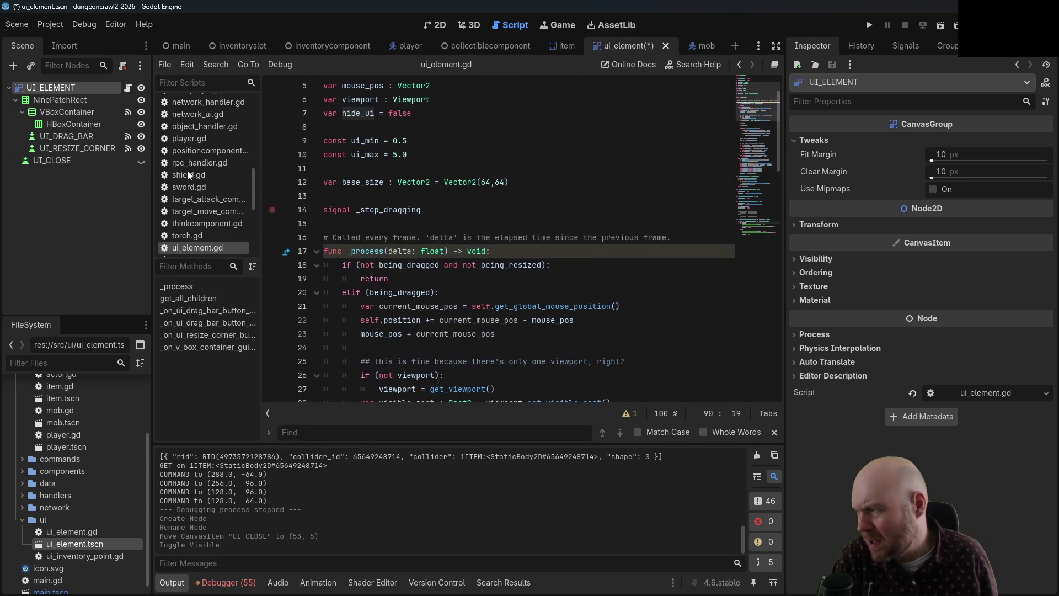
click(88, 160)
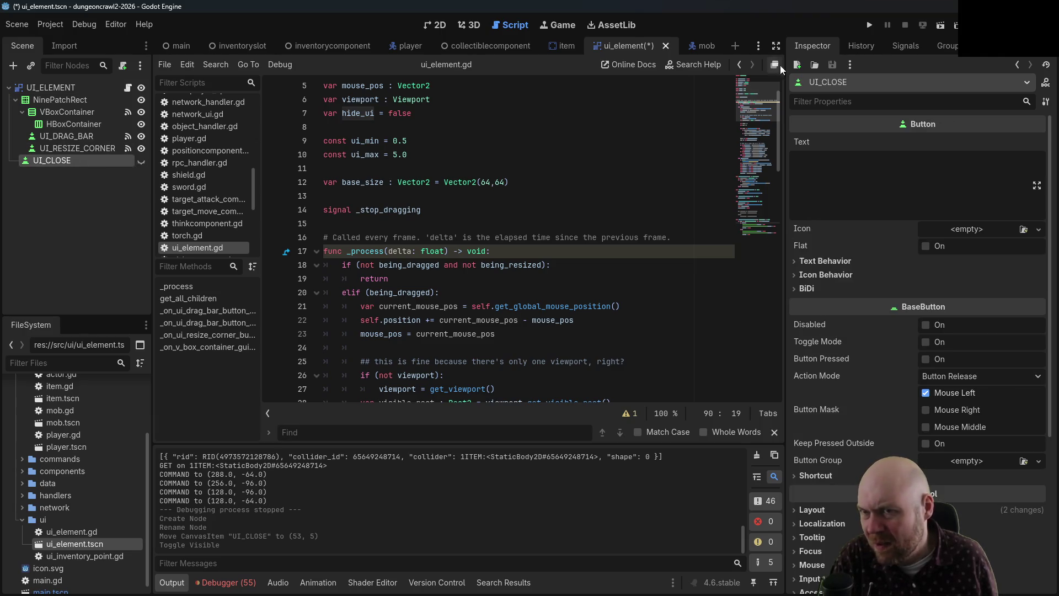
- From the Signals list, connect UI_CLOSE's pressed() to the default _on_ui_close_pressed receiver
click(903, 45)
right_click(826, 123)
click(845, 129)
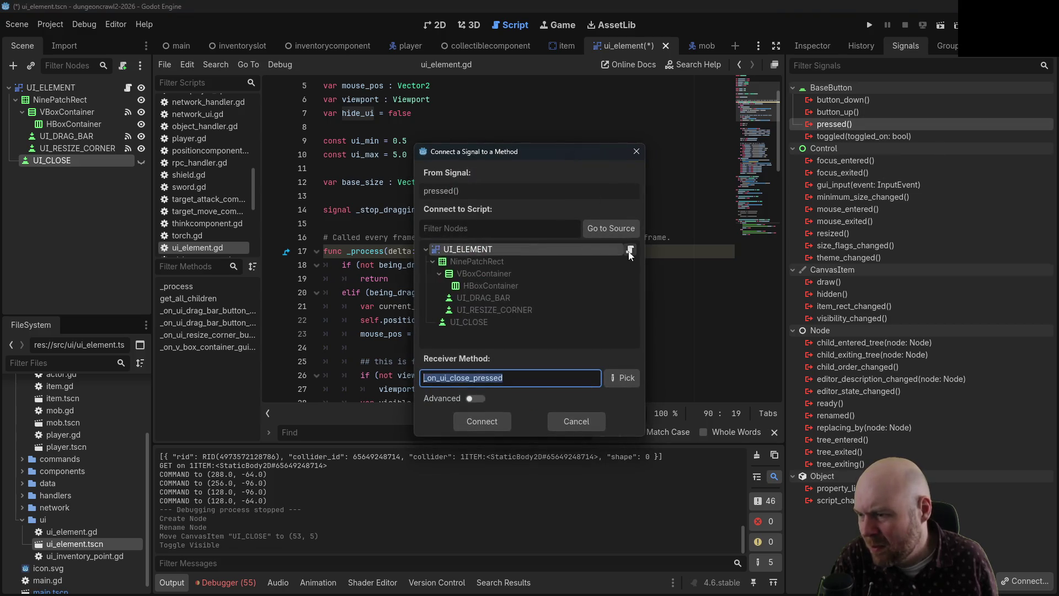
click(476, 423)
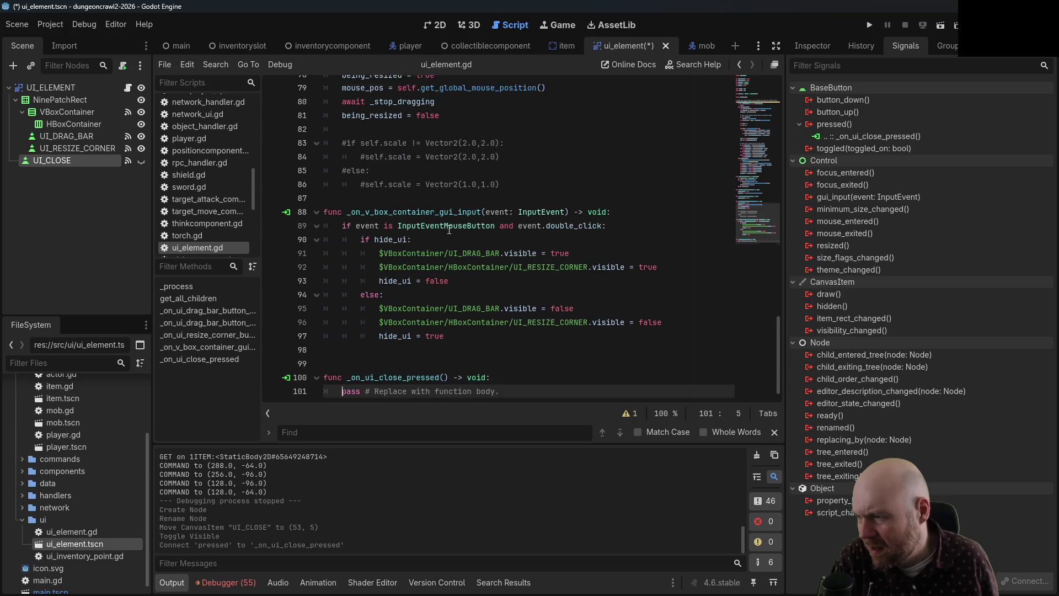
- Replace the pass placeholder in _on_ui_close_pressed with queue_free() and save ui_element.gd
drag(518, 380, 340, 380)
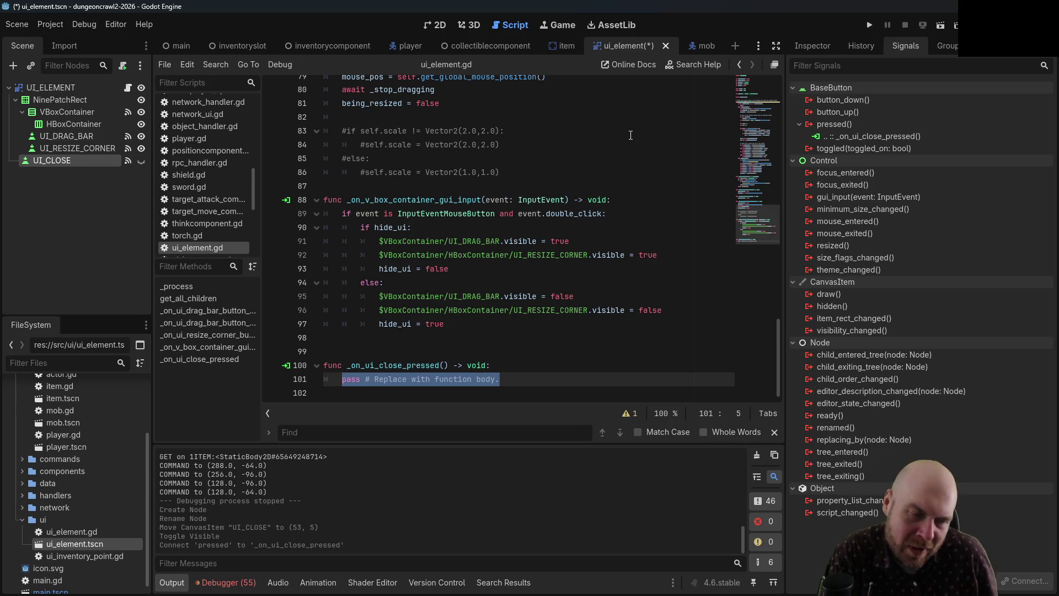
text(queue_)
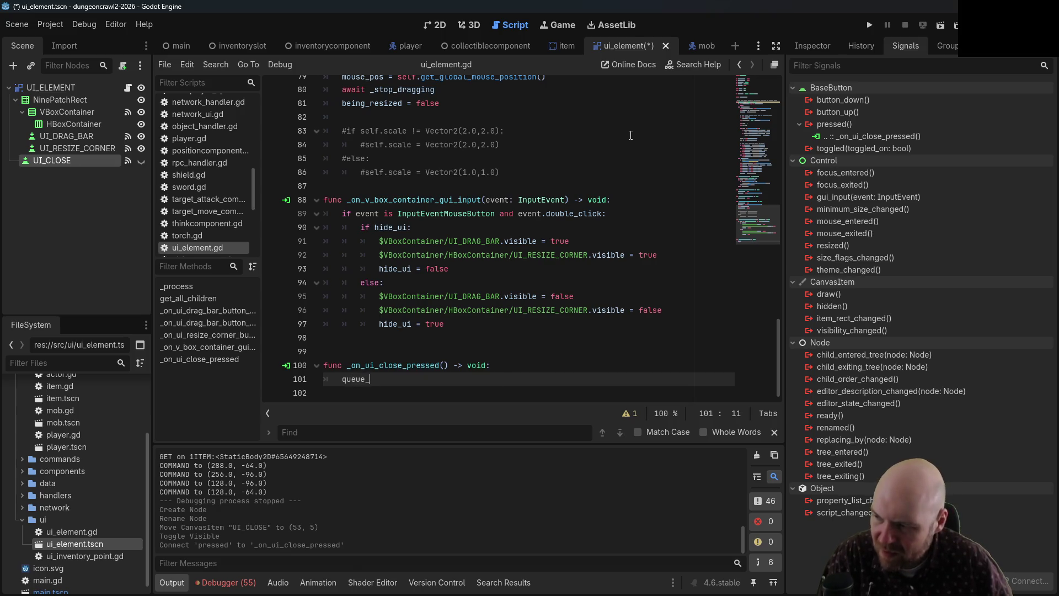
text(free())
key(ctrl+s)
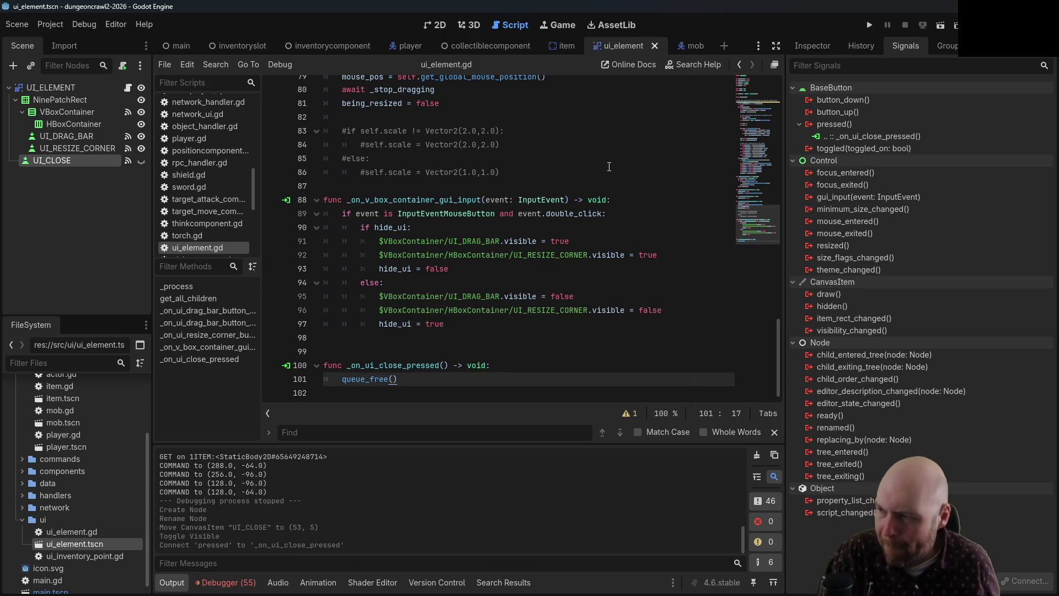
click(603, 167)
scroll(538, 288, up, 4)
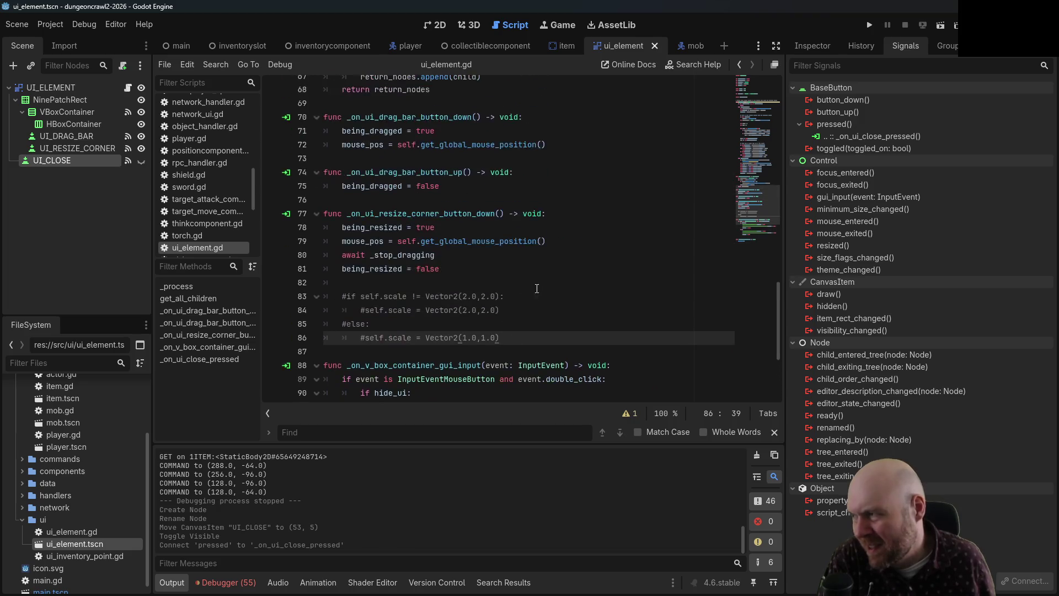
scroll(539, 288, up, 11)
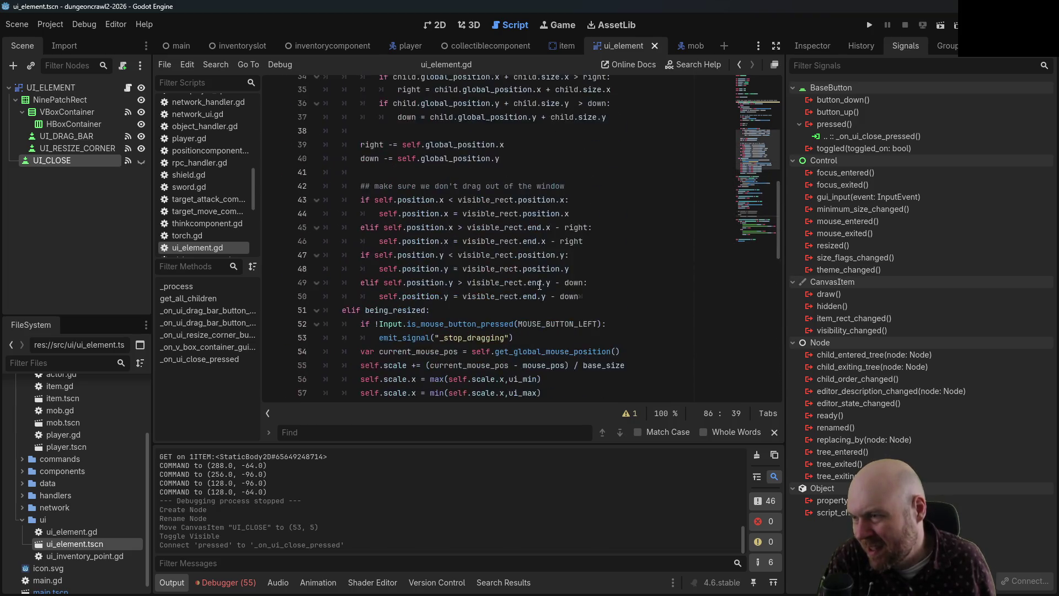
scroll(540, 278, up, 11)
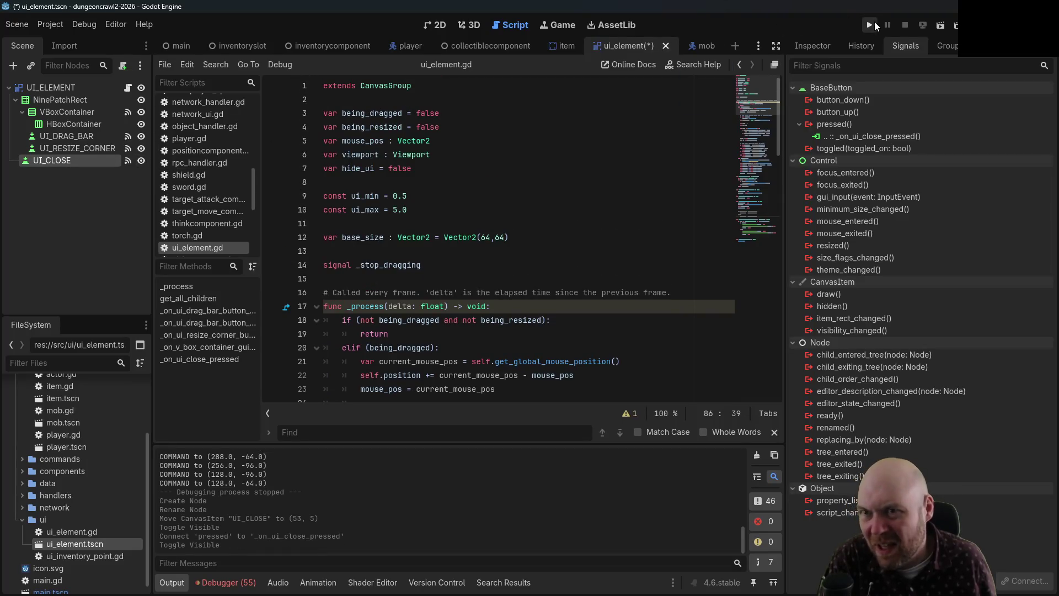
- Run the project, start a session, drag the chat panel aside, then close it and the item box
click(869, 26)
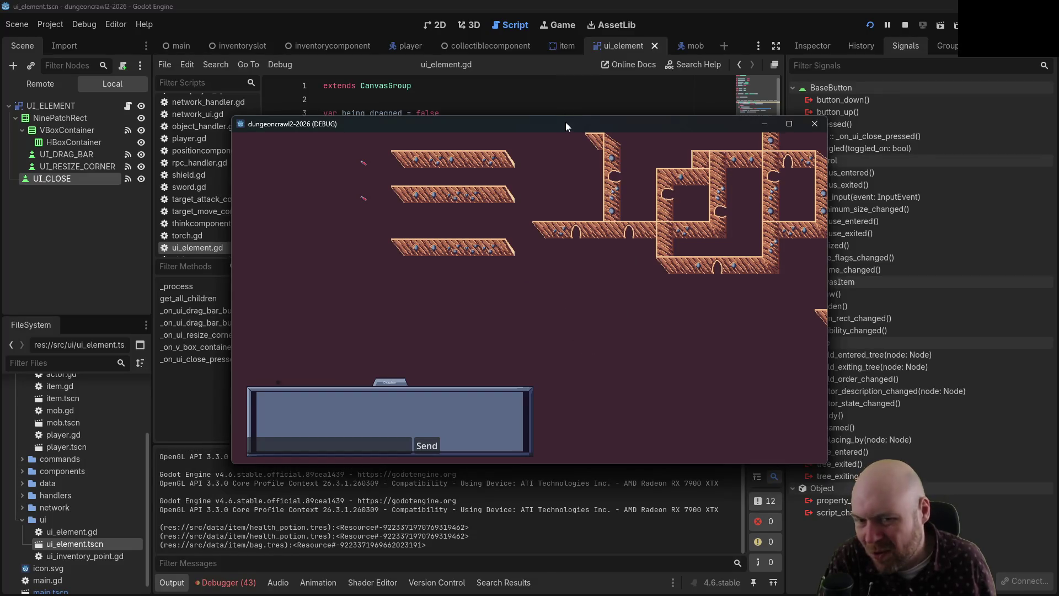
click(540, 326)
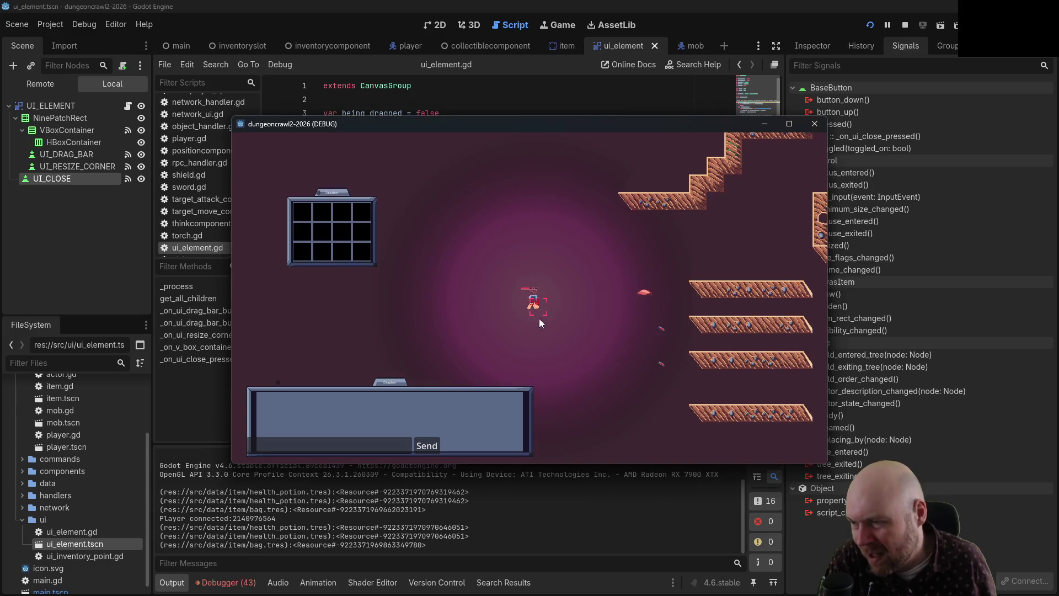
click(458, 271)
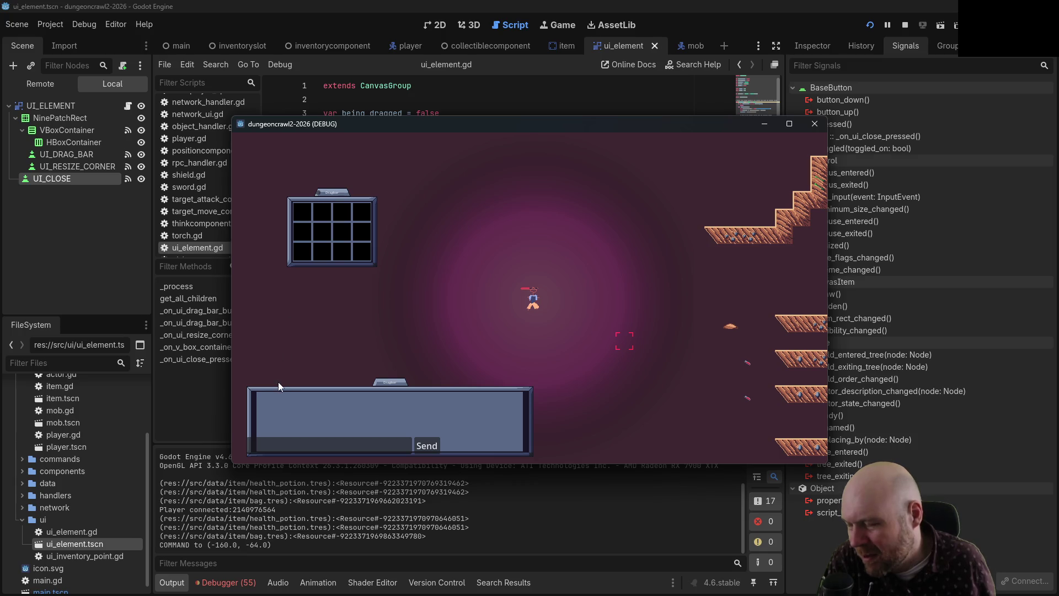
drag(388, 382, 429, 319)
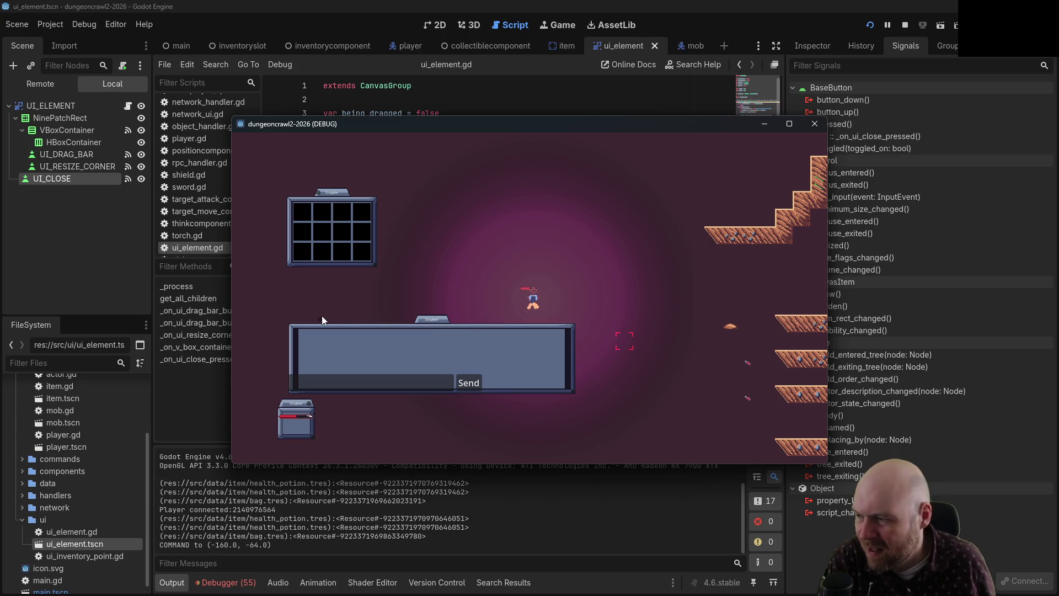
click(319, 319)
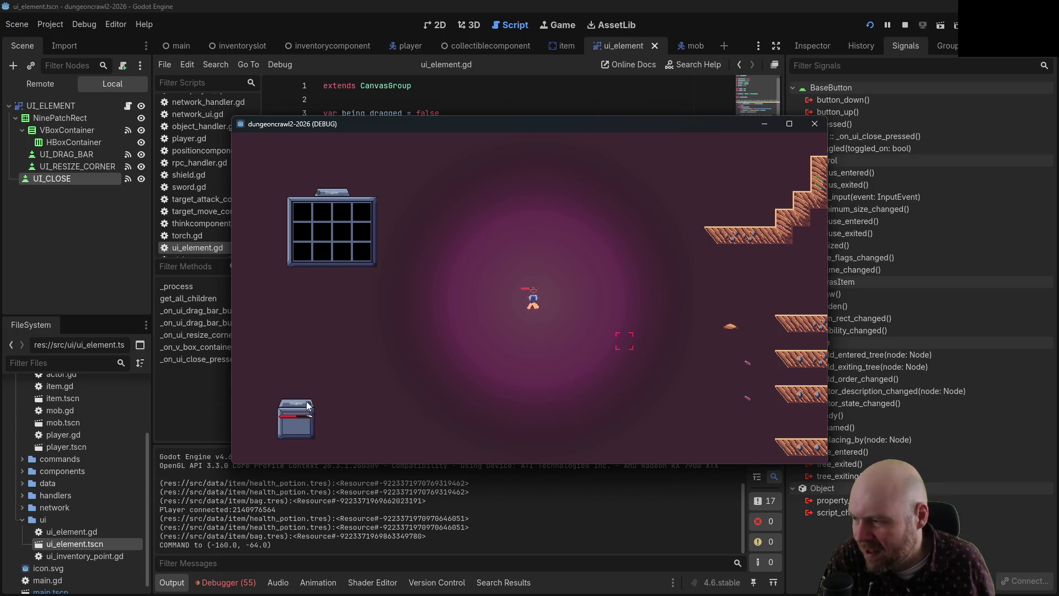
click(308, 404)
- Pick up the orange item, open and close the second inventory window twice, then stop the run
click(494, 306)
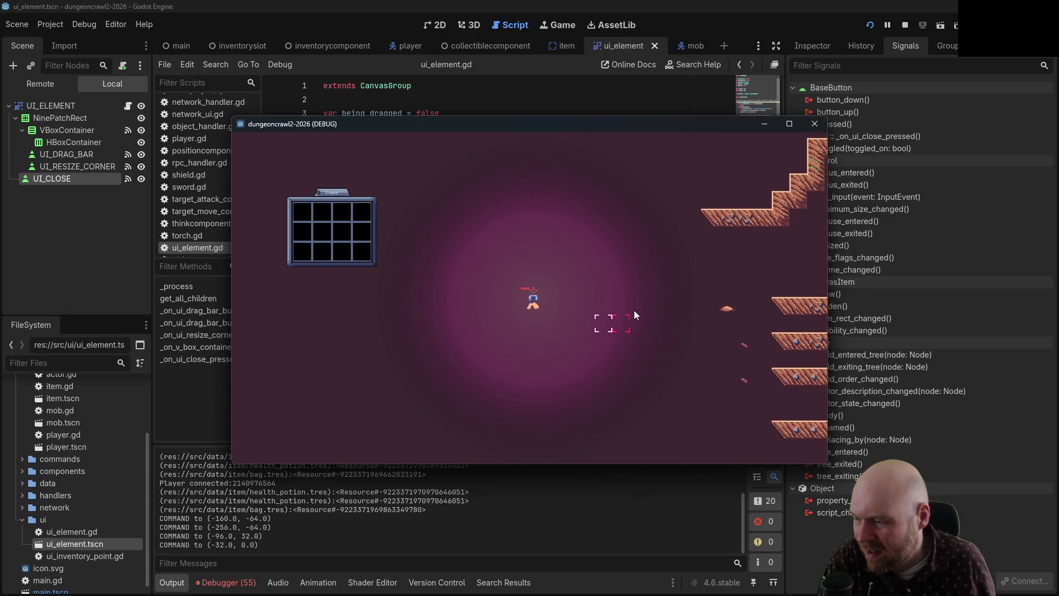
click(714, 302)
click(302, 215)
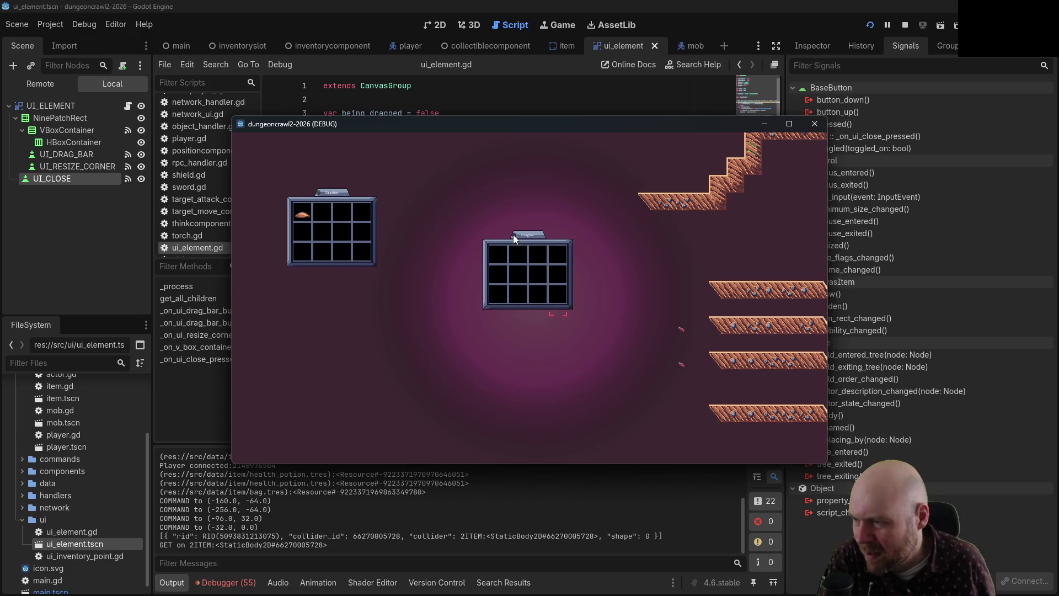
click(514, 237)
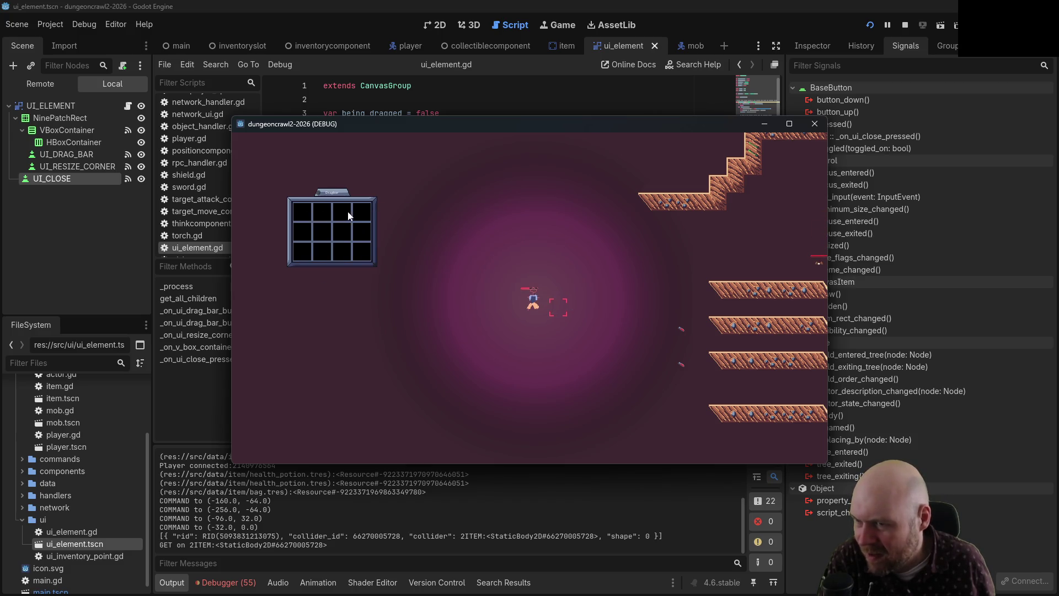
click(297, 214)
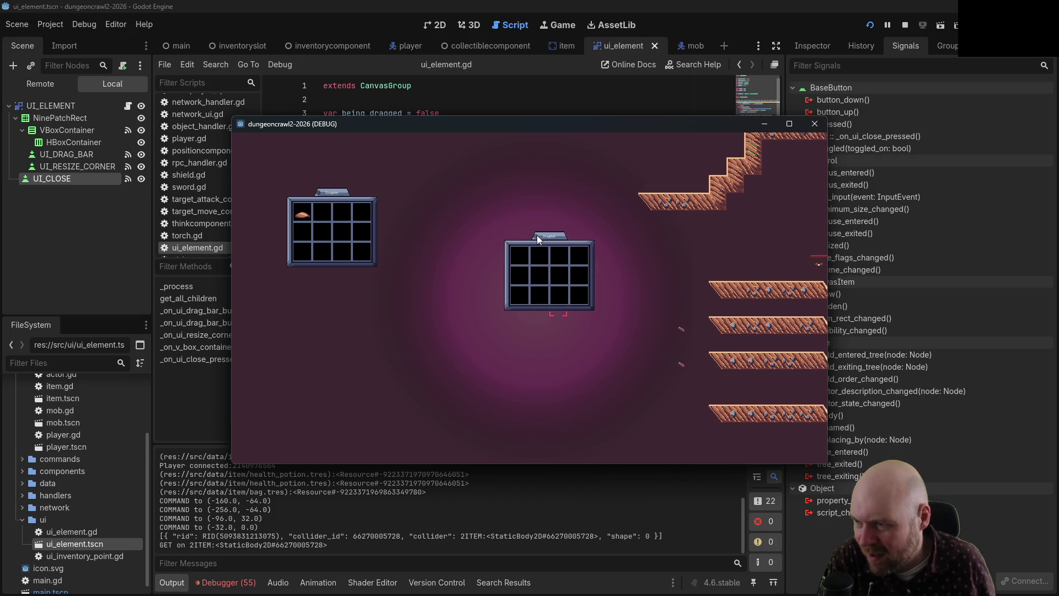
click(537, 235)
click(815, 124)
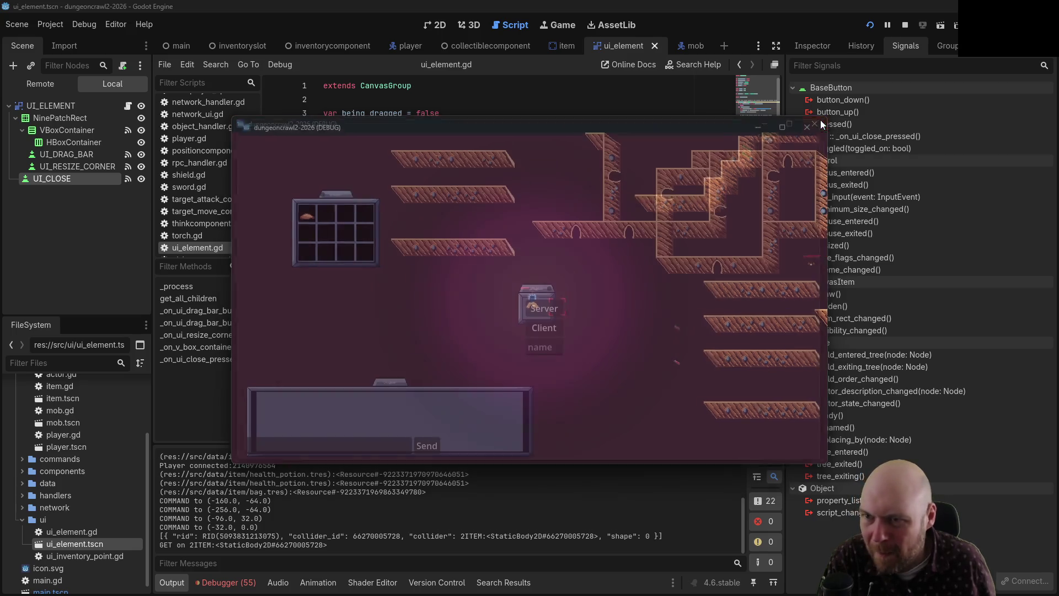
click(819, 126)
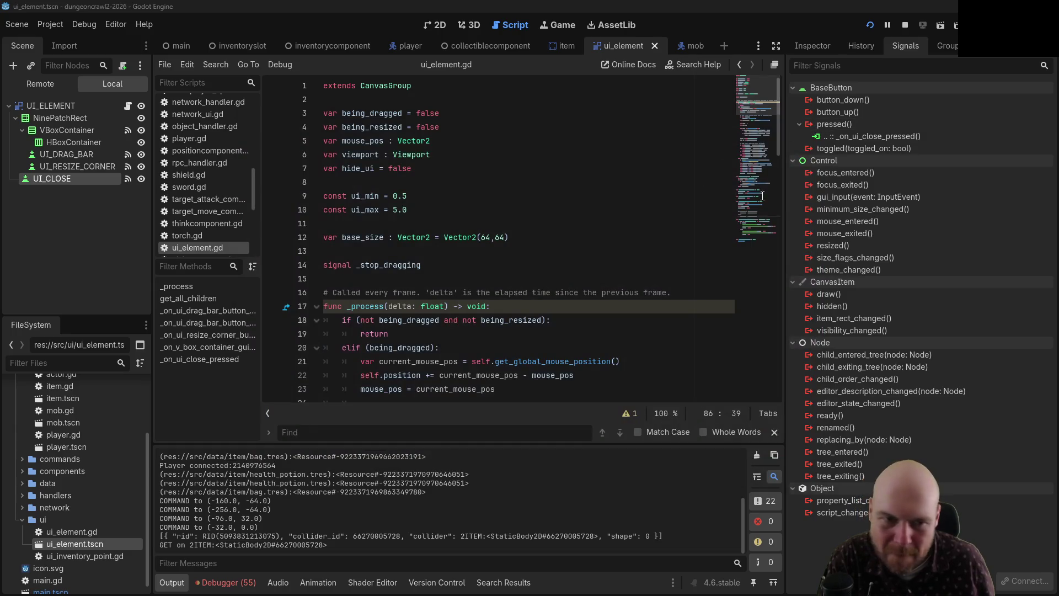
click(906, 24)
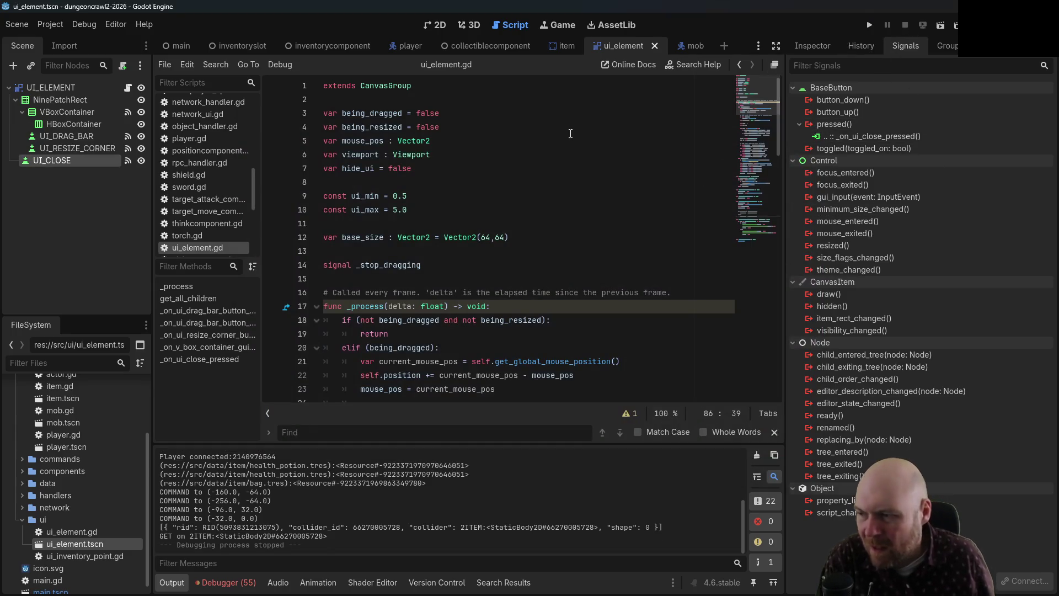
- Move UI_CLOSE under UI_DRAG_BAR, hide it, save the ui_element scene, and open ui_element.gd
click(141, 161)
drag(68, 161, 79, 136)
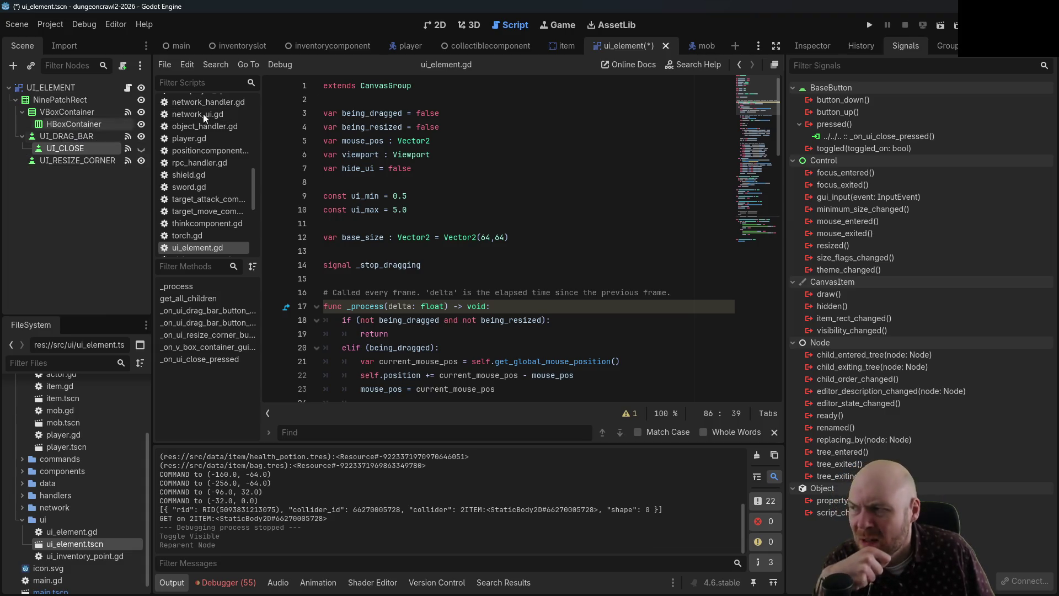
click(435, 28)
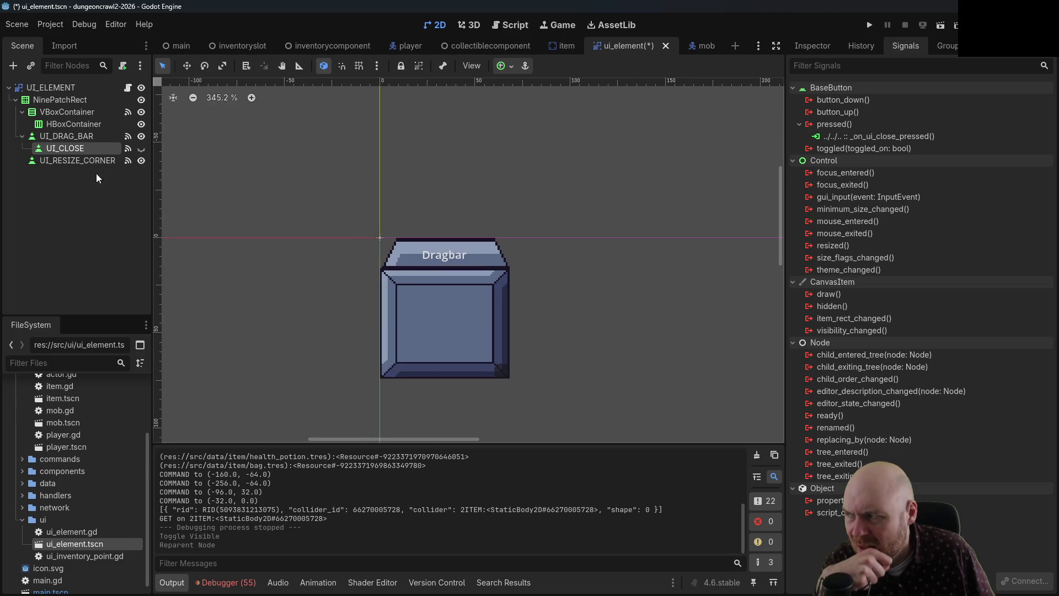
mouse_move(58, 149)
mouse_down()
mouse_move(32, 137)
mouse_move(42, 149)
mouse_up()
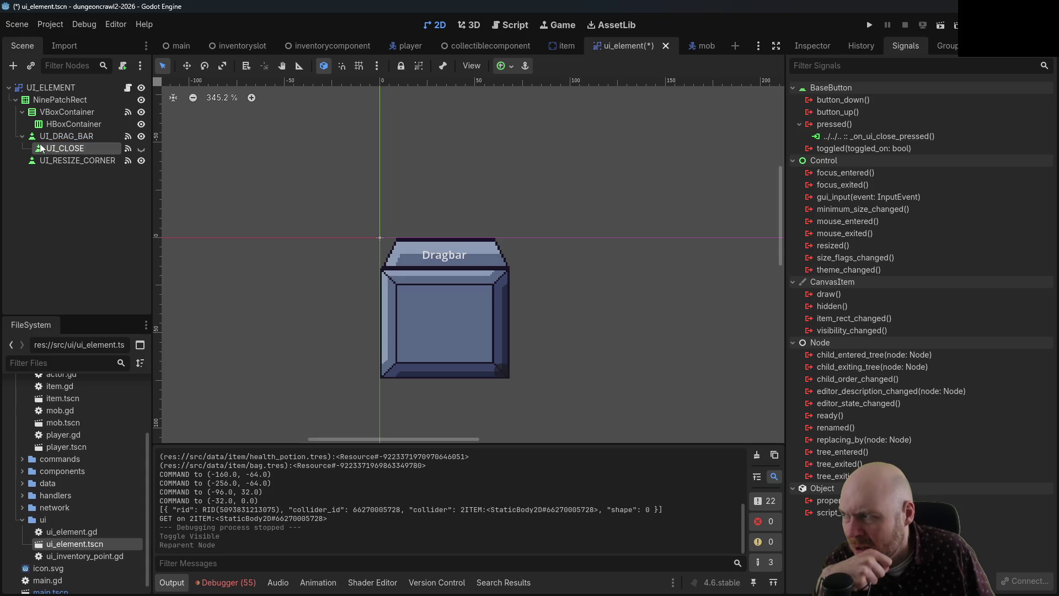
click(145, 148)
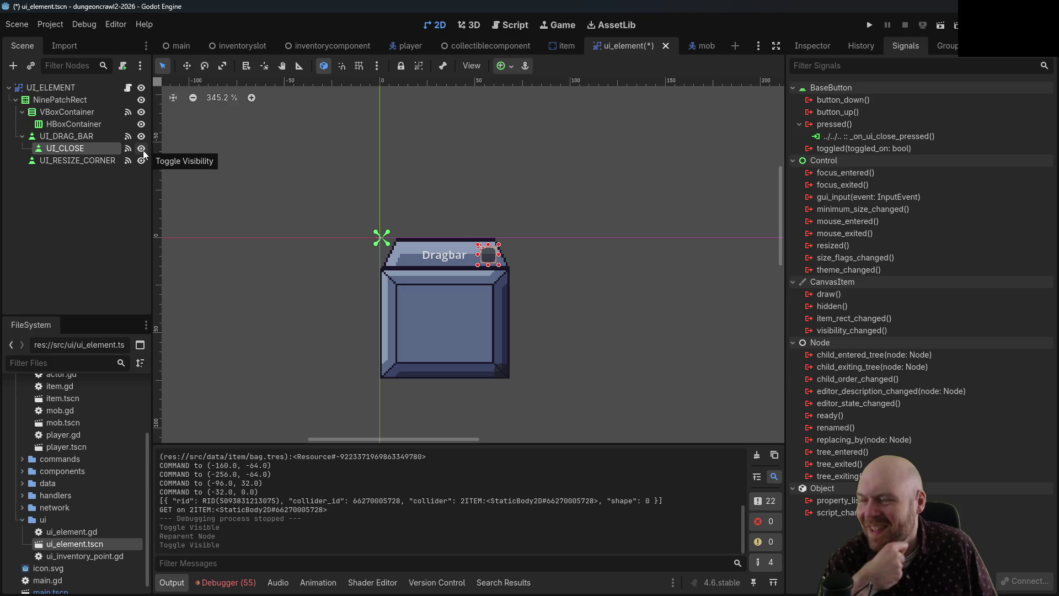
click(142, 148)
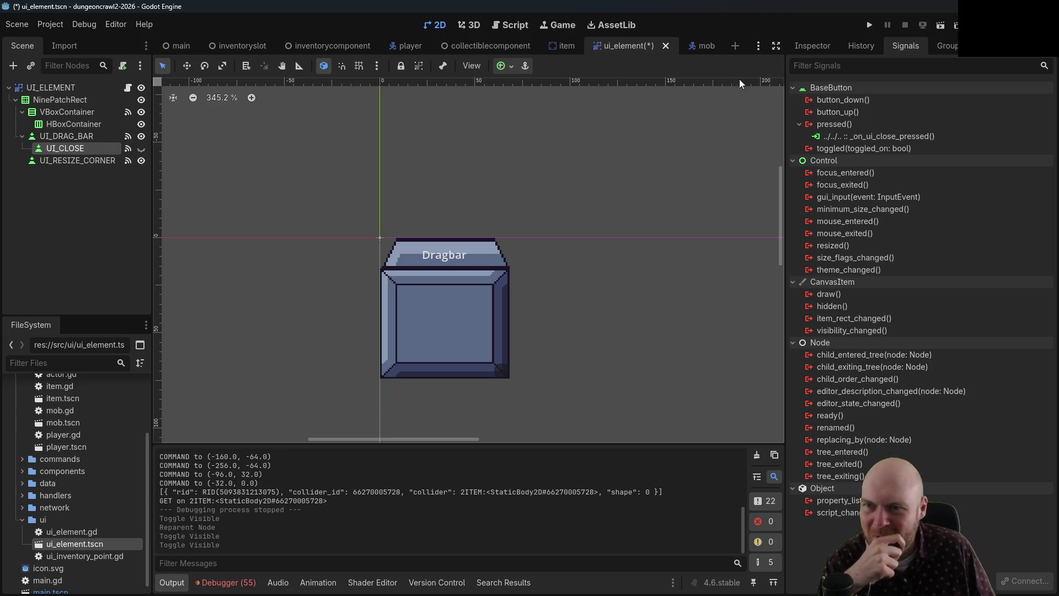
key(ctrl+s)
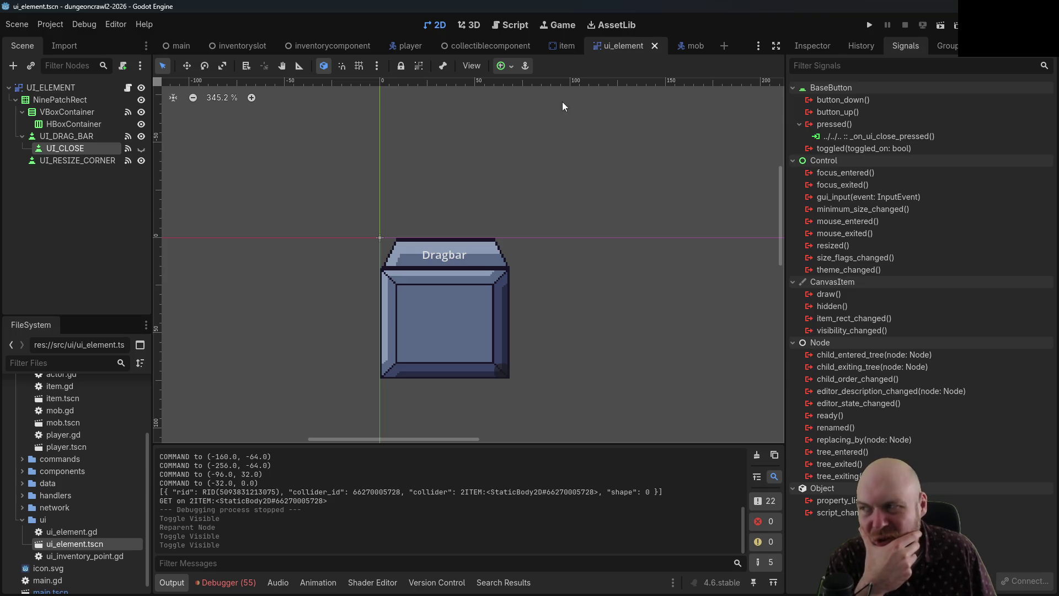
click(128, 87)
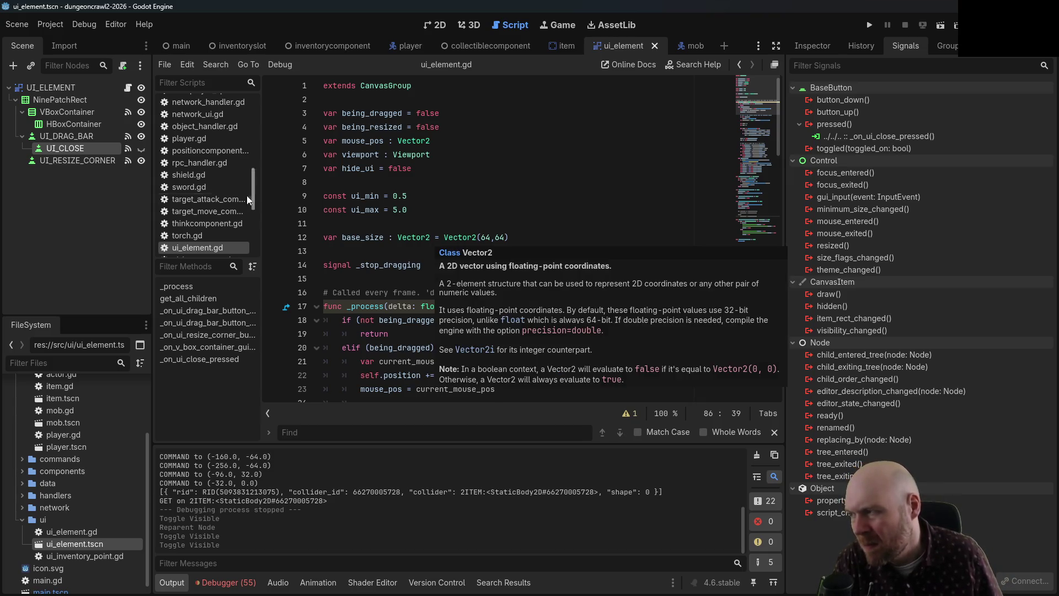
- In the main scene, toggle UI_CLOSE visibility inside the Network_UI_ELE instance
click(141, 149)
click(177, 47)
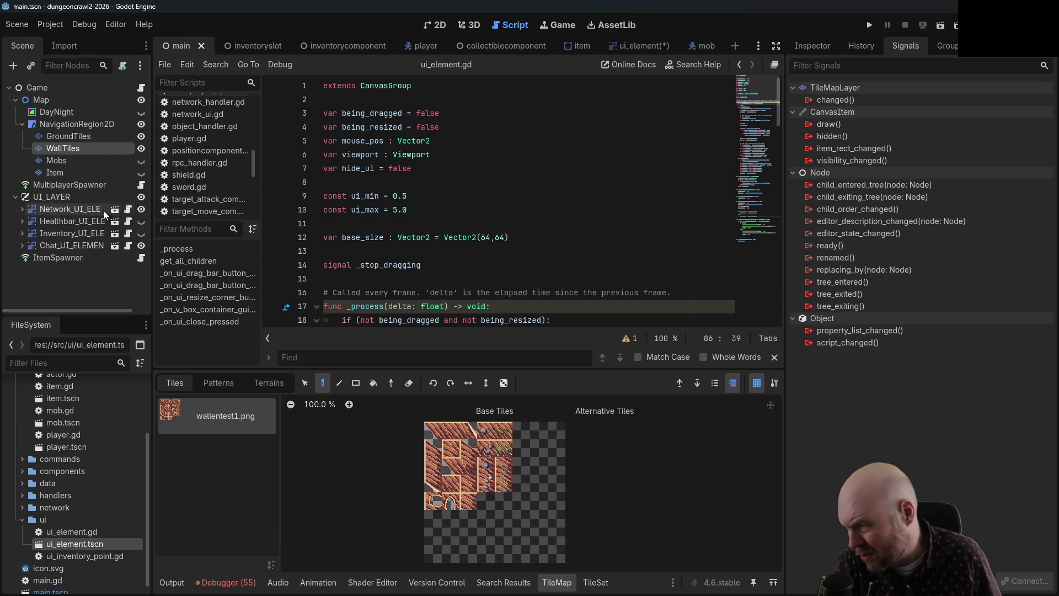
click(22, 209)
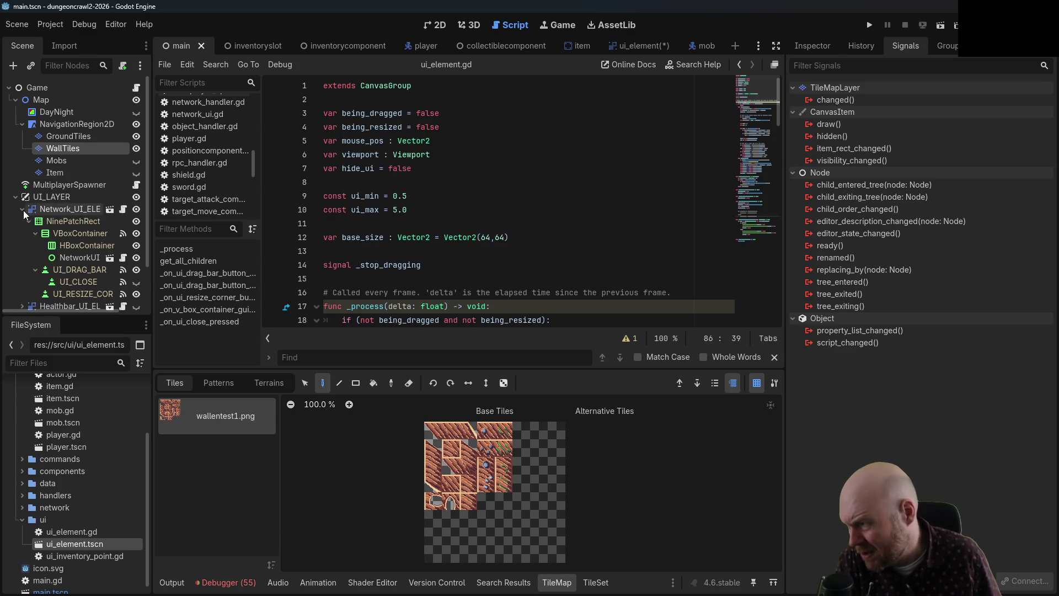
click(136, 282)
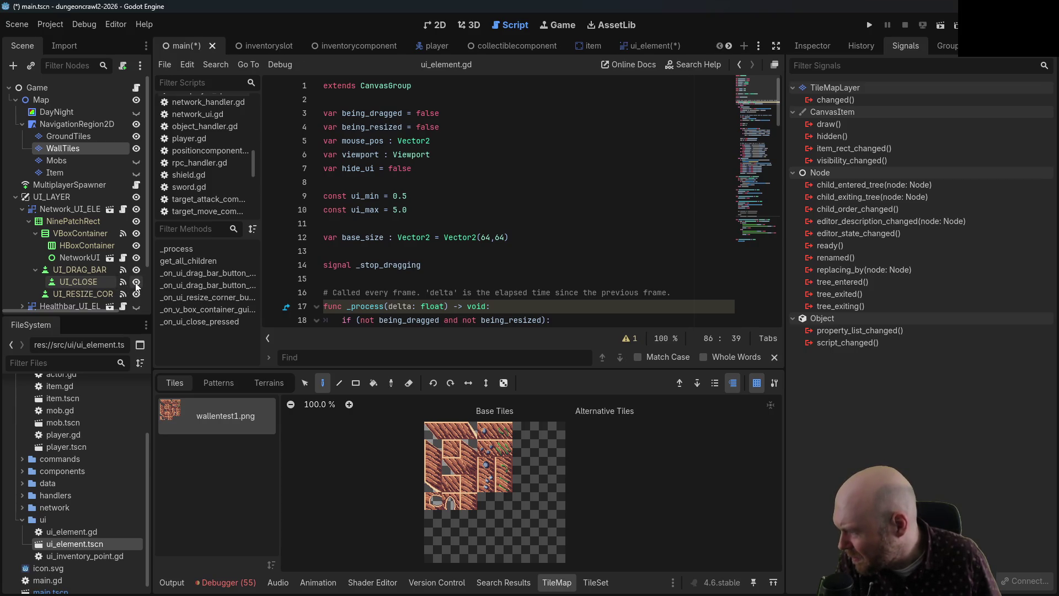
click(22, 210)
click(22, 210)
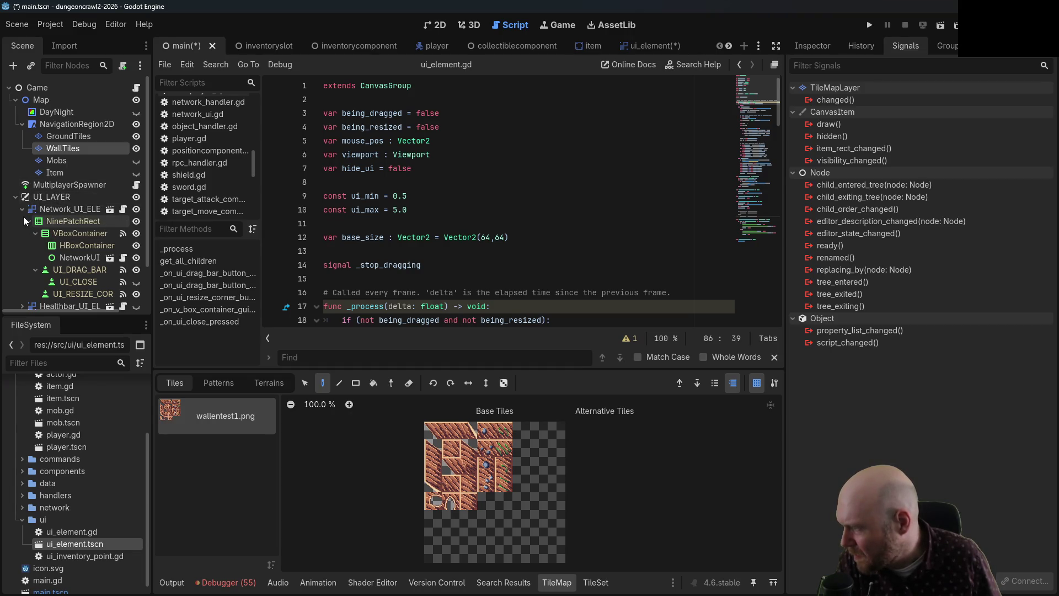
click(22, 209)
- Inspect Healthbar_UI_ELE's NinePatchRect, save ui_element, and hide UI_CLOSE in the instanced element
click(21, 220)
click(66, 232)
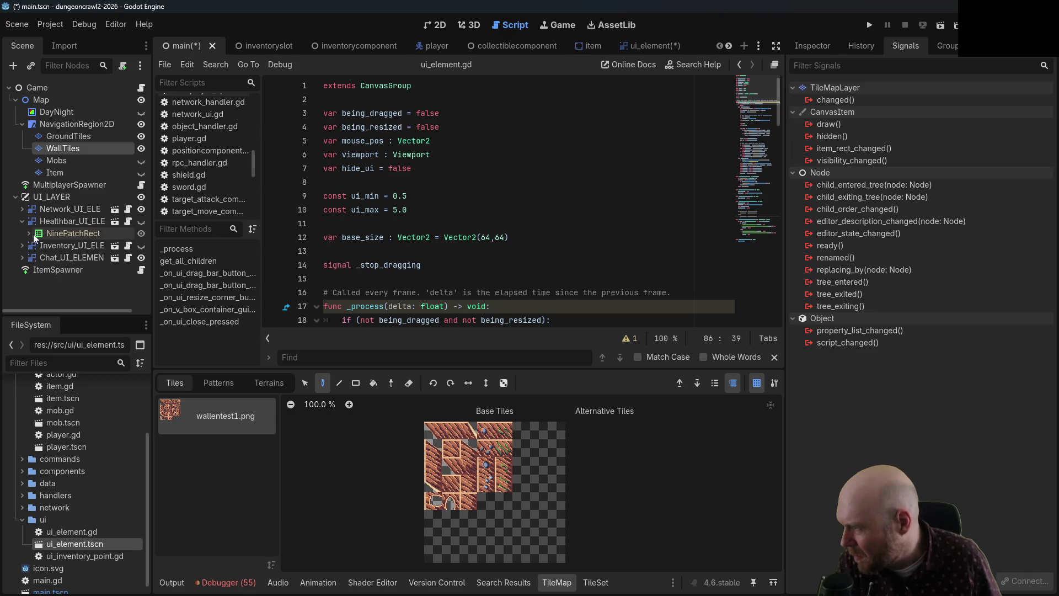
click(28, 233)
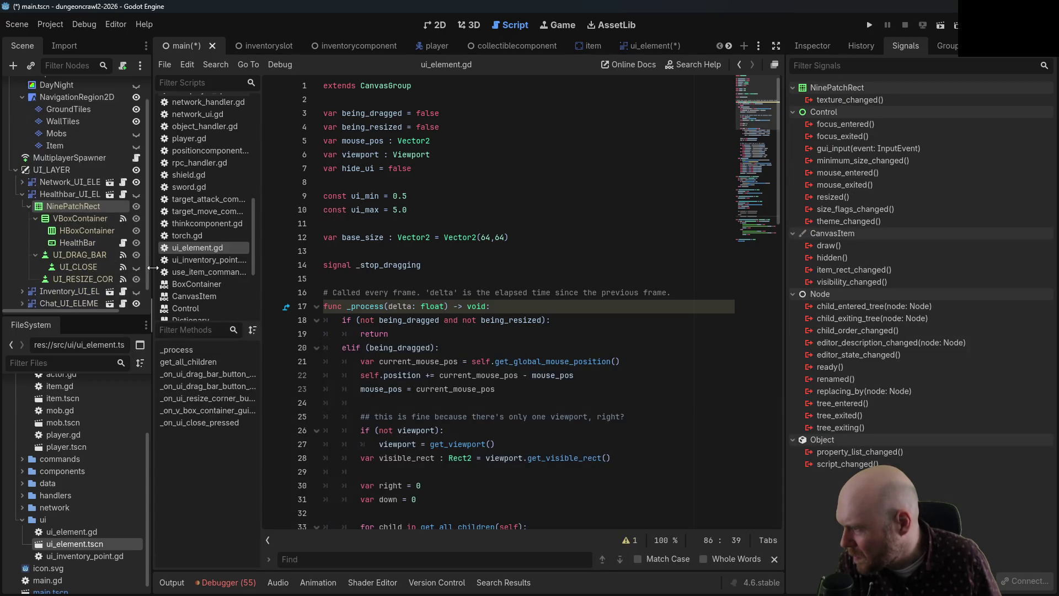
click(29, 233)
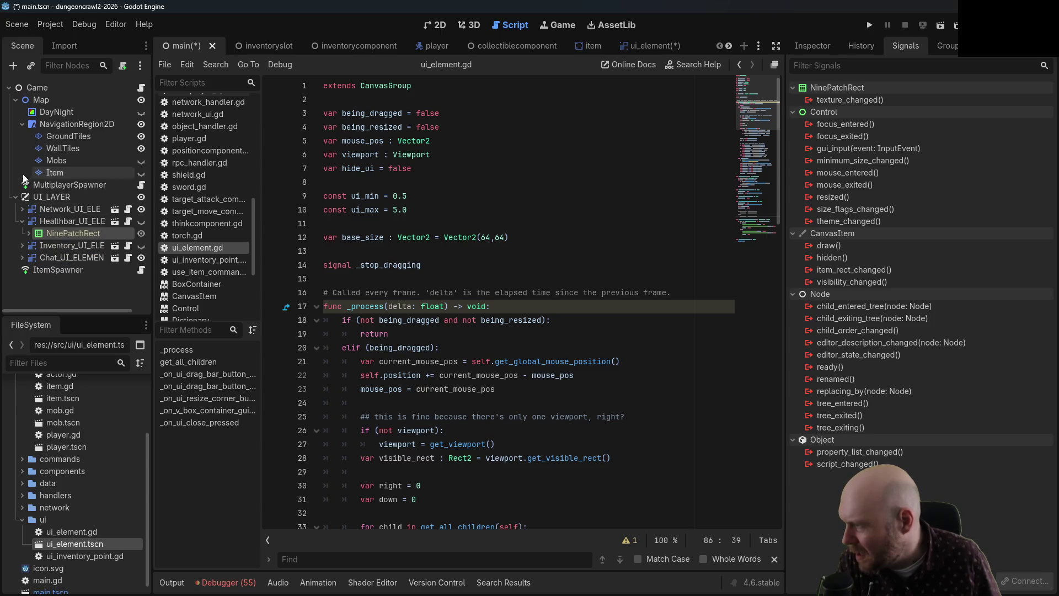
click(22, 220)
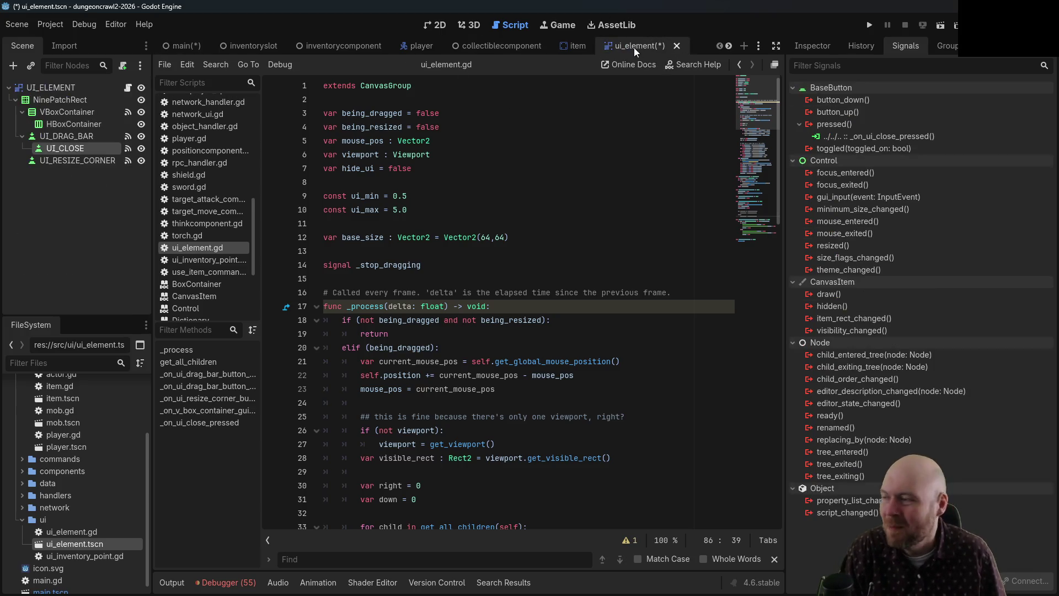
key(ctrl+s)
click(82, 209)
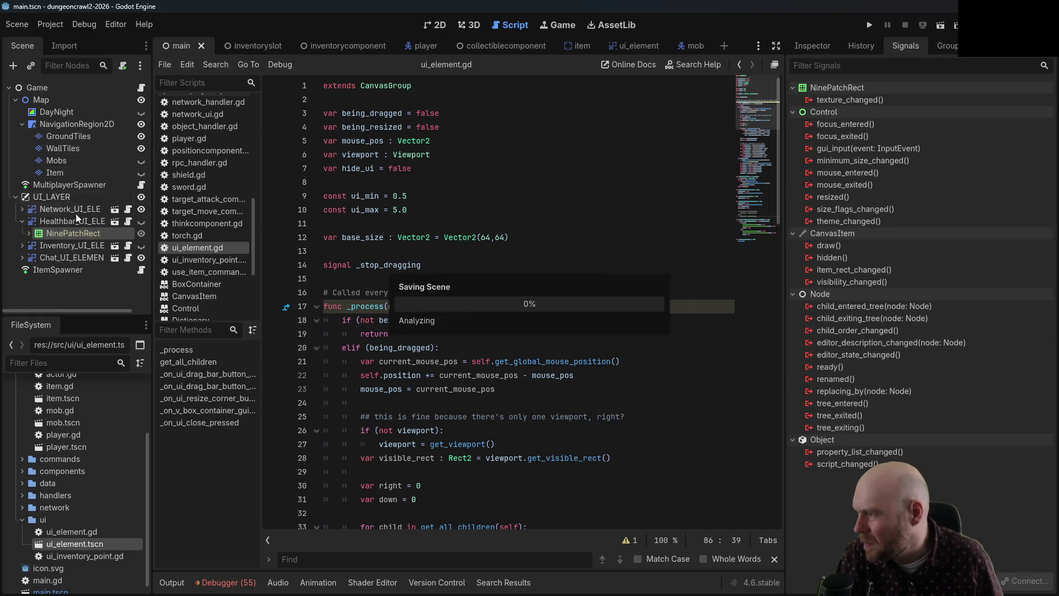
click(136, 282)
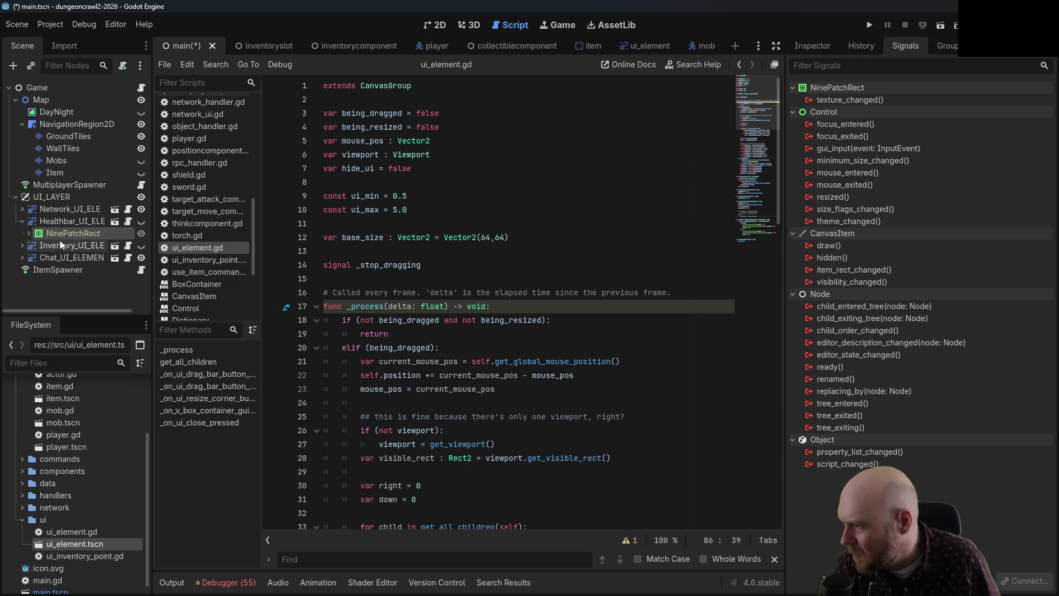
- Expand the Healthbar, Inventory_UI_EL and Chat_UI_ELEME instances to check their UI_CLOSE children
click(28, 232)
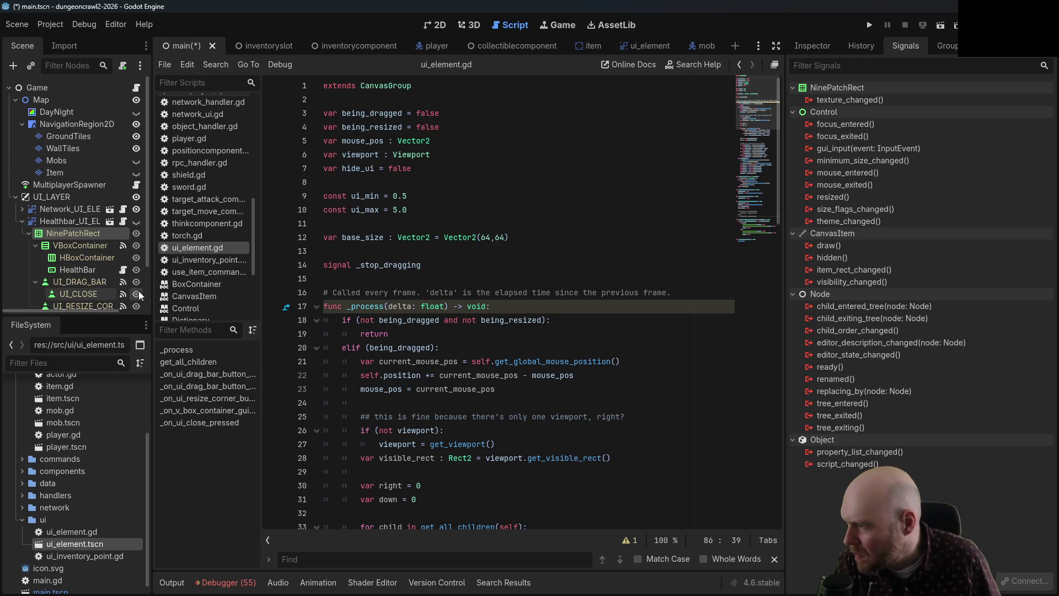
click(28, 232)
click(22, 220)
click(23, 234)
click(29, 245)
scroll(83, 248, down, 1)
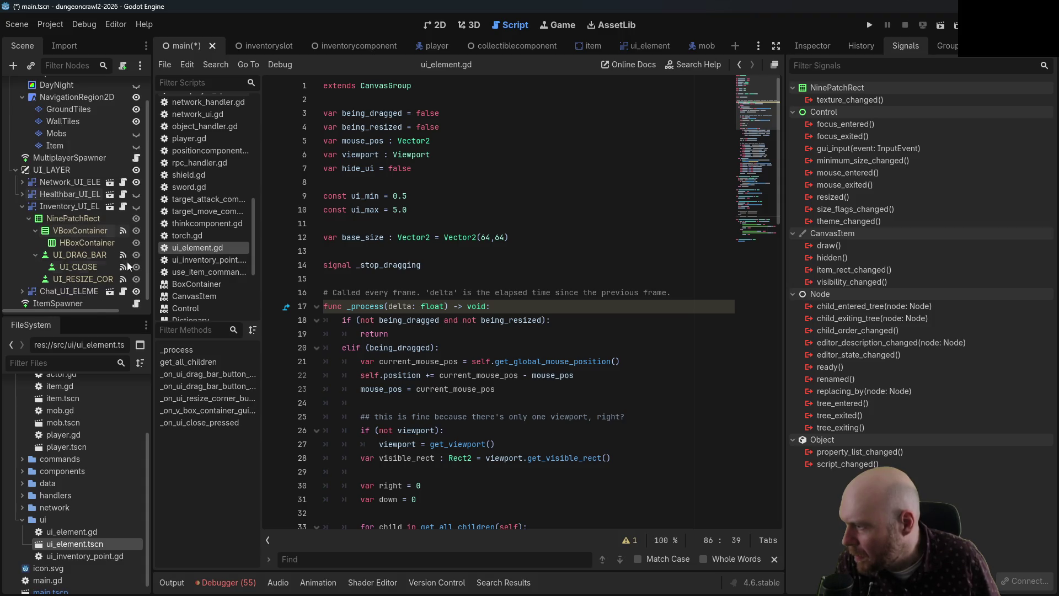
click(22, 207)
click(22, 245)
scroll(98, 233, down, 2)
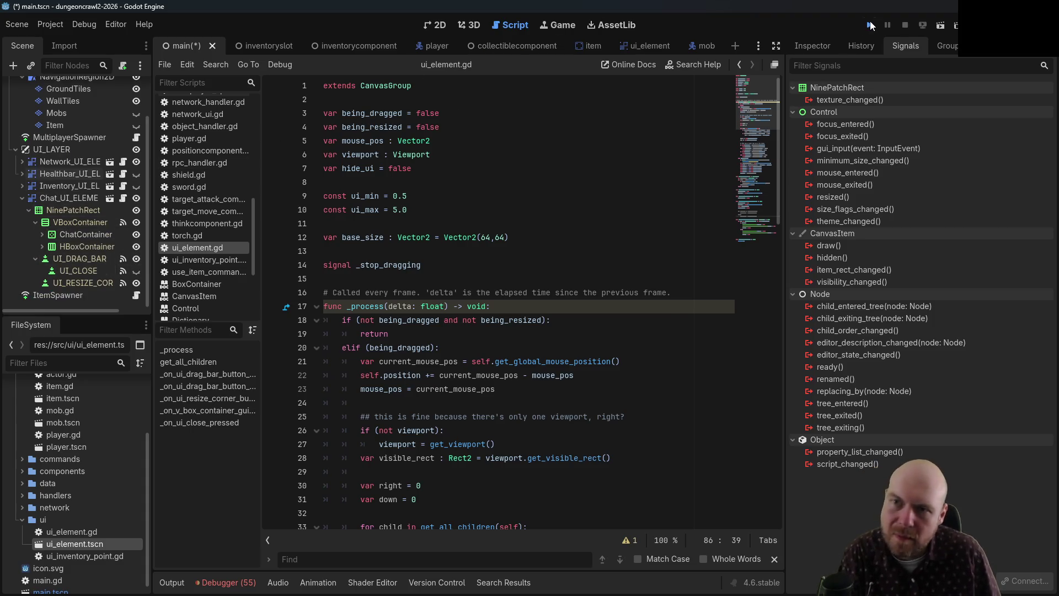
- Save and run the game with one instance as Server and the other as Client
key(F5)
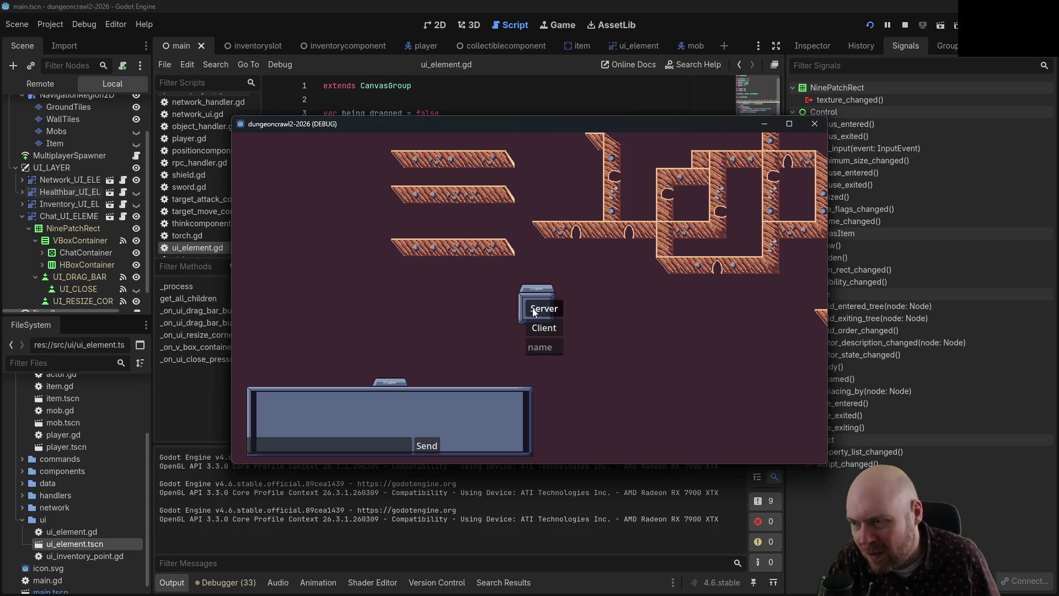
click(544, 308)
mouse_move(492, 125)
mouse_down()
mouse_move(814, 204)
mouse_move(1058, 221)
mouse_up()
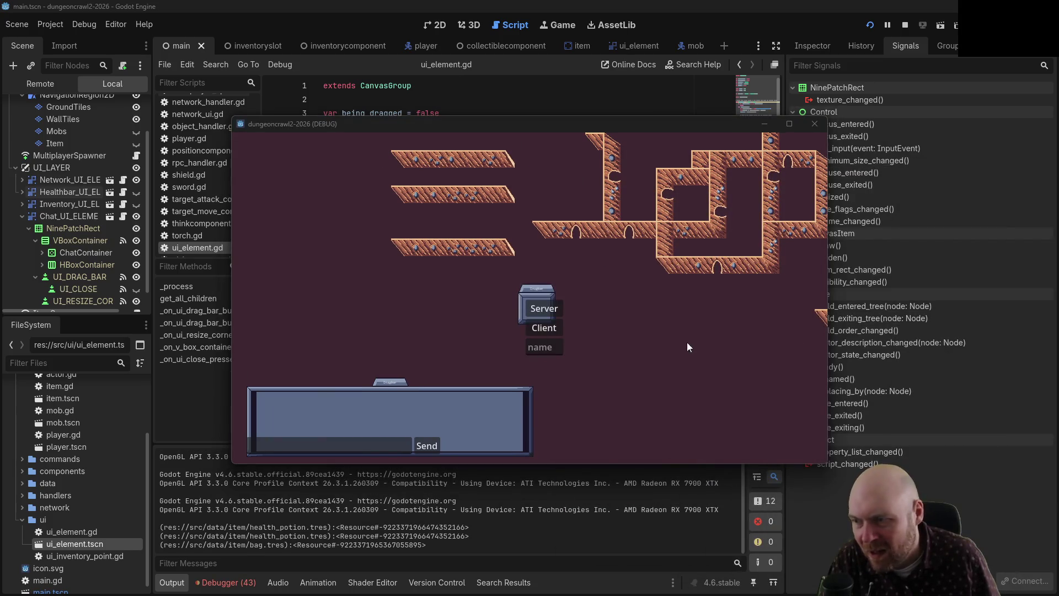
click(565, 329)
click(543, 328)
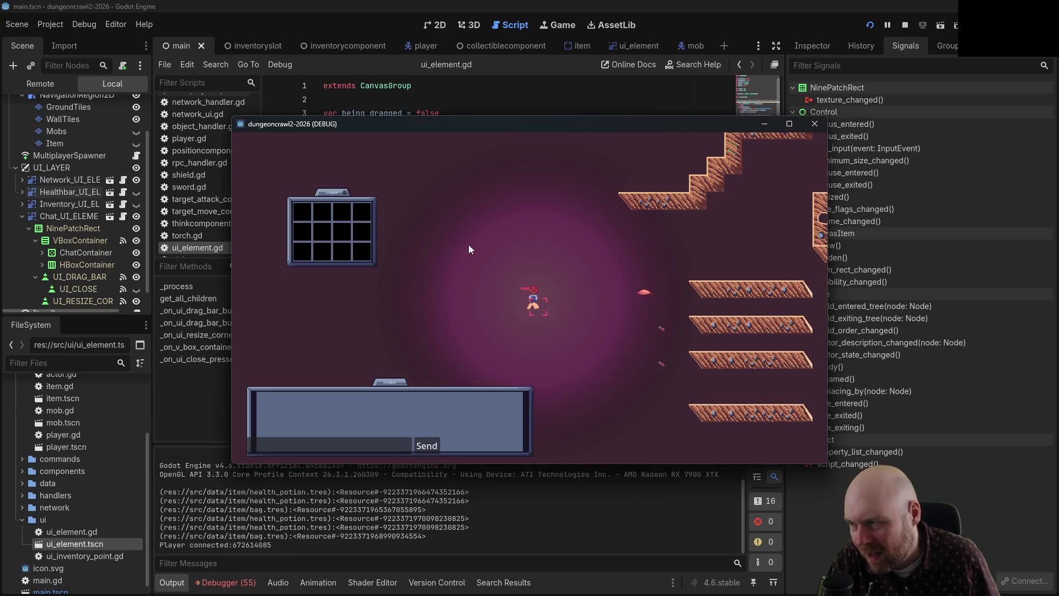
- Drag the inventory panel by its Dragbar, close it, then close the game window
drag(342, 192, 373, 240)
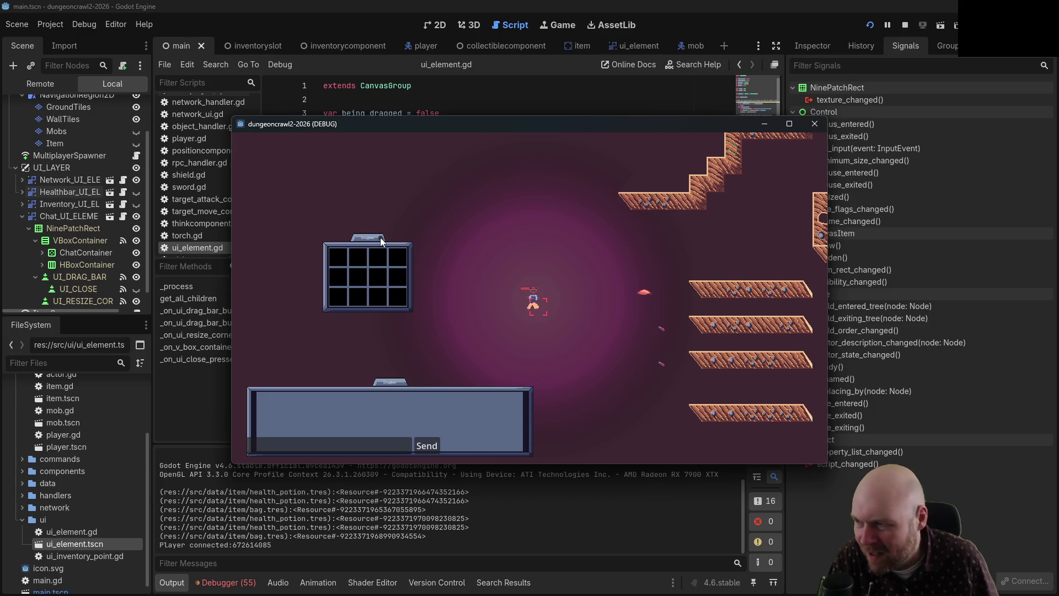
click(380, 238)
click(814, 124)
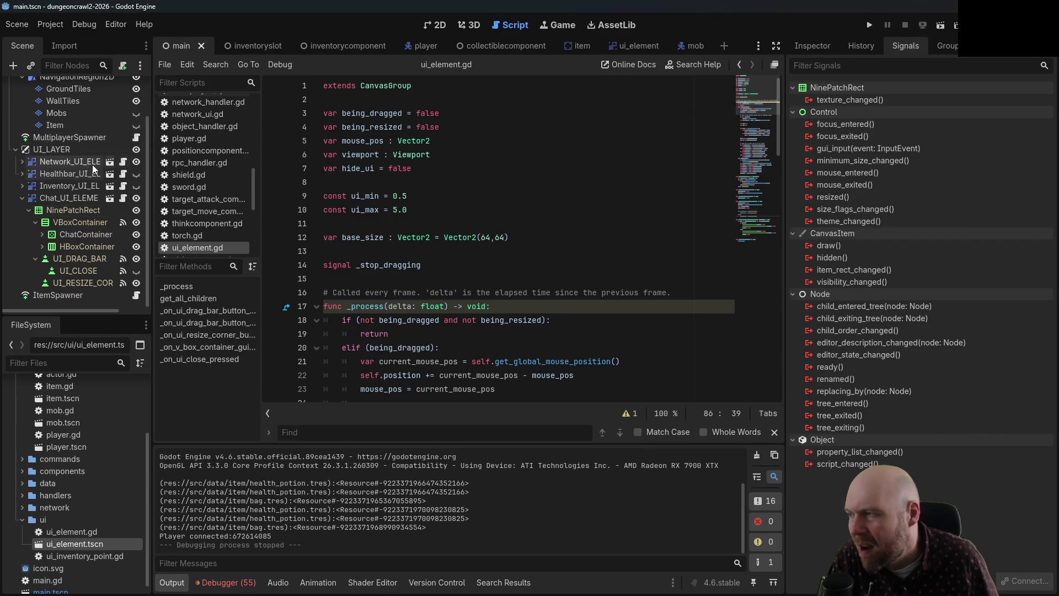
- Collapse Chat_UI_ELEME, switch to ui_element, and scroll to _on_v_box_container_gui_input in the script
scroll(96, 186, up, 2)
scroll(91, 191, down, 2)
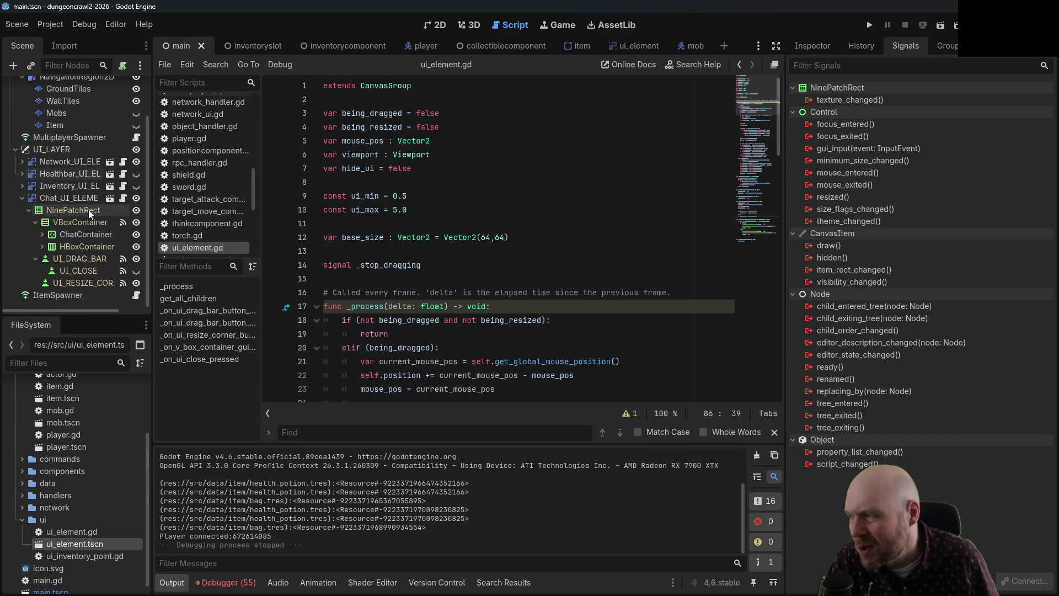
click(22, 198)
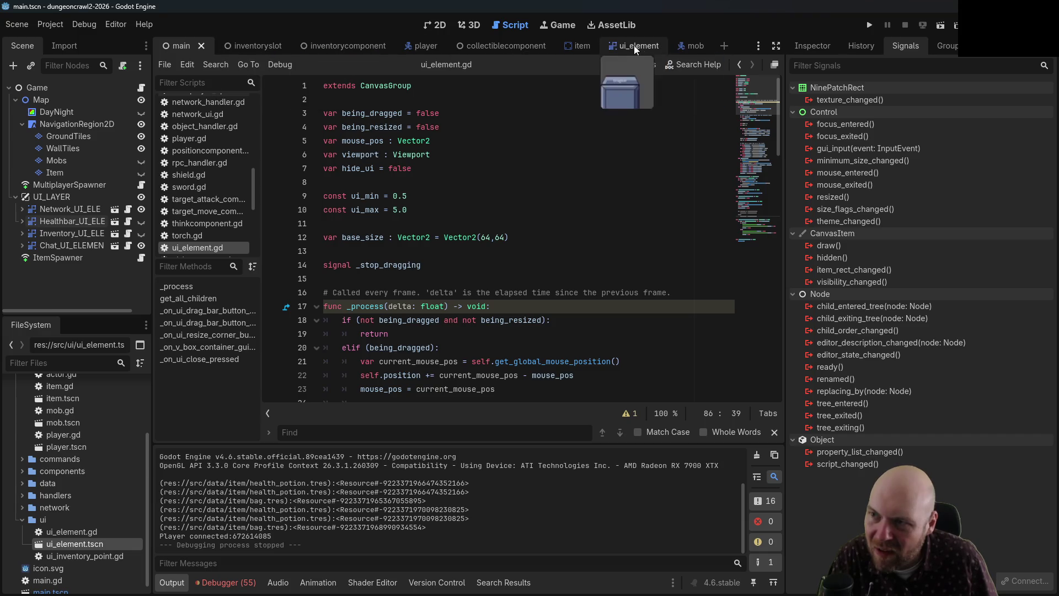
click(652, 45)
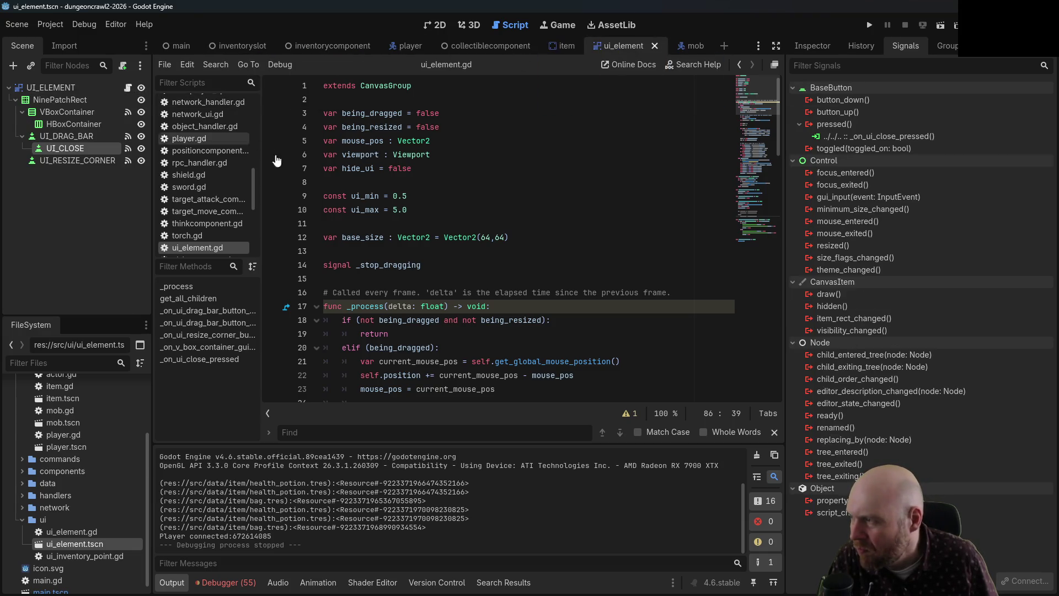
scroll(398, 312, down, 5)
scroll(398, 312, down, 7)
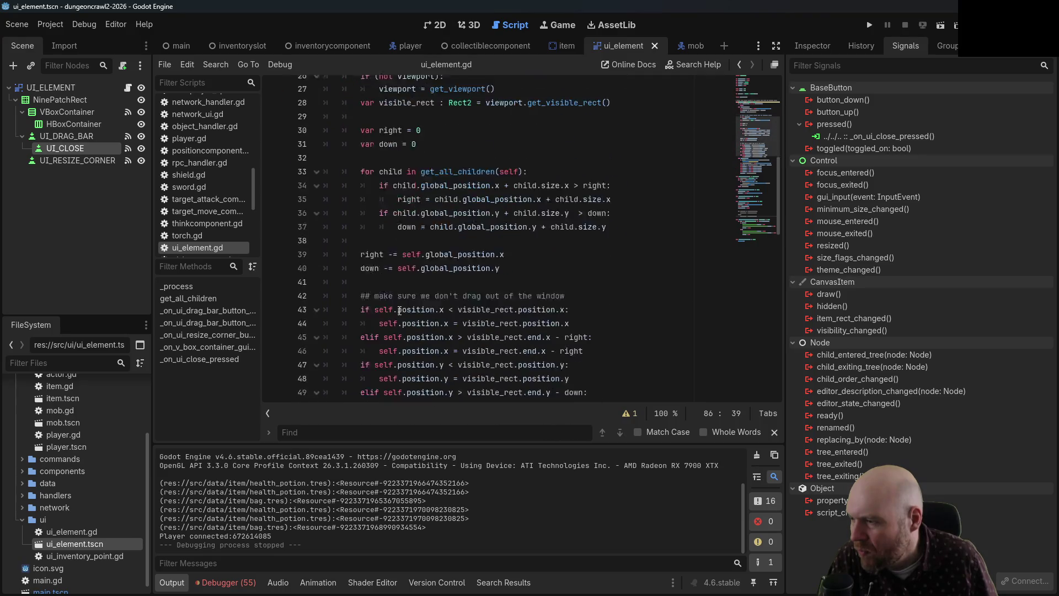
scroll(402, 304, down, 5)
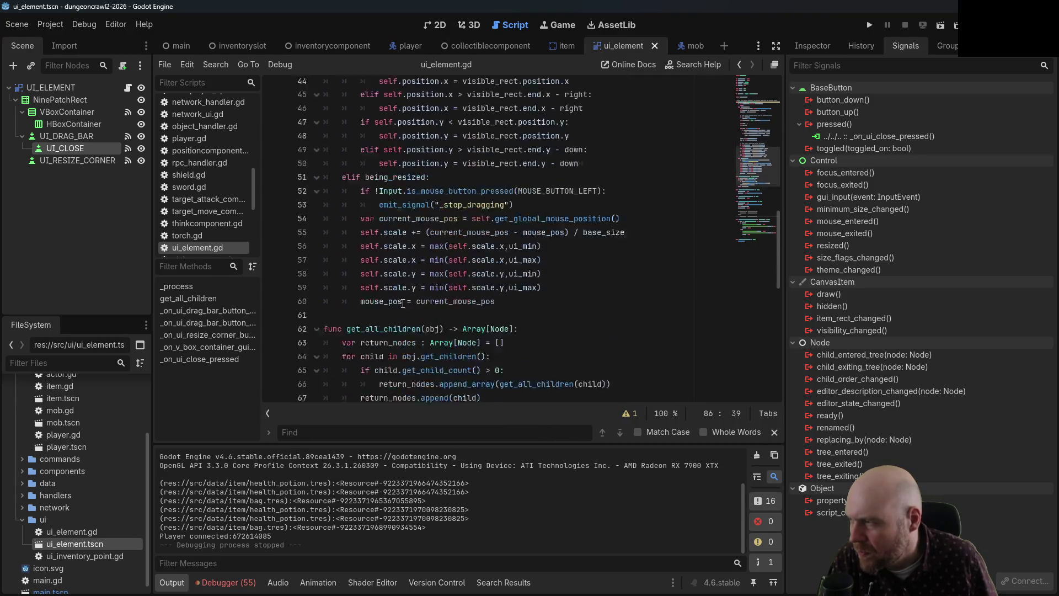
scroll(365, 226, down, 9)
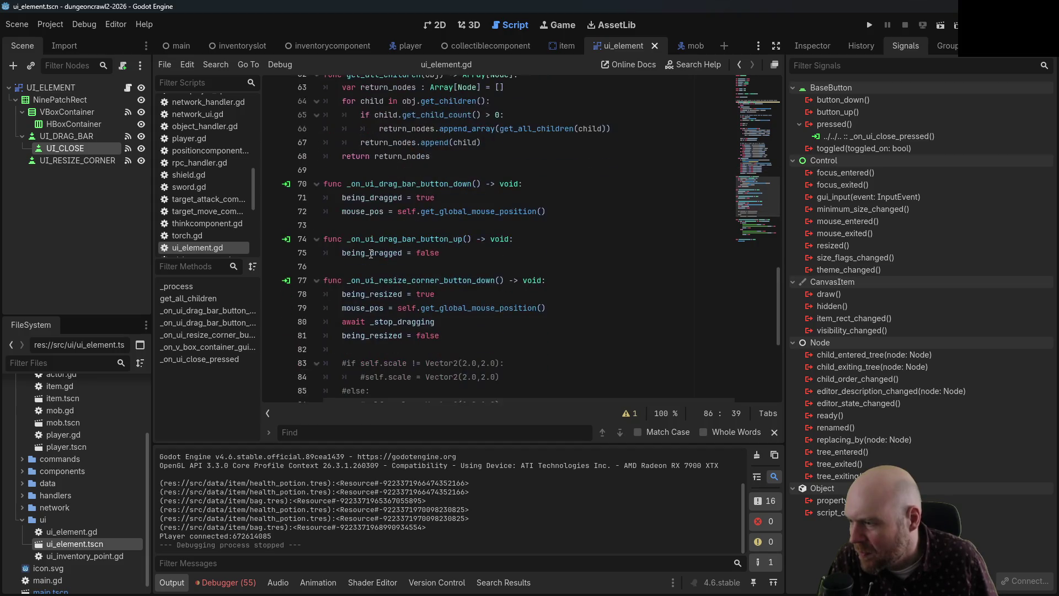
scroll(400, 283, up, 10)
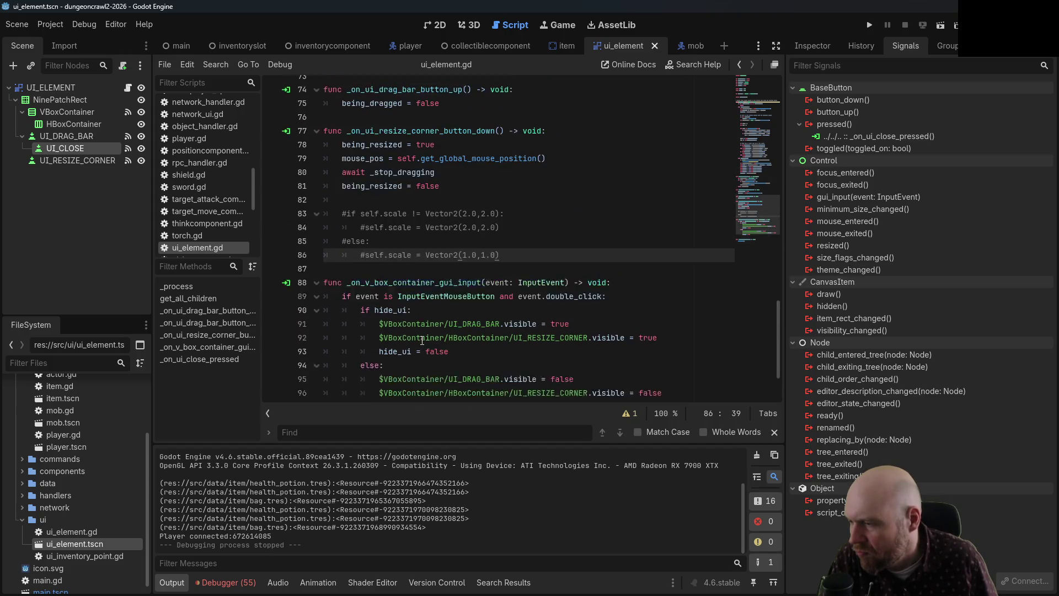
click(399, 347)
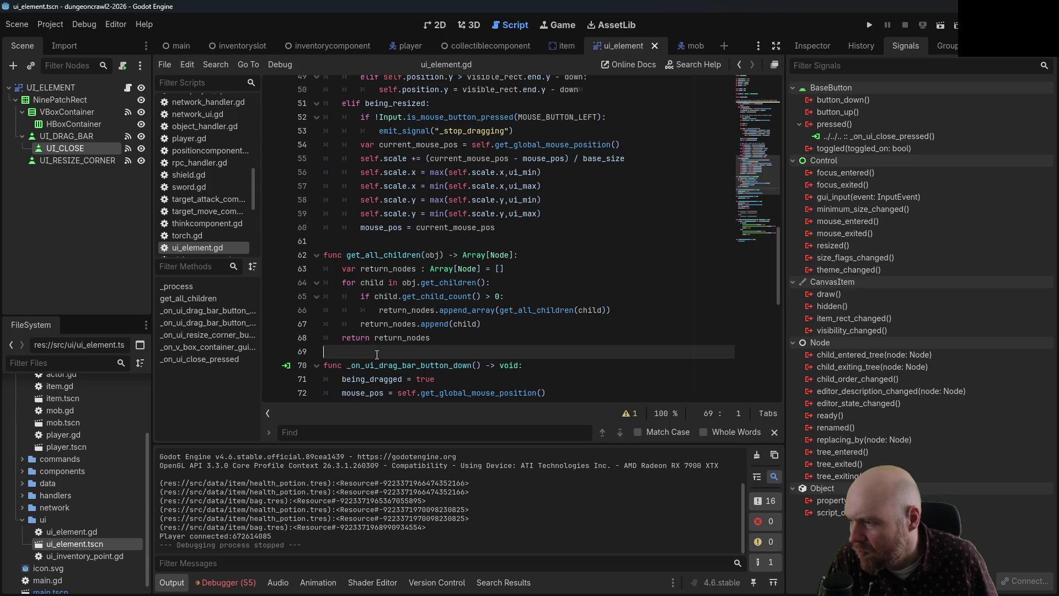
- Write hide_close_button() setting $NinePatchRect/UI_DRAG_BAR/UI_CLOSE.visible = false and save ui_element.gd
key(Return)
key(Return)
key(Up)
text(func)
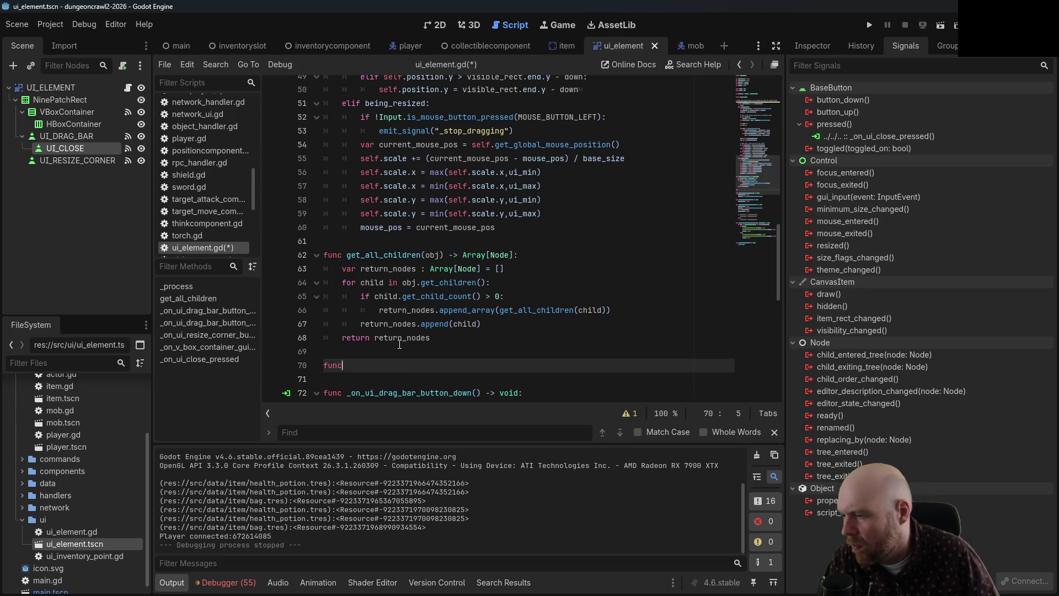
text( hide_close_button():)
key(Return)
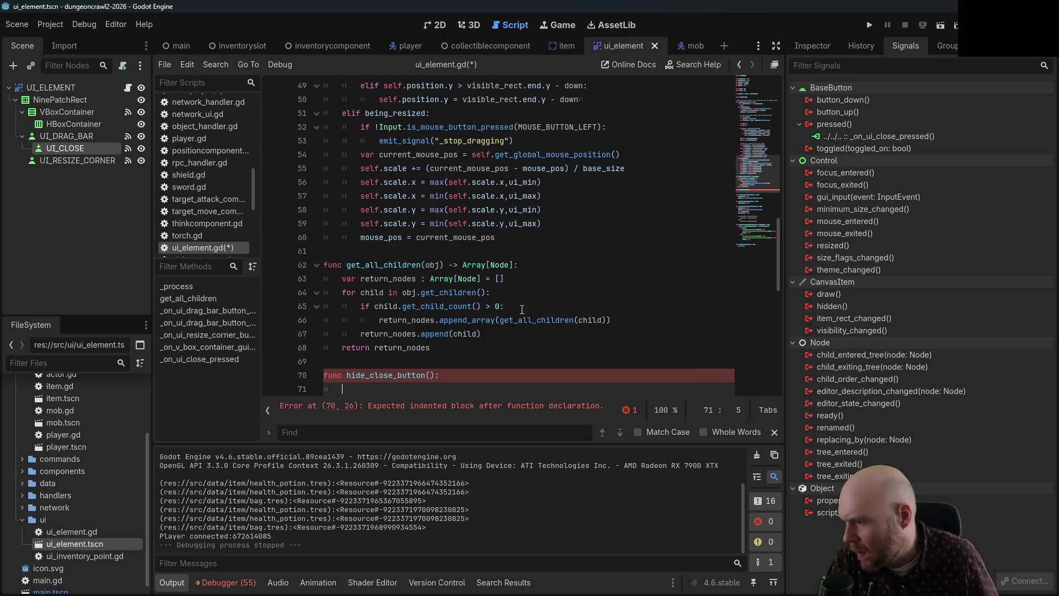
mouse_move(33, 147)
mouse_down()
mouse_move(221, 204)
mouse_move(373, 389)
mouse_up()
text(.visible =)
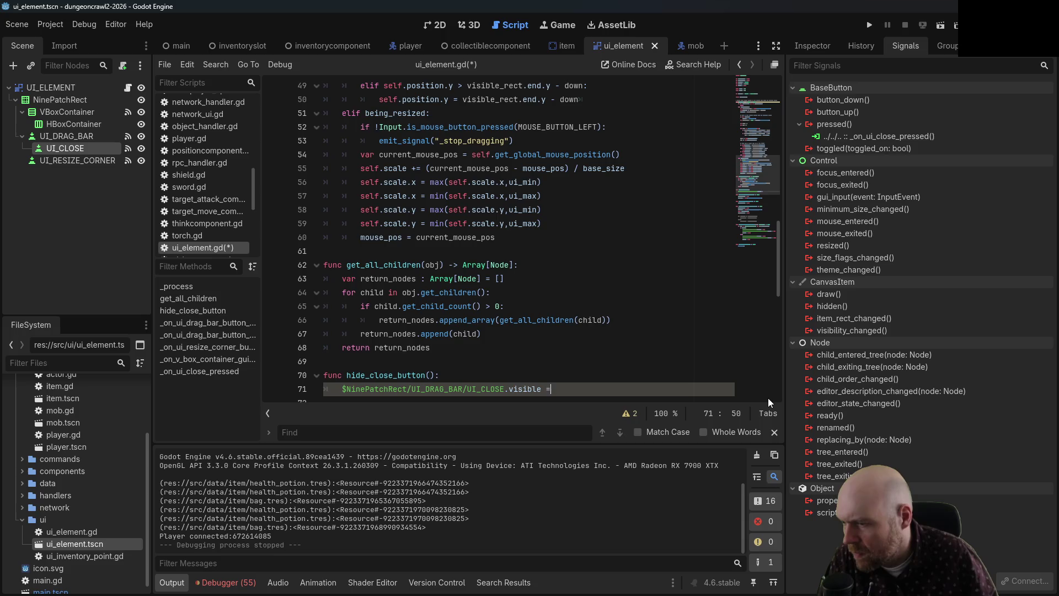
text( false)
key(ctrl+s)
click(561, 266)
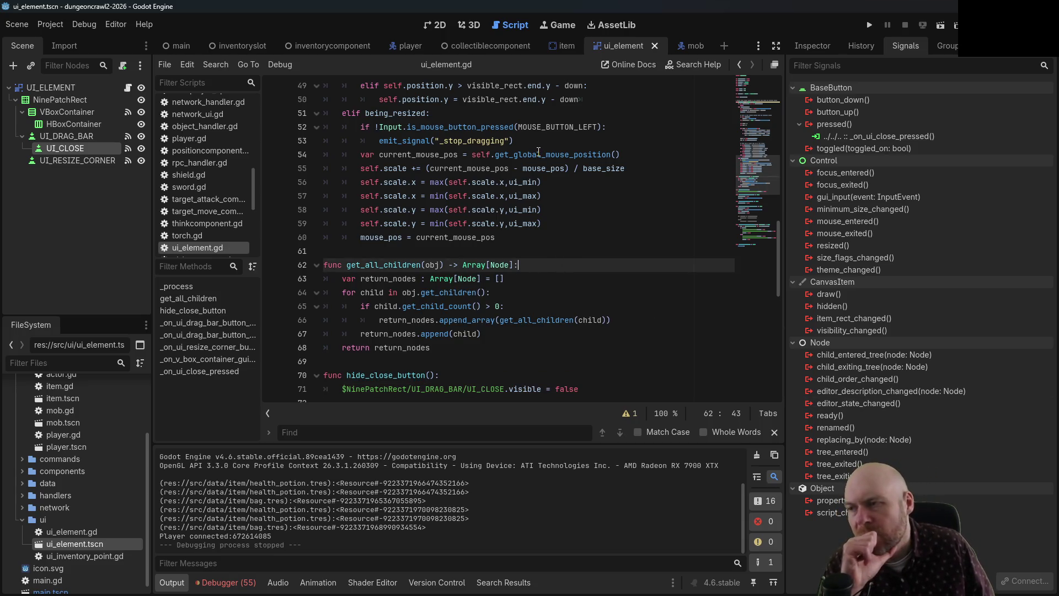
scroll(202, 219, up, 2)
scroll(200, 215, up, 5)
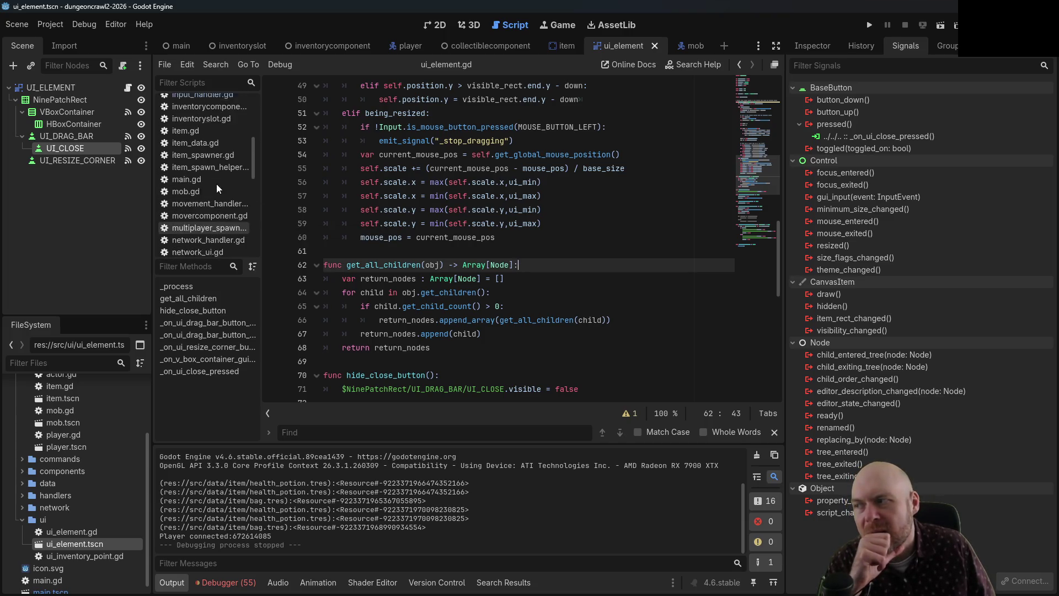
- Open inventorycomponent.gd and scroll to its create_ui_element function
scroll(217, 138, up, 1)
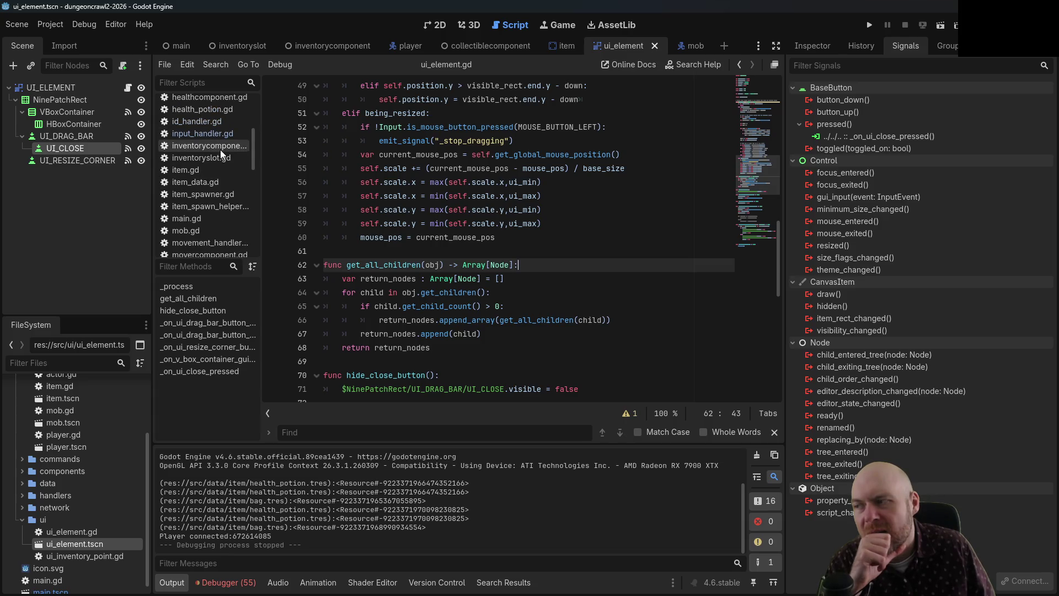
click(220, 150)
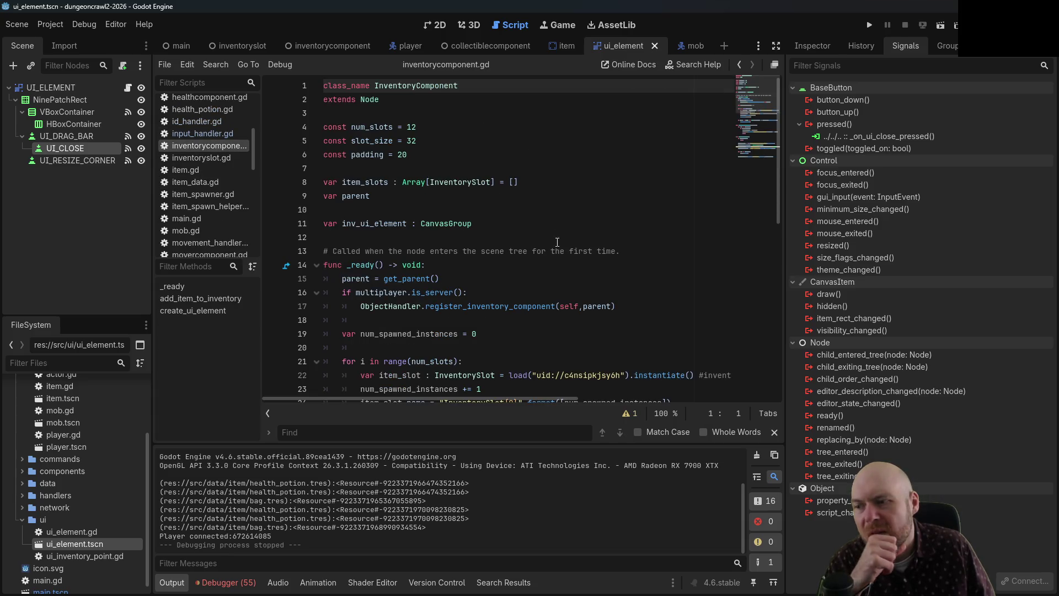
scroll(563, 260, down, 3)
scroll(526, 202, up, 4)
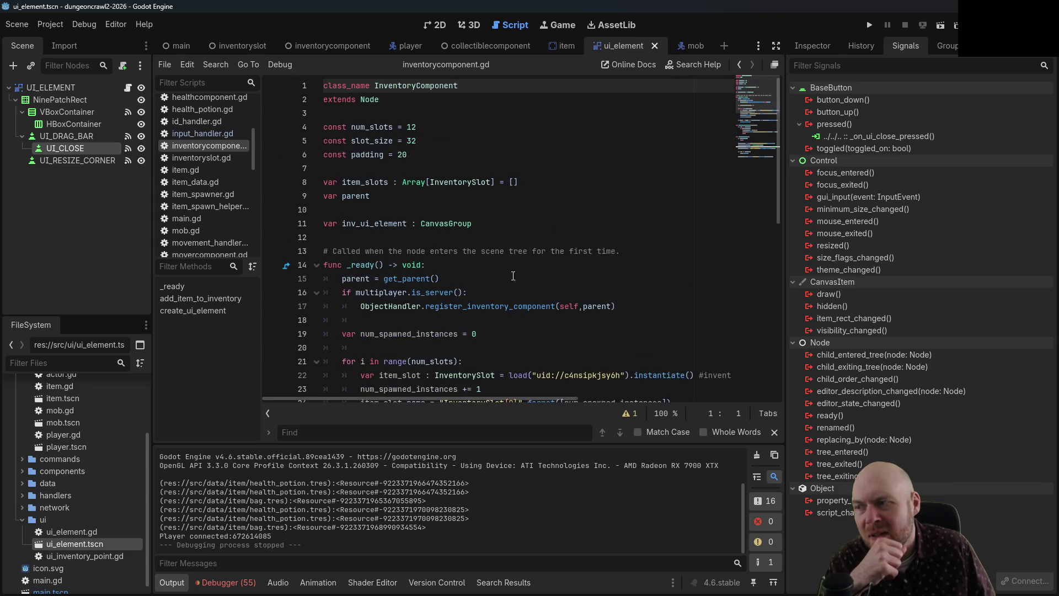
scroll(513, 273, down, 4)
scroll(432, 216, down, 3)
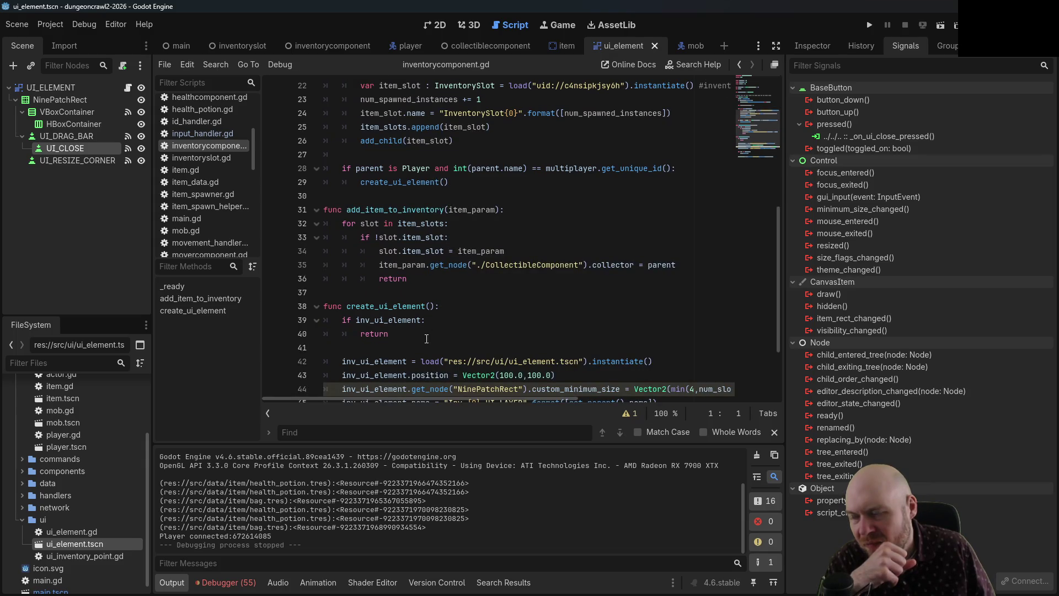
scroll(442, 323, down, 2)
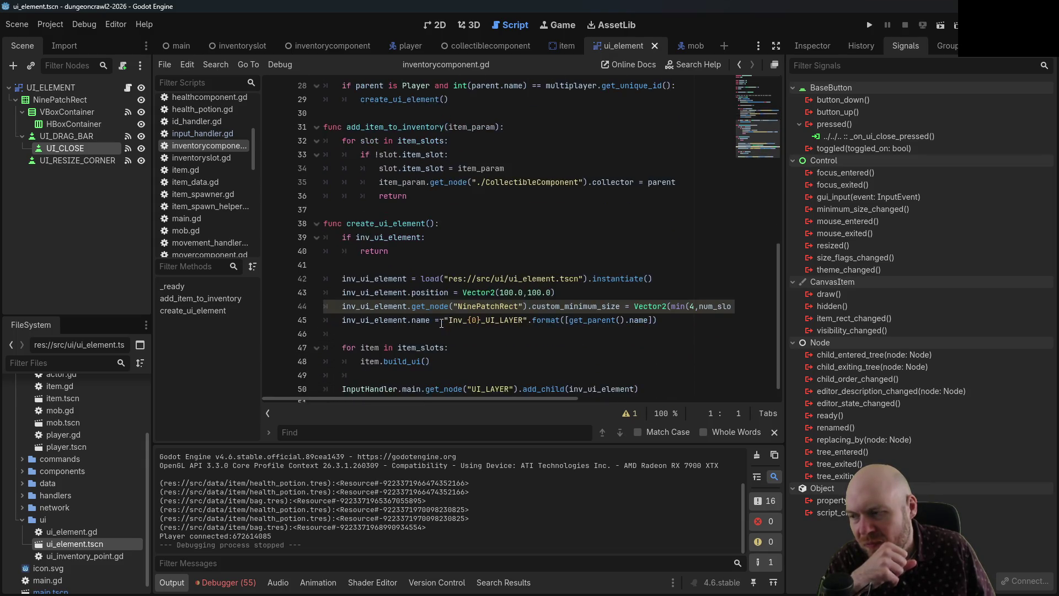
- Insert inv_ui_element.hide_close_button() after the element-naming line and save the script
click(568, 333)
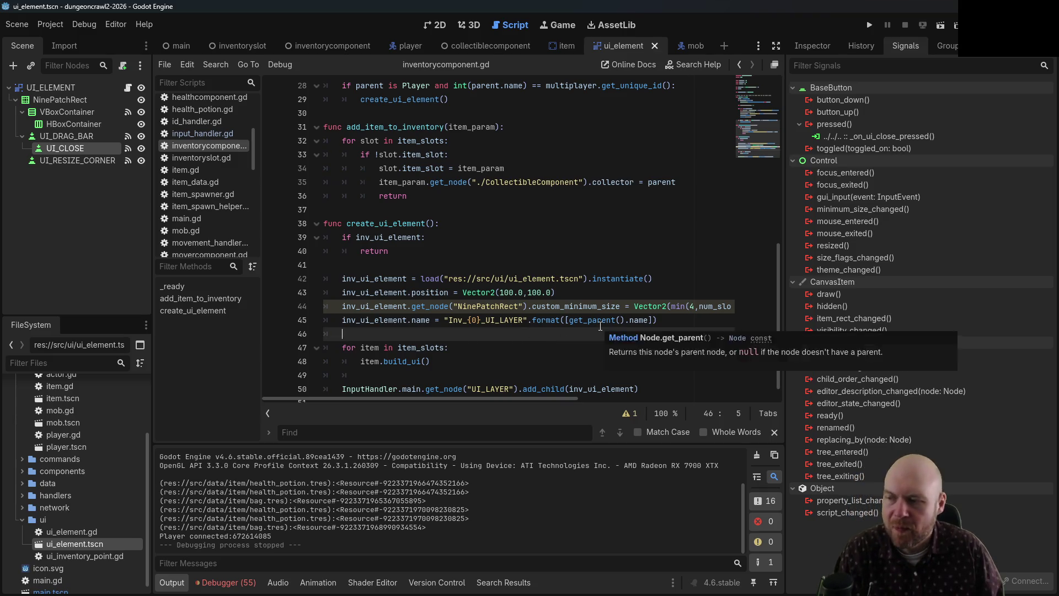
key(Return)
text(inv_ui_element.)
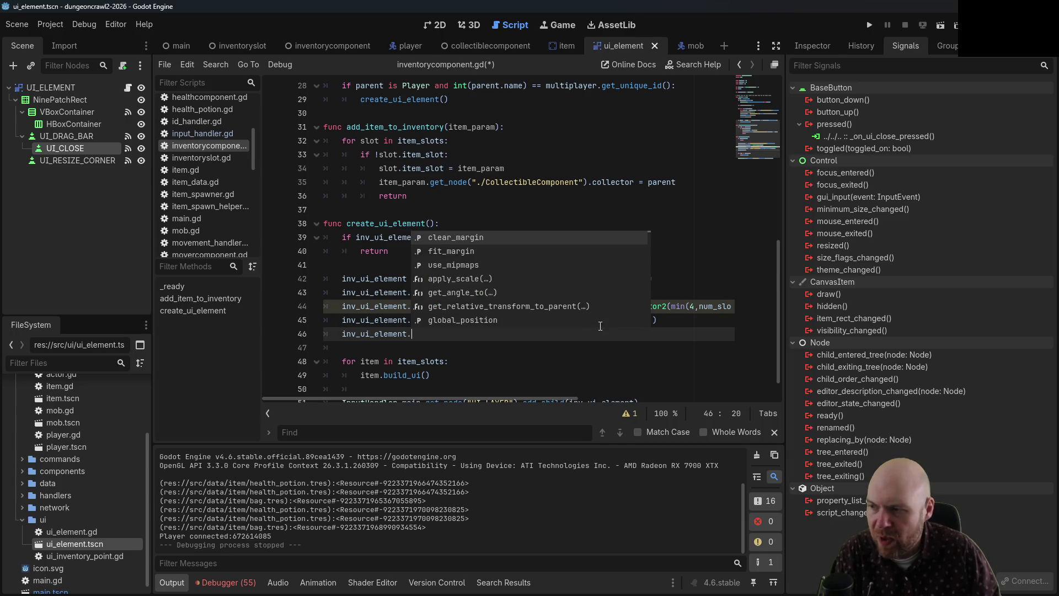
text(hi)
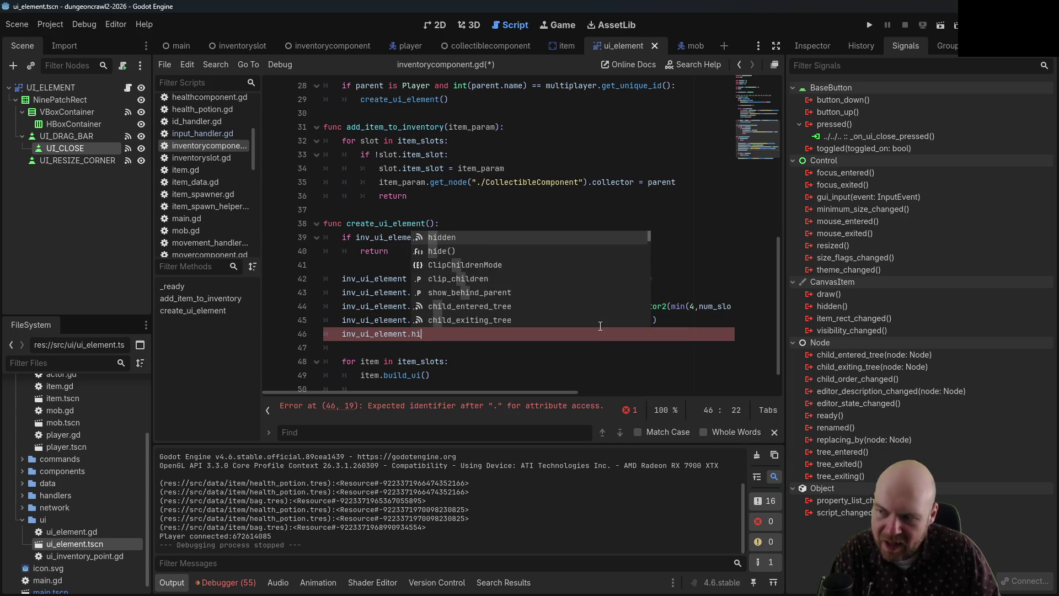
text(de_close_)
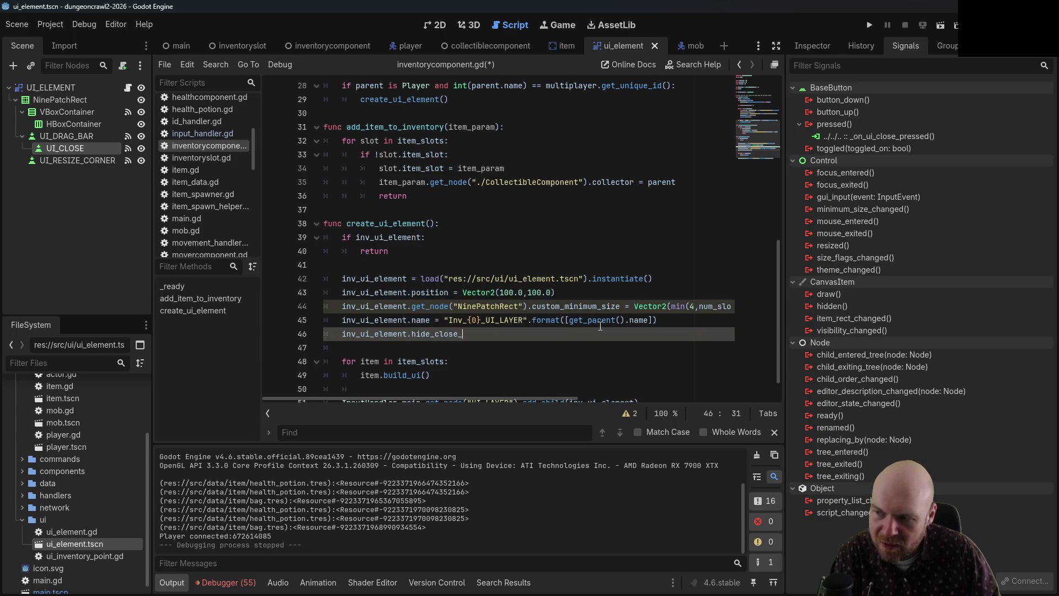
text(button())
key(ctrl+s)
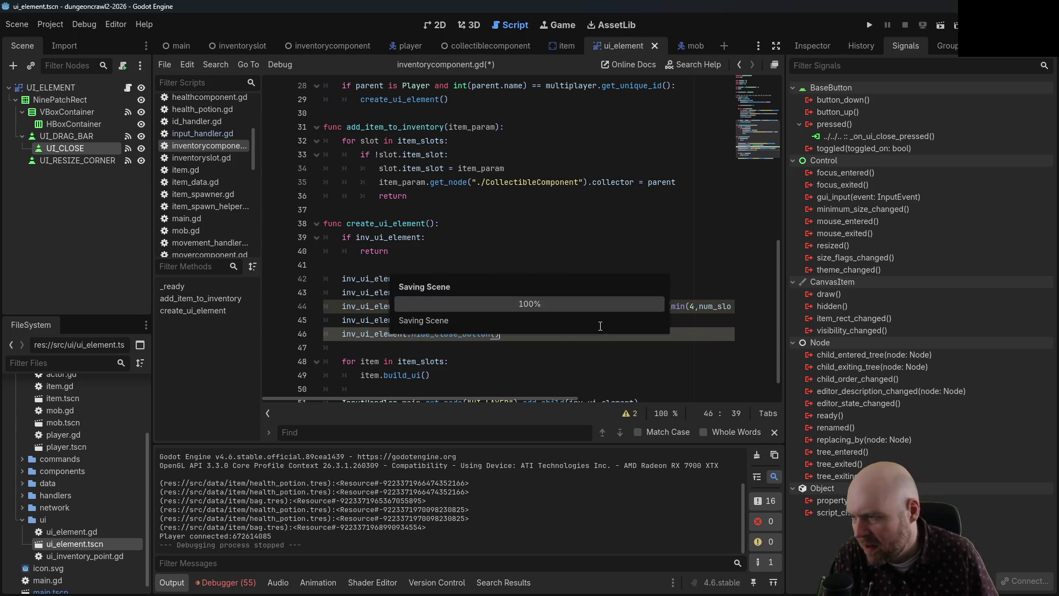
click(529, 233)
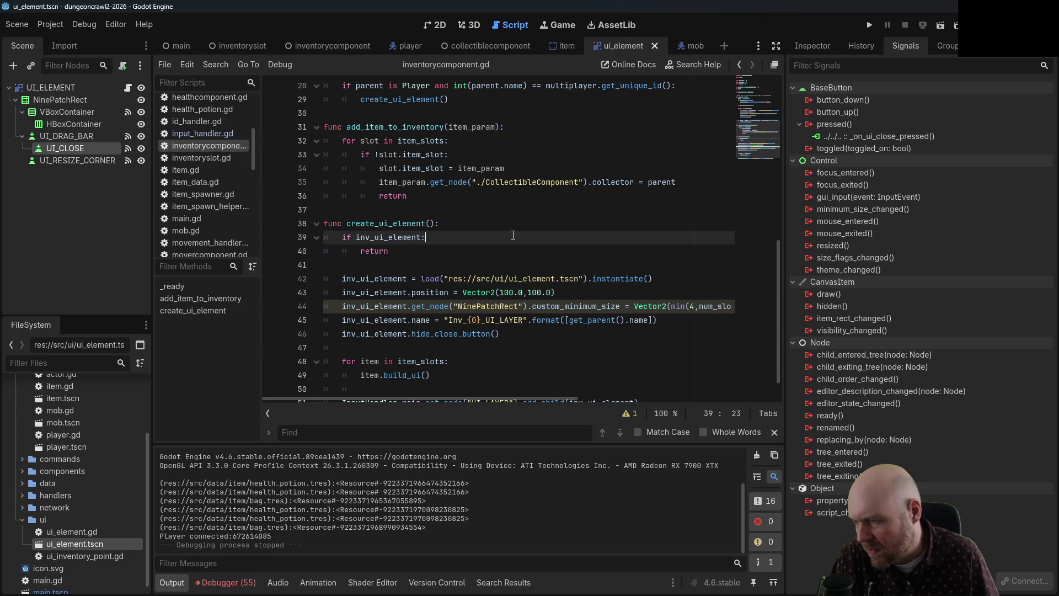
scroll(404, 285, up, 7)
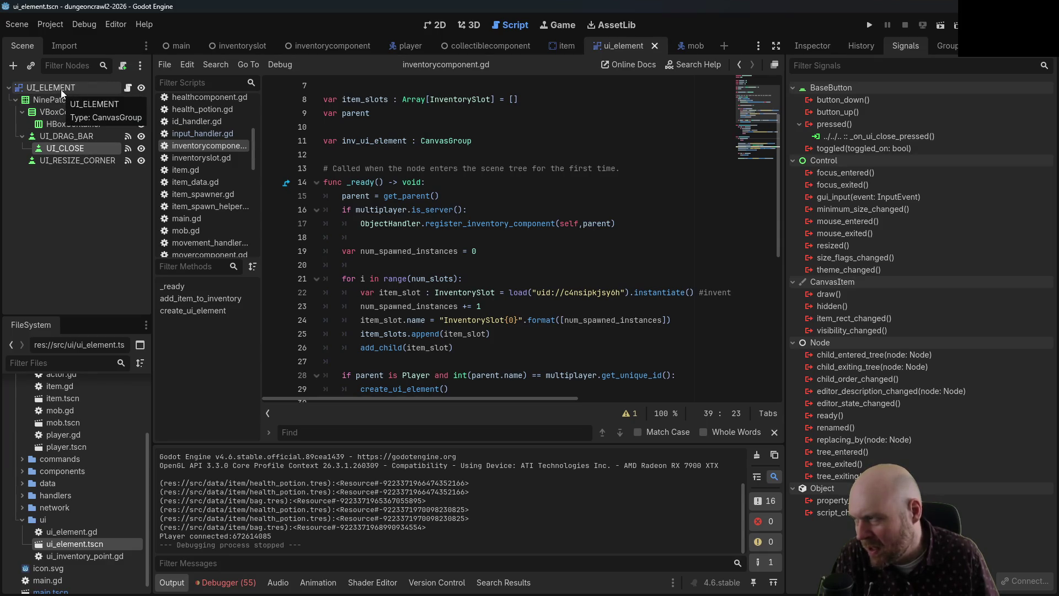
scroll(441, 166, down, 2)
key(ctrl+s)
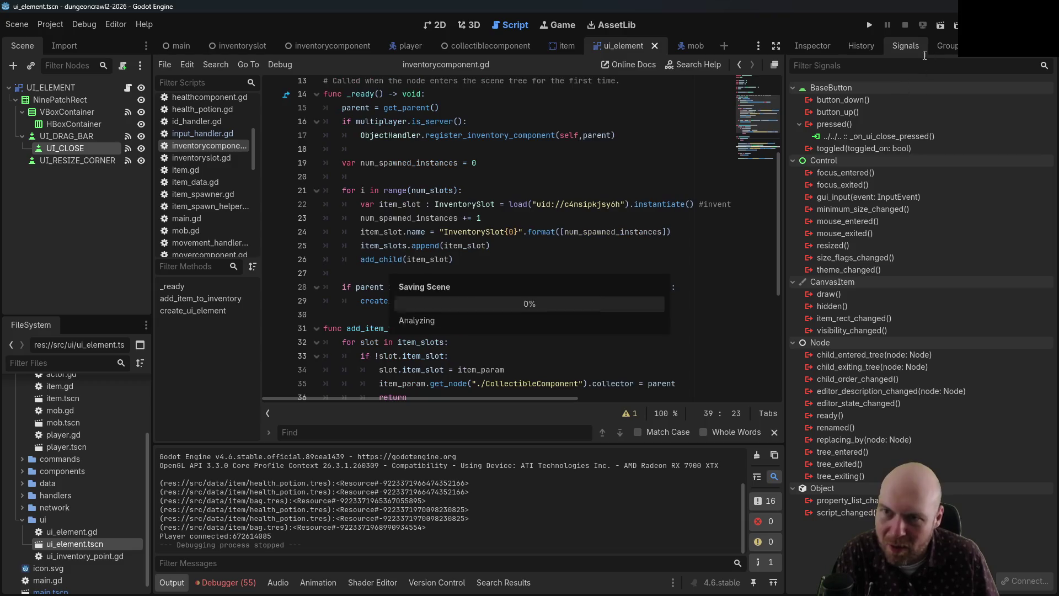
- Run the game as a client, pick up the item, open the bag's inventory, then stop
click(868, 25)
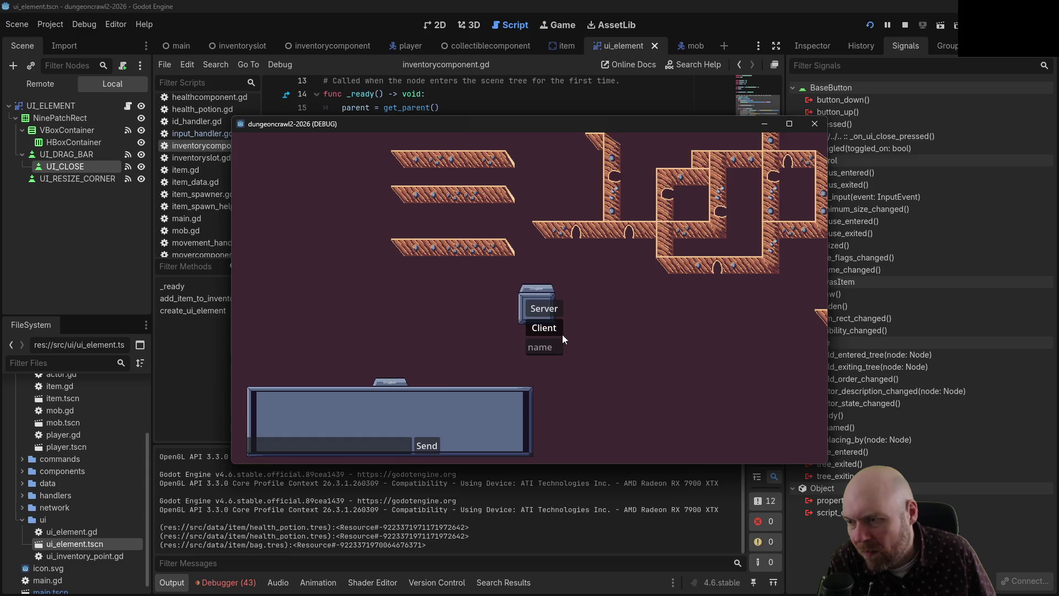
click(546, 329)
click(525, 299)
click(611, 296)
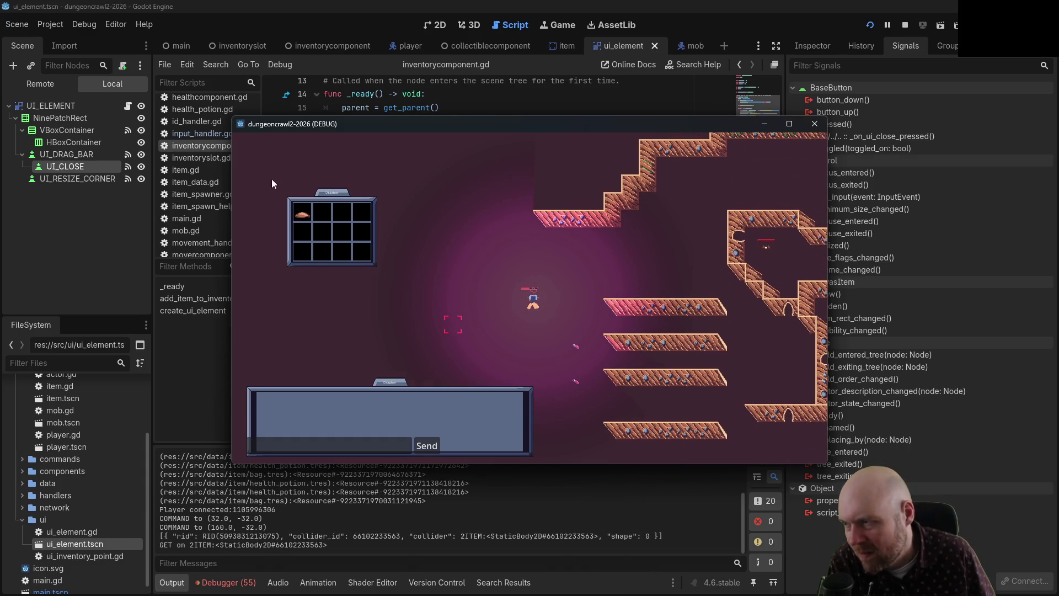
click(302, 214)
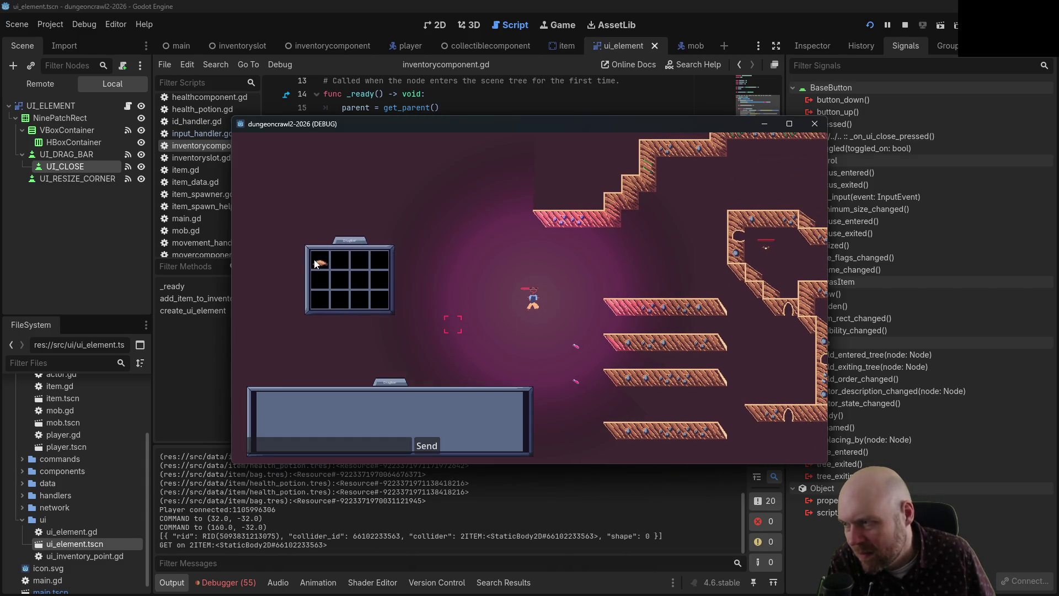
click(317, 225)
click(904, 25)
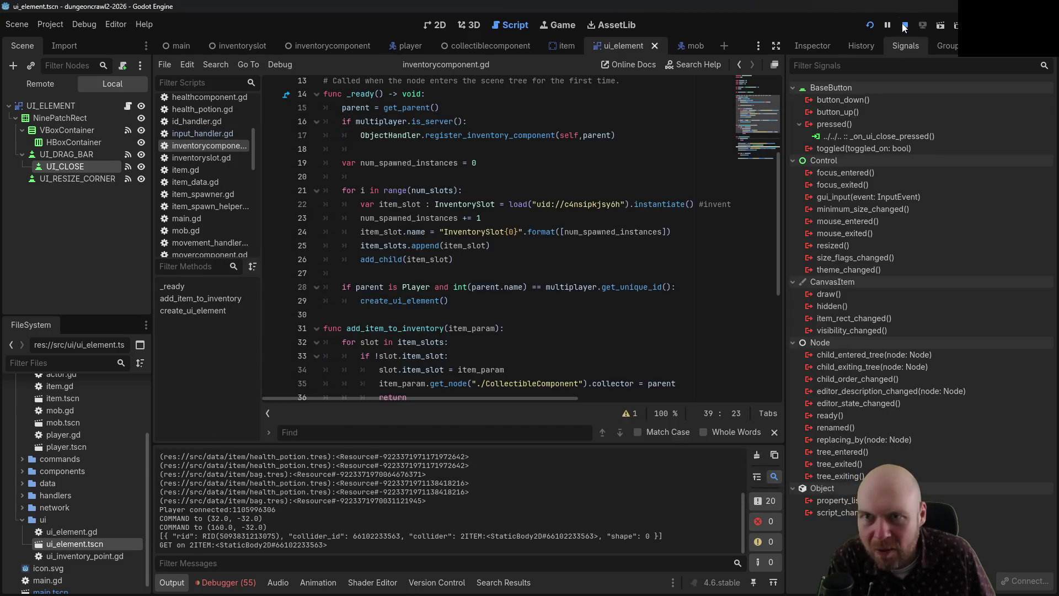
scroll(422, 283, down, 2)
scroll(422, 283, down, 4)
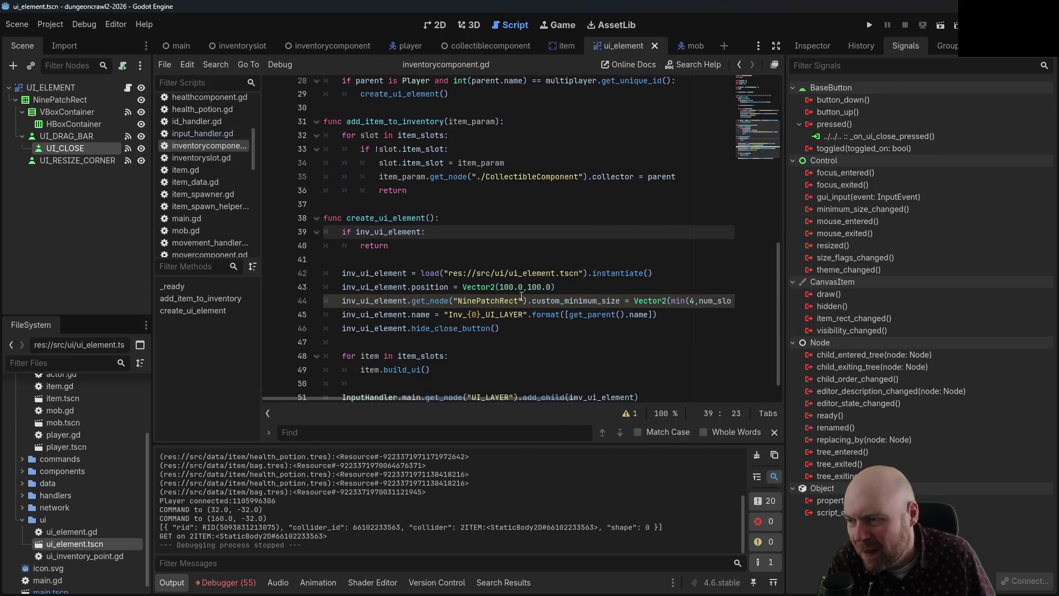
- Wrap the hide_close_button call in an 'if parent is Player:' check and save inventorycomponent.gd
click(677, 316)
key(Return)
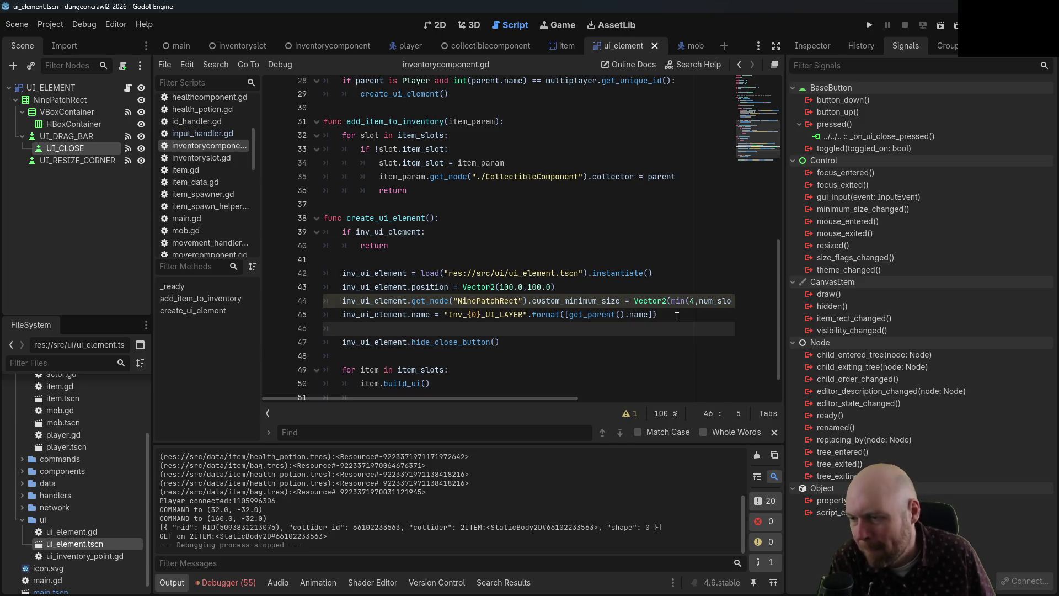
text(if parent is )
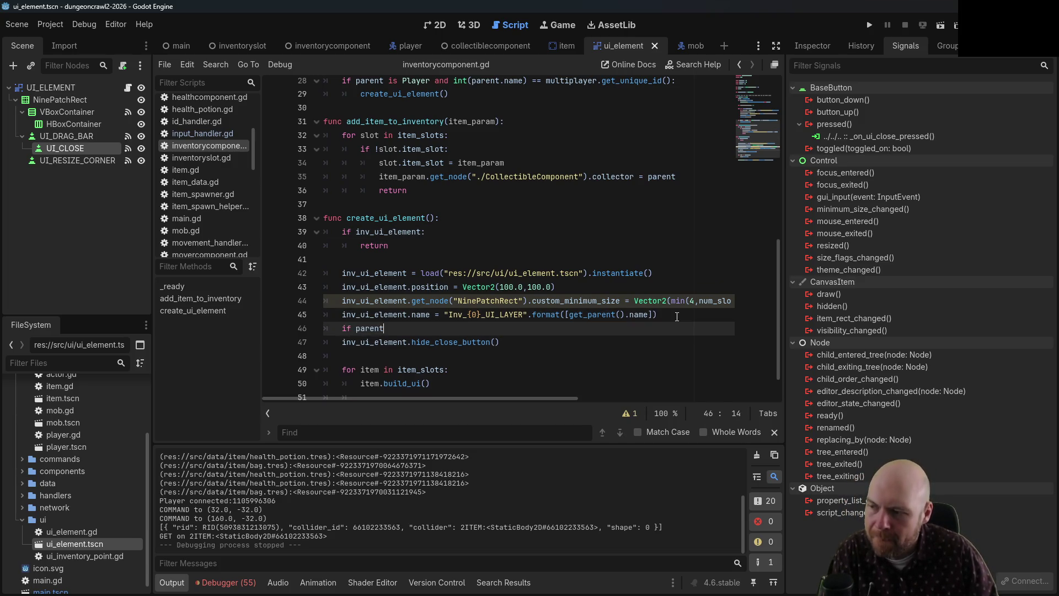
text(Player:)
key(Down)
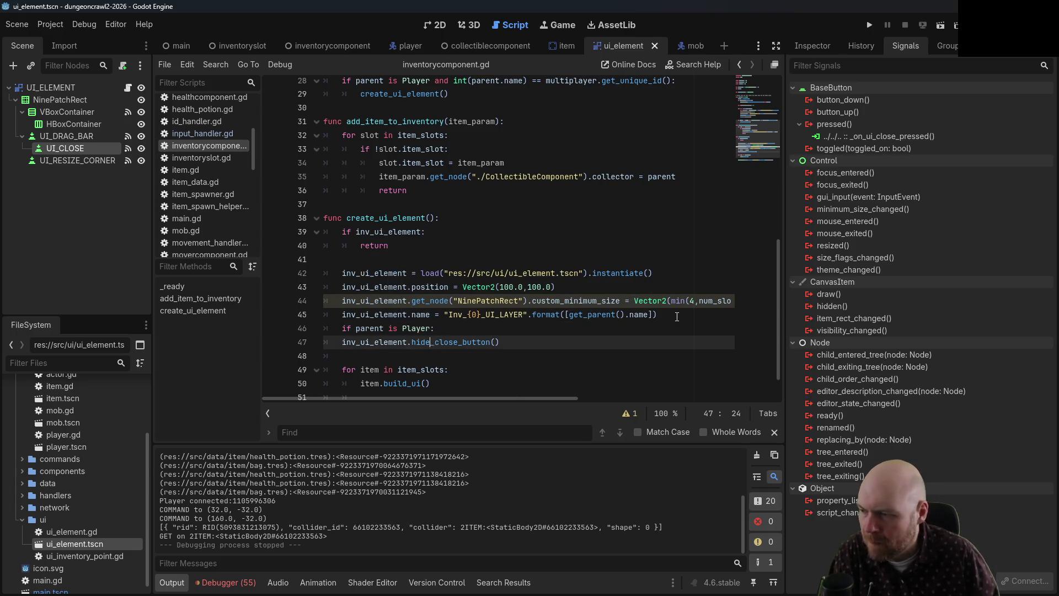
key(Home)
key(Tab)
key(ctrl+s)
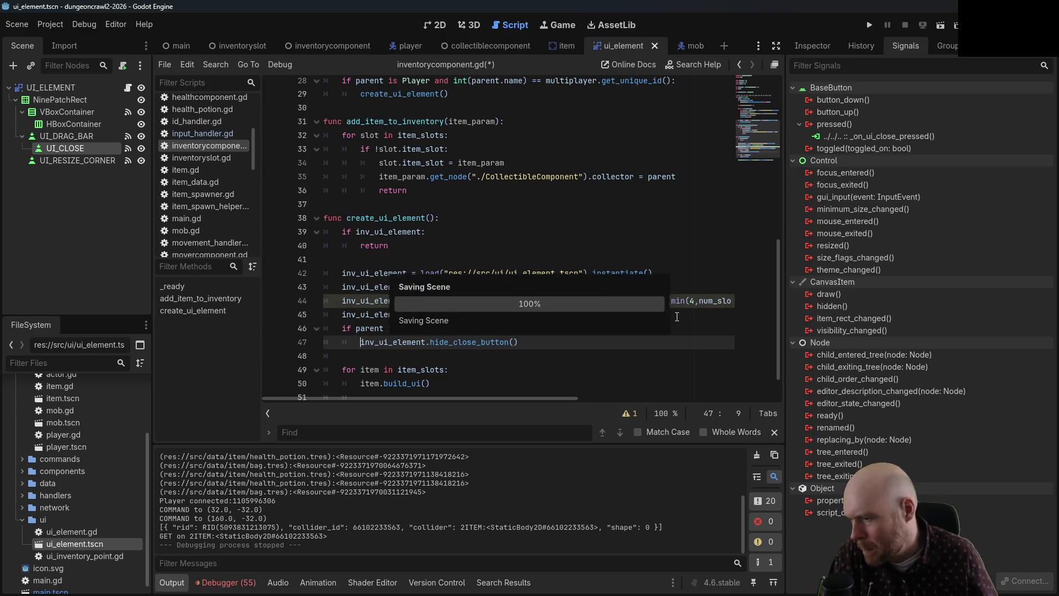
scroll(530, 310, up, 8)
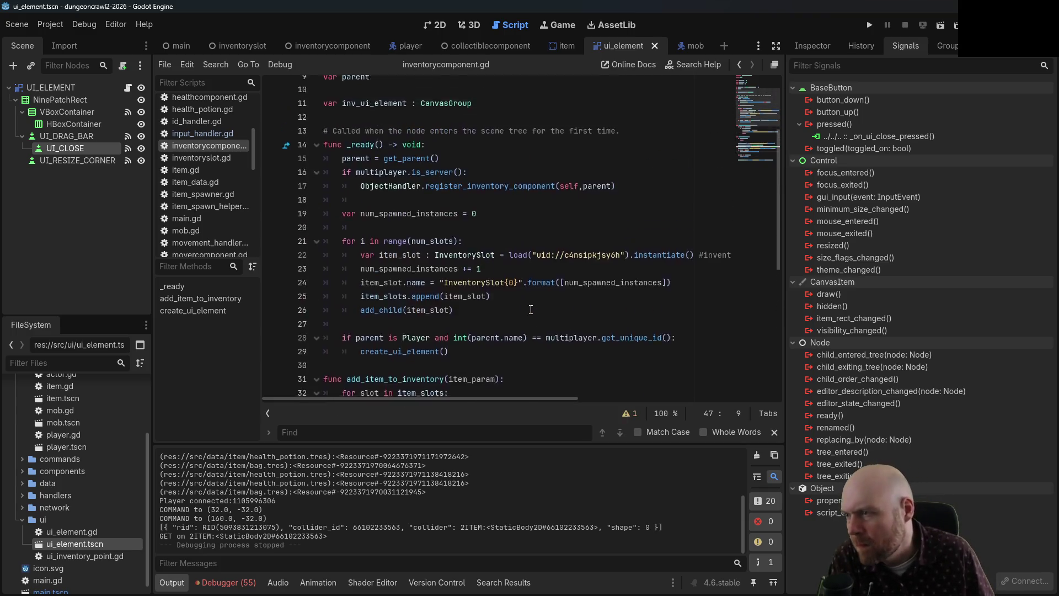
scroll(546, 304, down, 2)
- Run the project as server and client, pick up an item, and toggle the bag inventory window
click(870, 25)
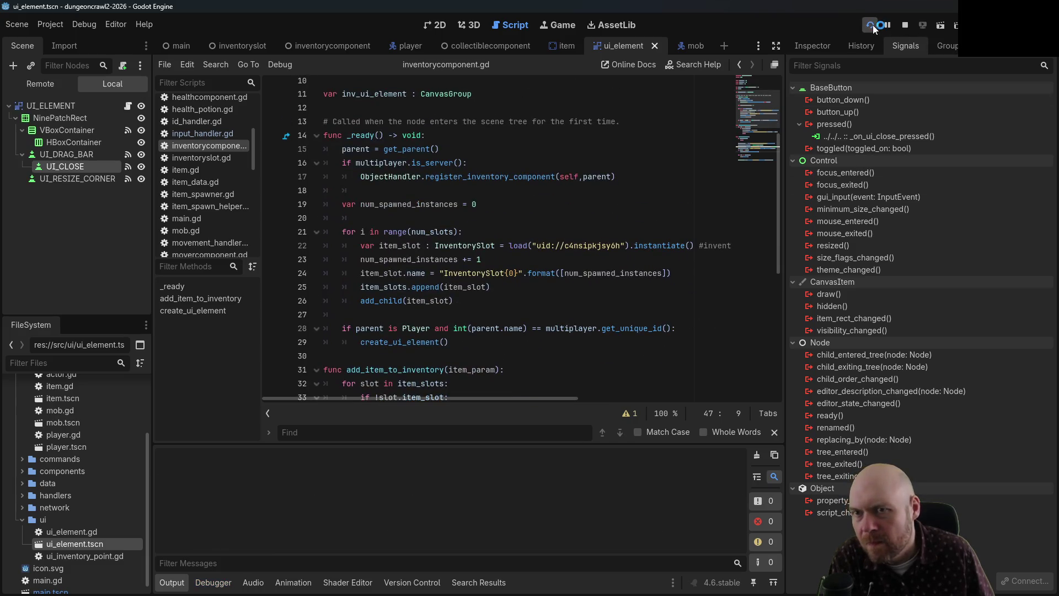
click(557, 309)
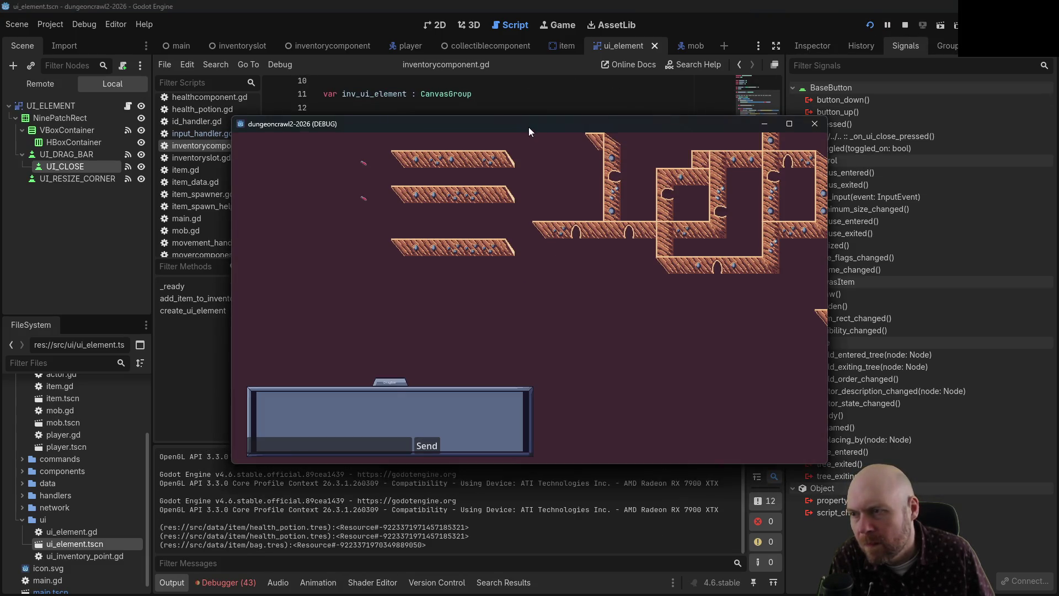
click(539, 328)
click(463, 264)
mouse_move(375, 194)
mouse_down()
mouse_move(326, 195)
mouse_move(699, 191)
mouse_move(760, 179)
mouse_up()
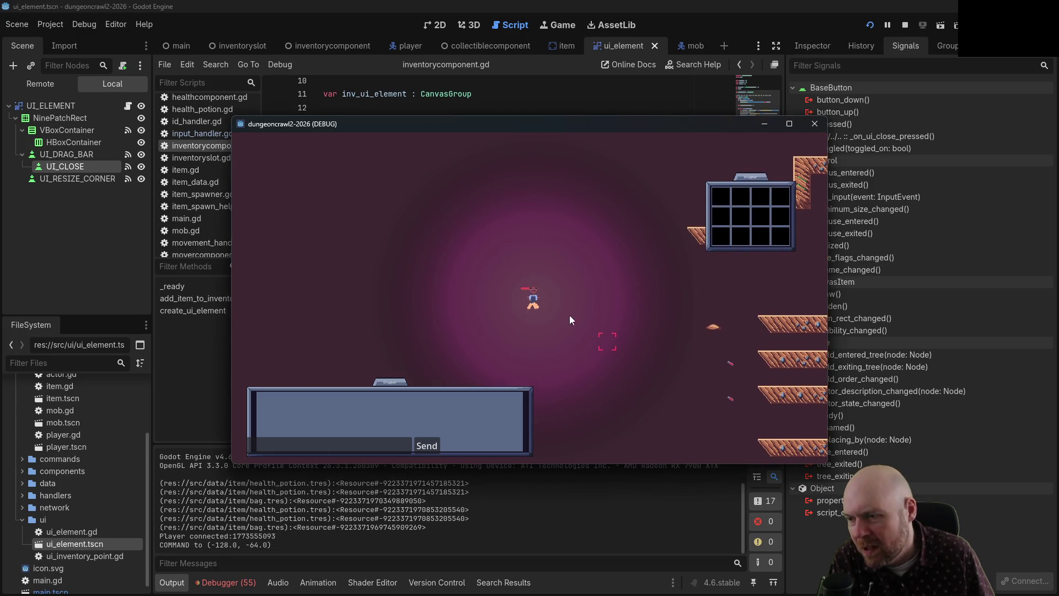
click(719, 331)
click(718, 200)
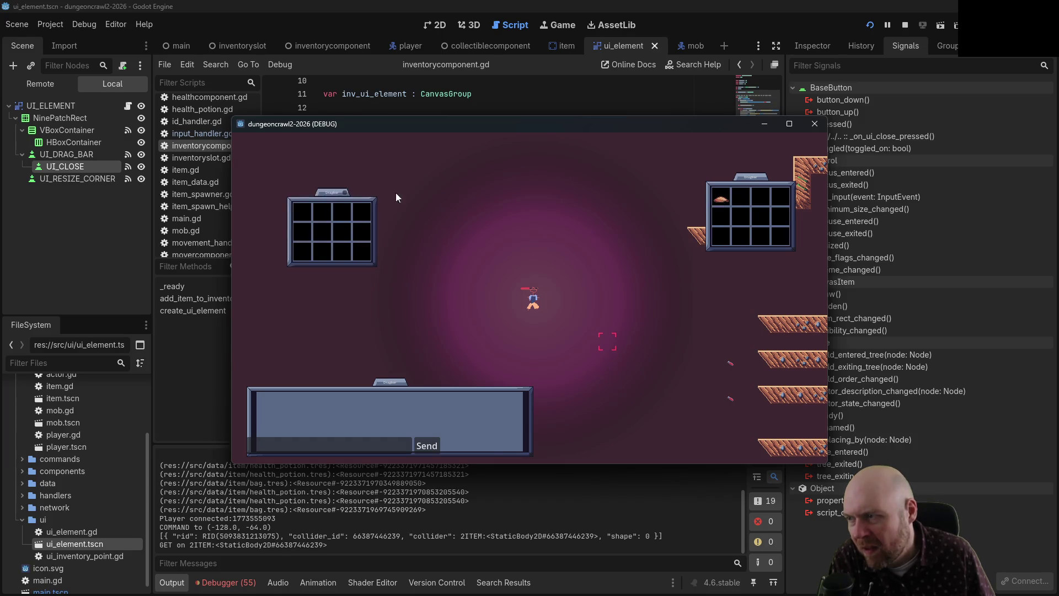
click(342, 193)
click(719, 200)
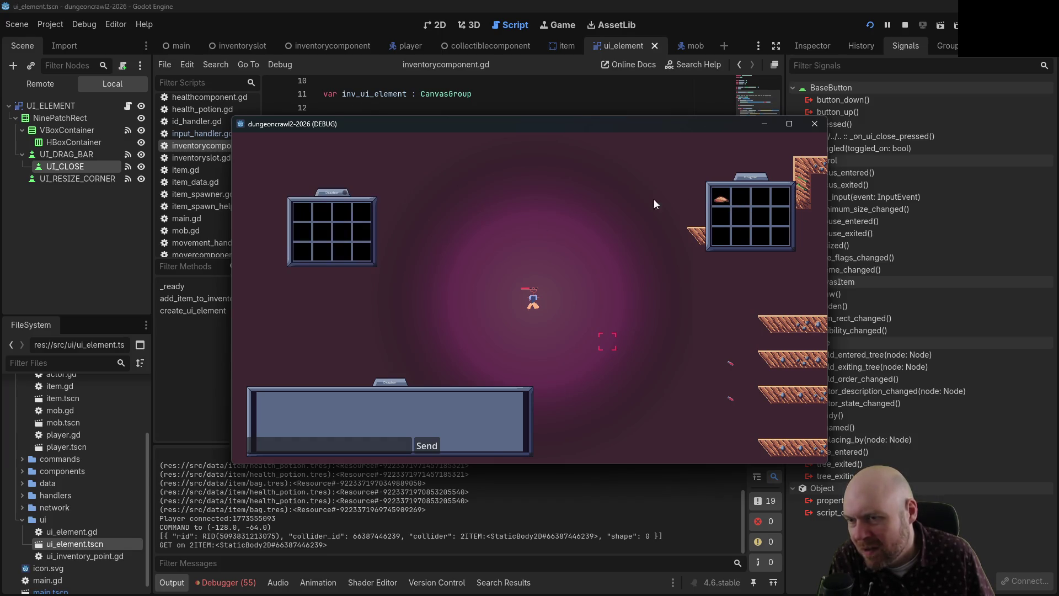
click(347, 193)
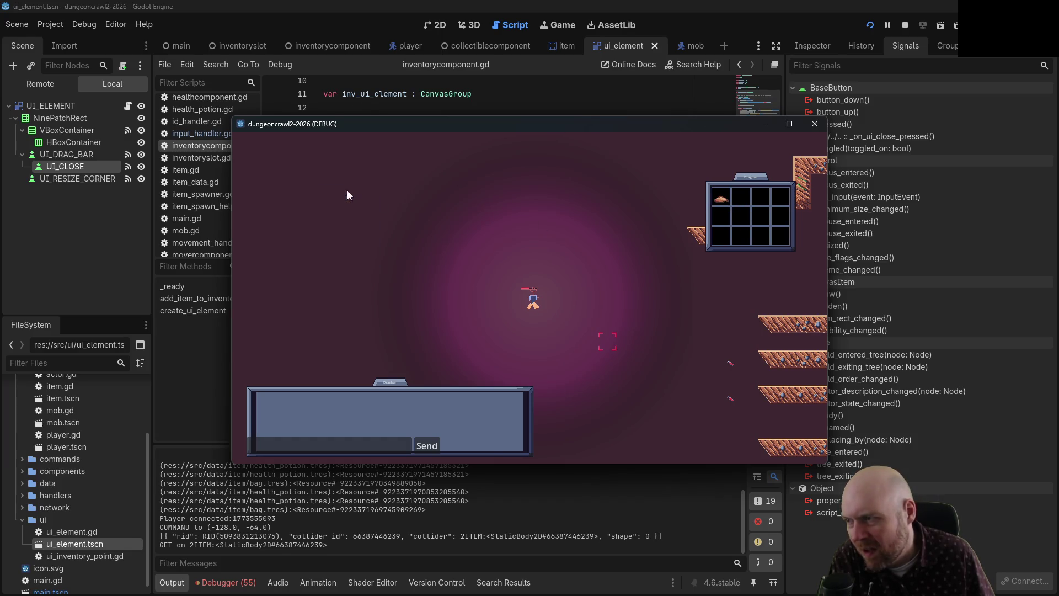
click(720, 202)
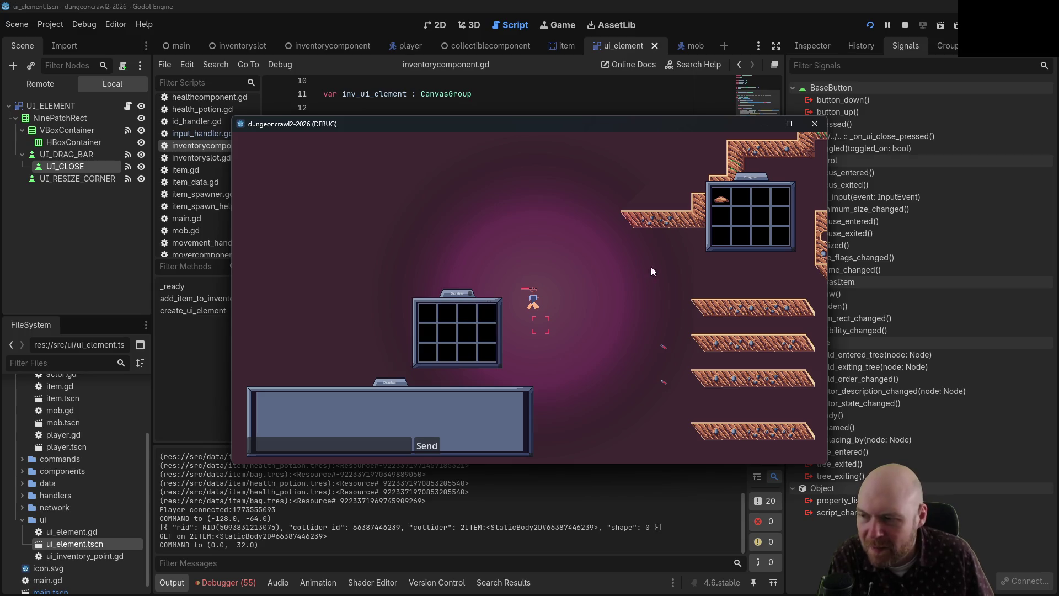
- Pick up another item, rearrange the windows, use the second-slot item, then stop the game
click(471, 296)
click(651, 331)
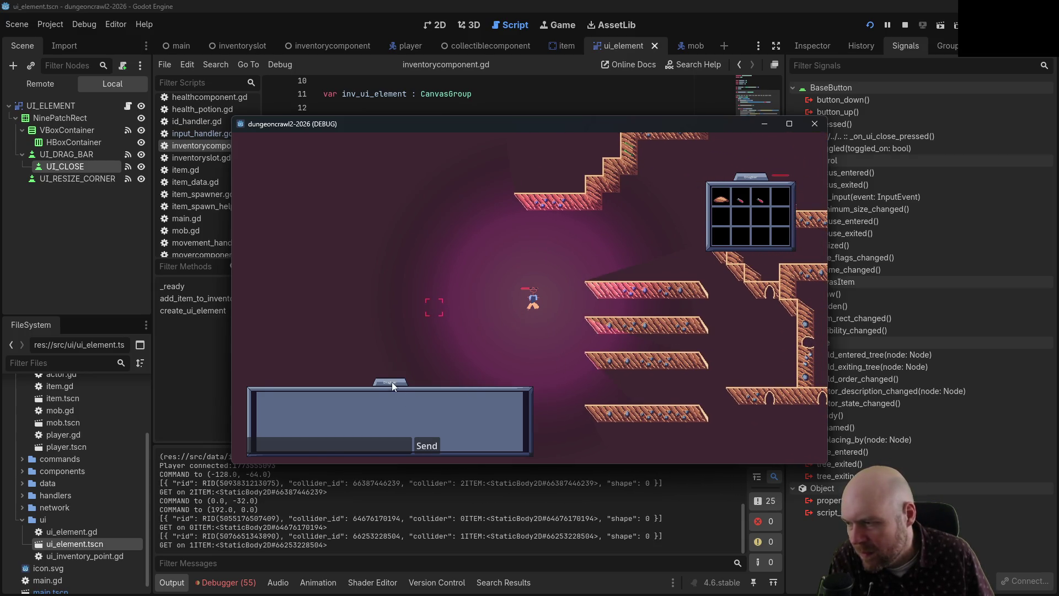
mouse_move(391, 385)
mouse_down()
mouse_move(515, 357)
mouse_move(488, 379)
mouse_up()
drag(294, 406, 278, 382)
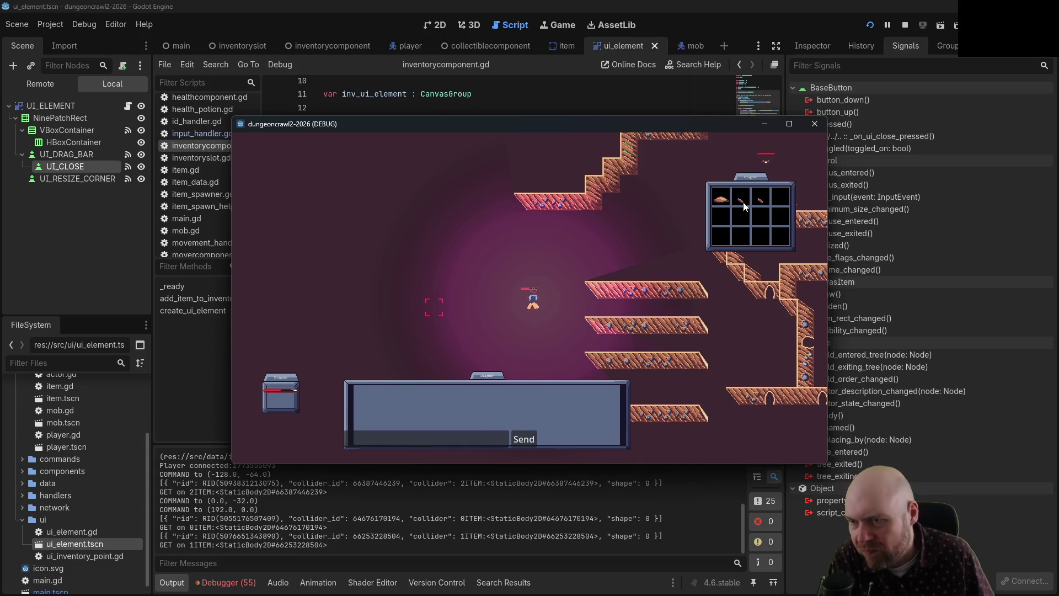
click(745, 202)
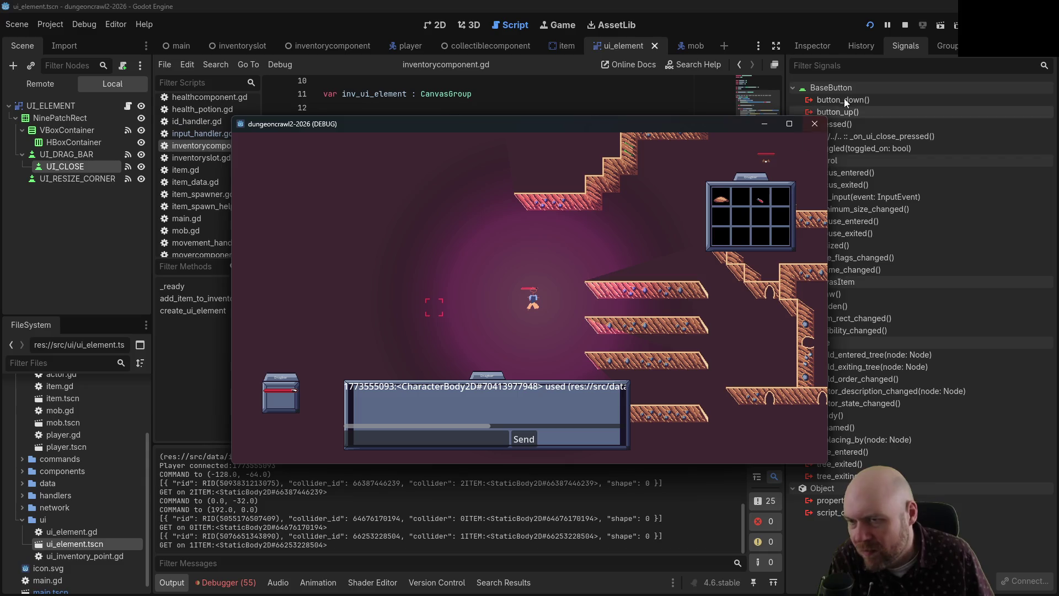
click(902, 22)
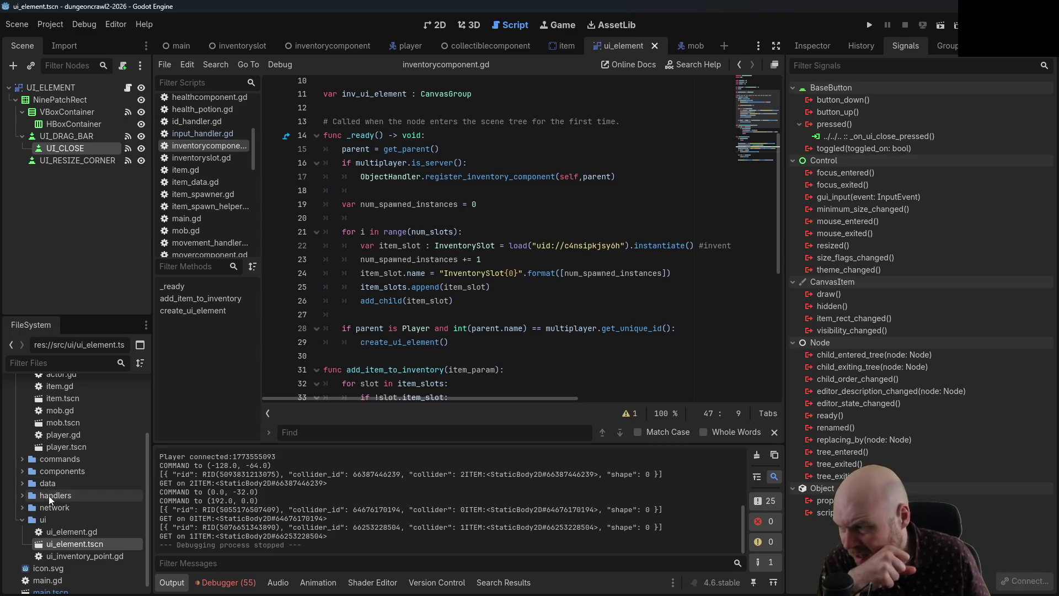
- Open ui_inventory_point.gd from the FileSystem dock and read through the script
scroll(56, 494, up, 5)
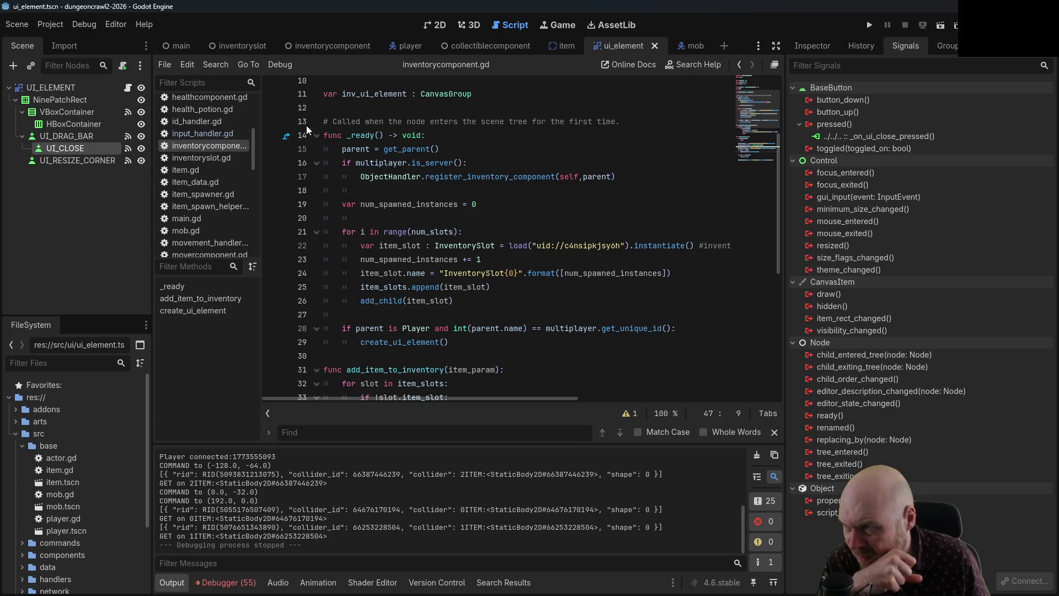
scroll(208, 226, down, 2)
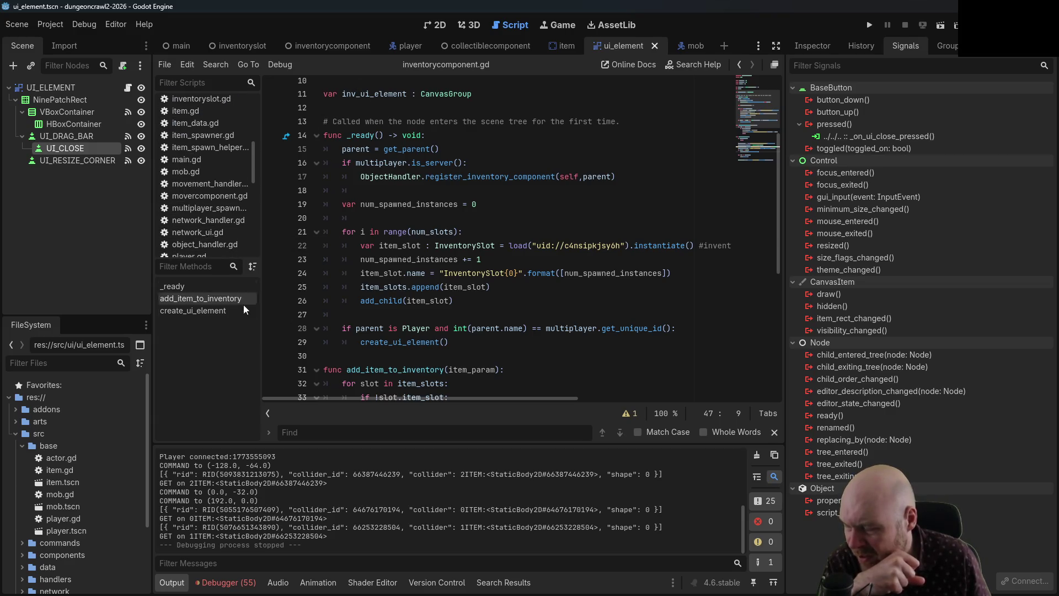
scroll(98, 492, down, 3)
click(72, 545)
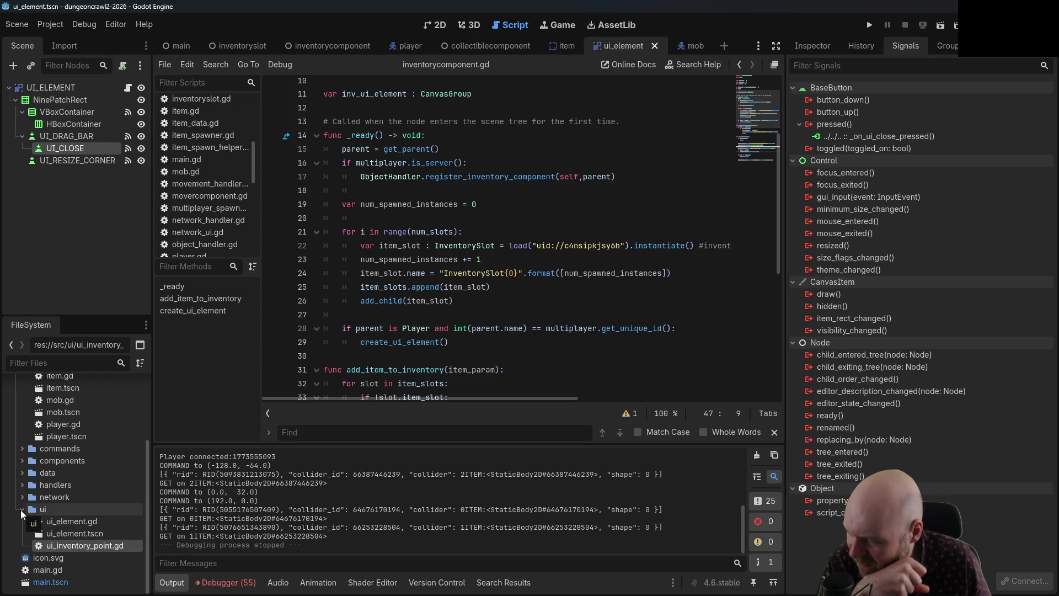
double_click(49, 548)
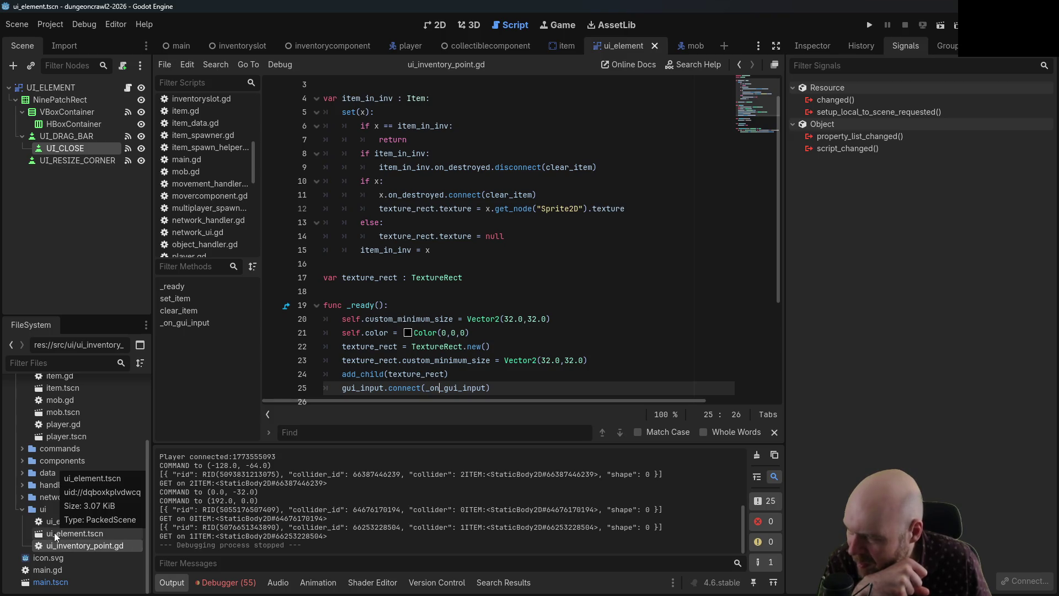
scroll(496, 237, down, 3)
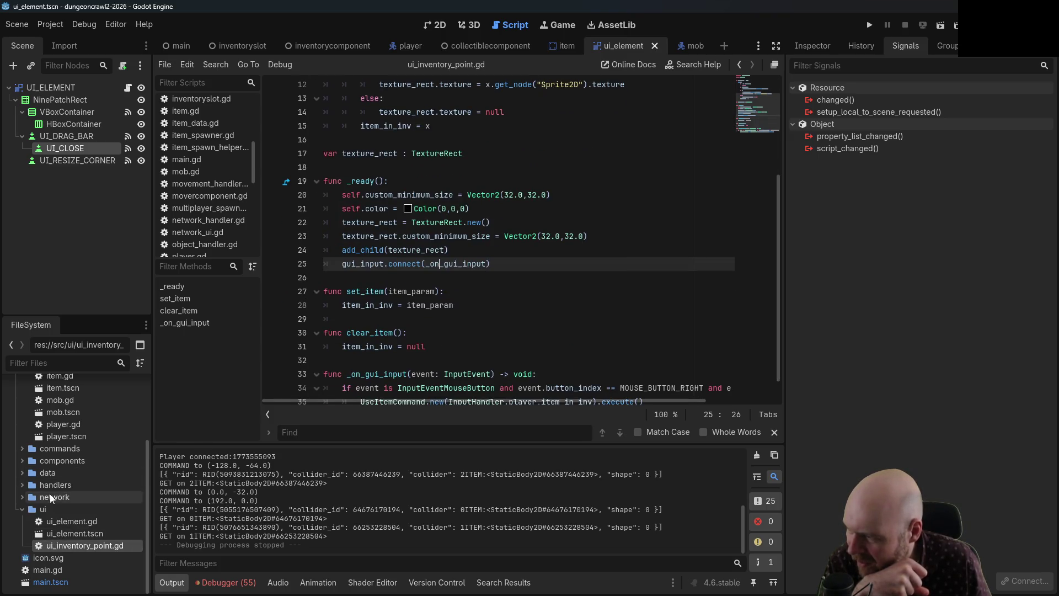
scroll(547, 353, up, 3)
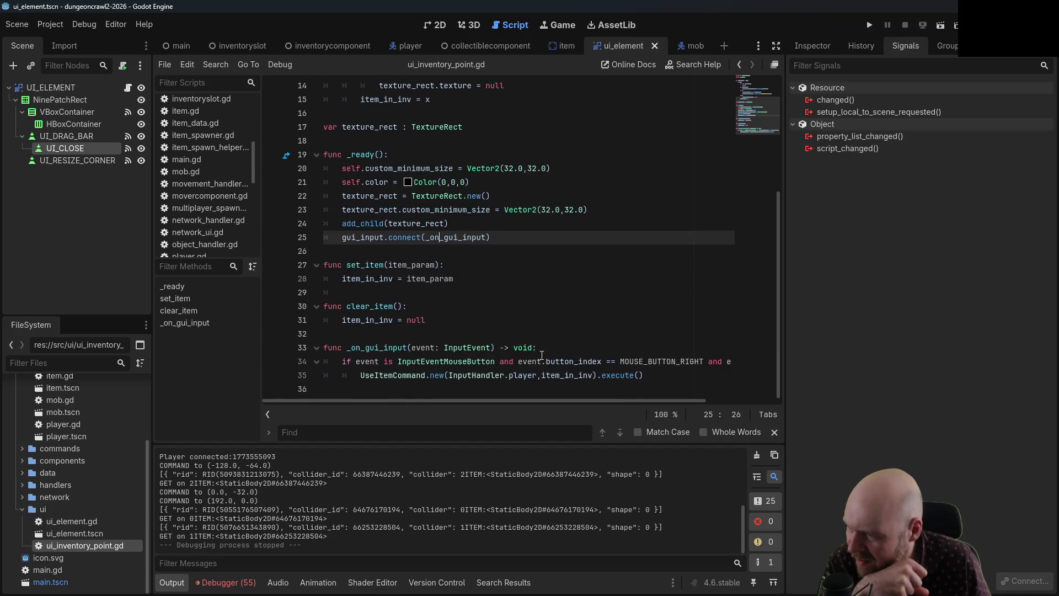
scroll(547, 354, up, 1)
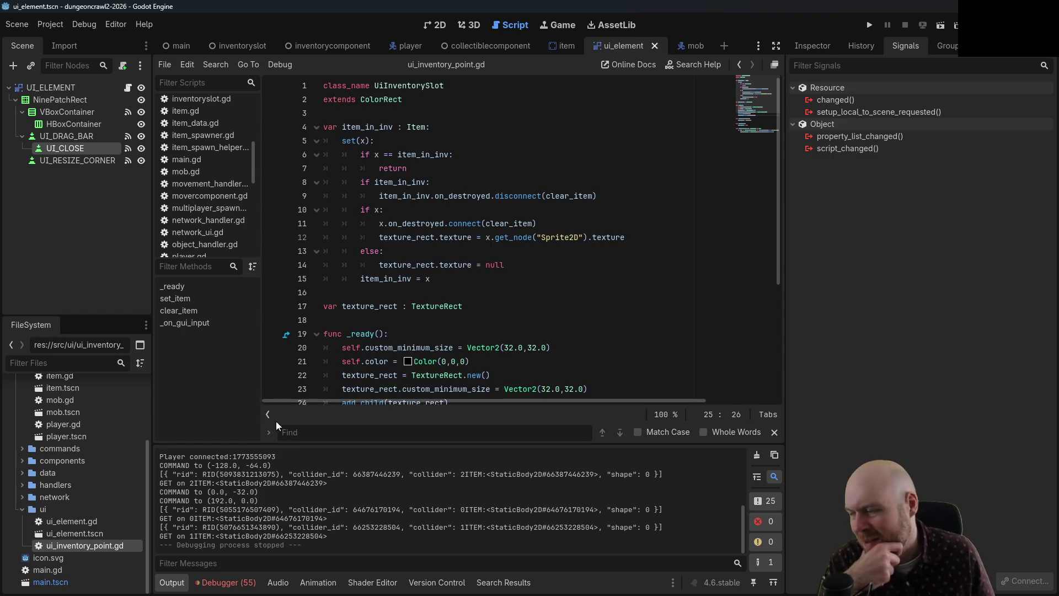
- Browse to the components folder and open the inventorycomponent.tscn scene
click(99, 529)
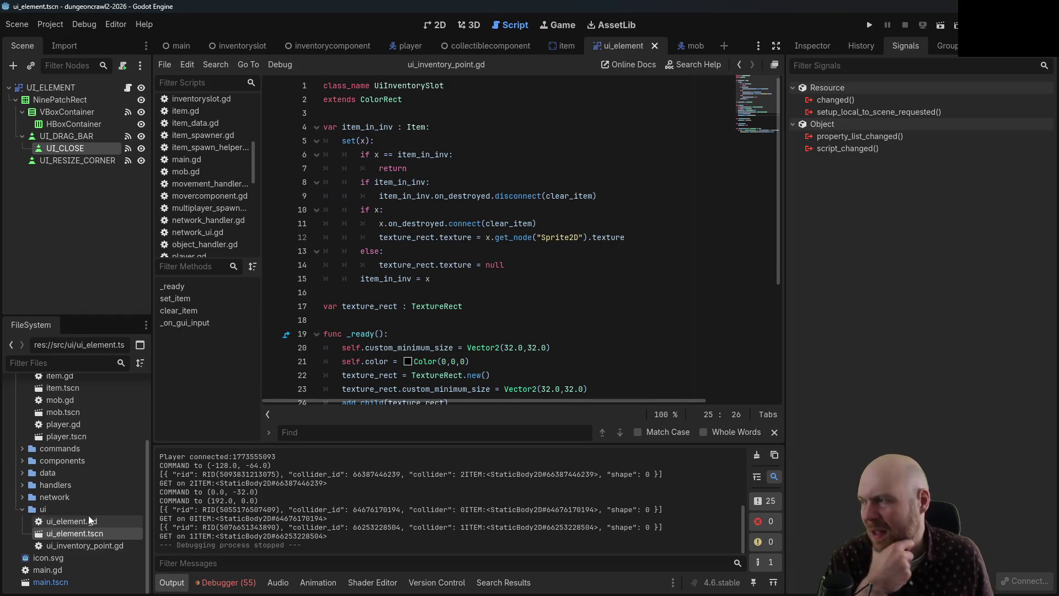
click(17, 508)
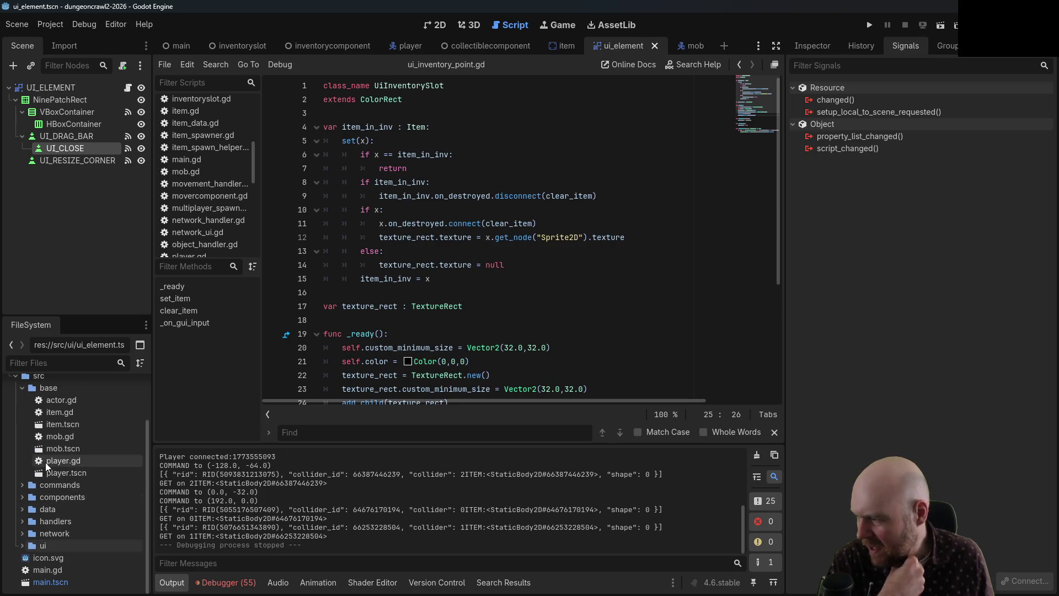
click(18, 485)
click(19, 486)
click(21, 499)
scroll(77, 522, down, 2)
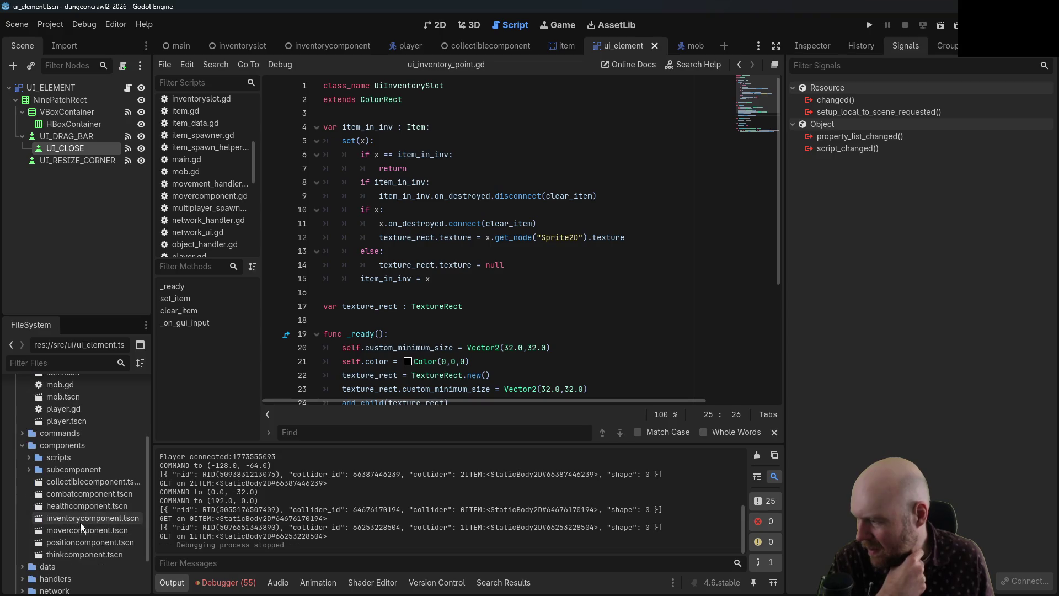
double_click(78, 518)
click(28, 470)
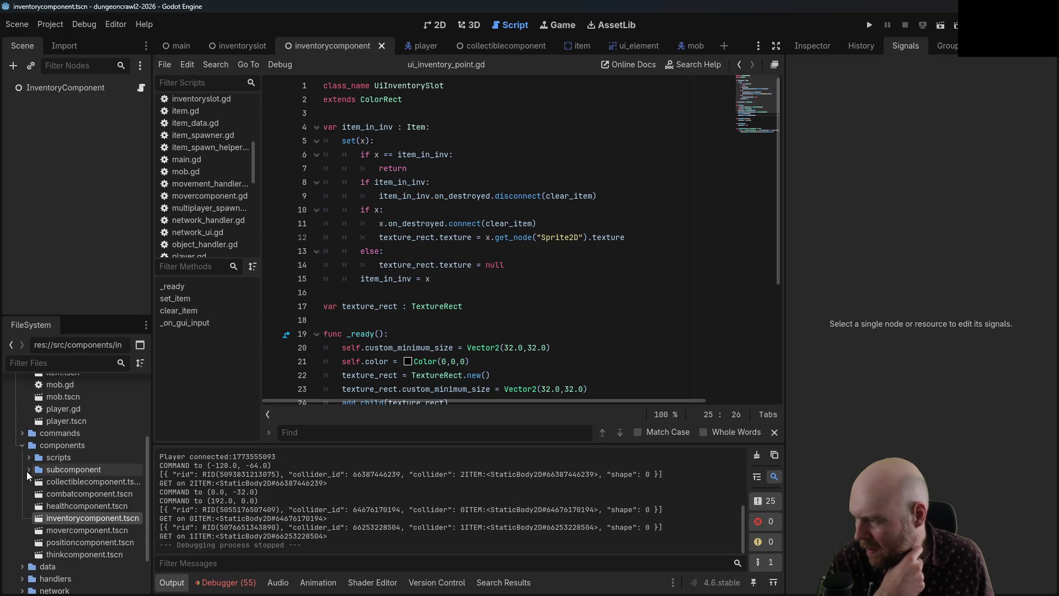
- Open inventoryslot.tscn, check InventorySlotSynchronizer's replication of item_slot_name, and open inventoryslot.gd
double_click(78, 506)
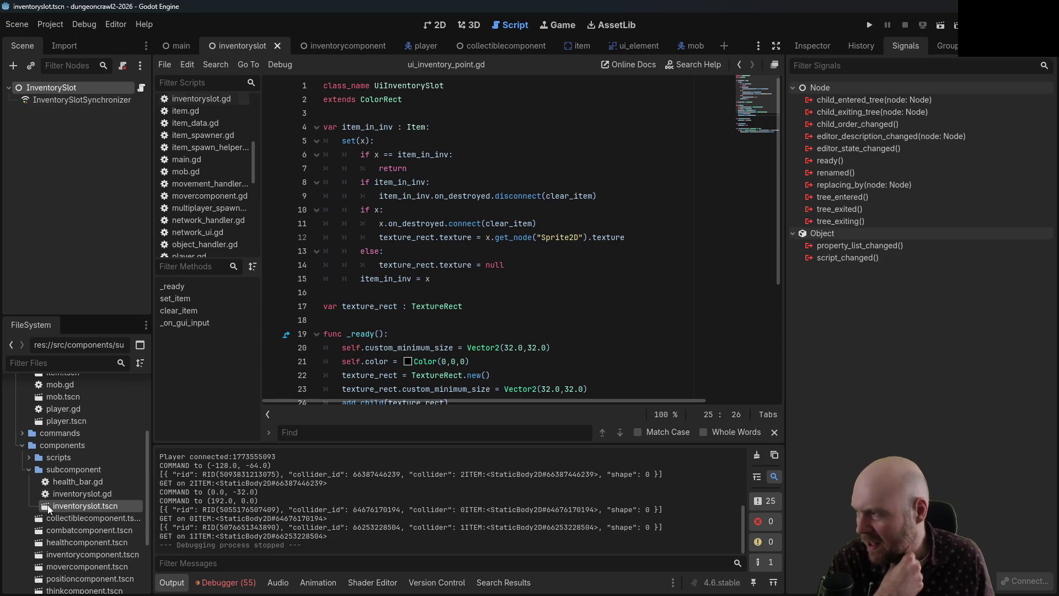
click(76, 101)
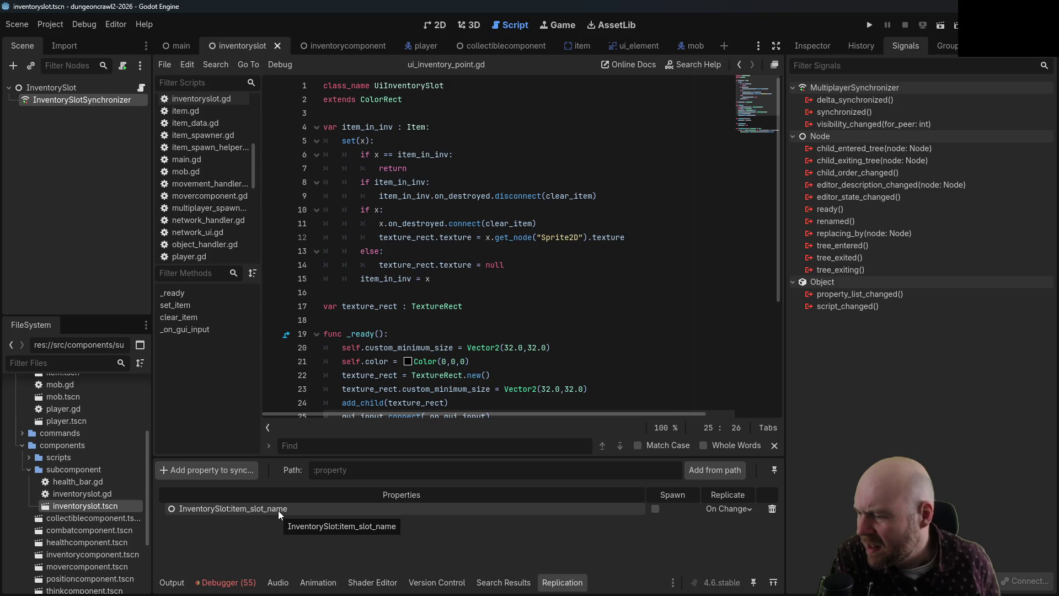
click(141, 88)
scroll(458, 213, up, 5)
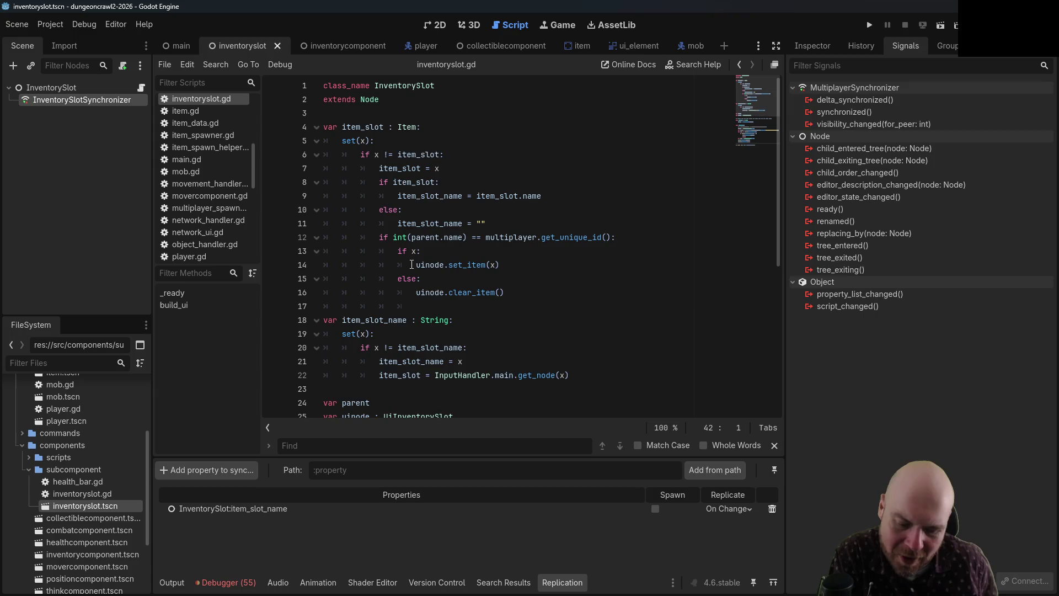
mouse_move(412, 265)
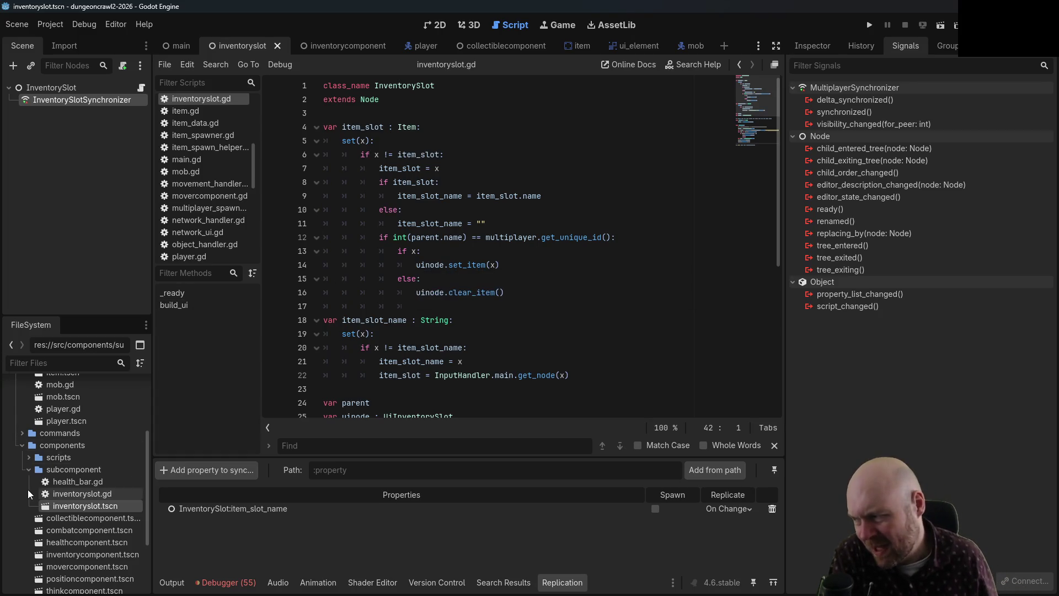
- Collapse the other FileSystem folders and expand commands to show its scripts
click(28, 469)
click(23, 445)
scroll(28, 449, up, 5)
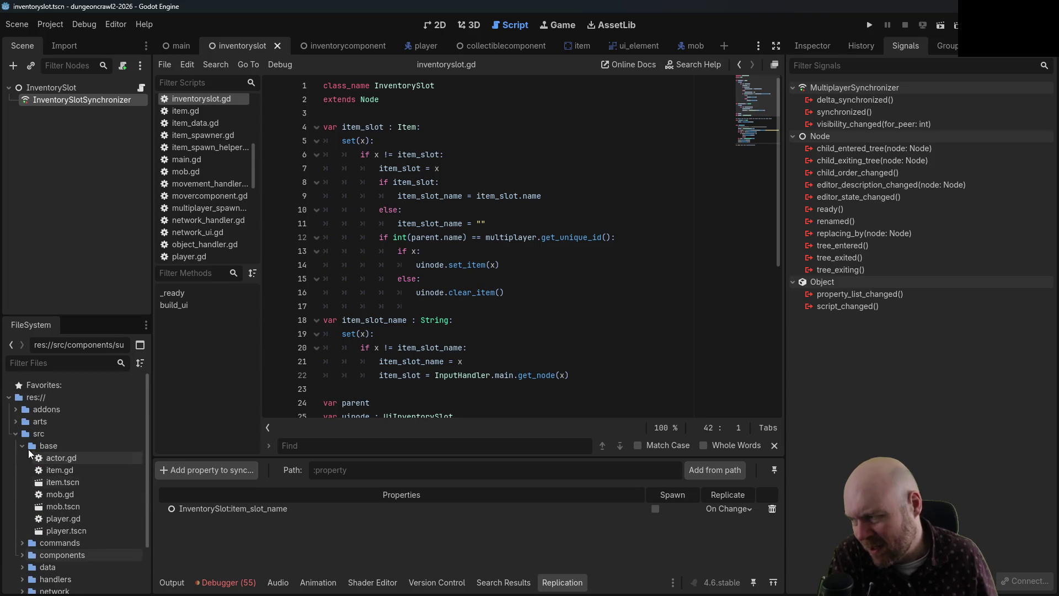
click(21, 446)
click(22, 470)
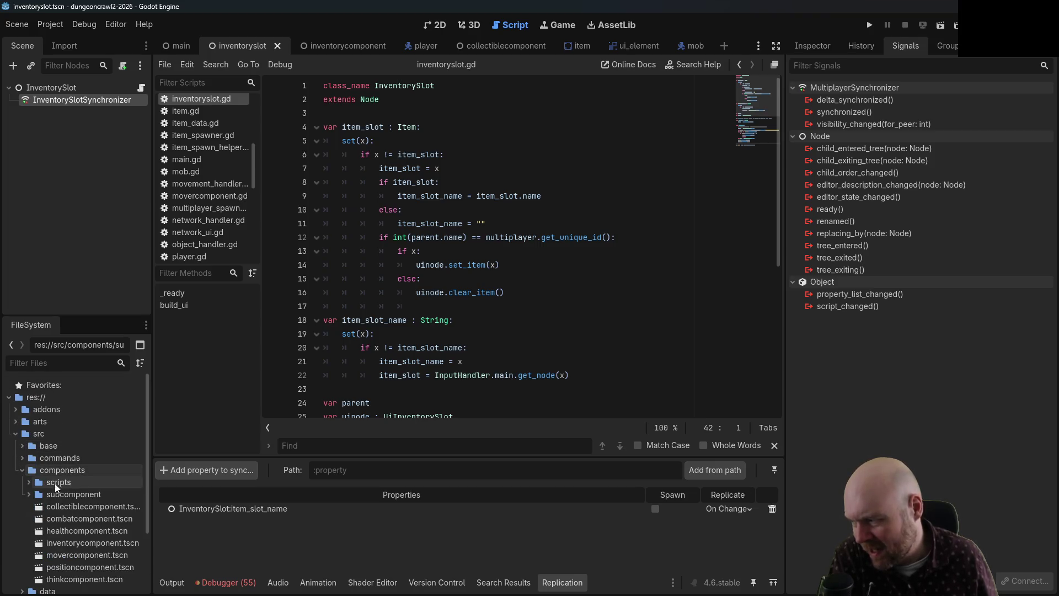
click(23, 470)
click(22, 457)
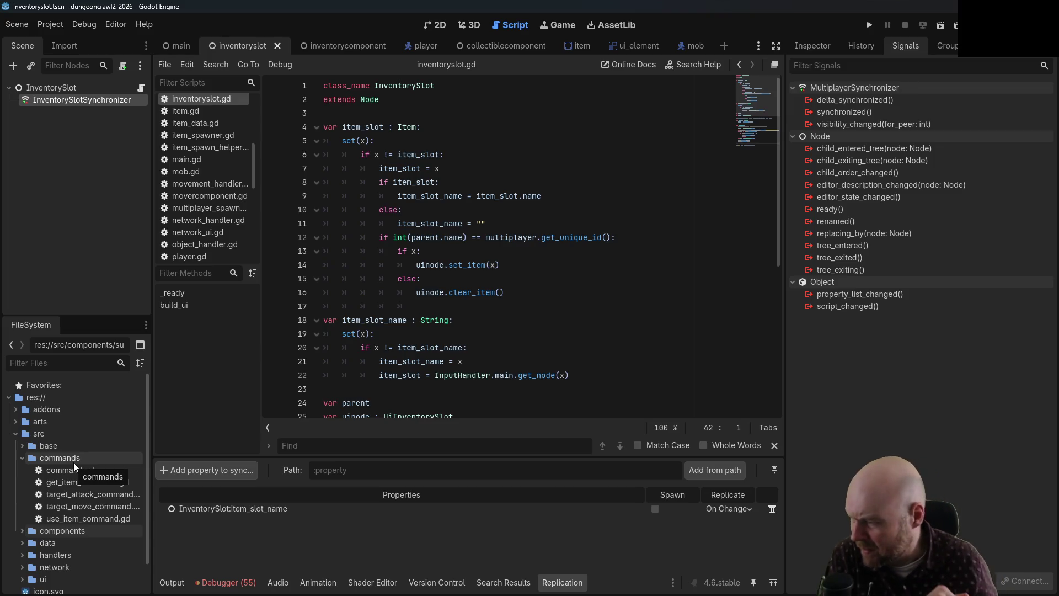
right_click(72, 463)
mouse_move(121, 395)
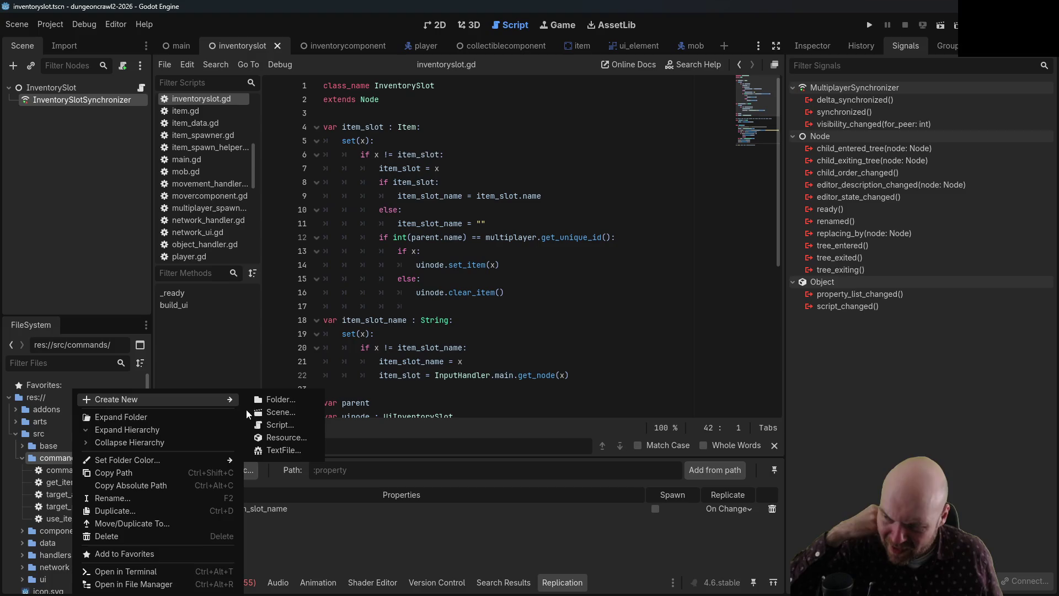
click(292, 425)
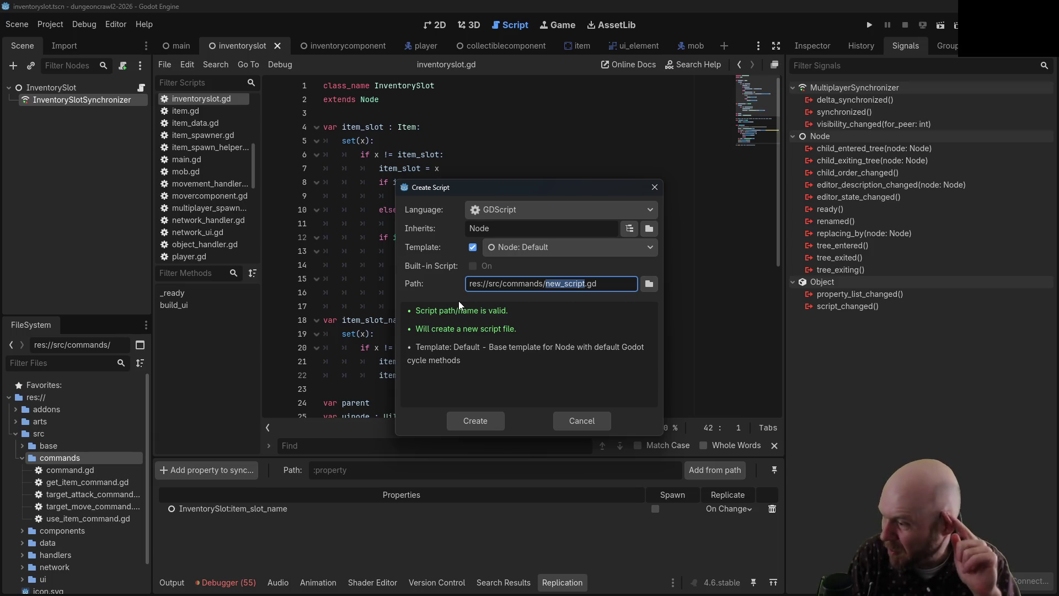
text(inventory-Sw)
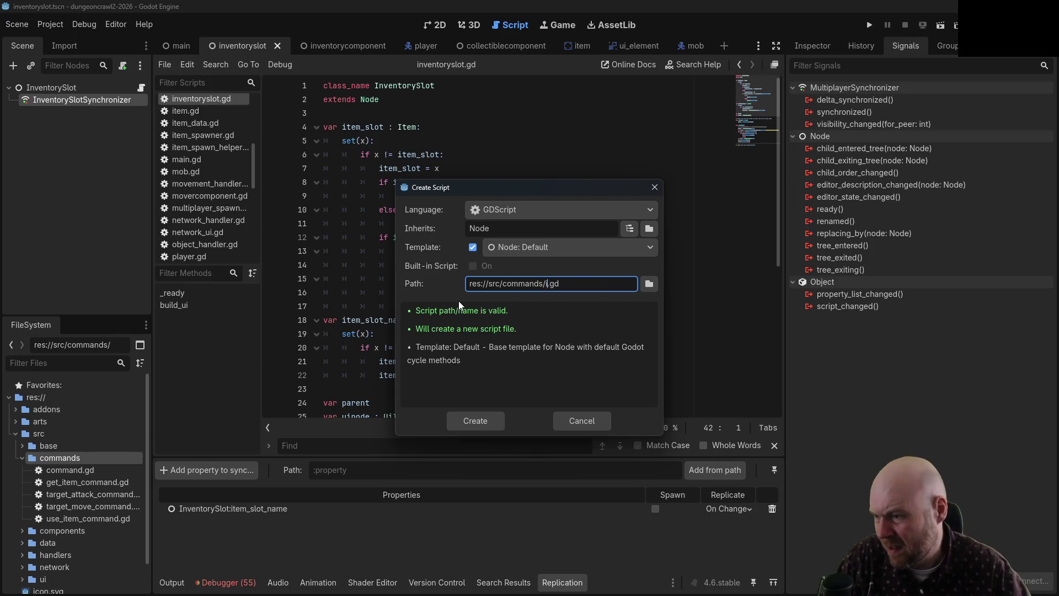
key(BackSpace)
key(BackSpace)
key(BackSpace)
text(_swap_command)
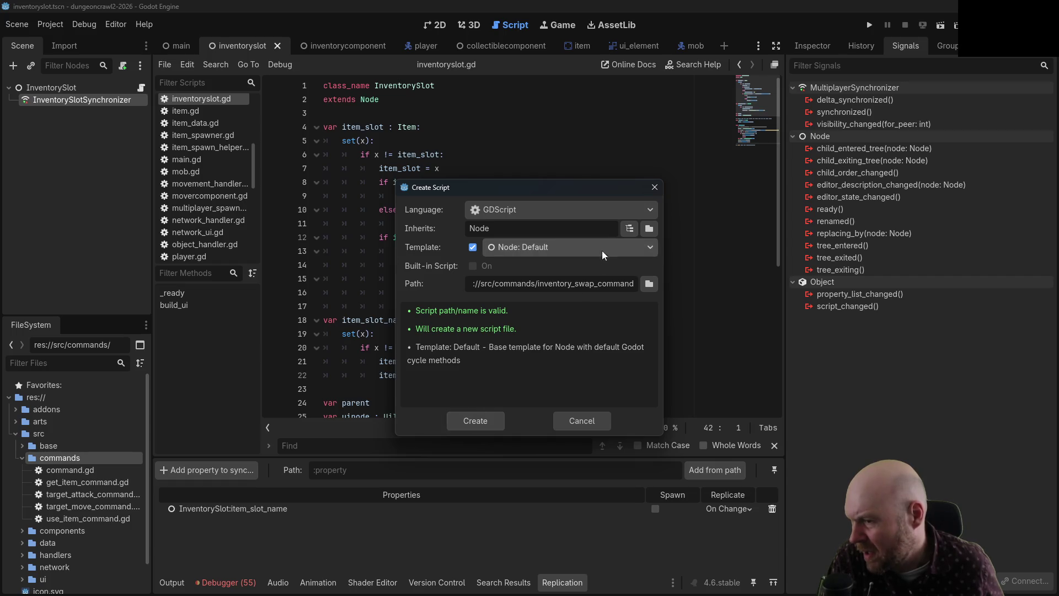
click(629, 230)
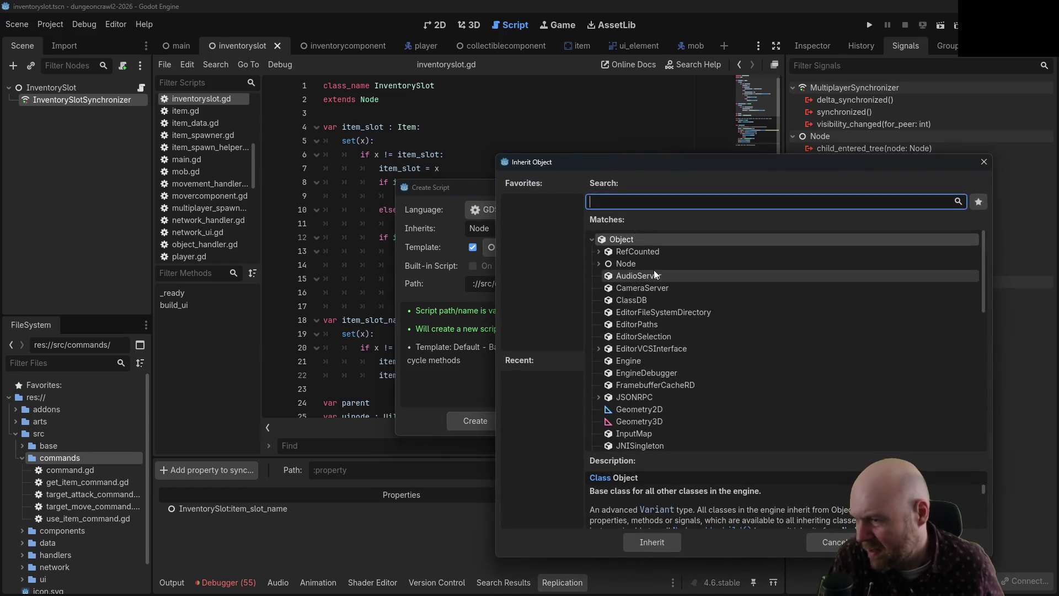
text(command)
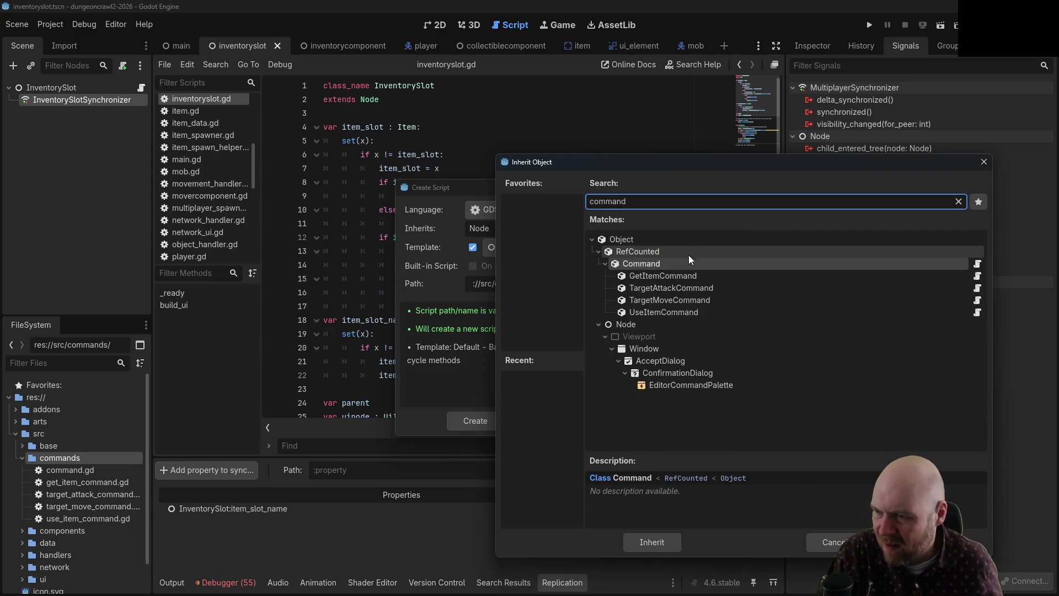
double_click(686, 264)
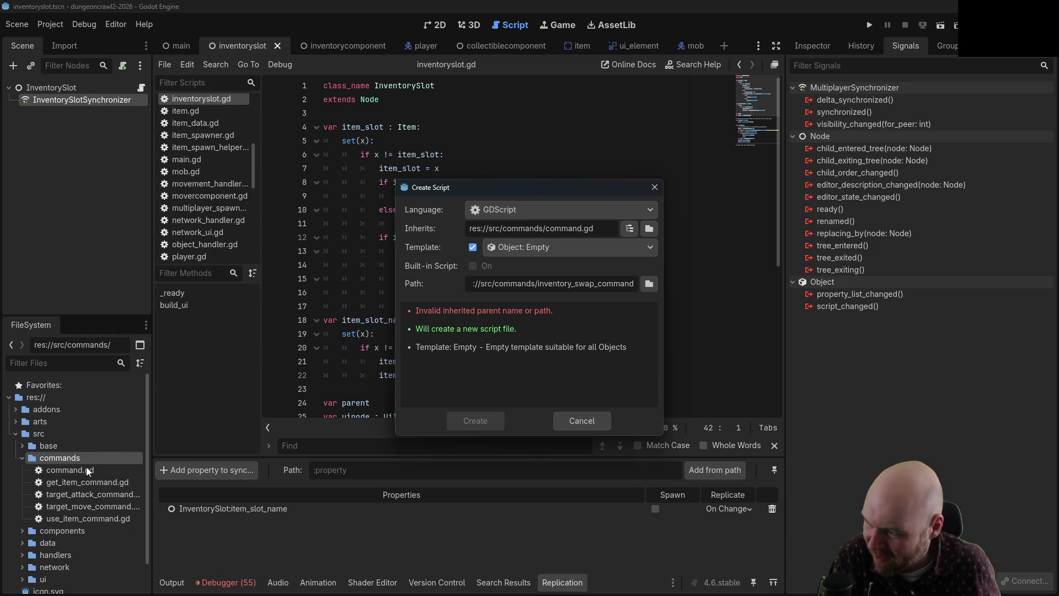
click(474, 247)
click(472, 247)
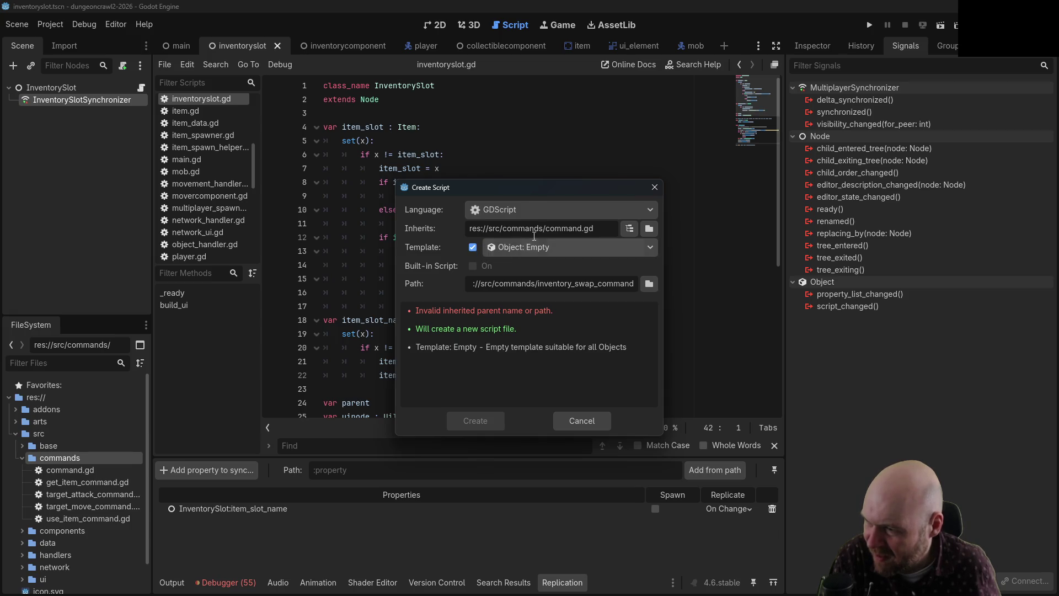
click(568, 426)
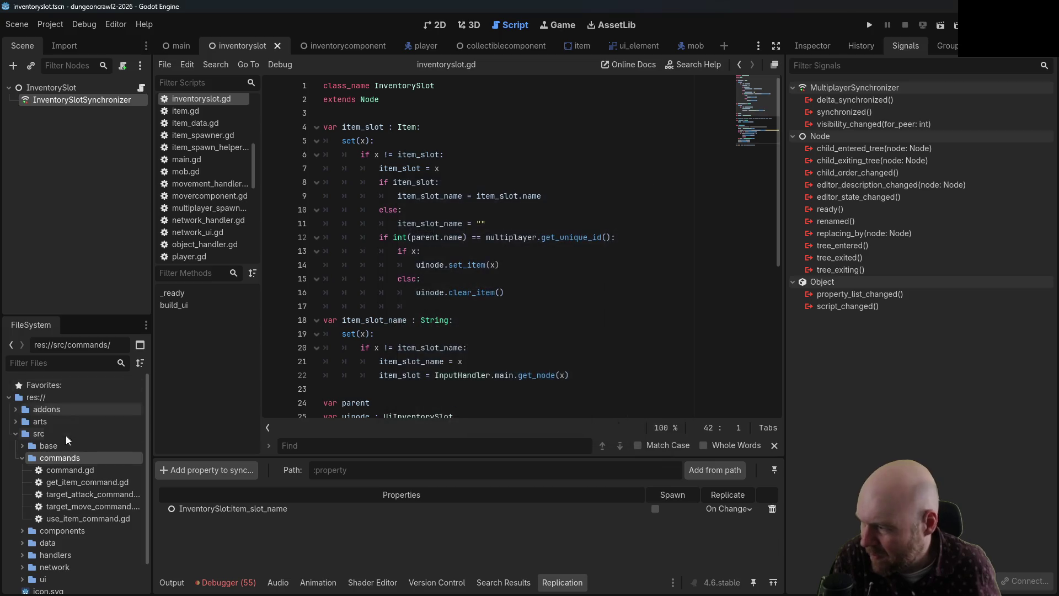
- Create a new script named inventory_swap_command.gd in the commands folder
right_click(65, 459)
mouse_move(142, 399)
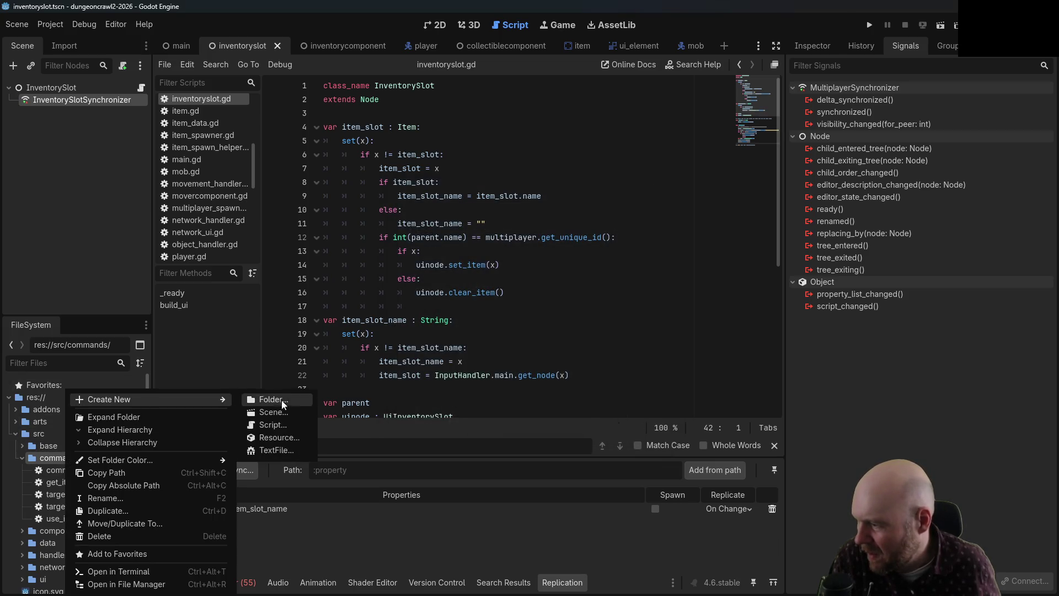
click(277, 425)
text(inventory_s)
text(wap_command)
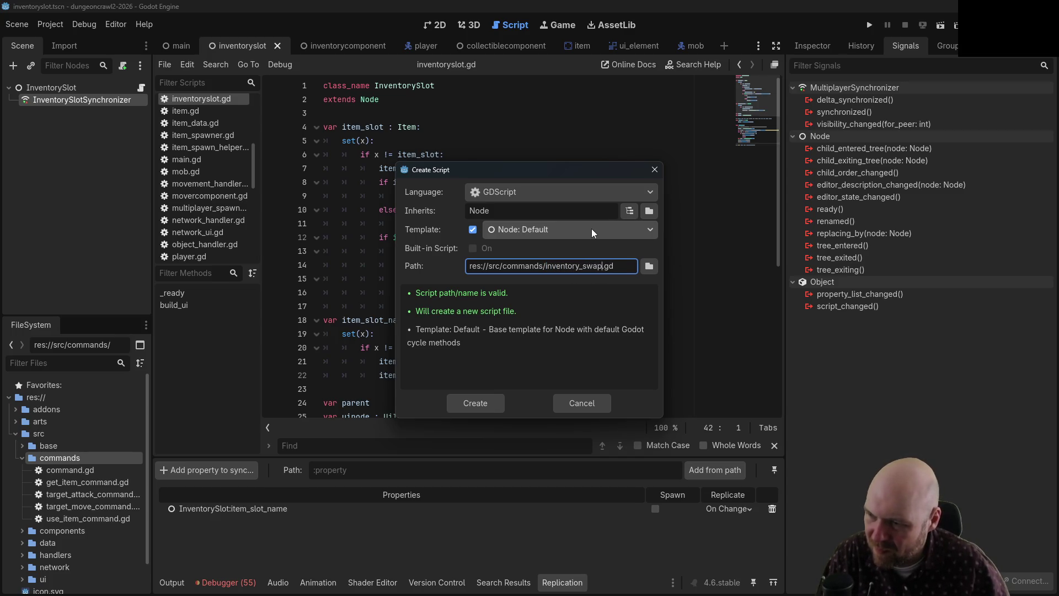
key(Return)
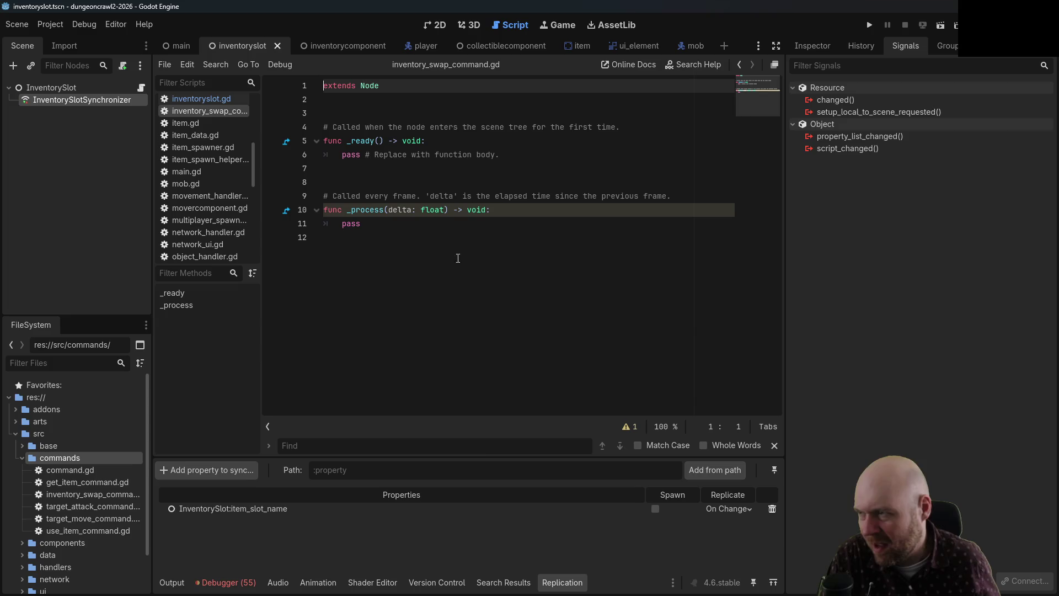
double_click(88, 471)
drag(503, 285, 323, 84)
key(ctrl+c)
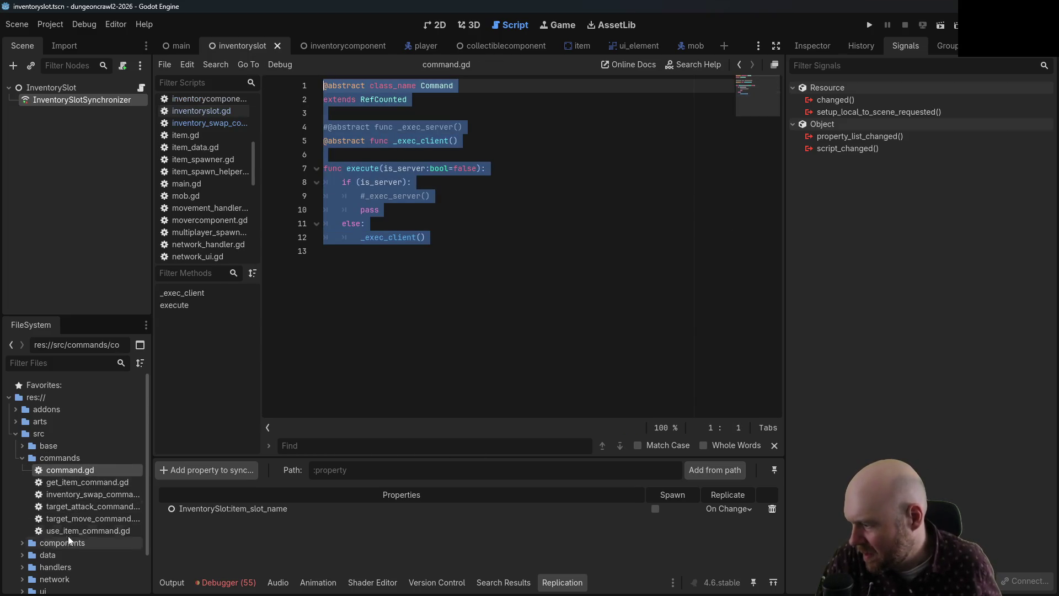
double_click(91, 495)
key(ctrl+v)
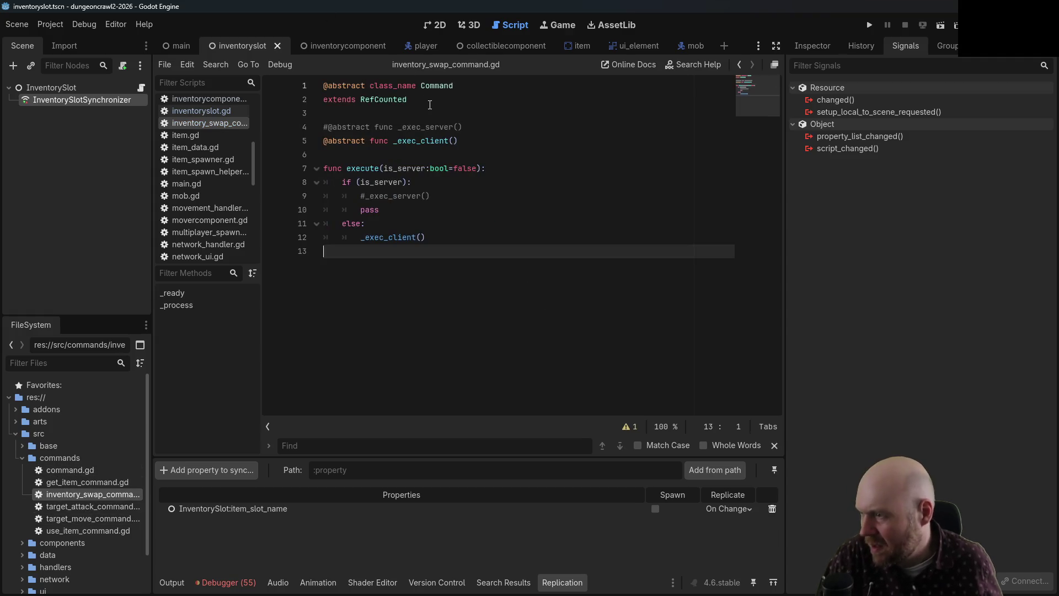
click(407, 100)
key(ctrl+Home)
key(Delete)
key(Delete)
key(Delete)
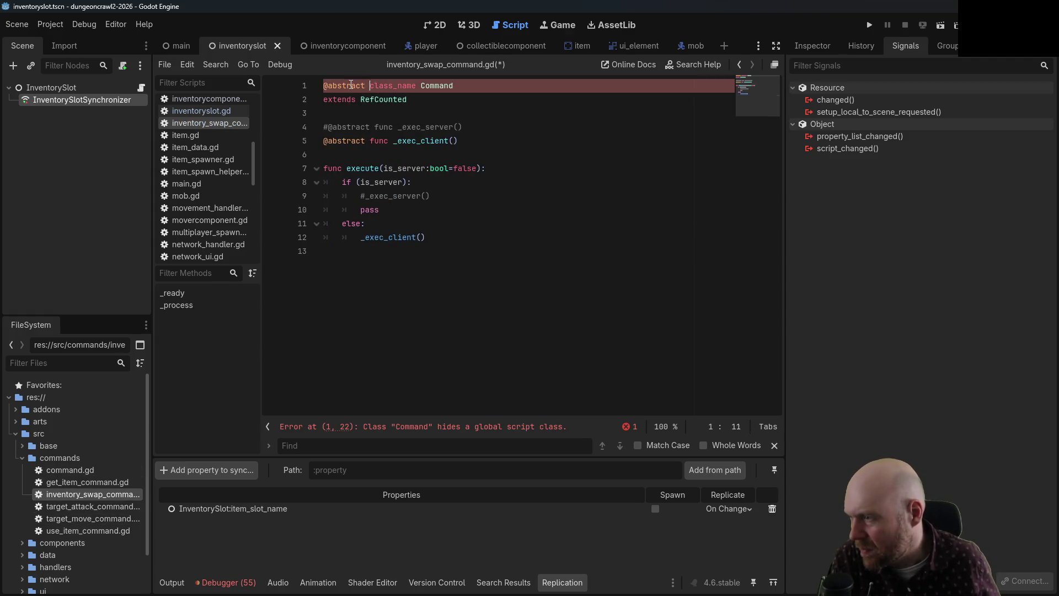
- Rename the class to InventorySwapCommand and delete the commented _exec_server line
double_click(77, 481)
double_click(77, 490)
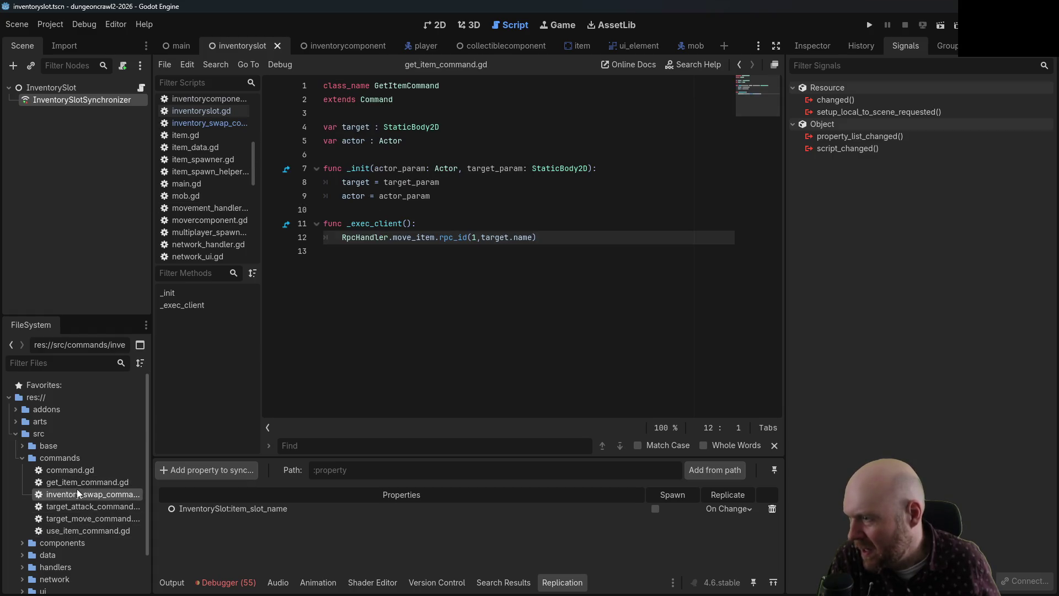
double_click(382, 84)
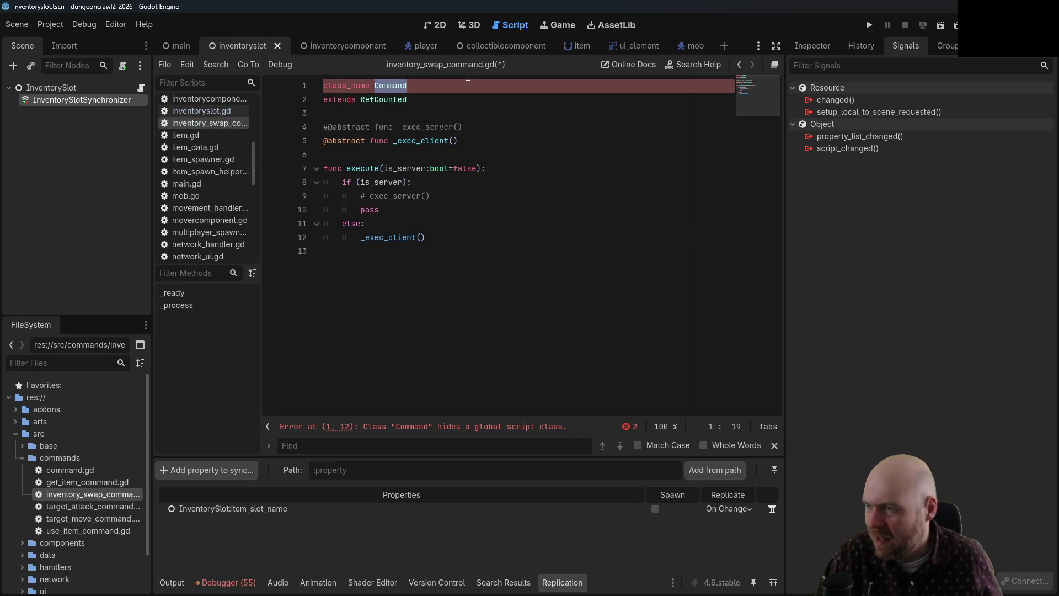
text(InventorySwapCom)
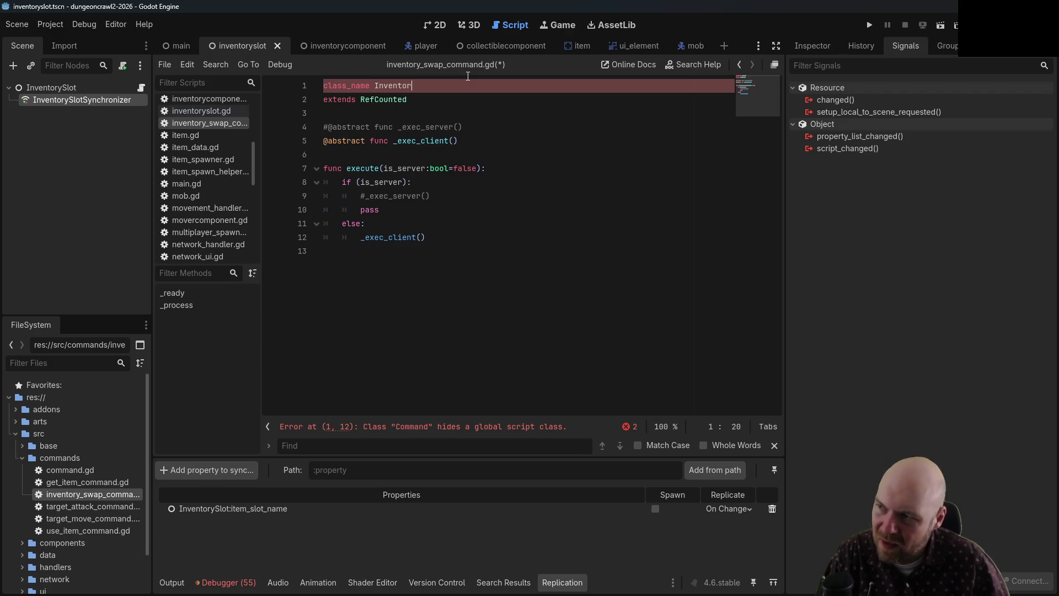
text(mand)
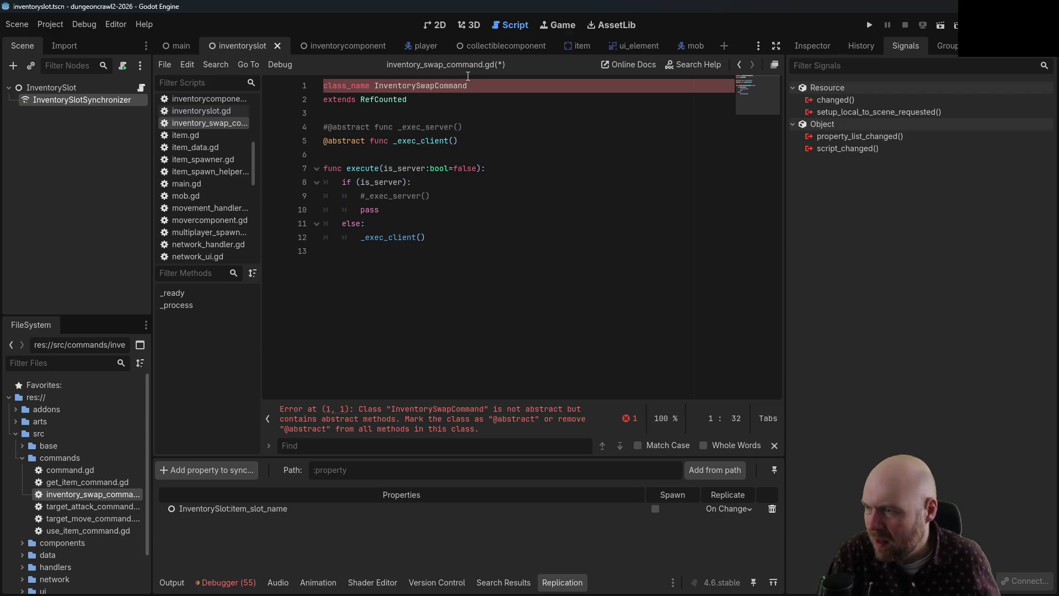
click(481, 132)
drag(481, 131, 480, 114)
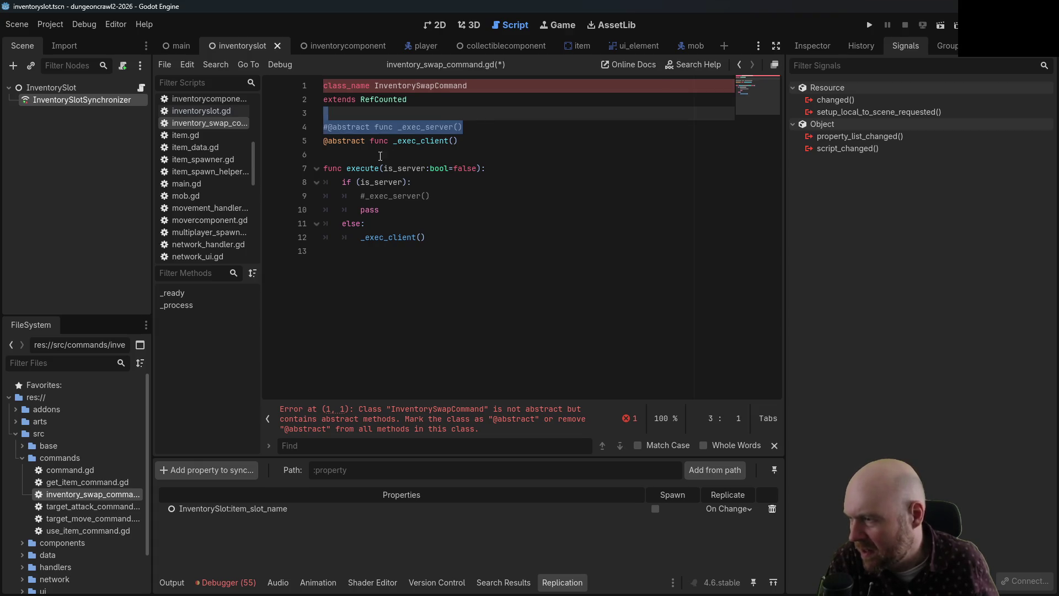
key(BackSpace)
drag(370, 127, 323, 127)
key(BackSpace)
key(ctrl+z)
key(ctrl+z)
click(82, 471)
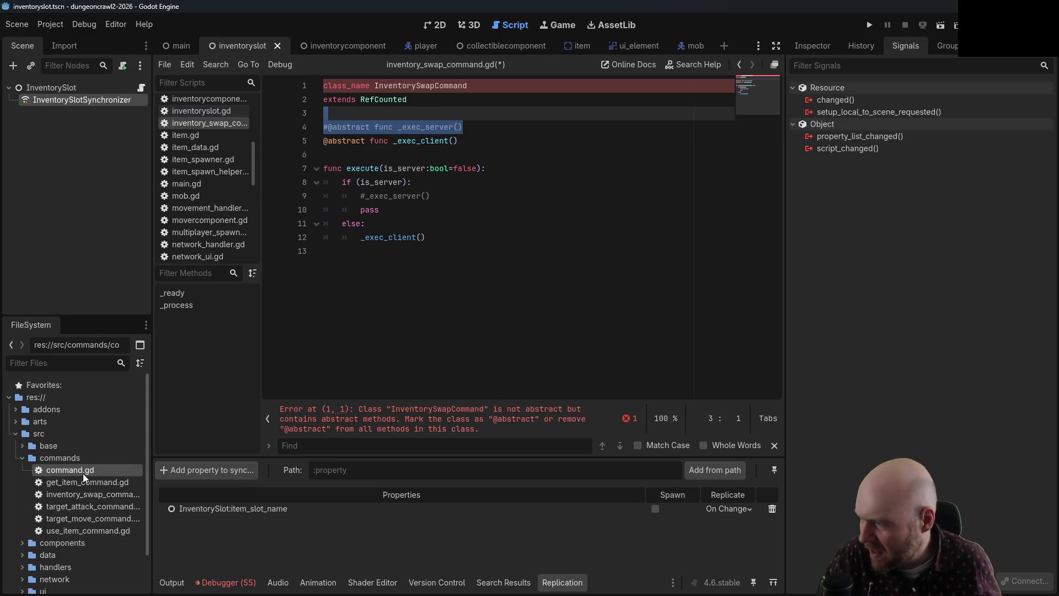
click(80, 480)
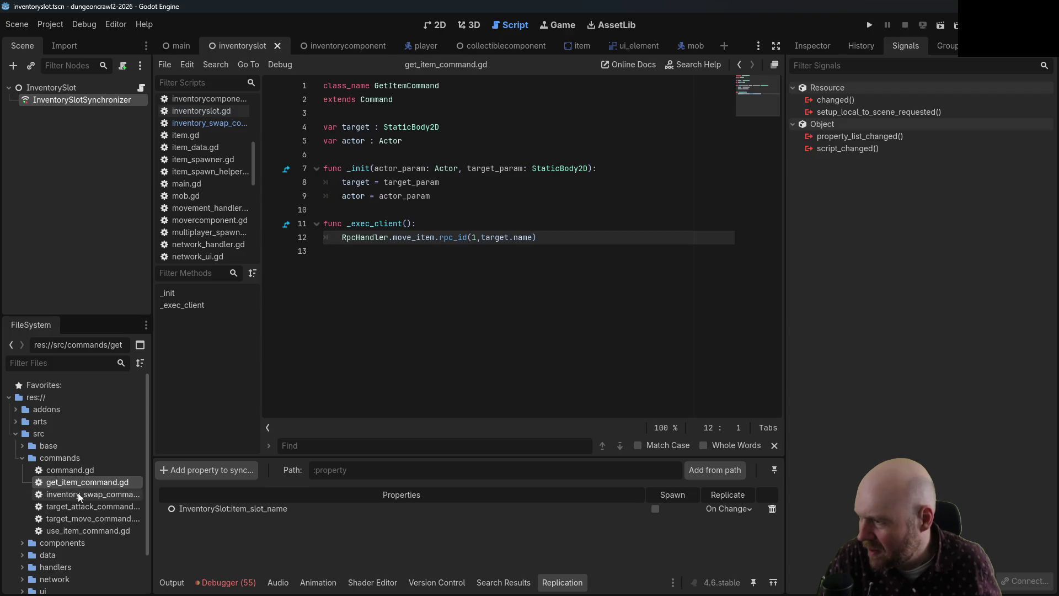
double_click(77, 492)
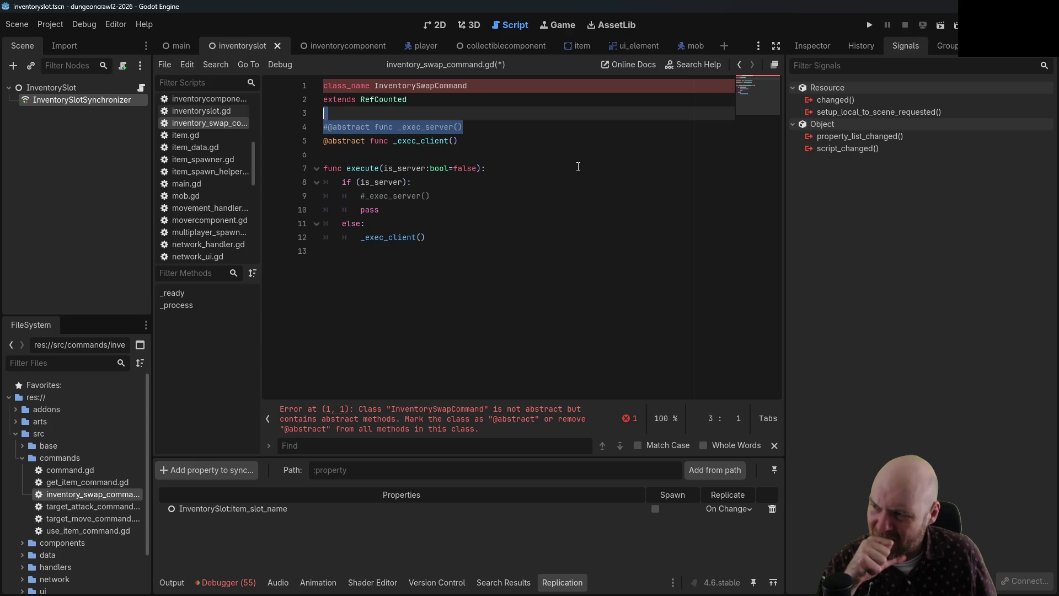
click(361, 171)
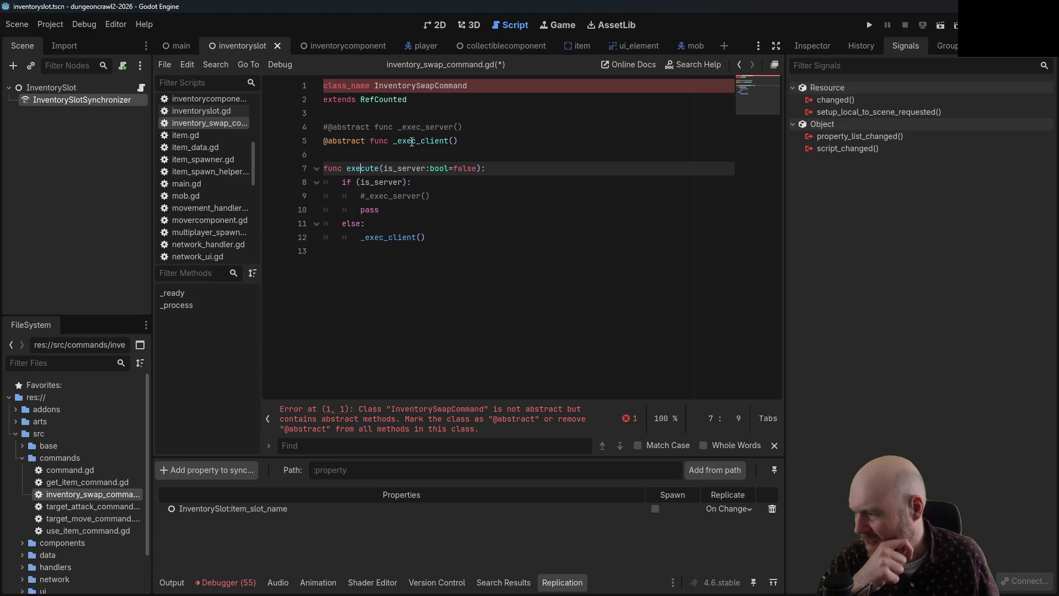
click(452, 188)
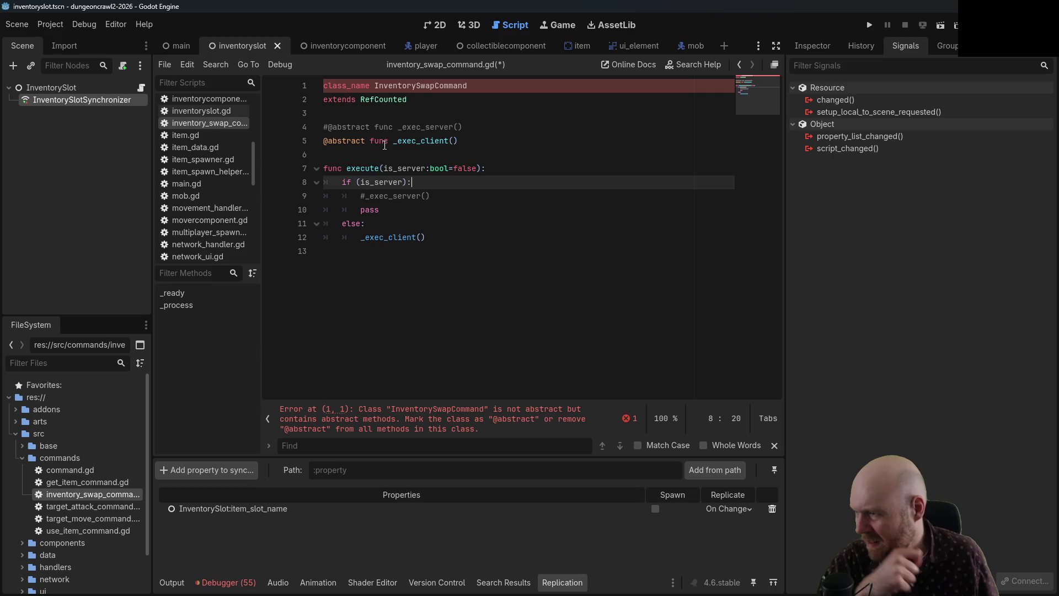
drag(370, 141, 323, 140)
key(BackSpace)
click(453, 131)
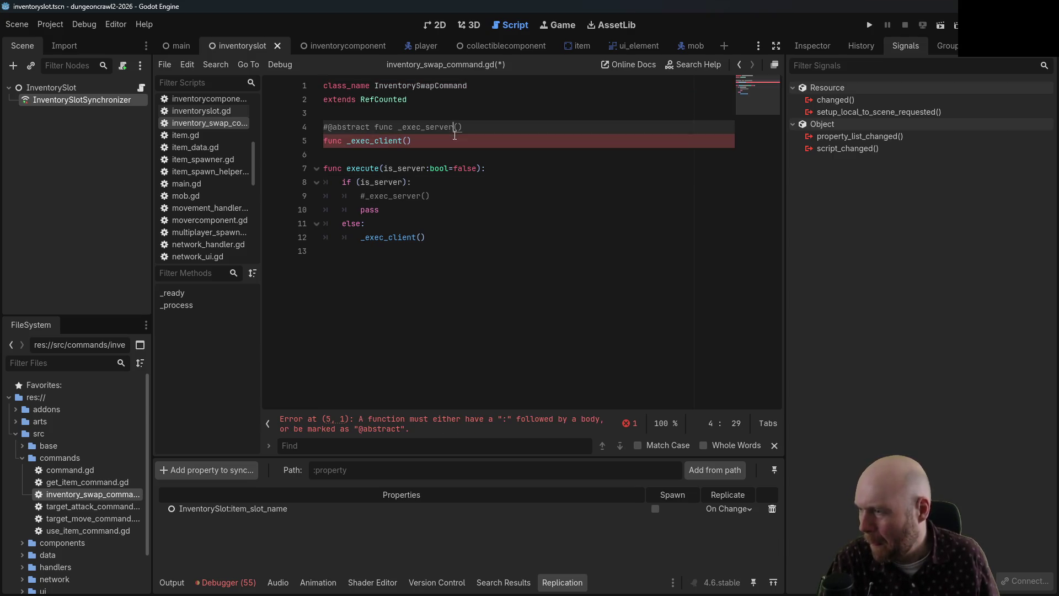
click(454, 135)
text(:)
key(Return)
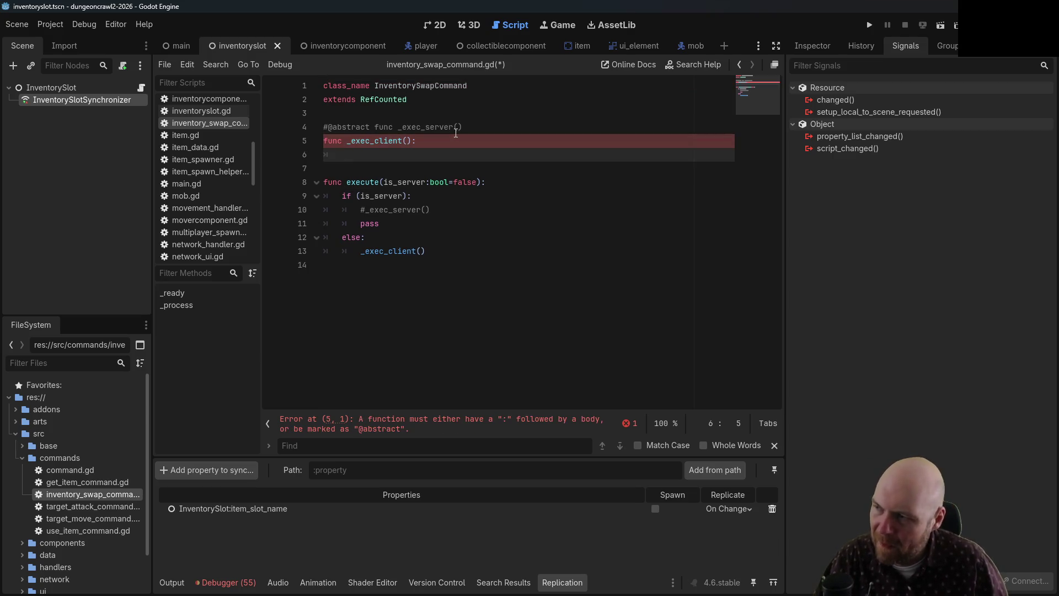
text(pass)
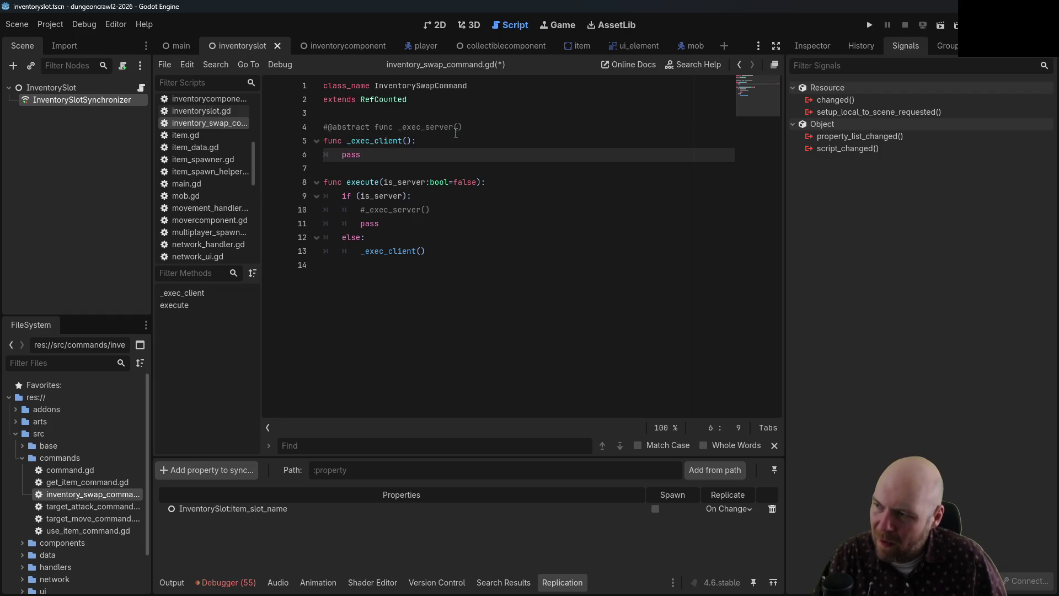
- Delete the execute function after checking target_attack_command.gd for reference
click(388, 182)
double_click(69, 503)
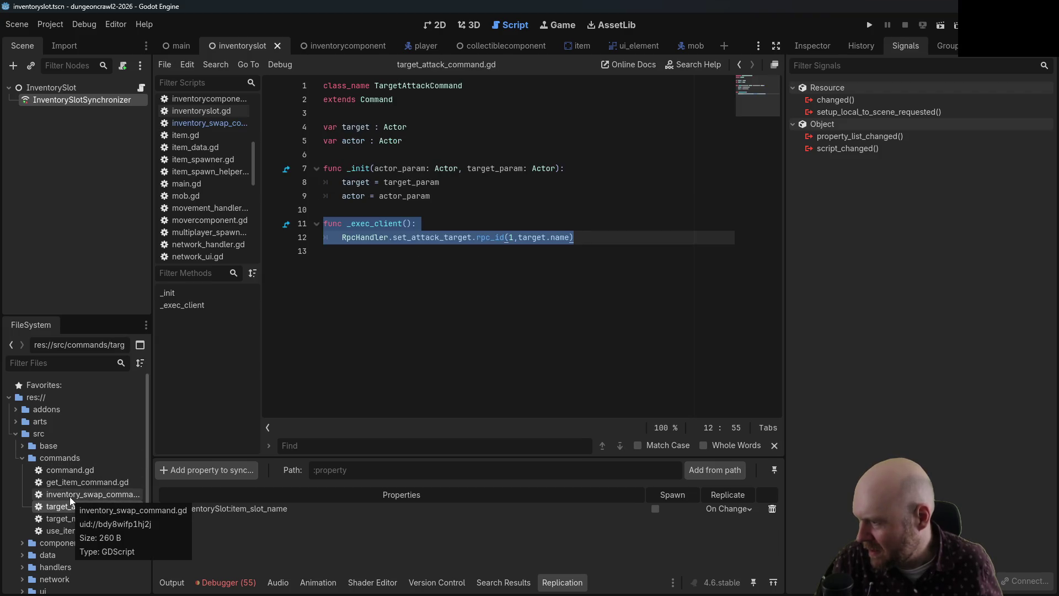
double_click(70, 496)
click(359, 255)
drag(358, 255, 276, 182)
key(BackSpace)
double_click(79, 484)
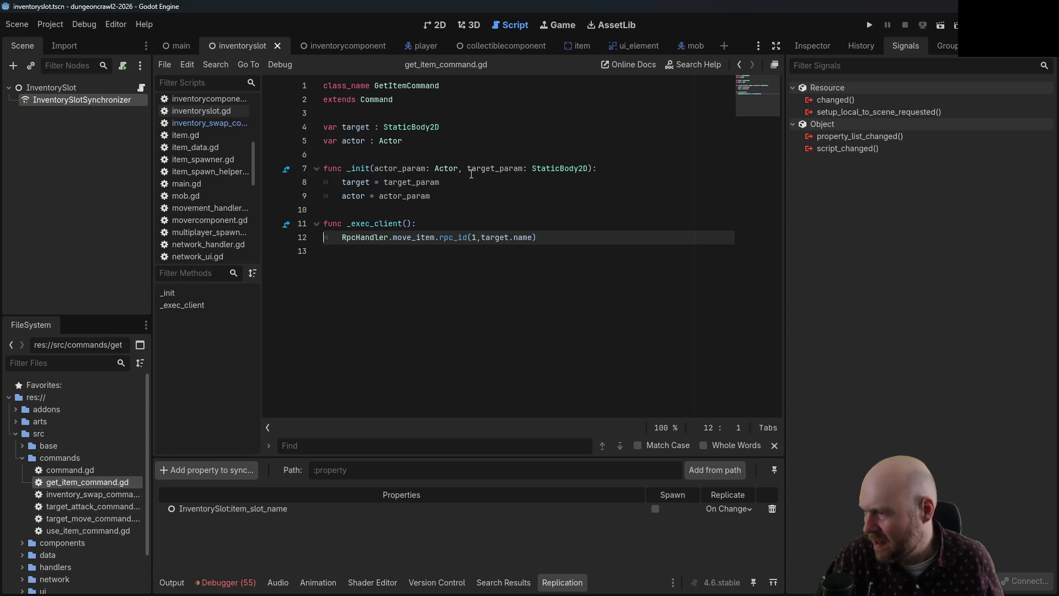
- Copy GetItemCommand's _init(actor_param, target_param) constructor into inventory_swap_command.gd and save
click(463, 197)
drag(464, 197, 278, 168)
key(ctrl+c)
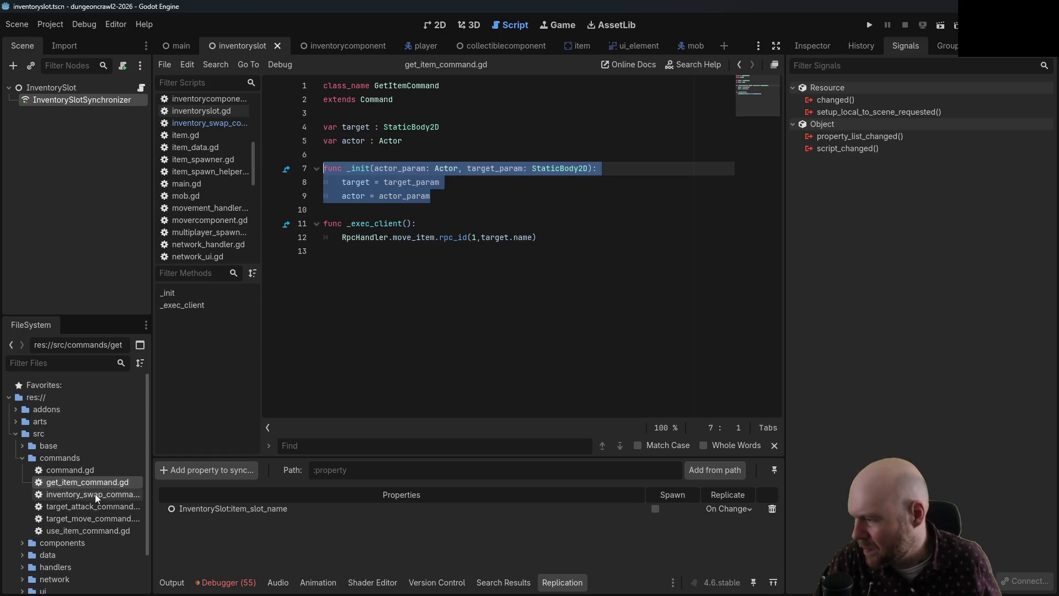
double_click(91, 495)
click(356, 114)
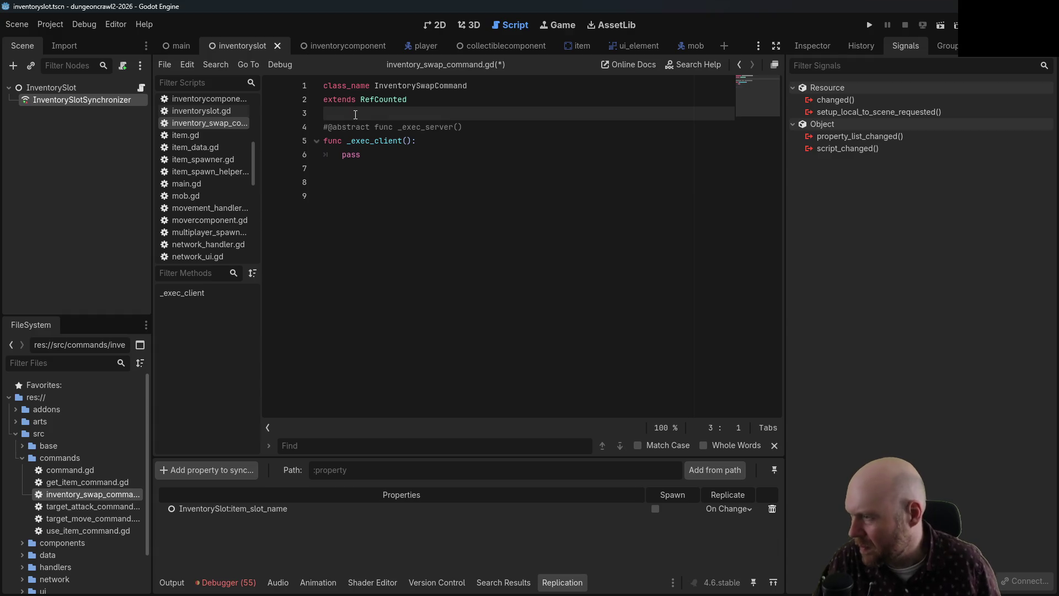
key(Return)
key(Return)
key(ctrl+v)
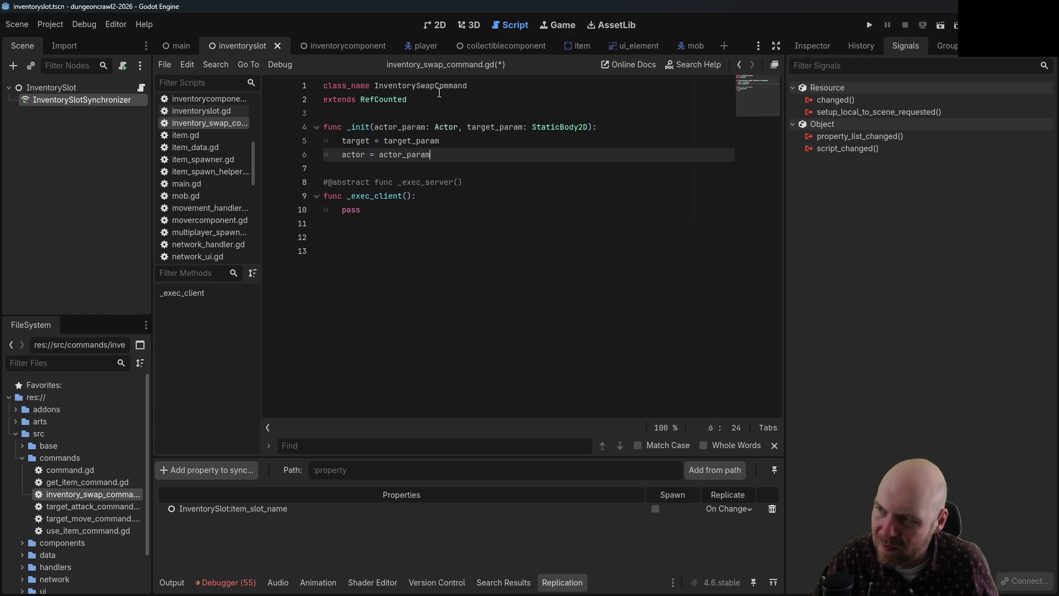
key(ctrl+s)
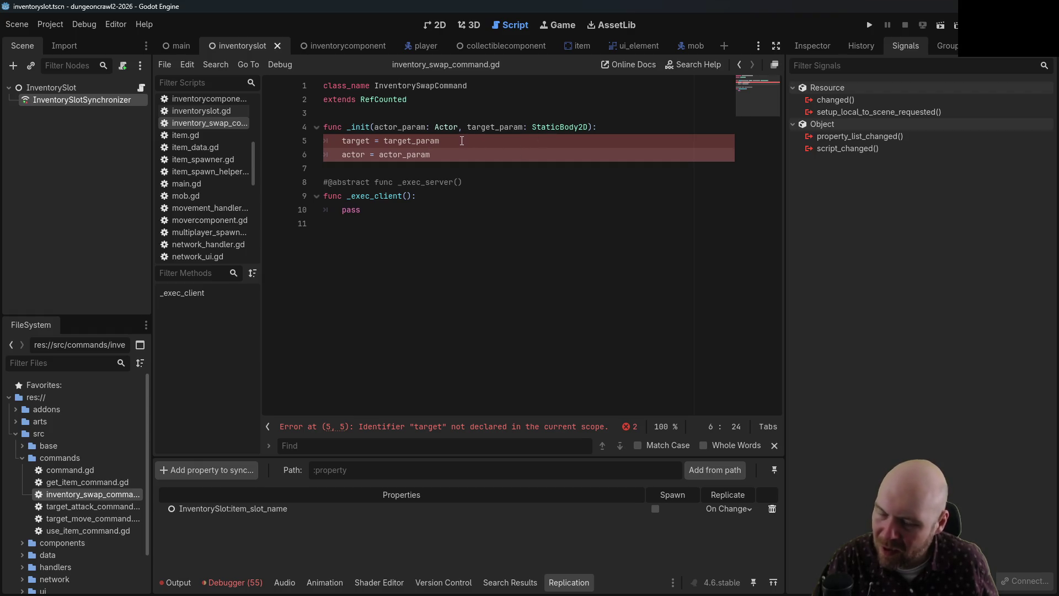
click(454, 141)
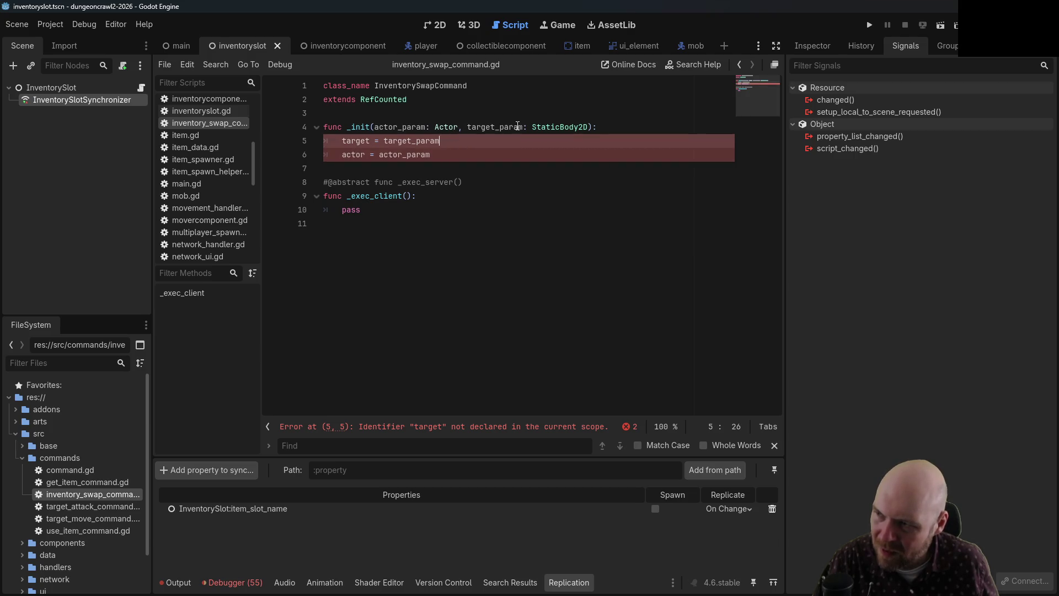
- Change _init to take target_1_param and target_2_param, both typed Item, and save
click(492, 127)
text(_1)
key(Right)
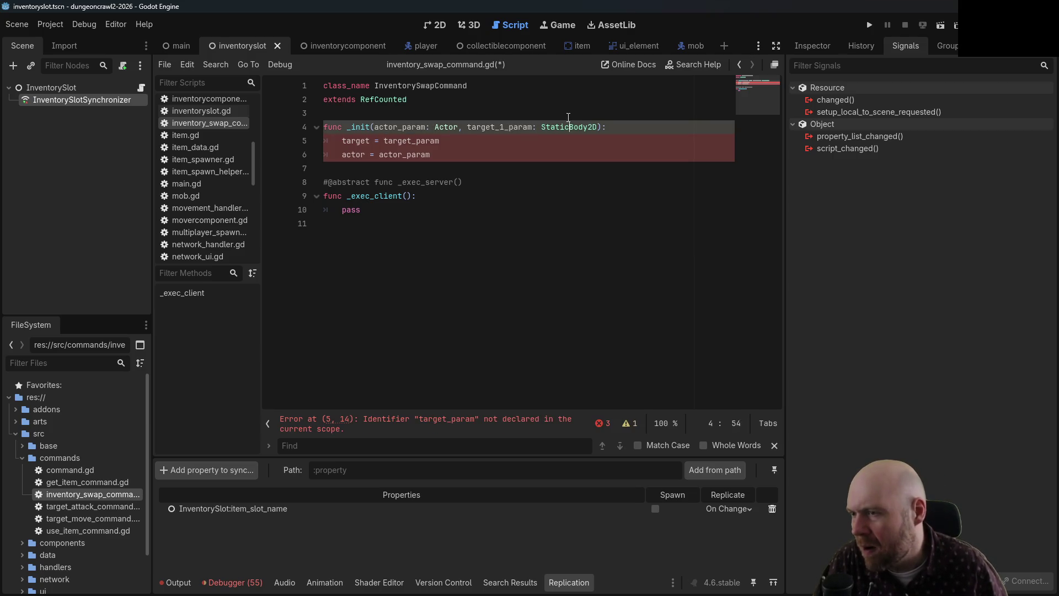
text(, target_2)
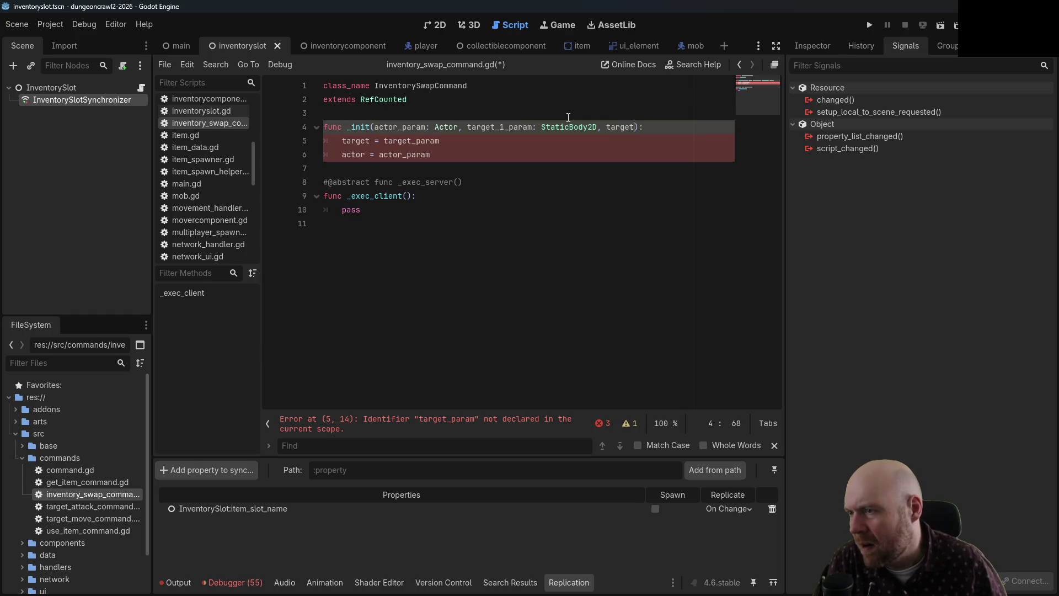
text(_param: StaticBody2D)
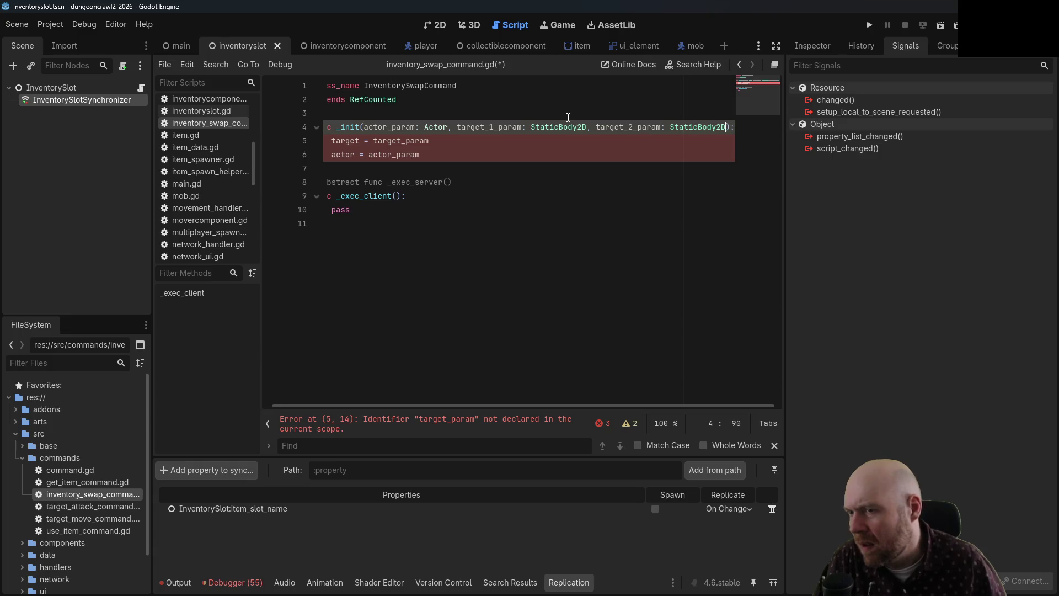
drag(531, 128, 585, 122)
text(Item)
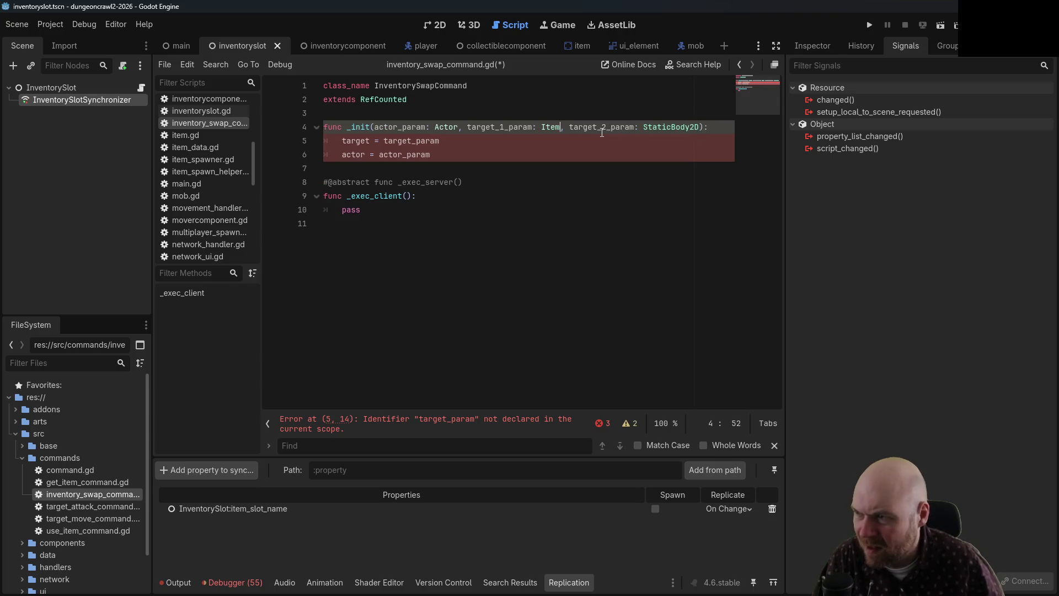
key(BackSpace)
key(BackSpace)
key(BackSpace)
text(Ite)
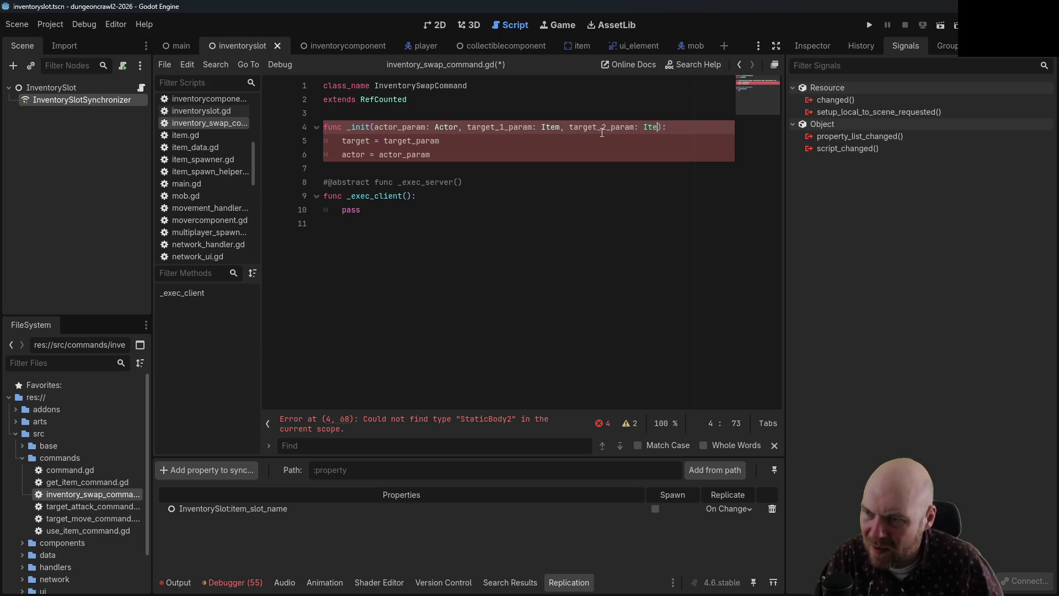
text(m)
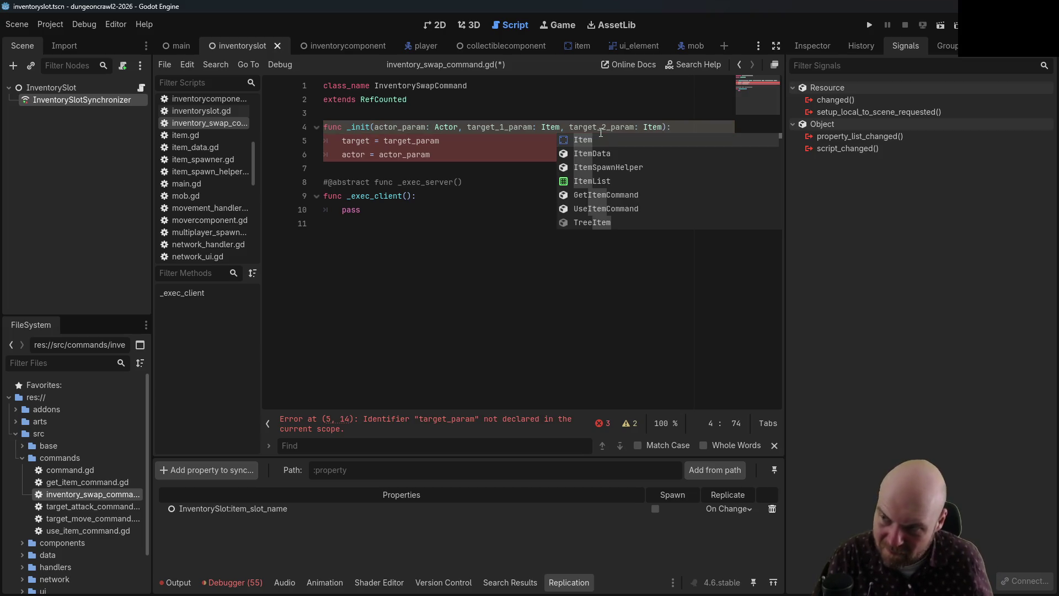
click(600, 139)
click(586, 141)
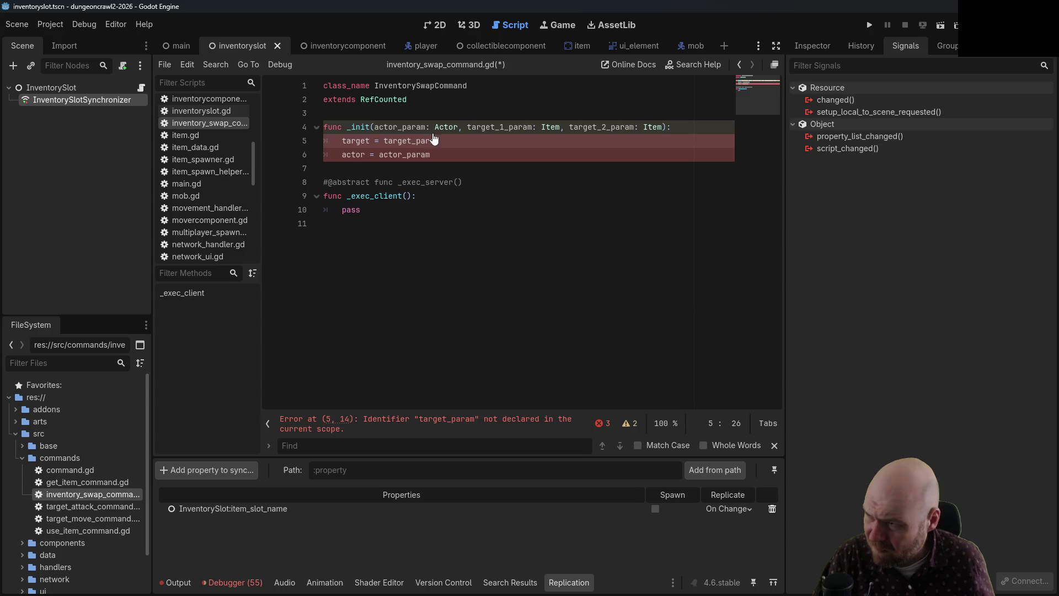
key(ctrl+s)
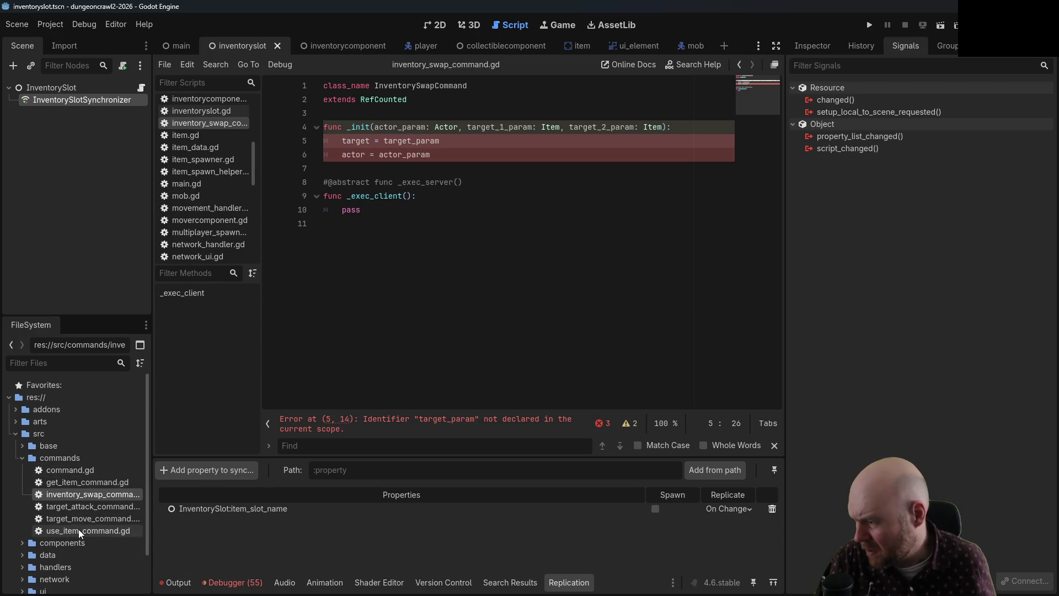
- Expand and collapse the components and data folders in the FileSystem dock
scroll(80, 541, down, 2)
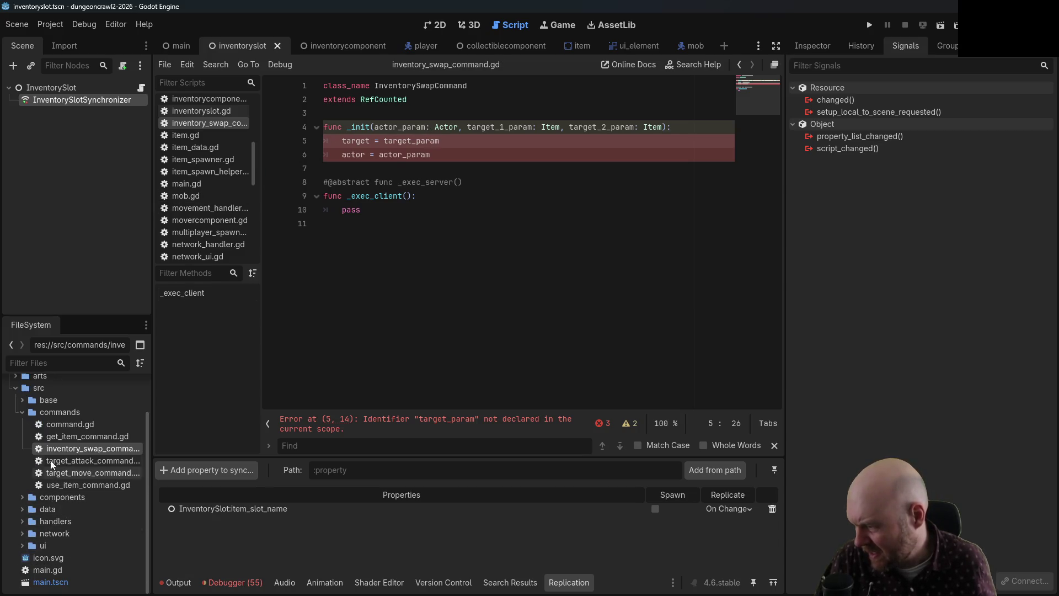
click(22, 497)
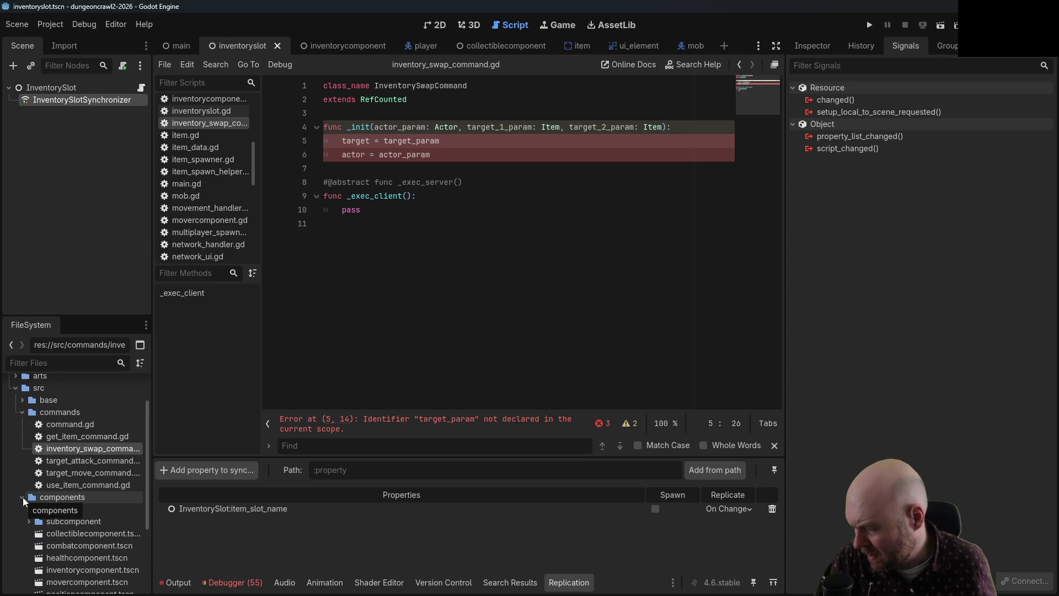
click(23, 497)
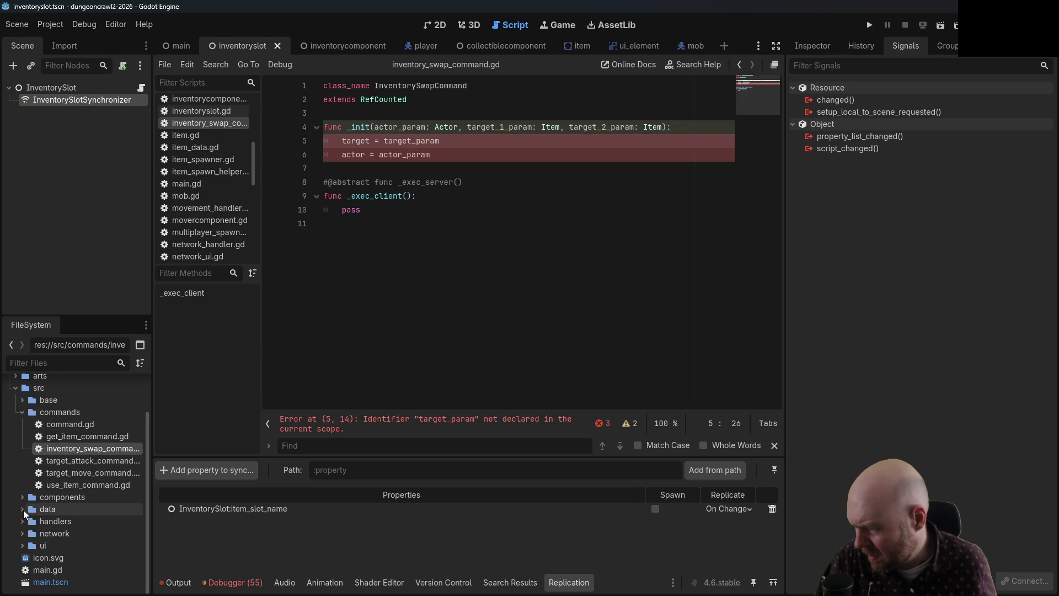
click(23, 509)
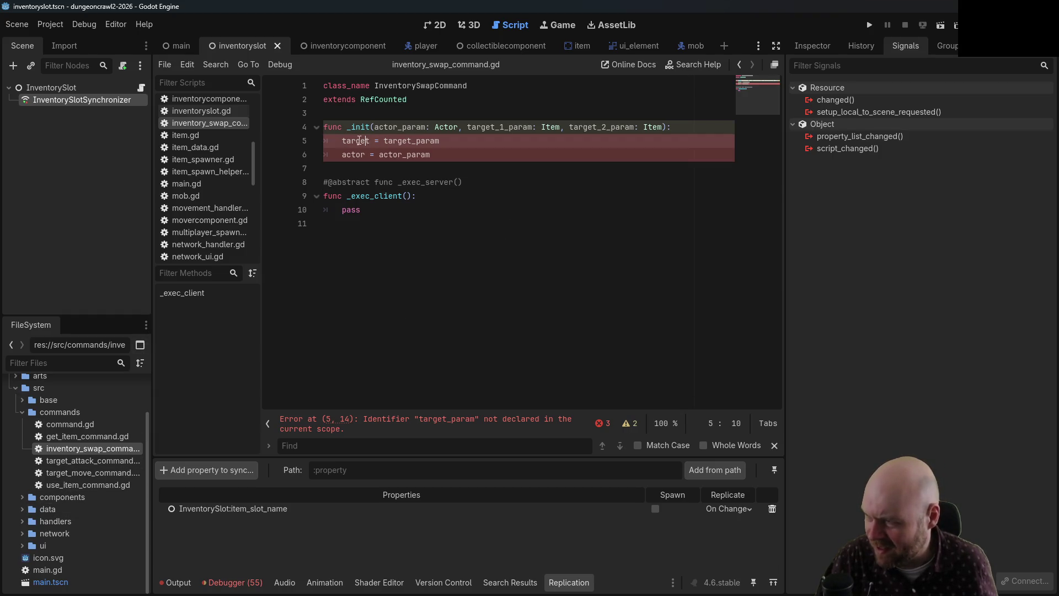
- Declare member variables target_1 and target_2 typed Item, and actor typed Actor
click(450, 114)
key(Return)
key(Return)
key(Up)
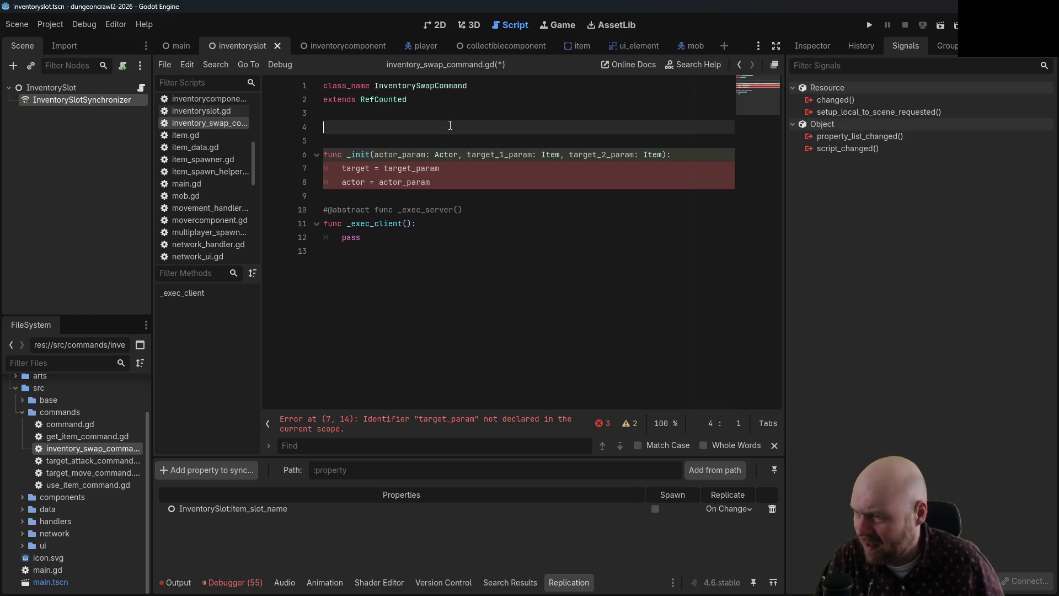
text(var target_1)
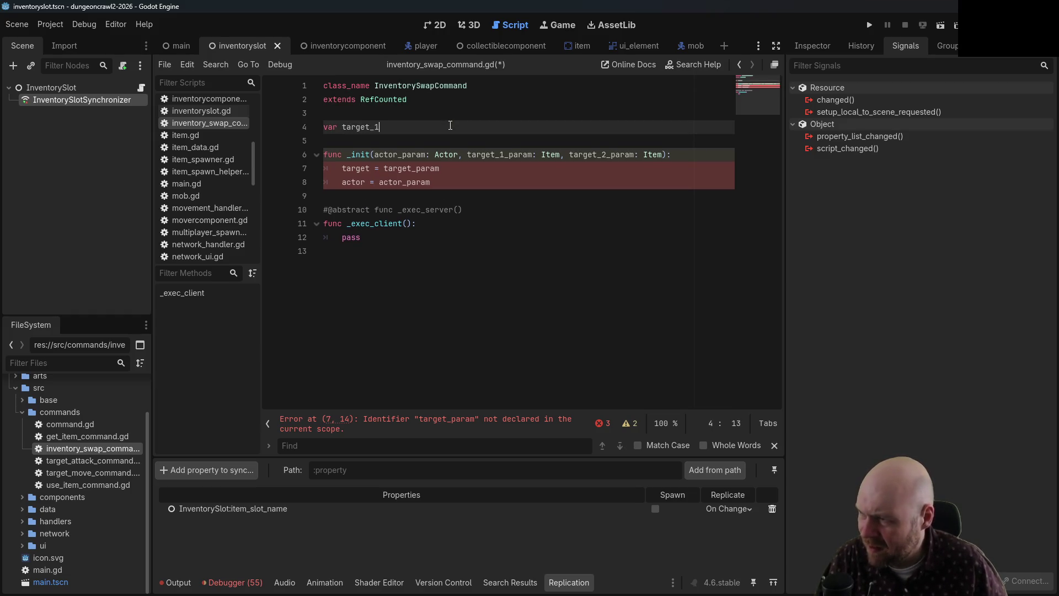
key(Return)
text(target_)
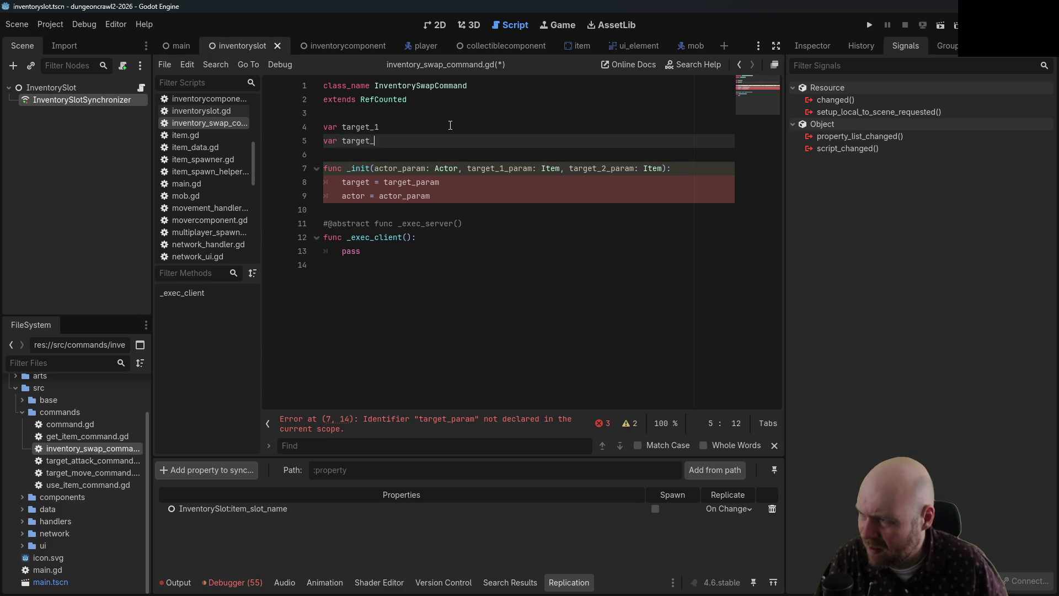
text(2)
key(Return)
text(var actor : )
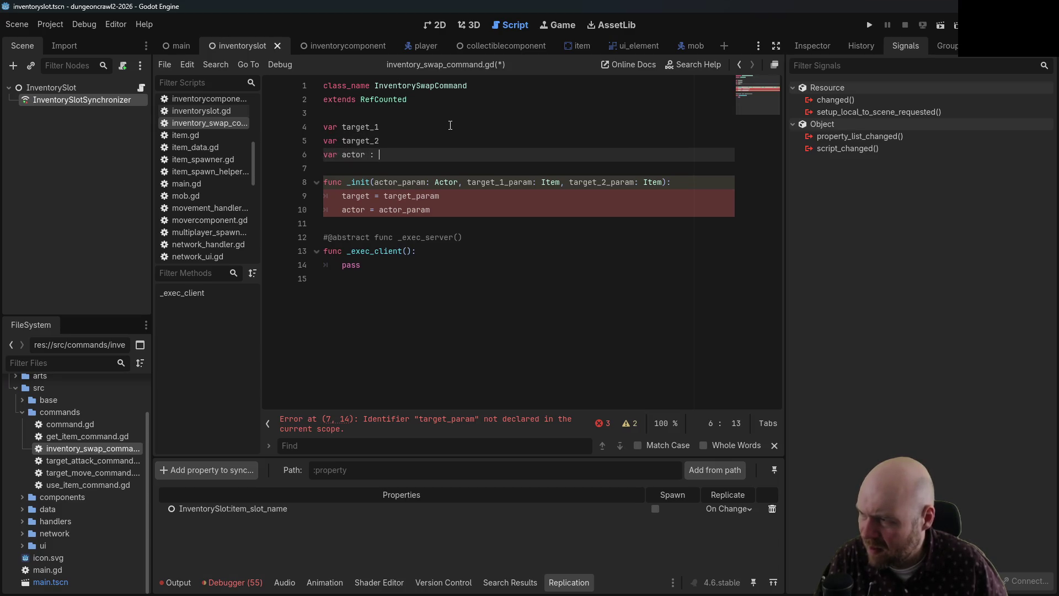
text(Actor)
key(Up)
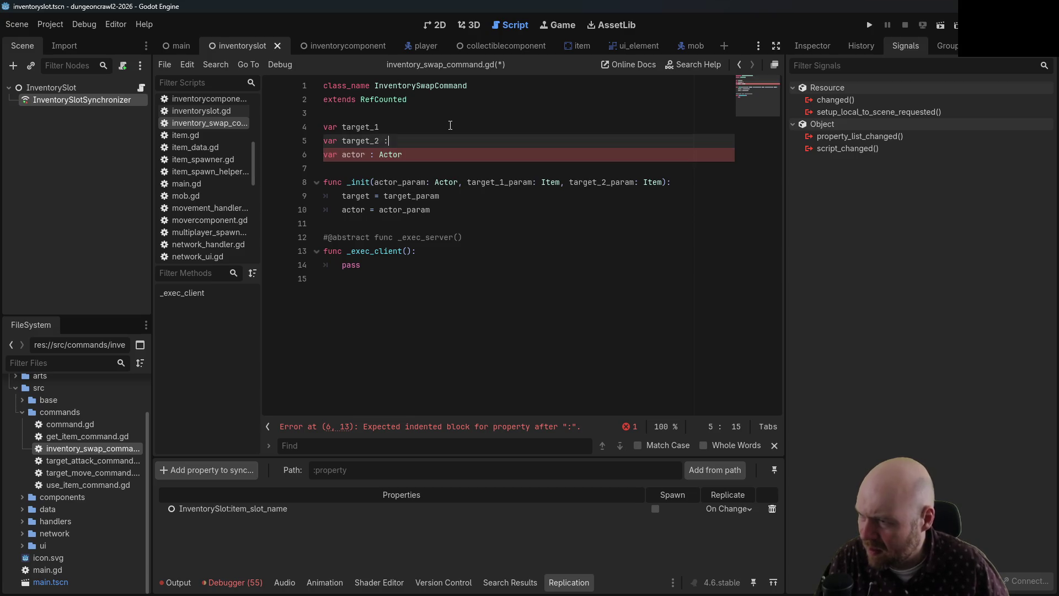
text(m)
key(Up)
text(tem)
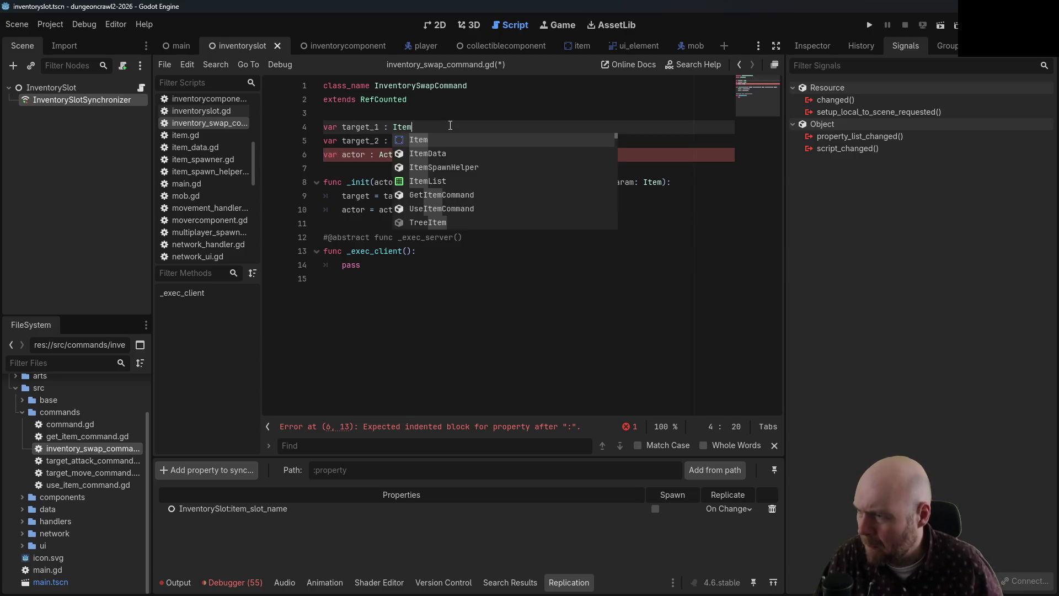
key(Escape)
- Make _init assign target_1 = target_1_param and target_2 = target_2_param, then save
click(371, 196)
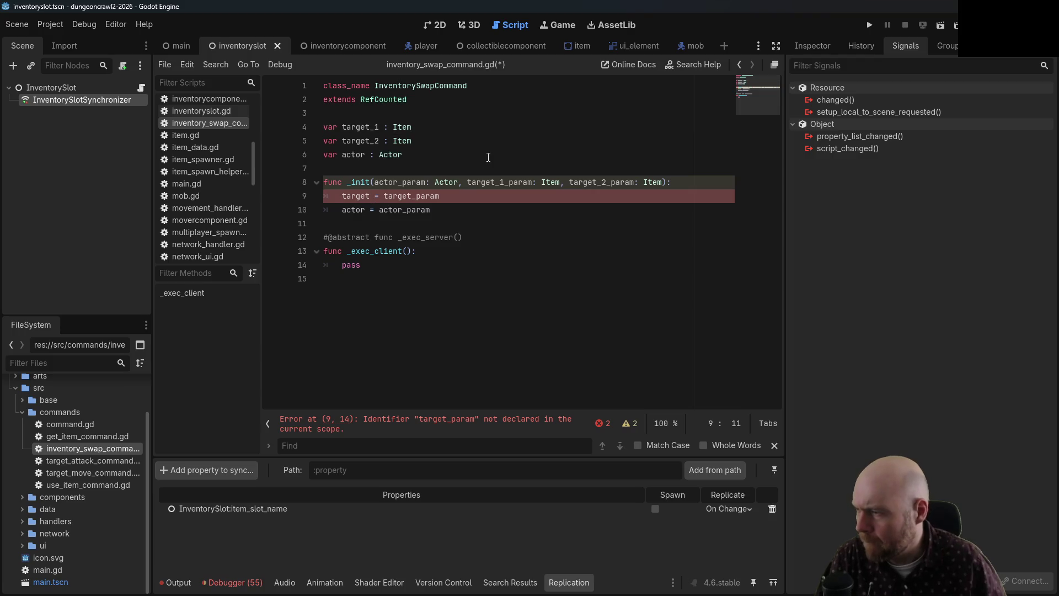
text(_1)
key(Right)
key(Right)
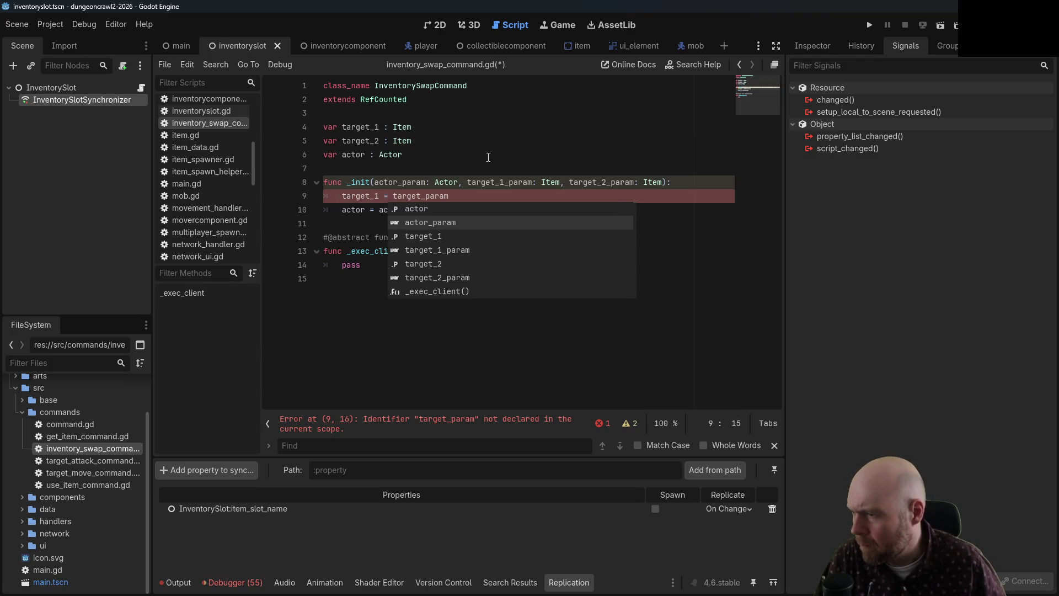
key(Right)
key(Right)
key(Right)
text(1)
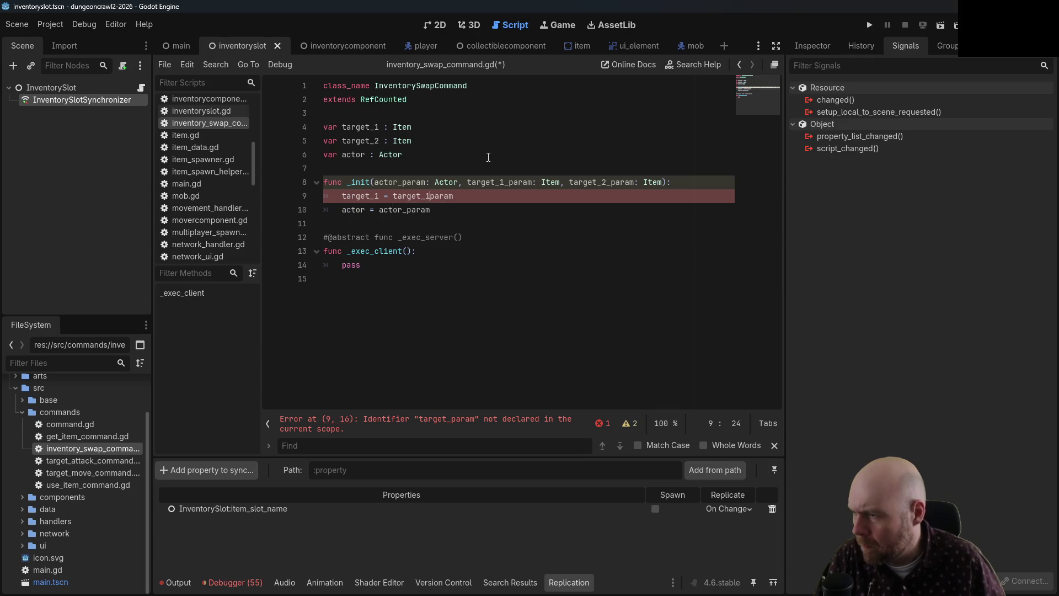
text(_)
key(End)
key(Return)
text(targe)
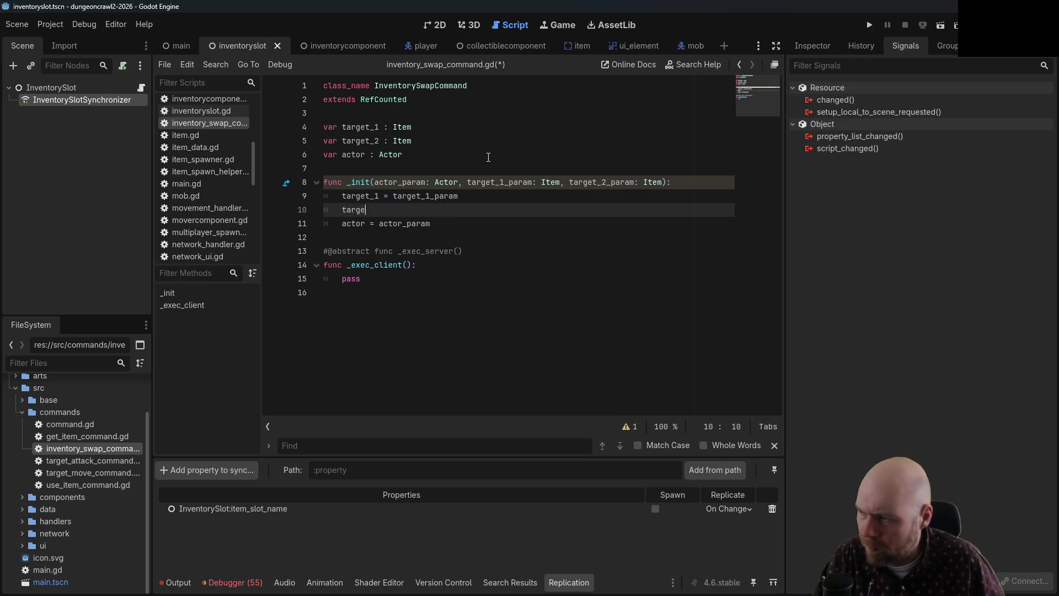
text(t_2 = targe)
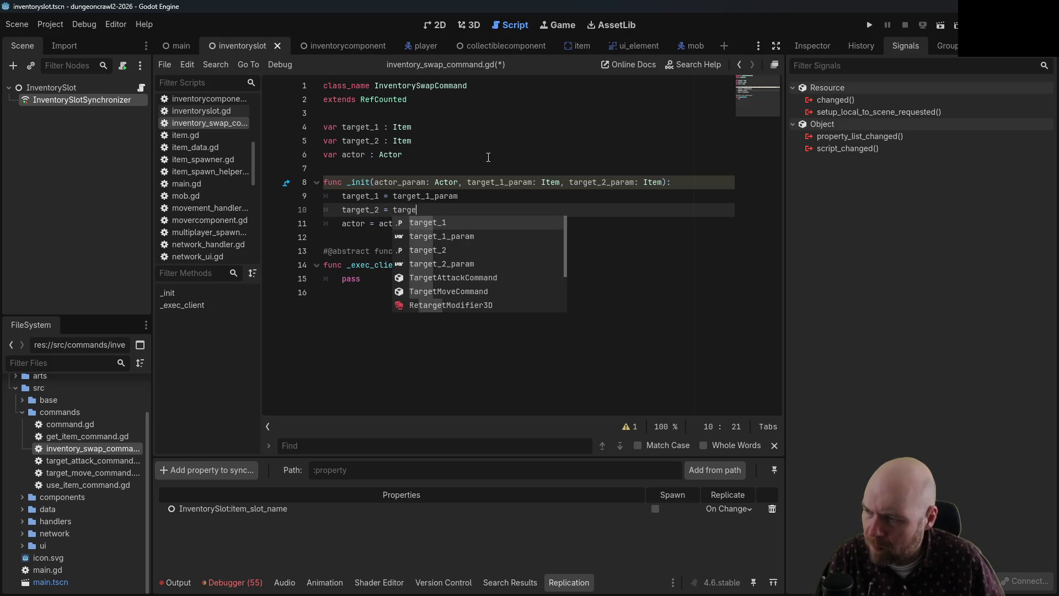
text(t_2_param)
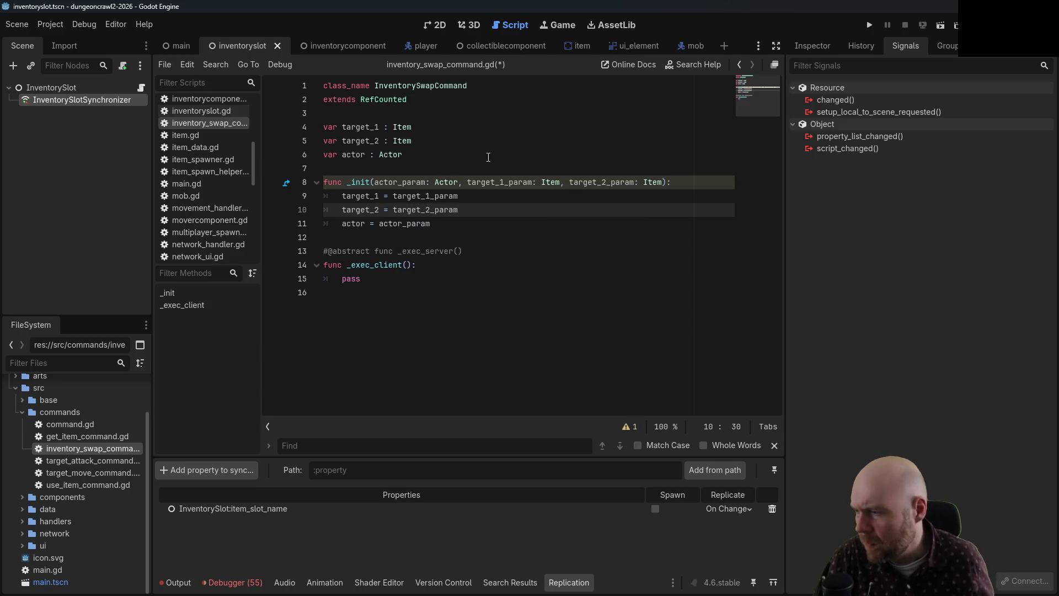
key(Up)
key(Up)
key(Up)
key(ctrl+s)
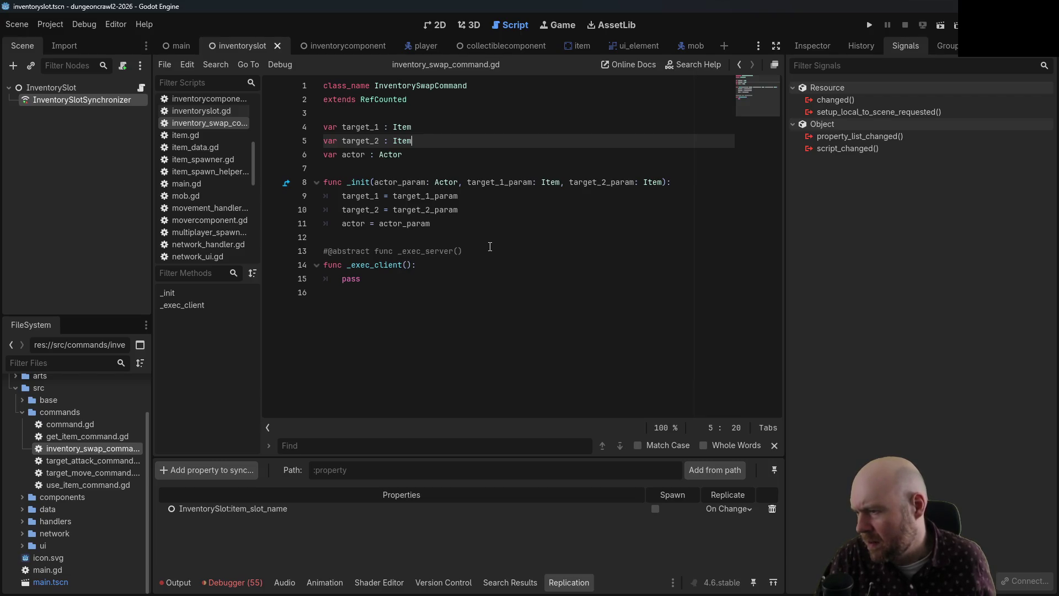
drag(489, 246, 490, 236)
key(BackSpace)
key(ctrl+s)
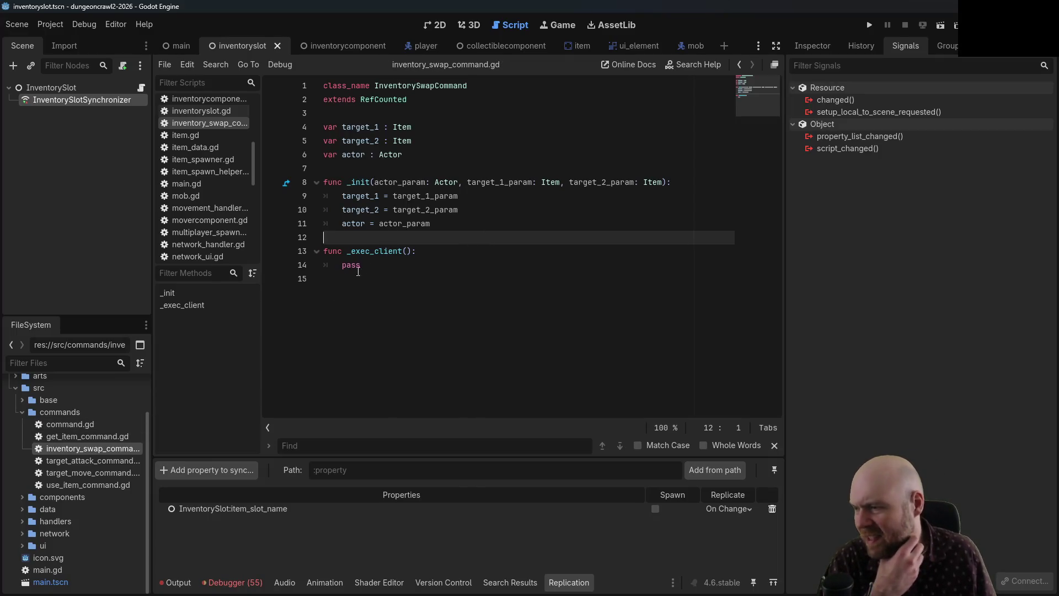
double_click(99, 458)
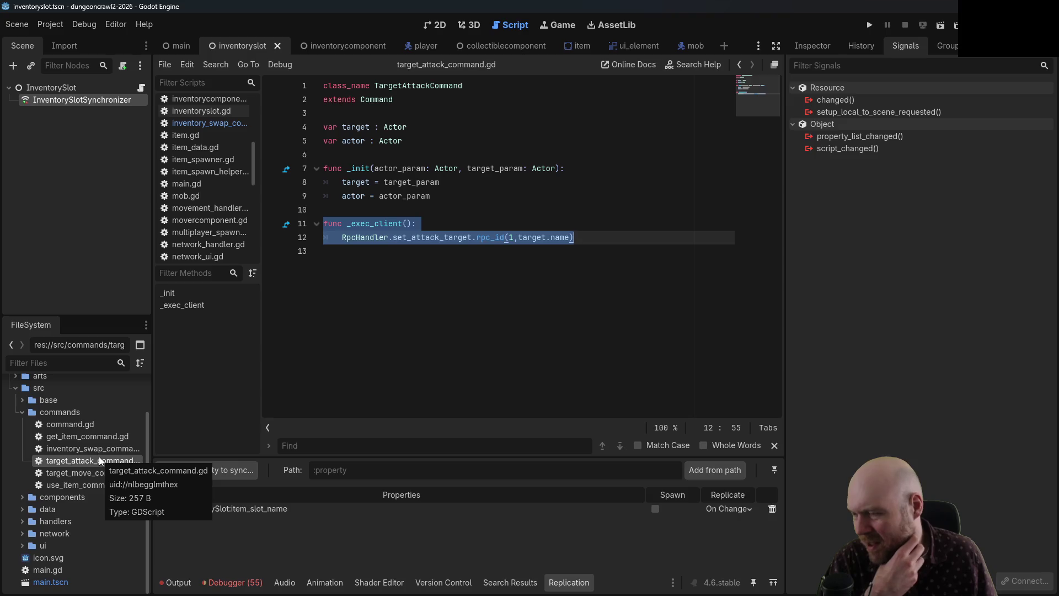
double_click(99, 452)
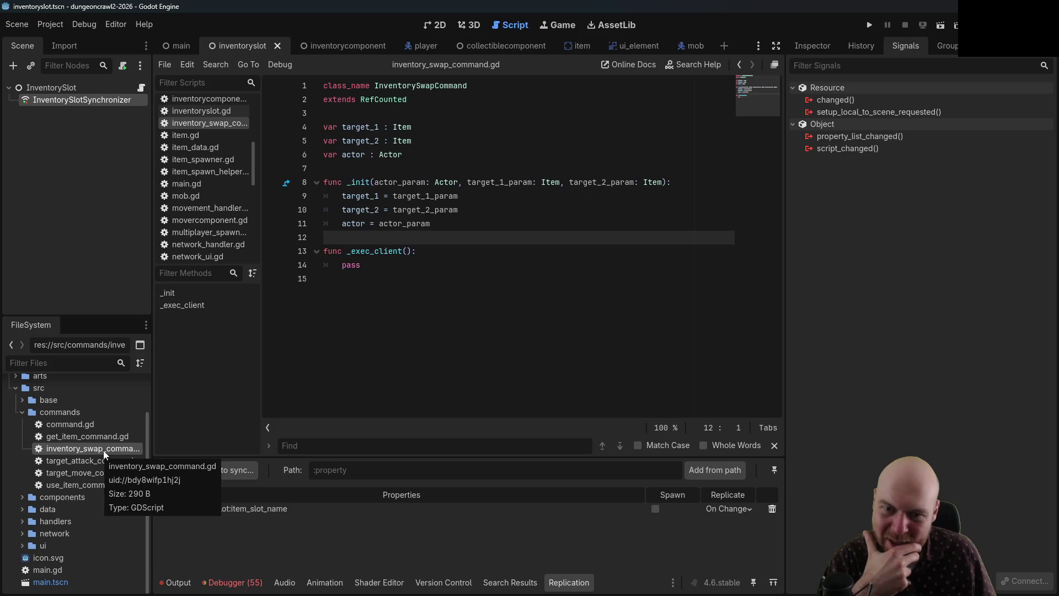
click(385, 210)
click(476, 212)
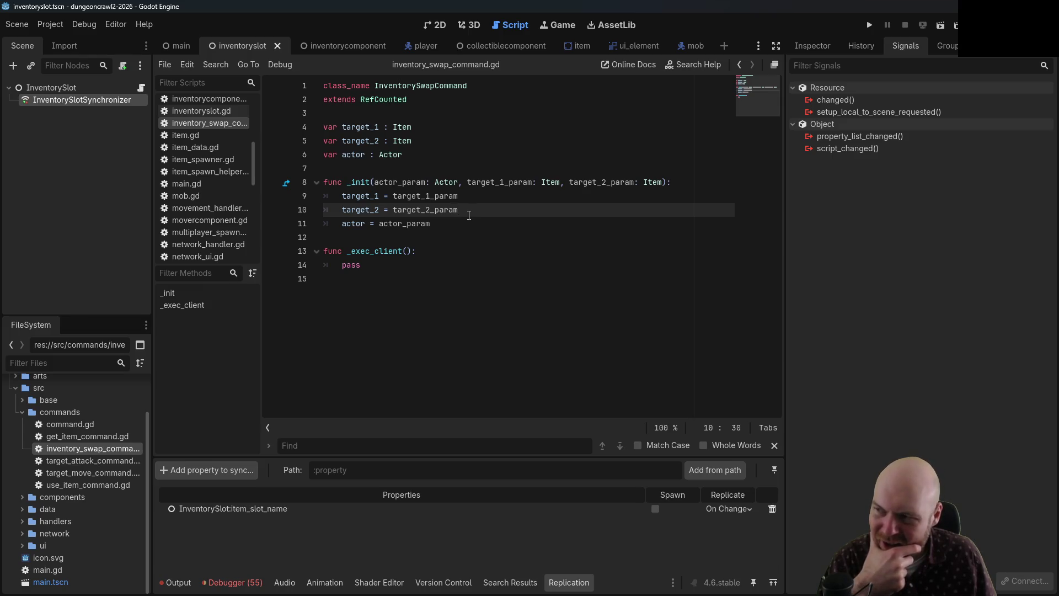
click(422, 141)
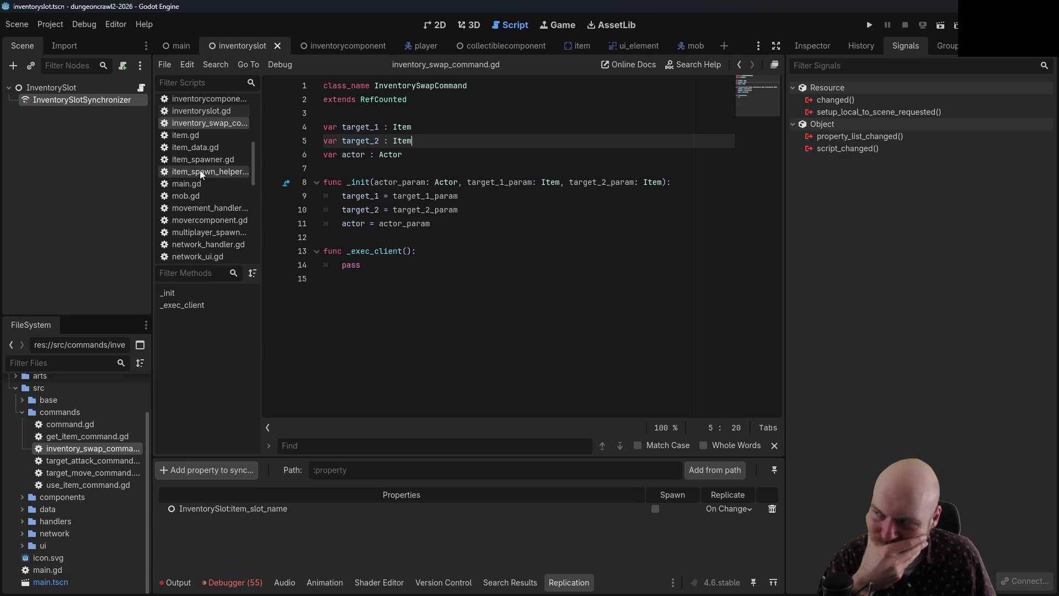
double_click(78, 436)
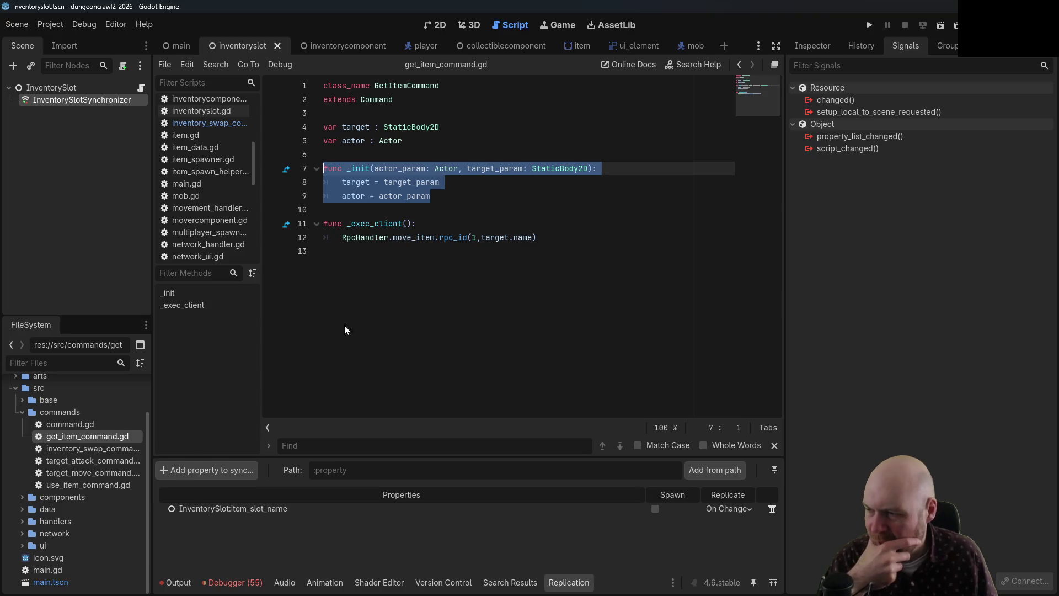
click(548, 238)
drag(548, 238, 336, 241)
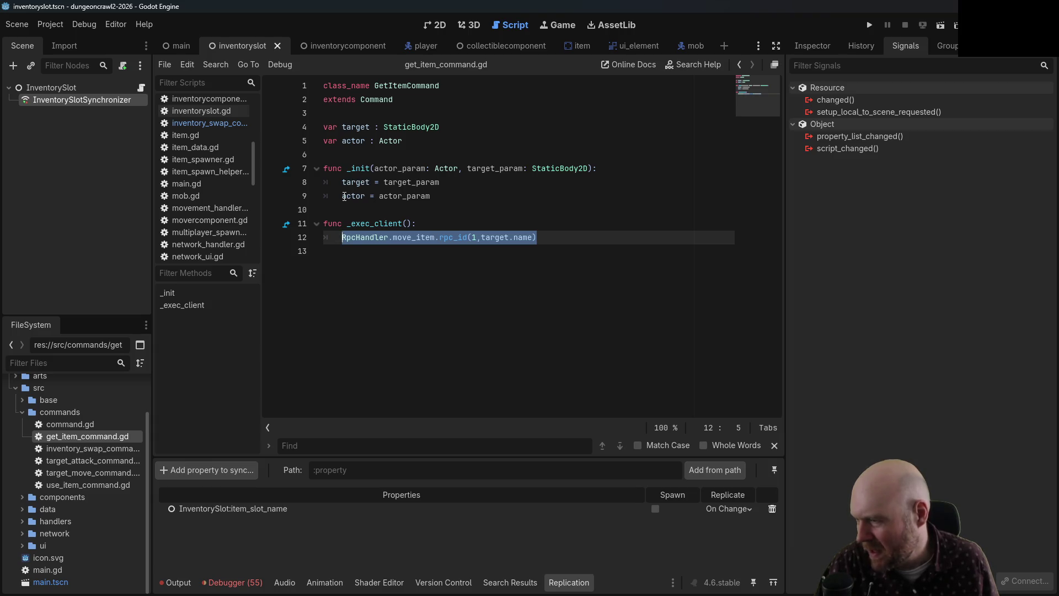
double_click(81, 465)
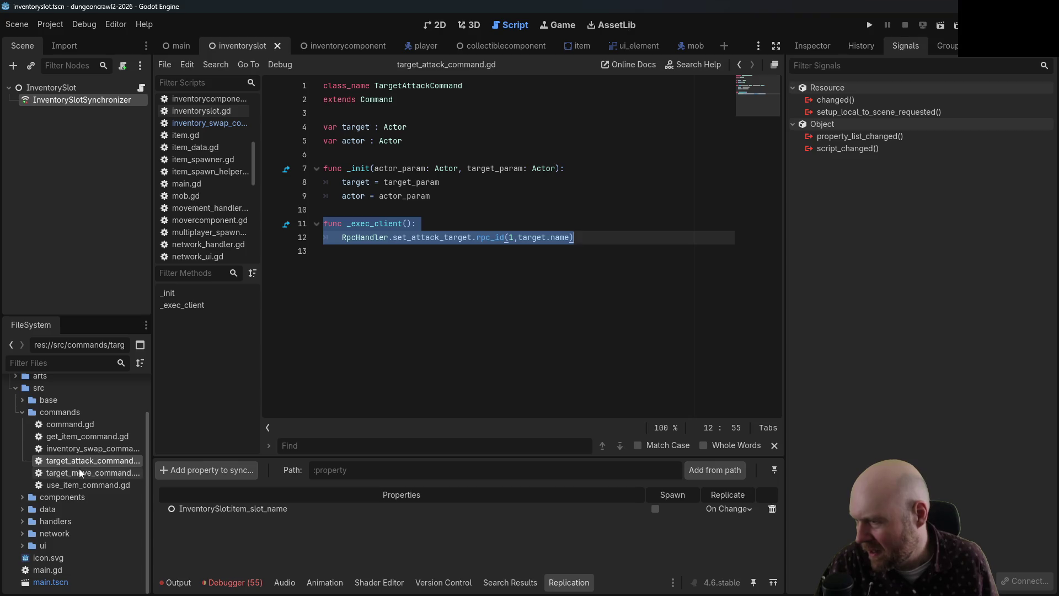
double_click(79, 470)
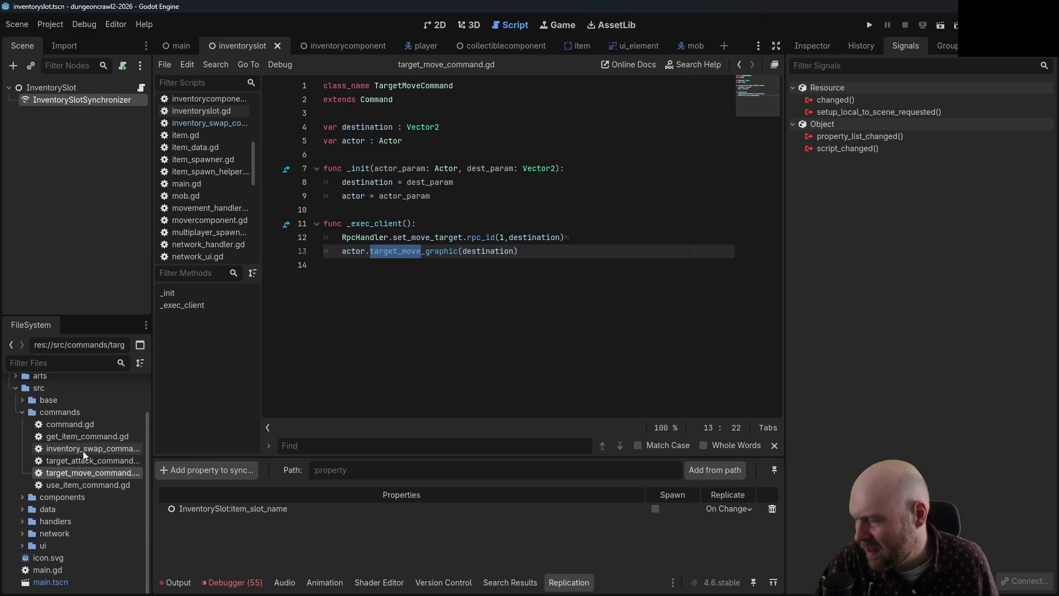
double_click(88, 446)
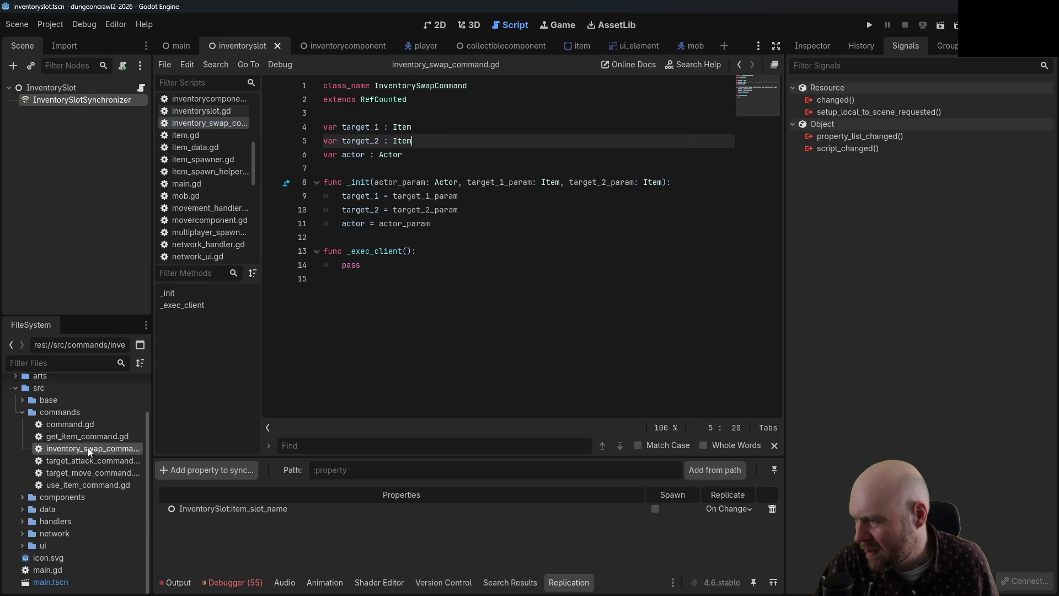
double_click(87, 460)
click(575, 238)
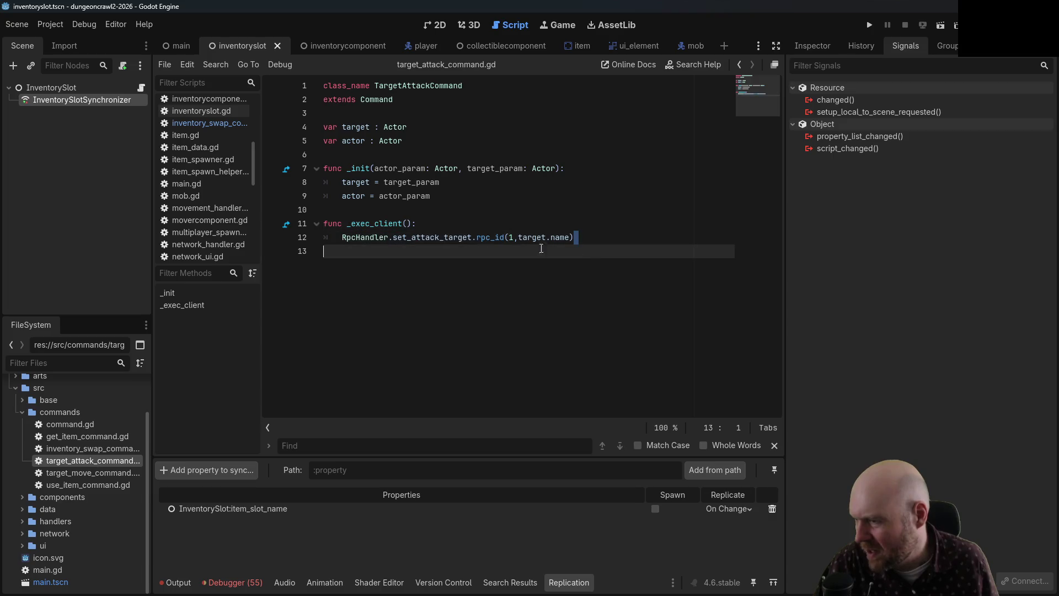
shift+click(342, 238)
double_click(84, 473)
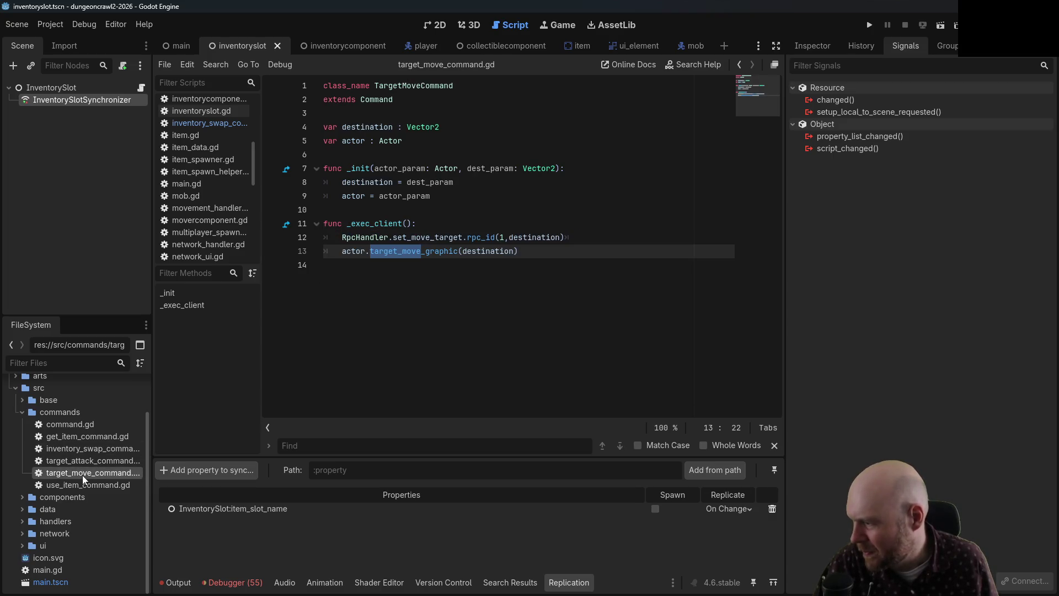
double_click(82, 447)
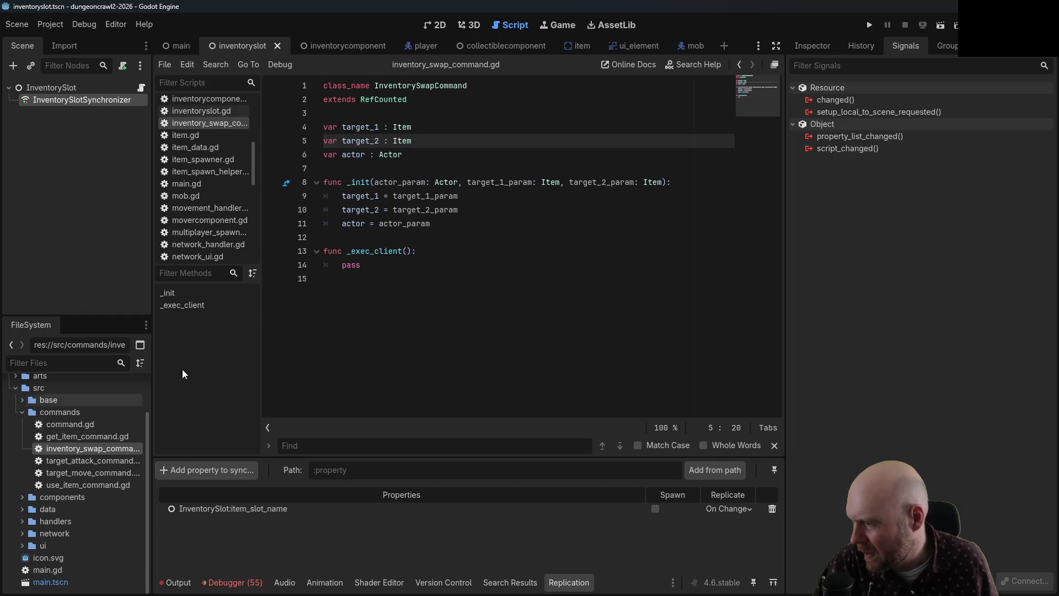
click(379, 259)
double_click(351, 266)
text(RpcHandler.set_attack_target.rpc_id(1,target.name))
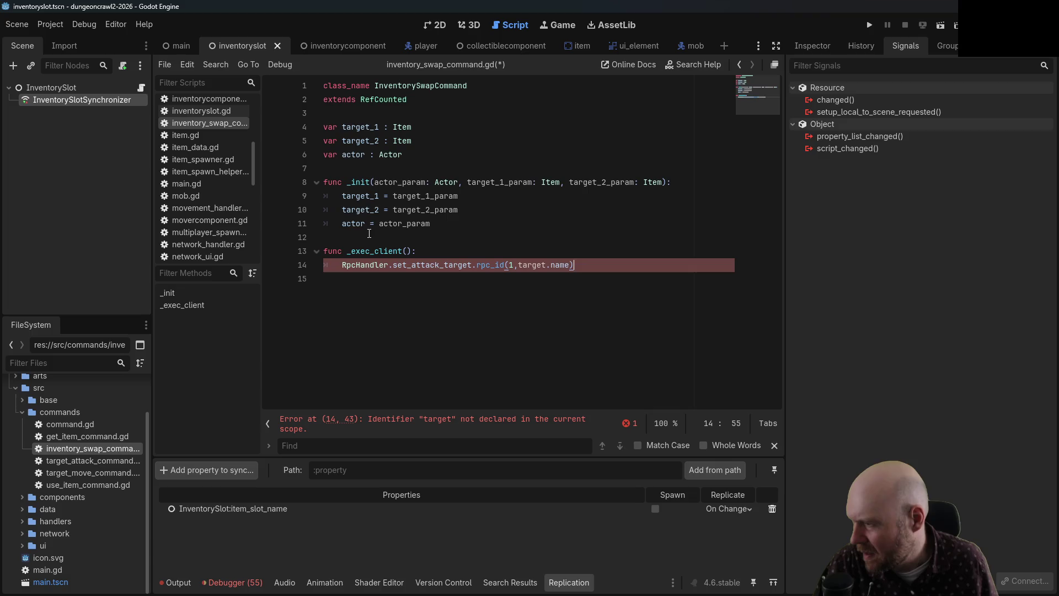
- Change the pasted call to RpcHandler.swap_inventory_slots.rpc_id(1,target_1.name,target_2.name) and save
drag(412, 266, 467, 260)
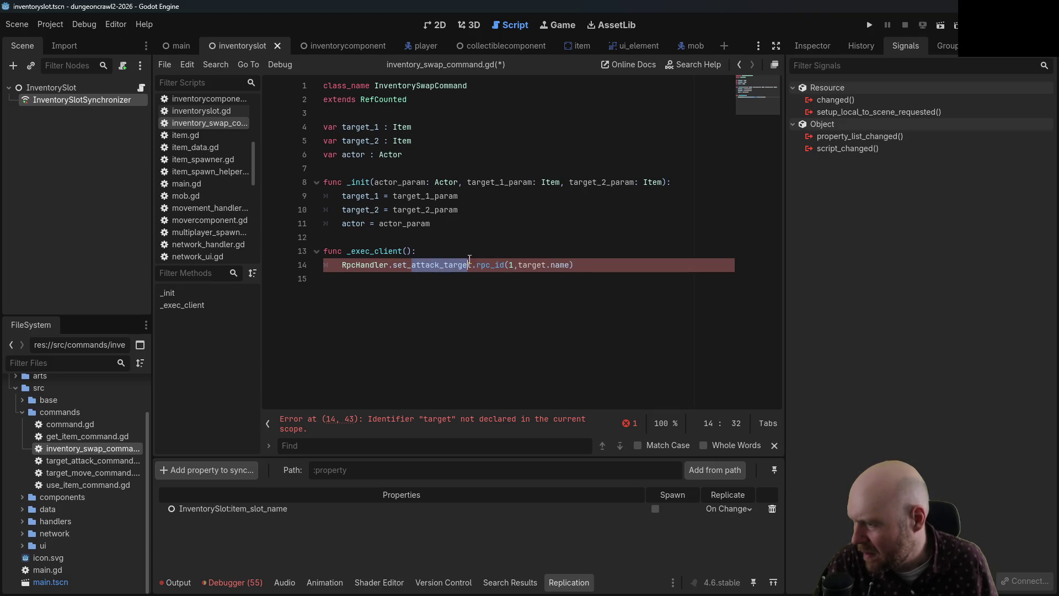
key(BackSpace)
key(BackSpace)
key(BackSpace)
key(BackSpace)
text(wap)
text(_inventory_posi)
key(BackSpace)
key(BackSpace)
key(BackSpace)
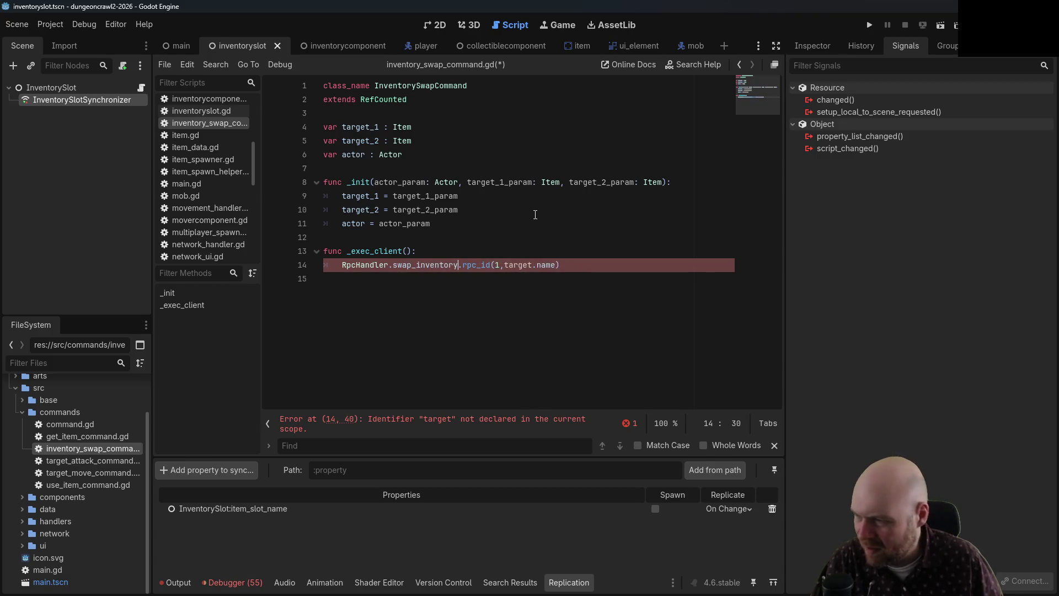
text(_slots)
key(Right)
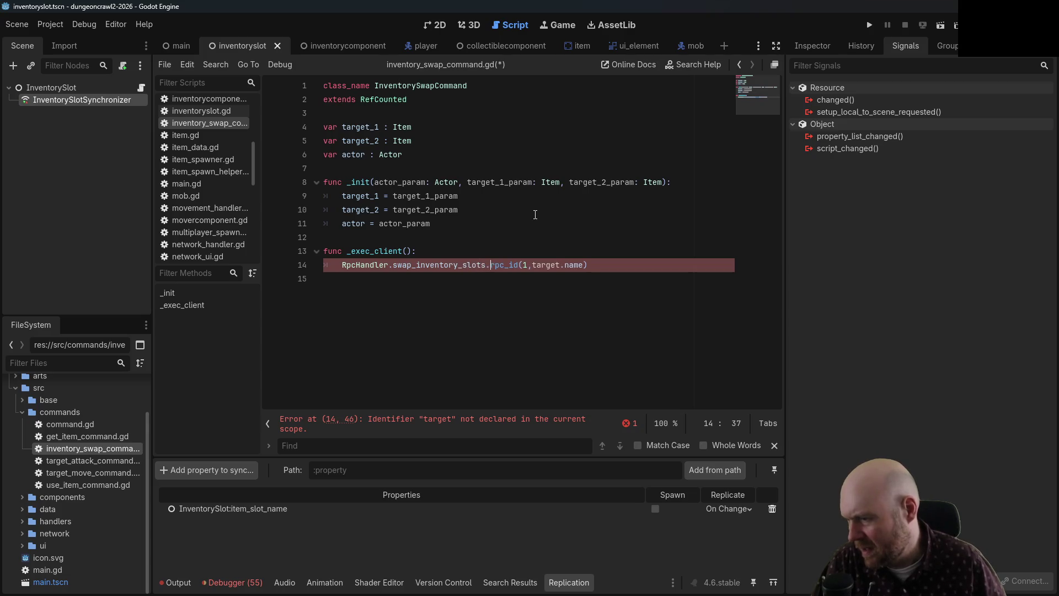
key(Left)
text(_)
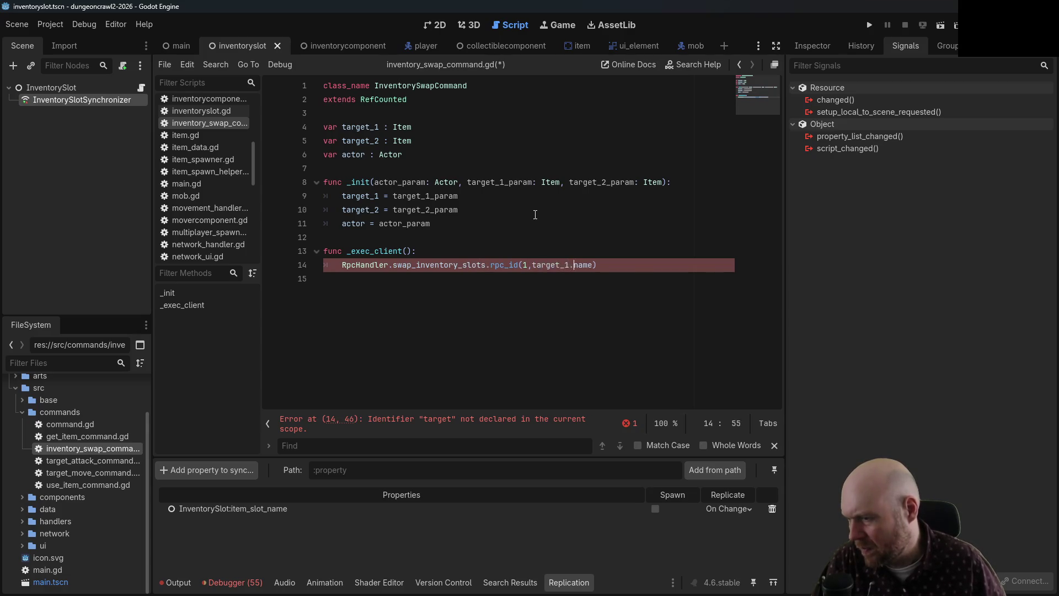
key(Right)
key(Right)
key(Right)
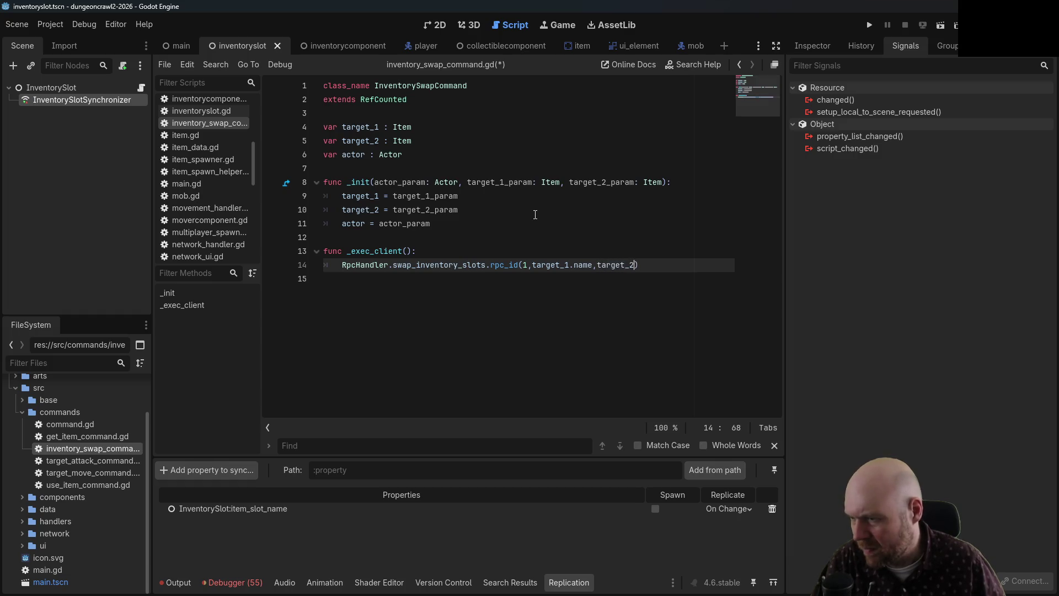
text(.name)
key(ctrl+s)
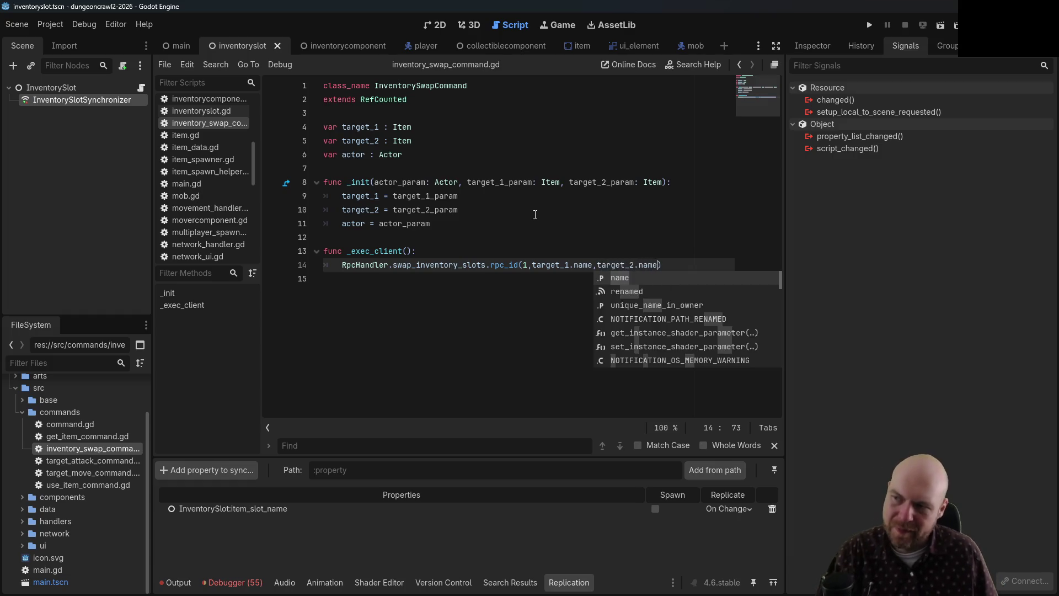
click(535, 214)
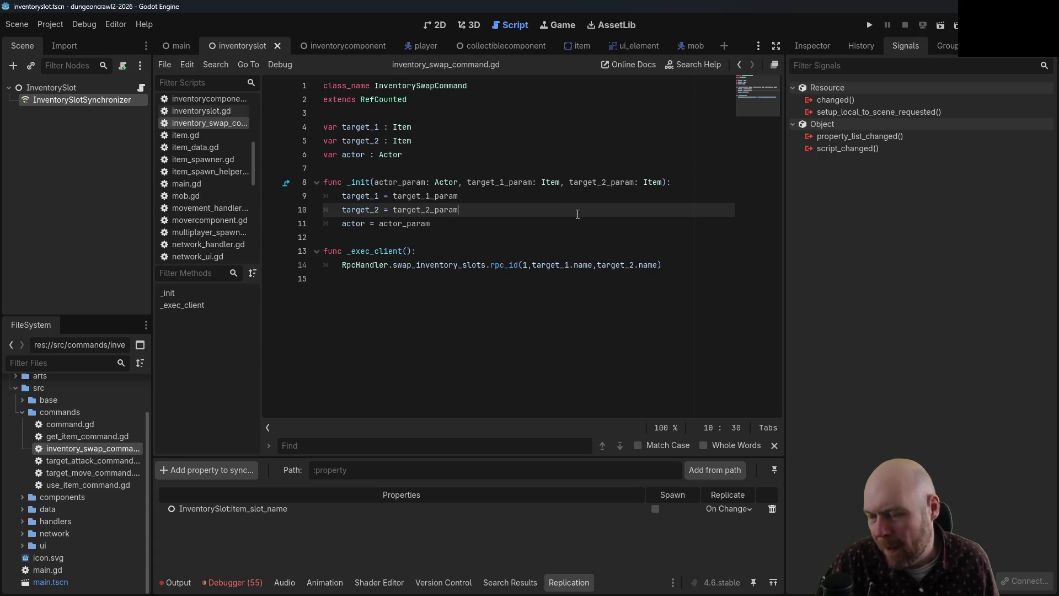
- Collapse commands, expand components/subcomponent in the FileSystem dock and open inventoryslot.gd
click(658, 265)
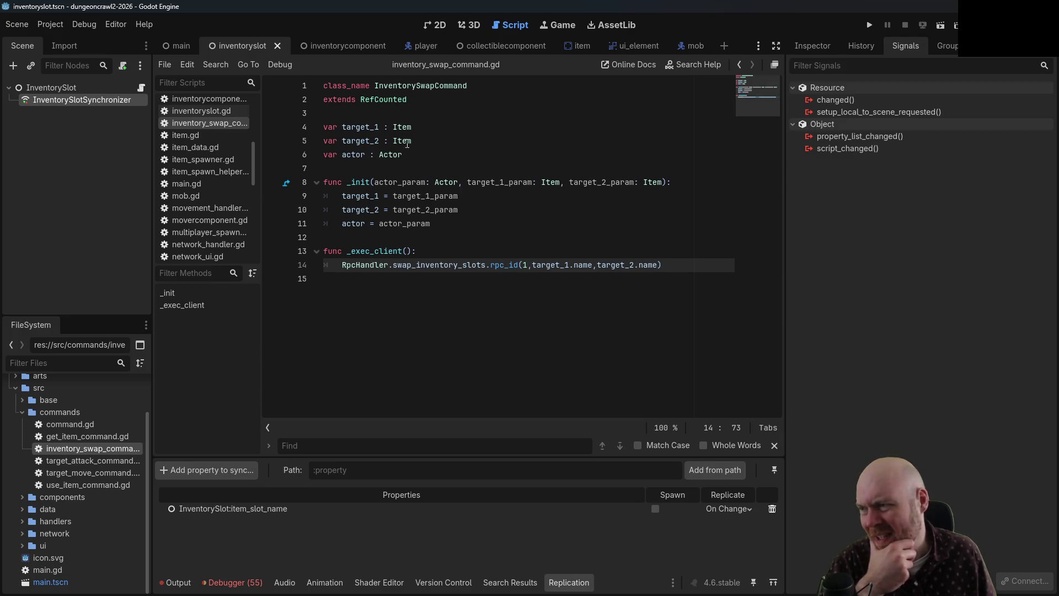
click(417, 141)
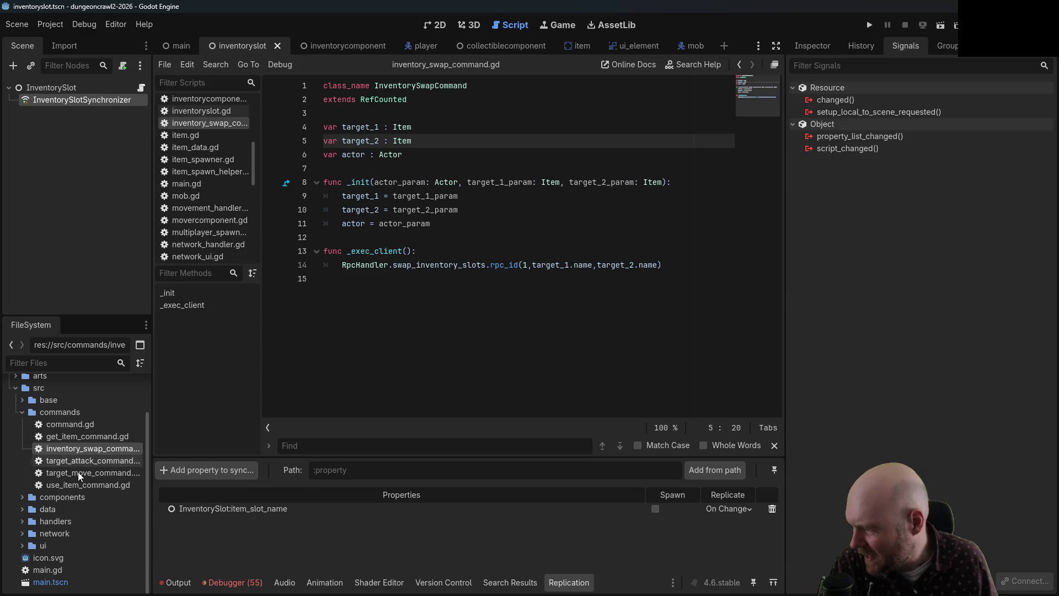
scroll(70, 508, up, 2)
click(22, 457)
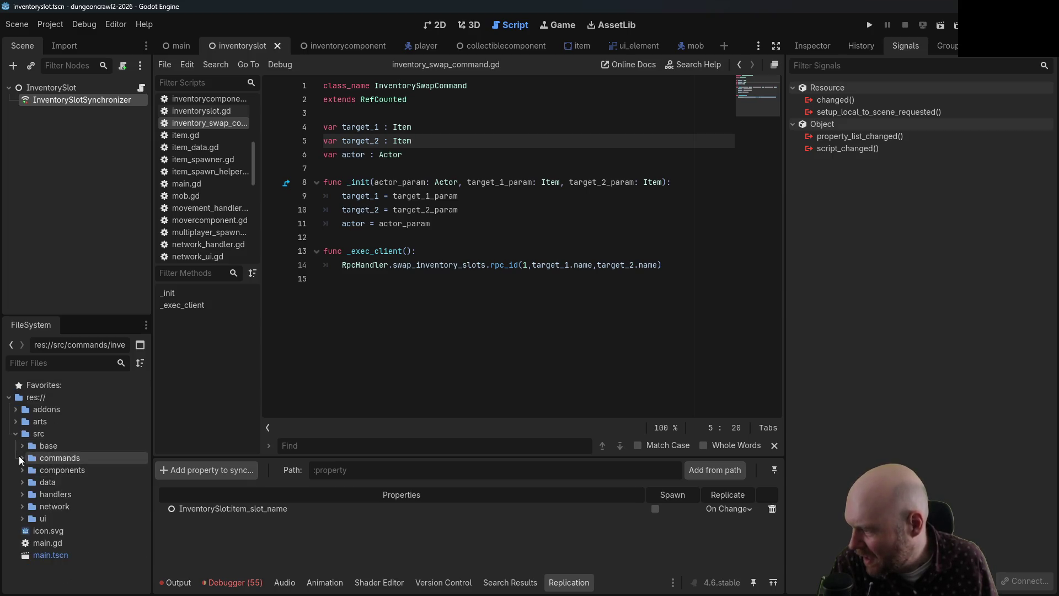
click(22, 470)
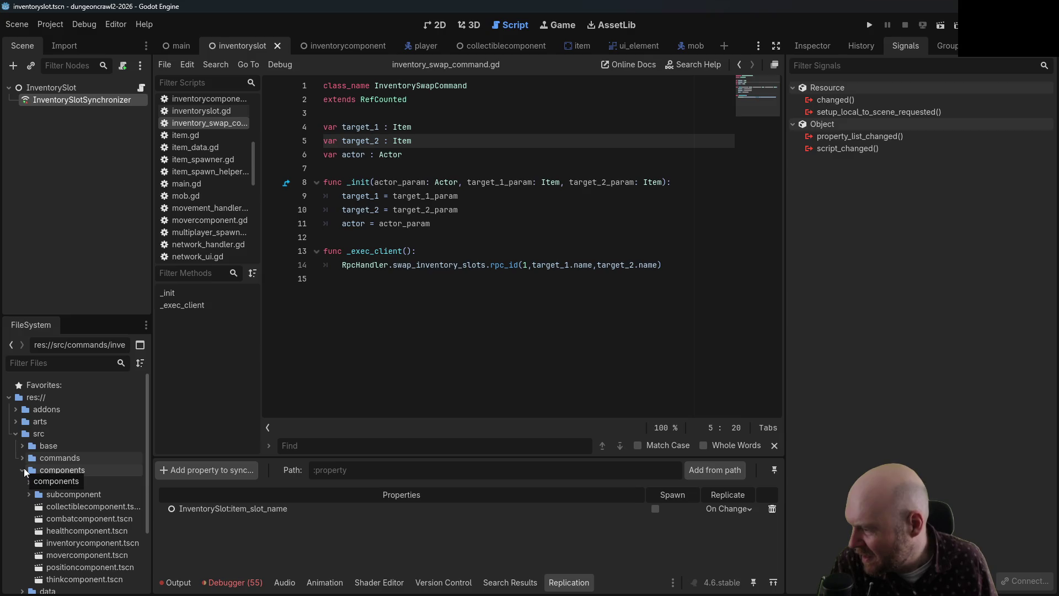
click(24, 467)
click(22, 480)
click(22, 481)
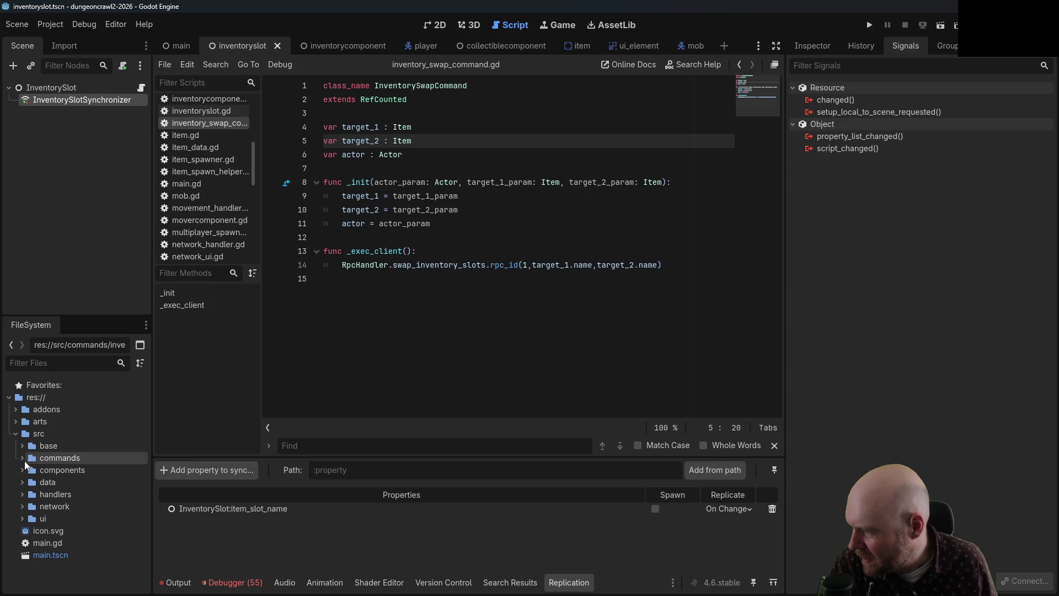
click(22, 470)
click(28, 495)
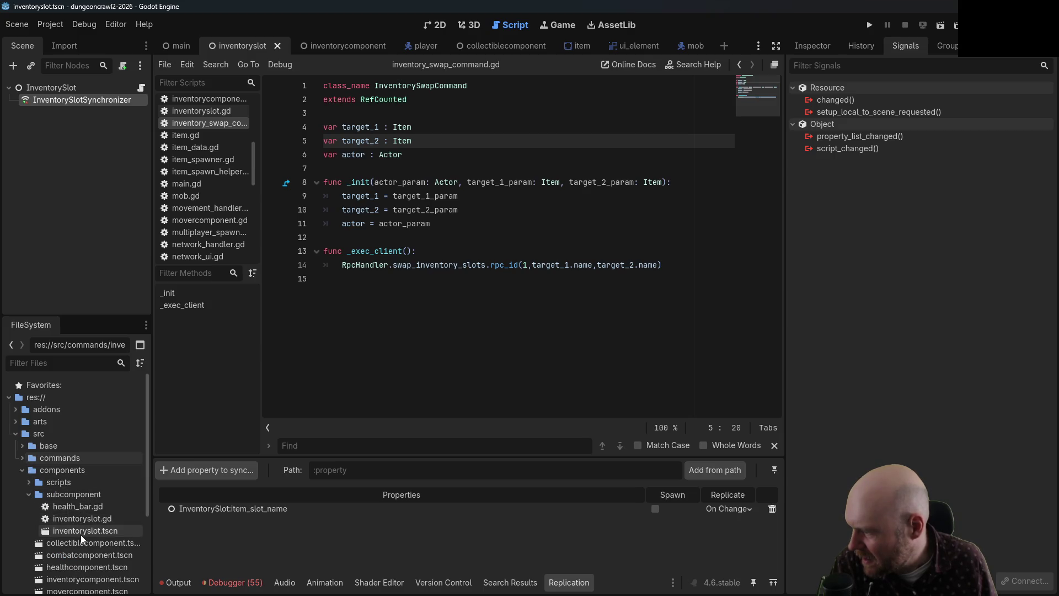
double_click(81, 519)
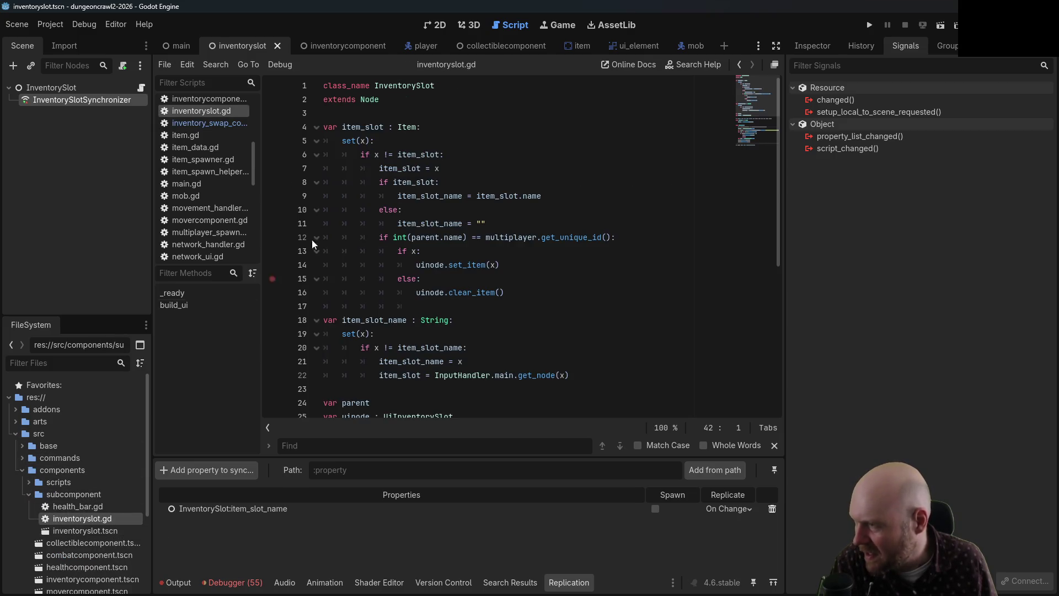
- Back in inventory_swap_command.gd, retype the target_1 and target_2 variables as InventorySlot
click(738, 64)
click(486, 127)
key(BackSpace)
key(BackSpace)
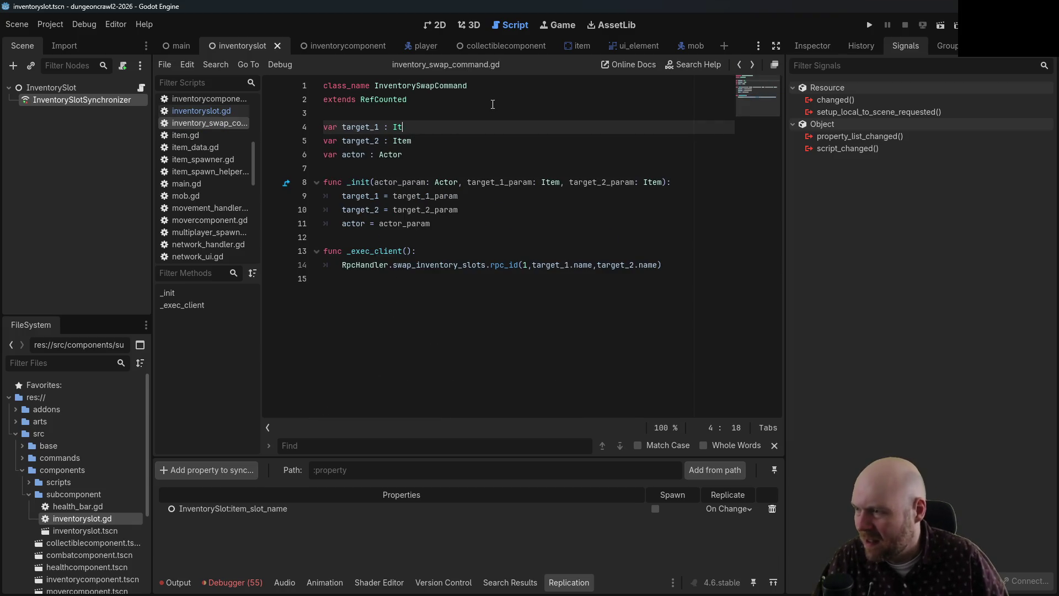
text(ot)
key(Down)
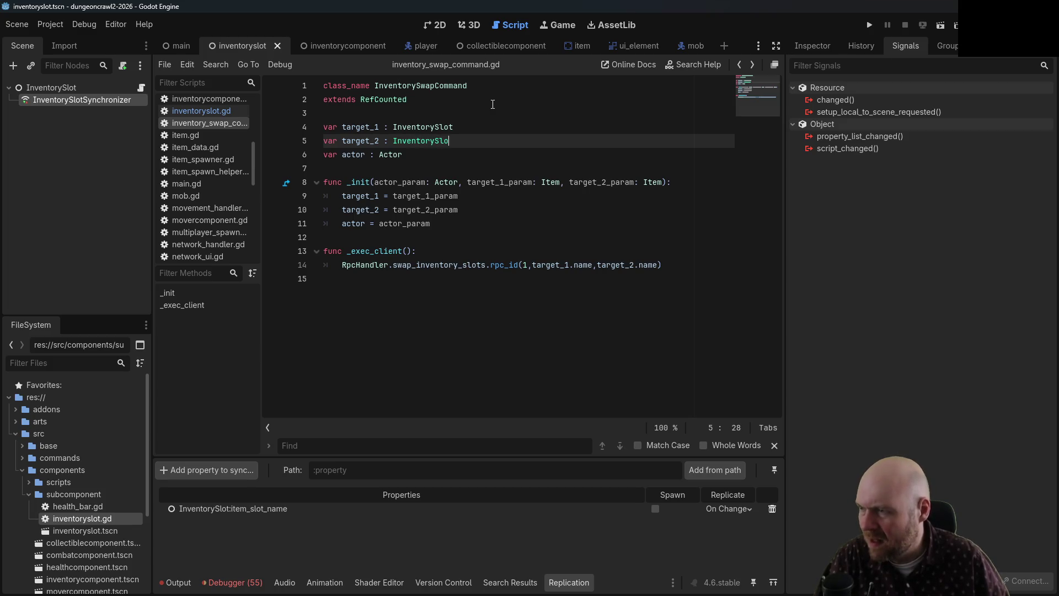
text(t)
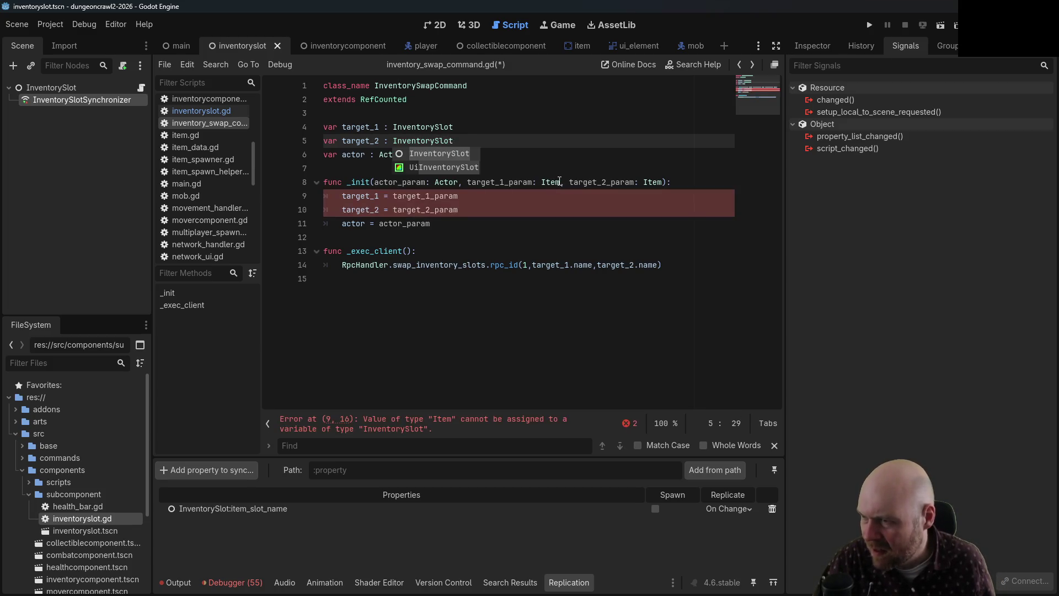
- Change the _init parameters target_1_param and target_2_param from Item to InventorySlot
double_click(541, 182)
text(InventorySlot)
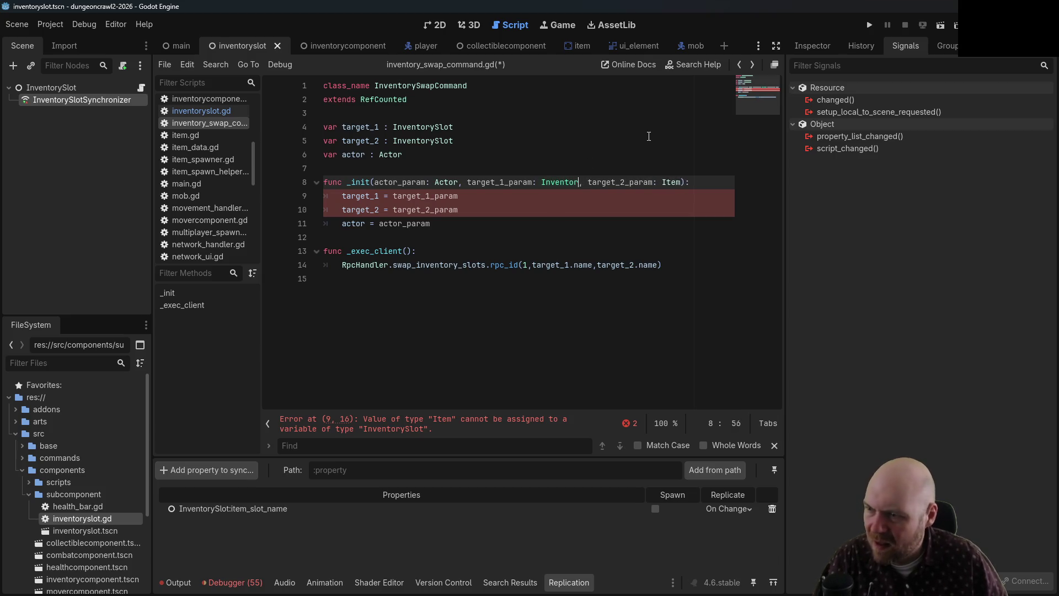
key(Right)
key(Right)
key(Right)
key(Right)
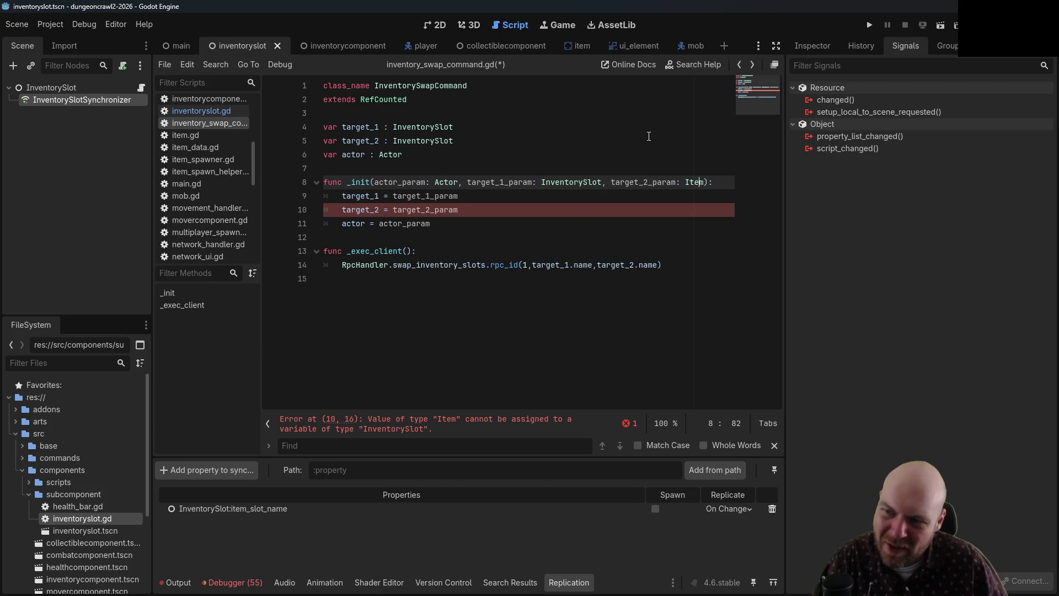
text(ySlot)
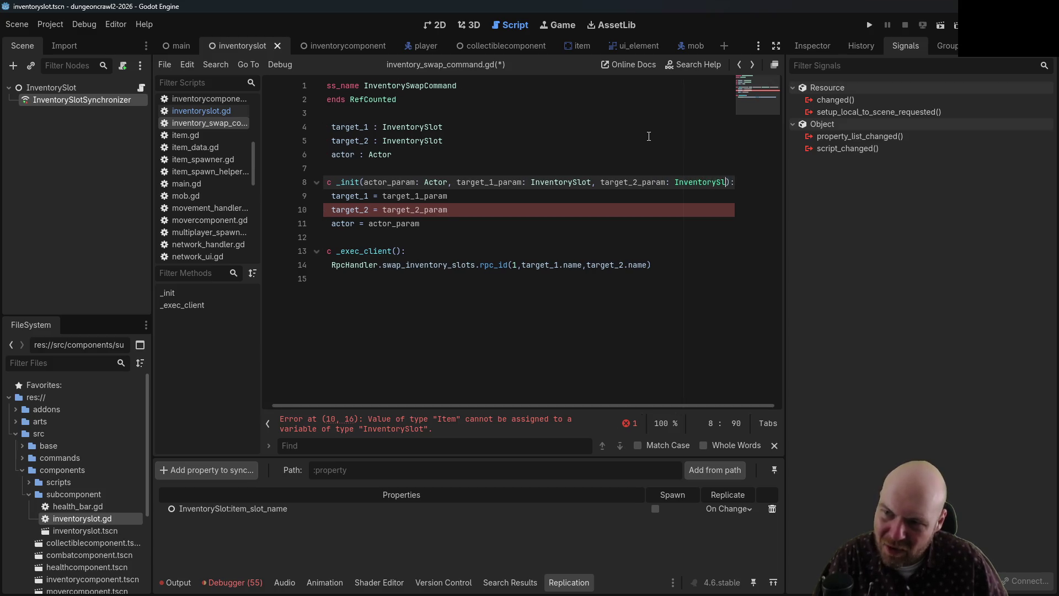
click(630, 266)
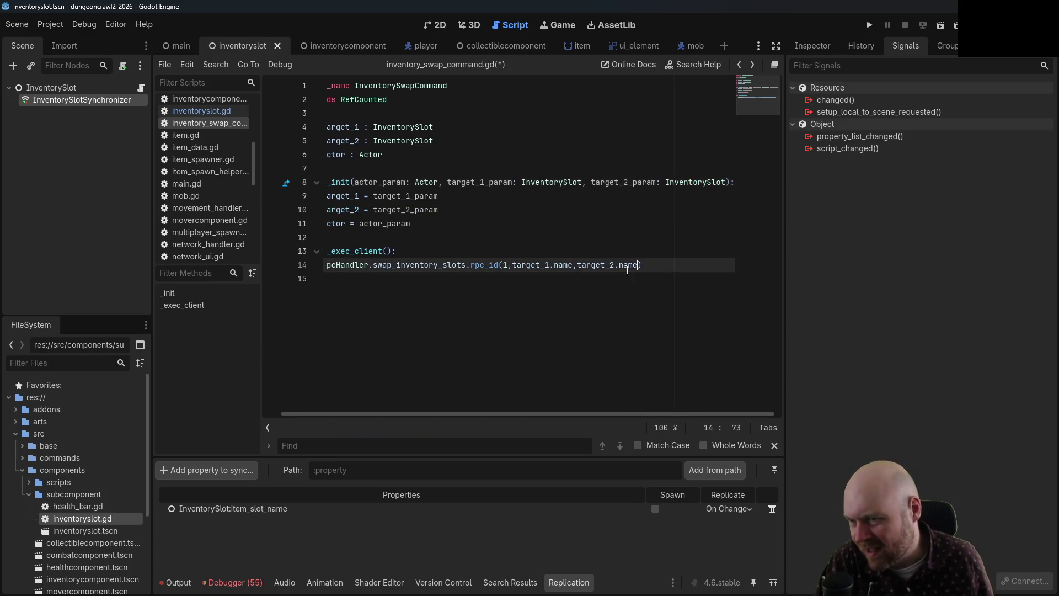
scroll(359, 421, left, 1)
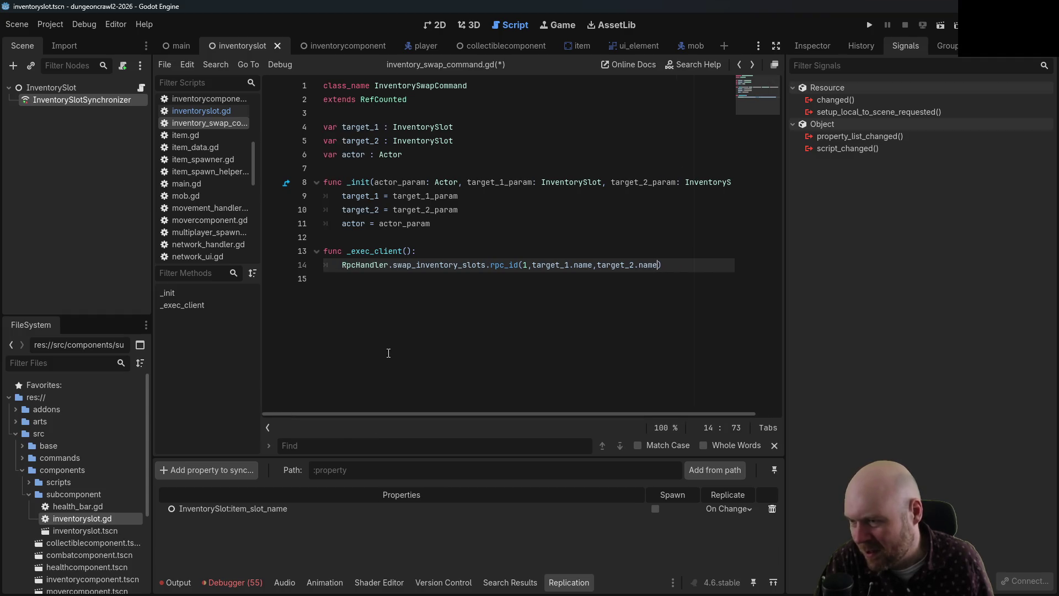
click(577, 276)
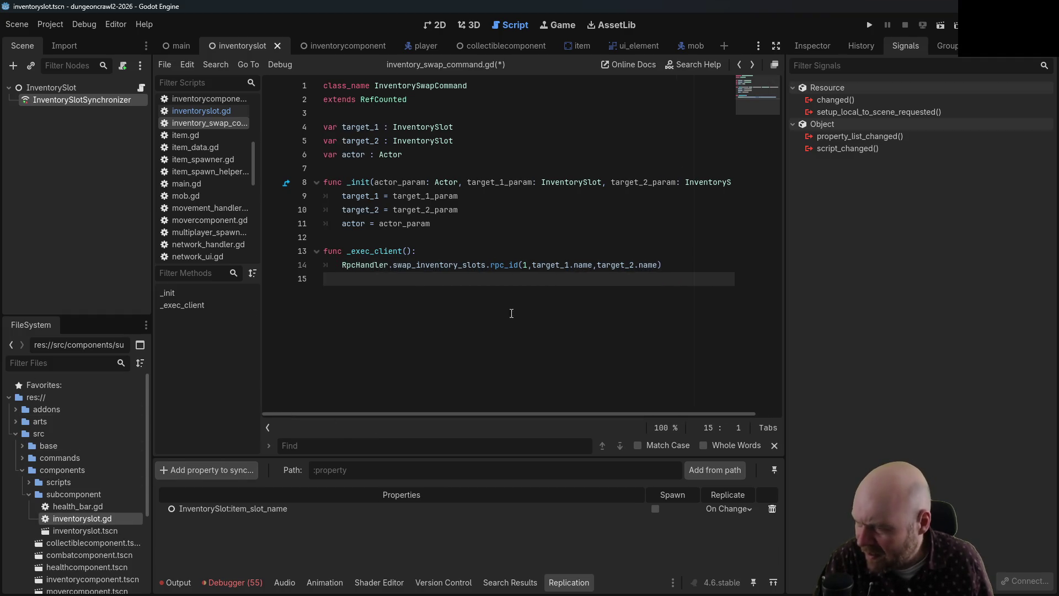
- Review inventoryslot.gd's class_name, item_slot declaration and item_slot_name setter
double_click(82, 518)
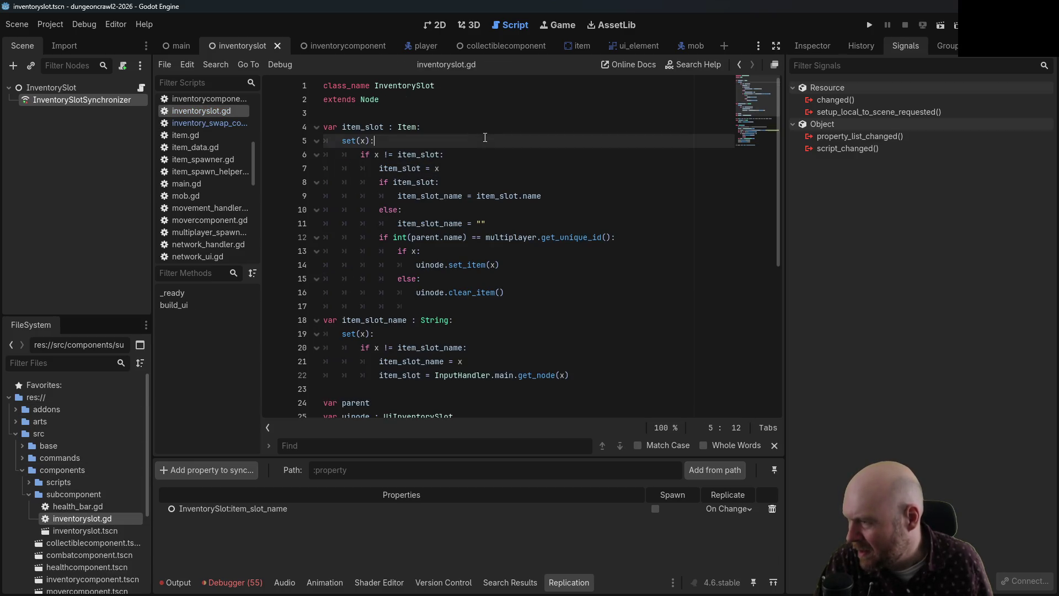
click(459, 90)
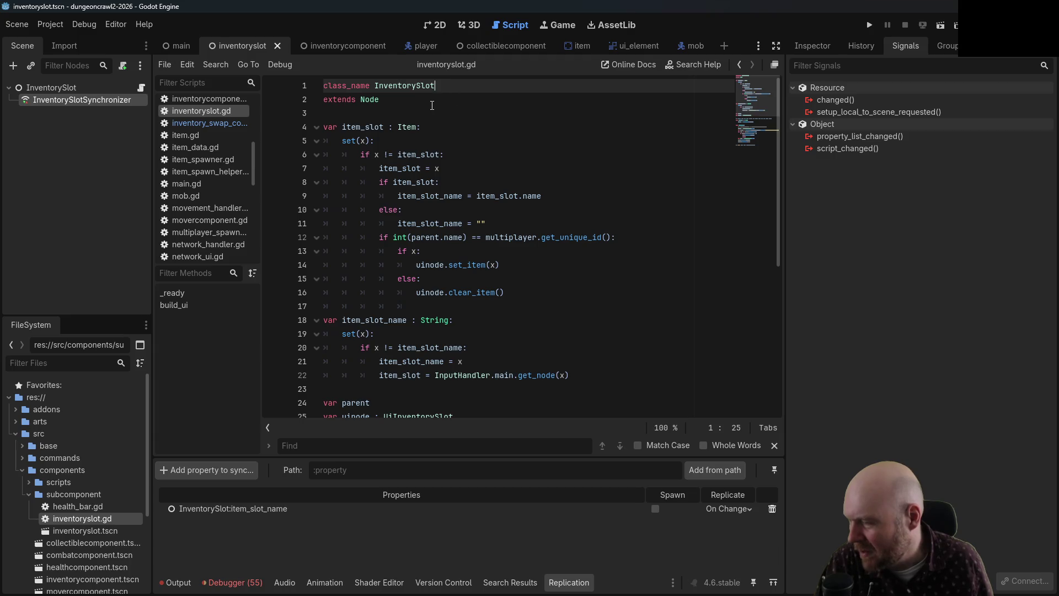
scroll(433, 121, down, 6)
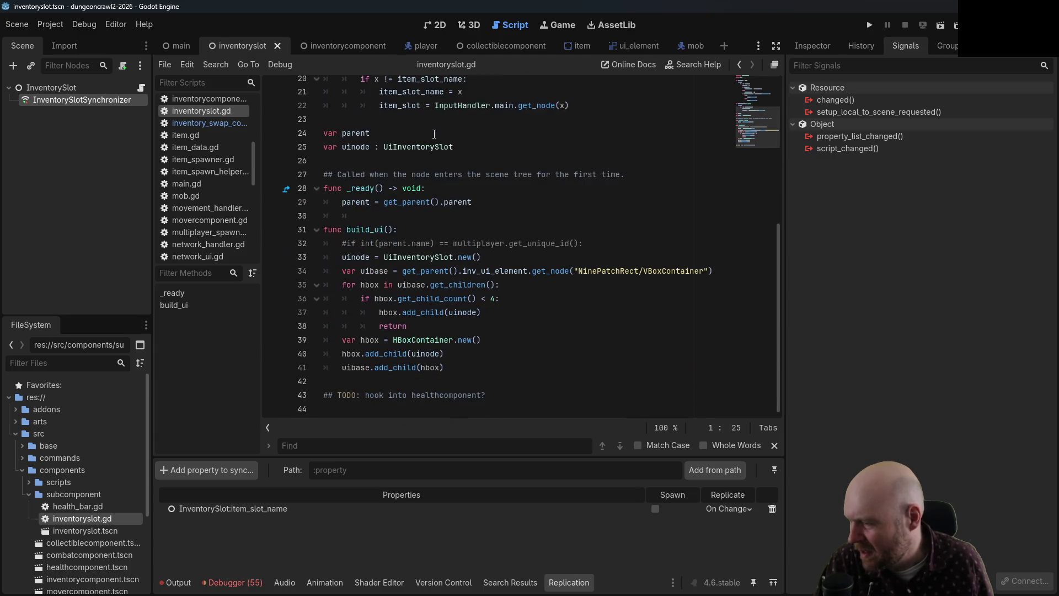
scroll(402, 310, up, 4)
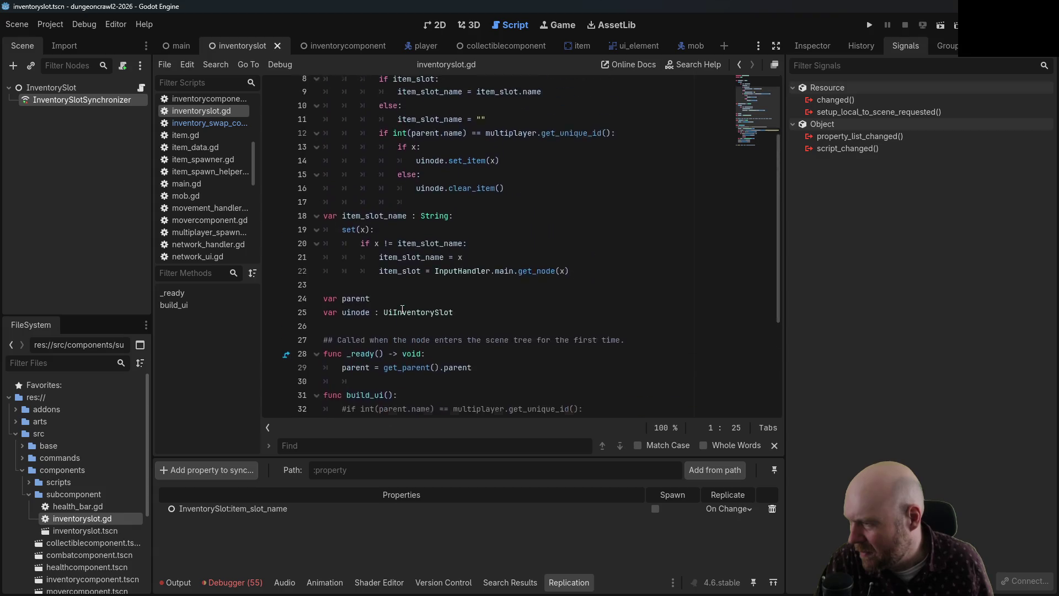
scroll(402, 309, up, 3)
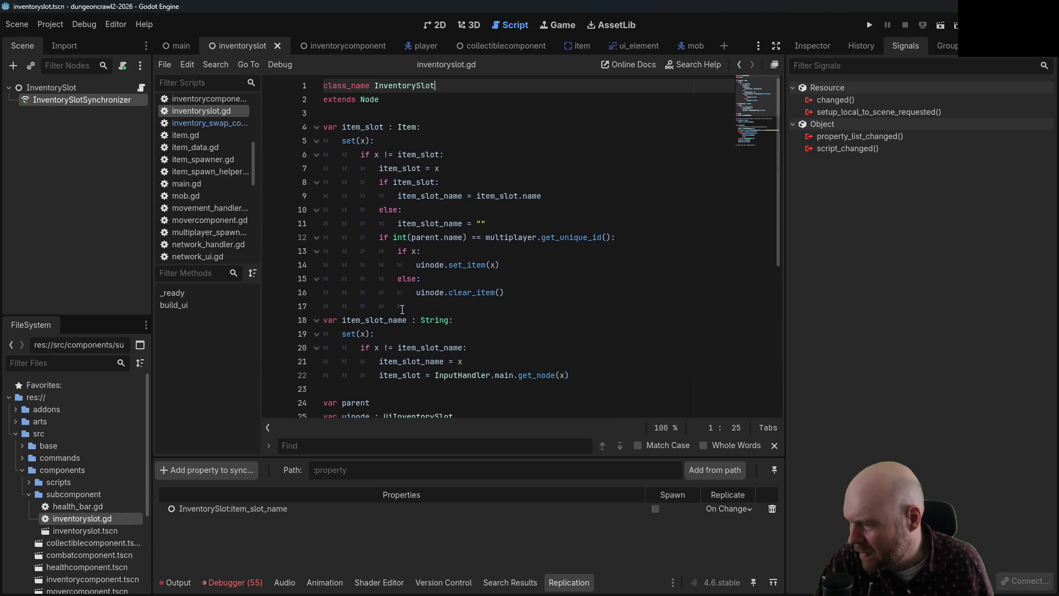
click(428, 363)
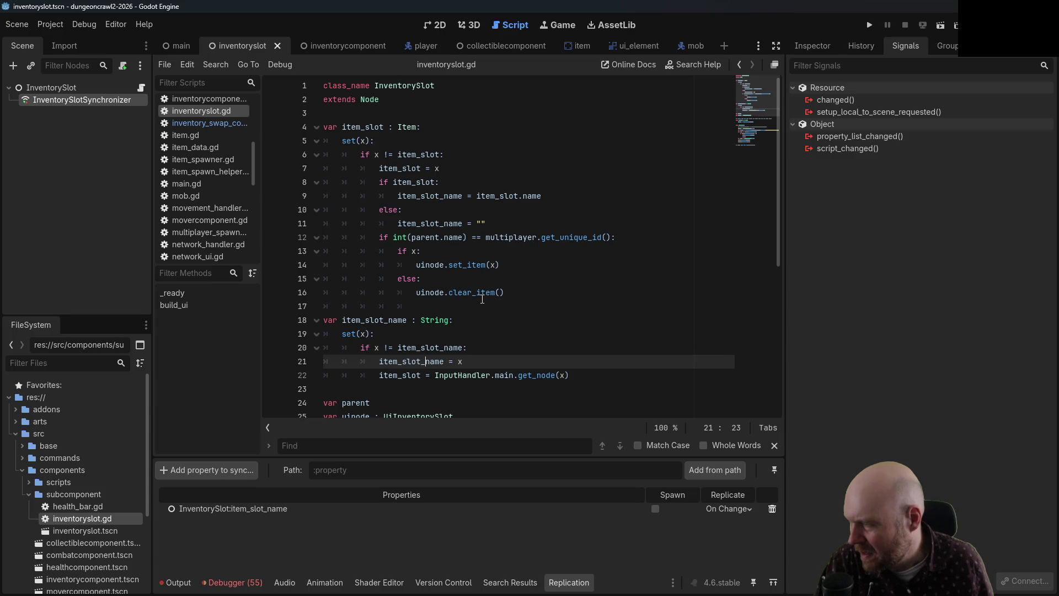
click(539, 133)
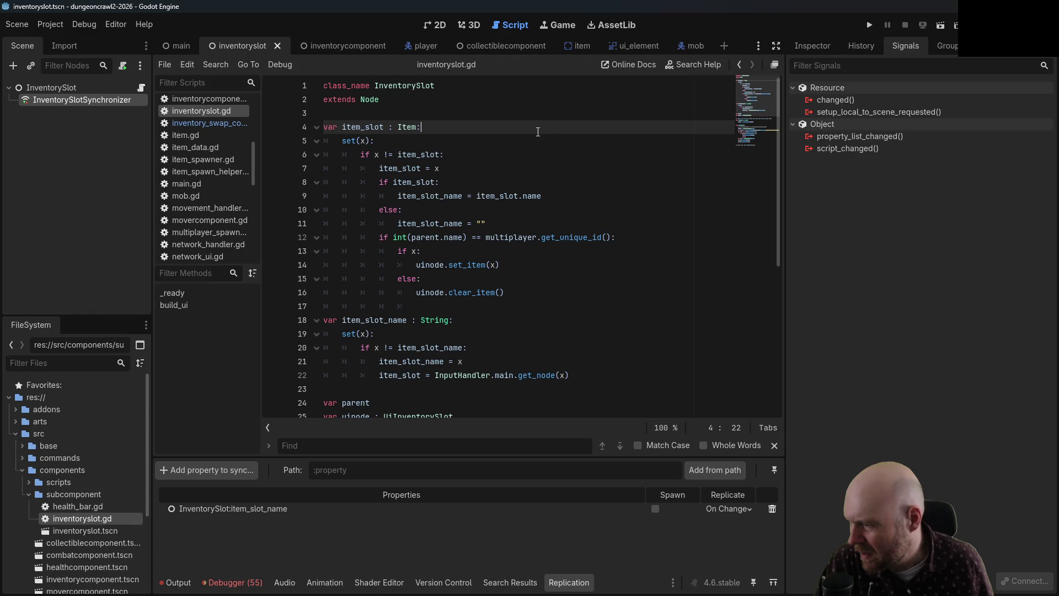
scroll(538, 133, down, 4)
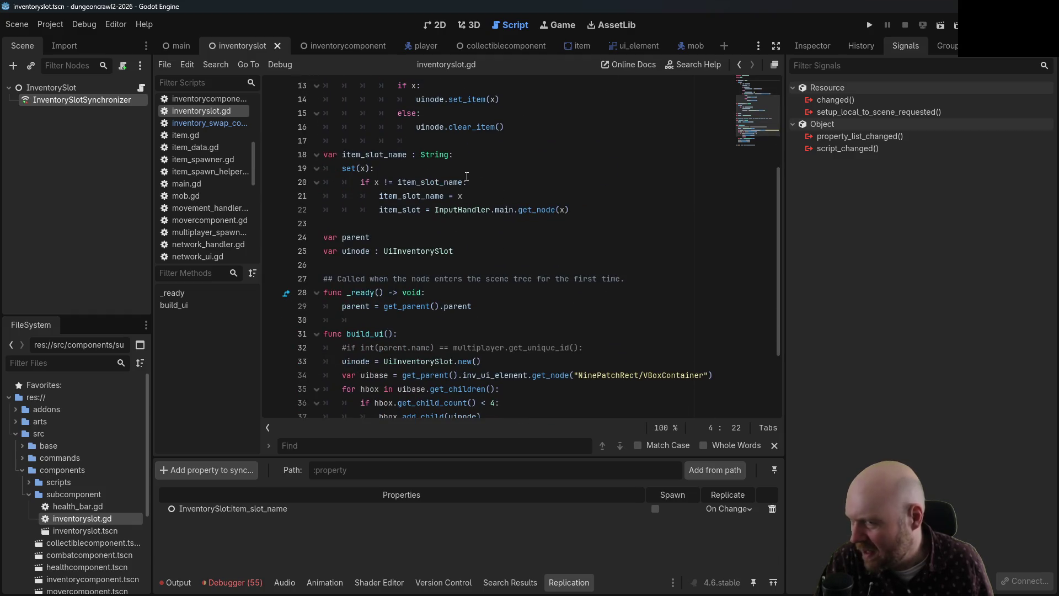
- Collapse the subcomponent folder, run the project and start this instance as Server
click(27, 492)
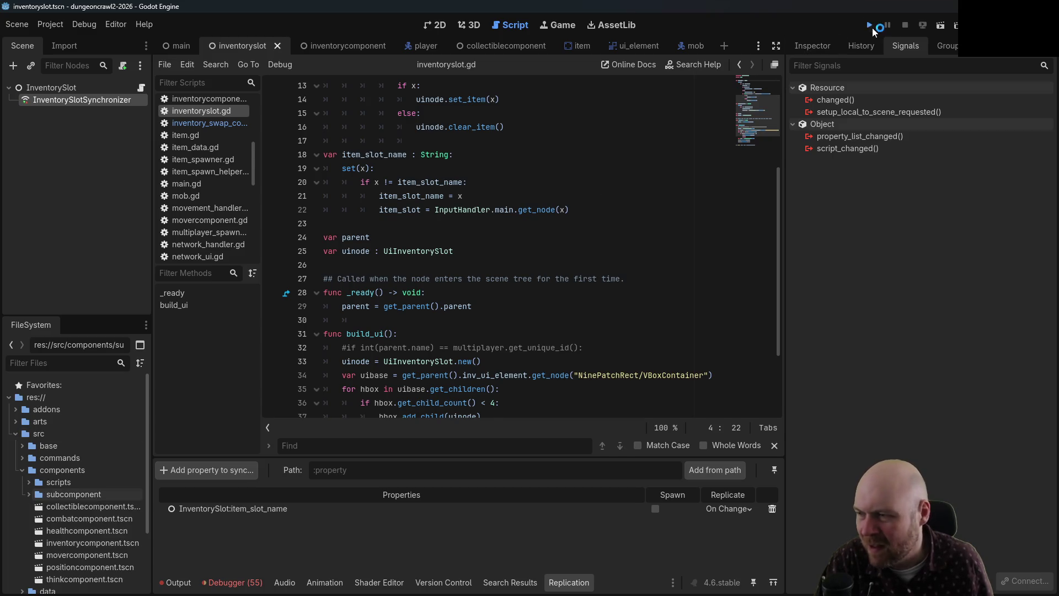
click(870, 26)
click(560, 326)
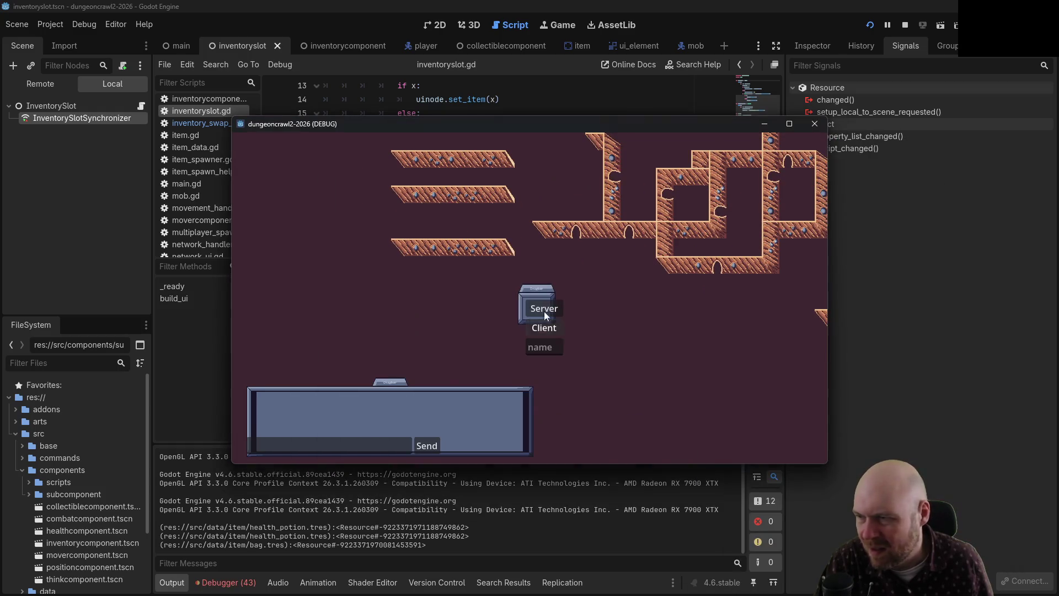
- Close the extra game window, then show the Remote scene tree and the debugger's 22 errors
drag(521, 130, 635, 193)
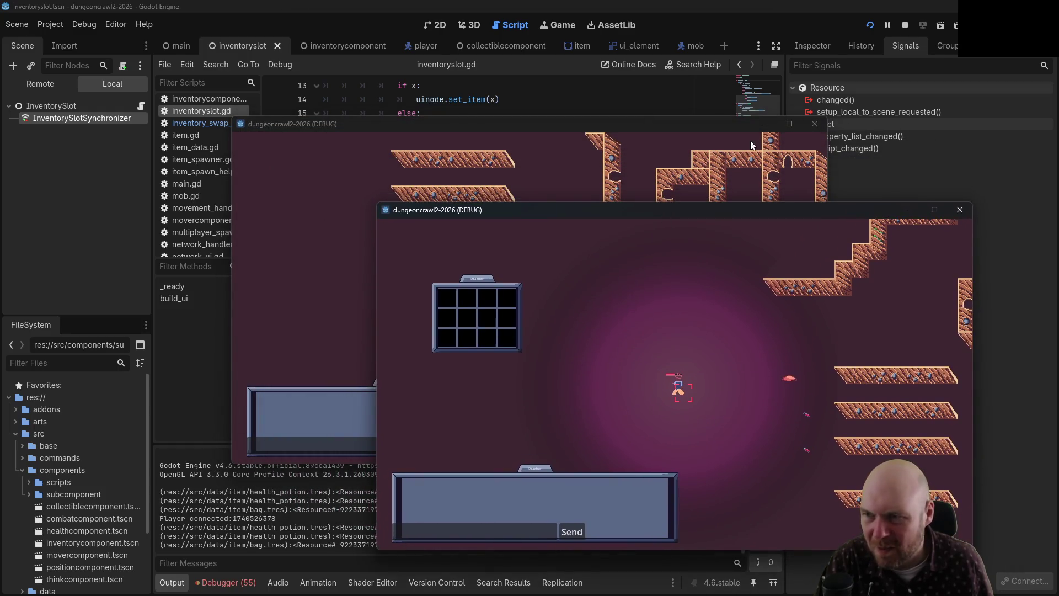
click(809, 123)
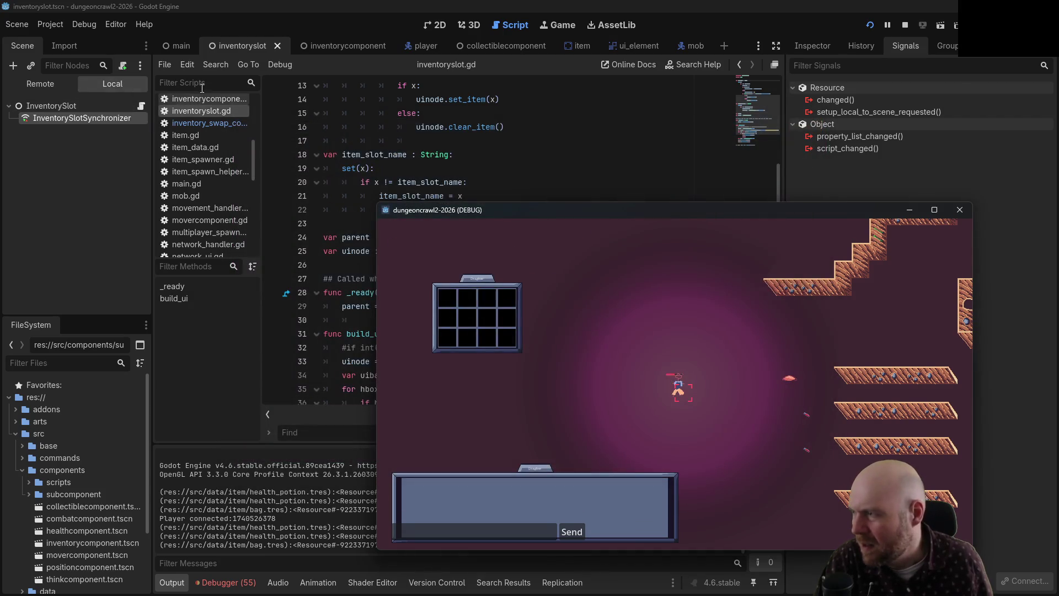
click(40, 84)
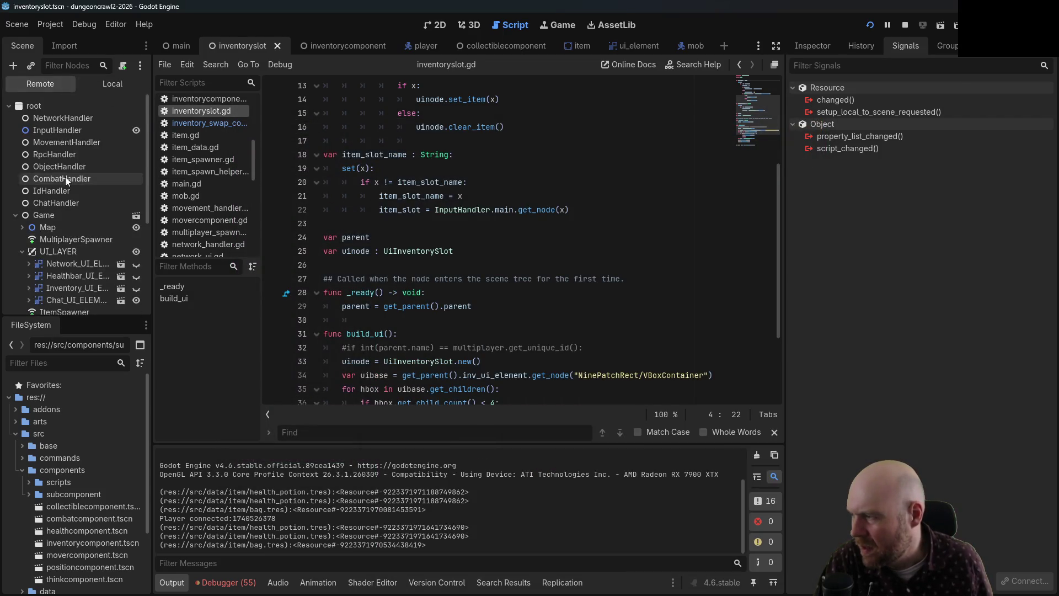
click(225, 584)
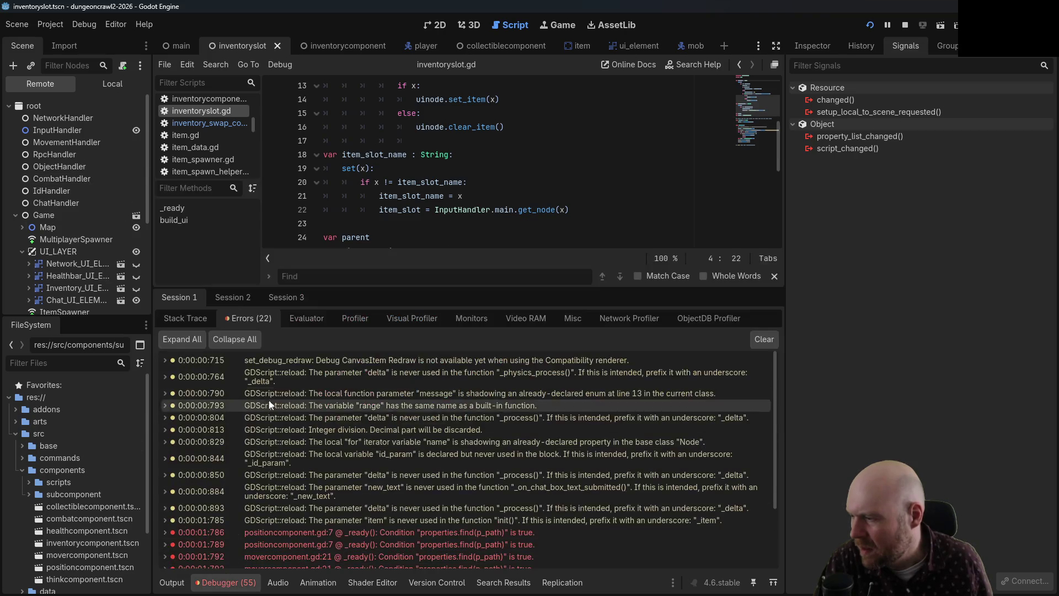
- Expand the inventory node and NinePatchRect while comparing debug sessions 1, 2 and 3
click(244, 300)
scroll(83, 281, down, 2)
click(25, 262)
click(34, 272)
scroll(37, 272, down, 1)
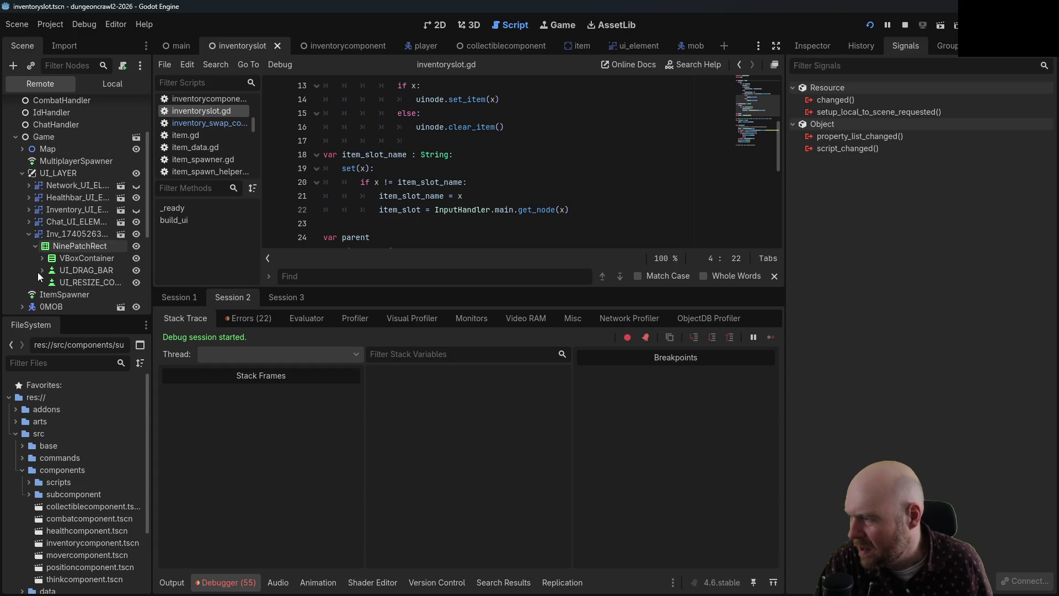
click(266, 300)
click(180, 297)
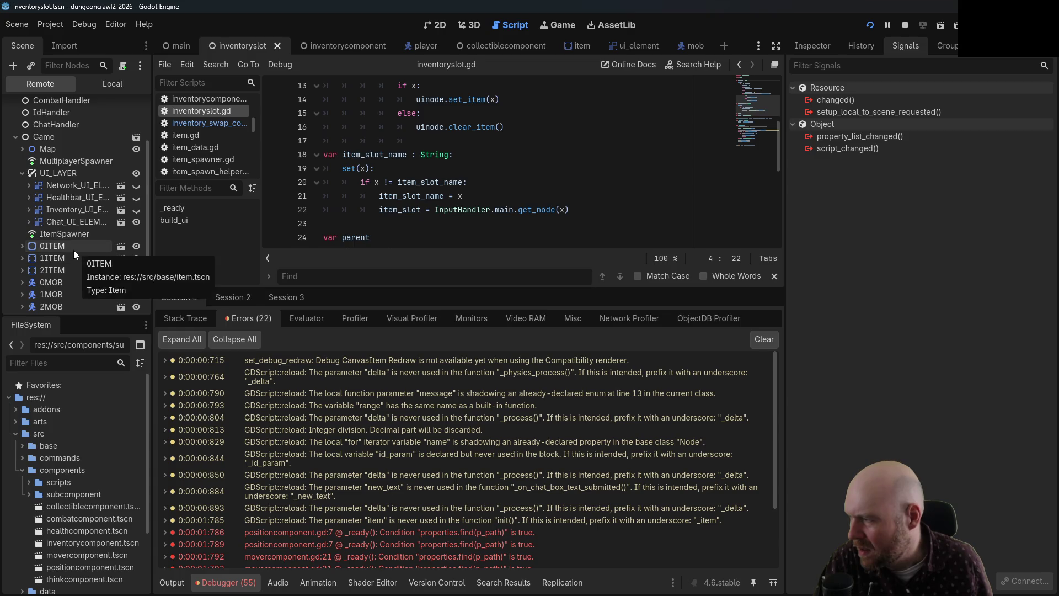
scroll(83, 285, up, 3)
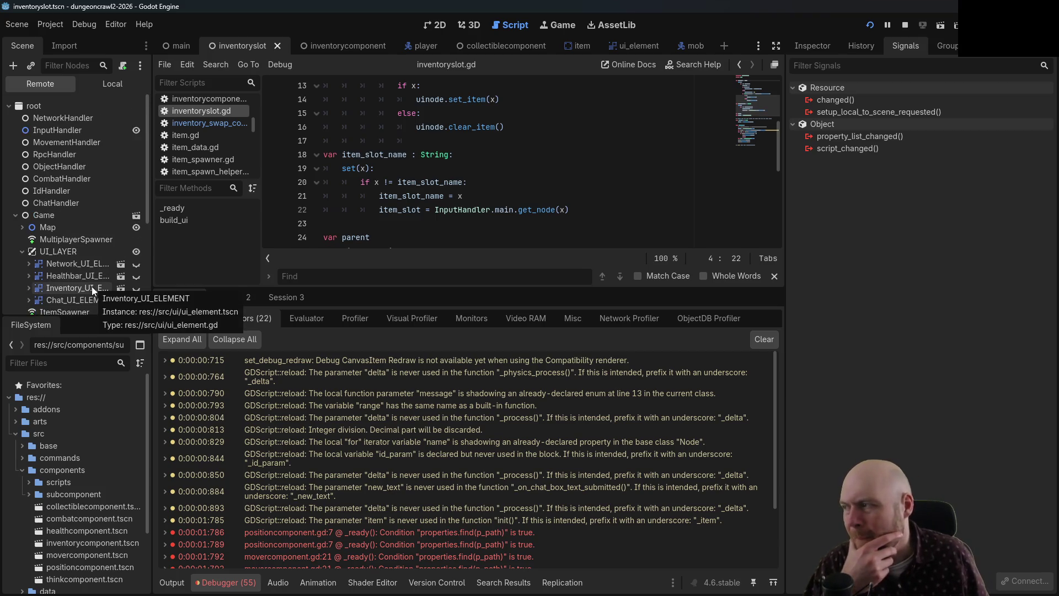
scroll(84, 301, down, 1)
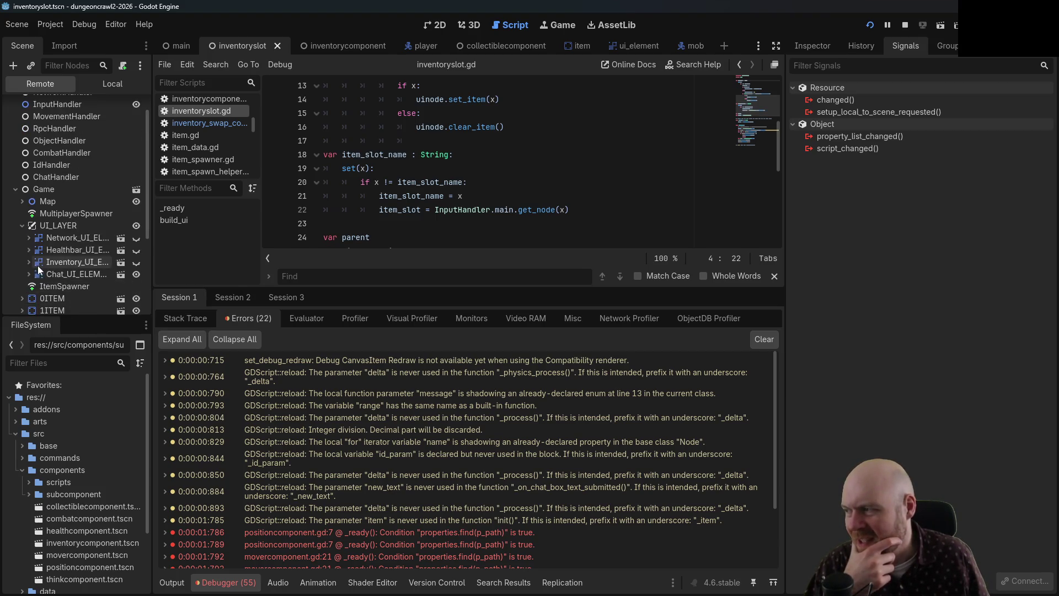
scroll(27, 265, down, 3)
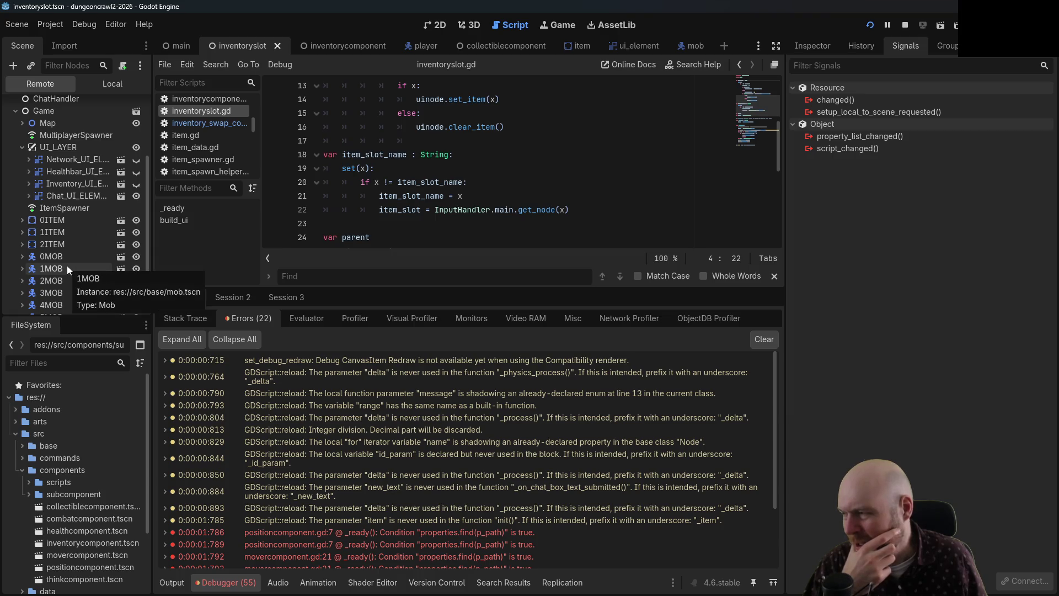
scroll(68, 269, up, 5)
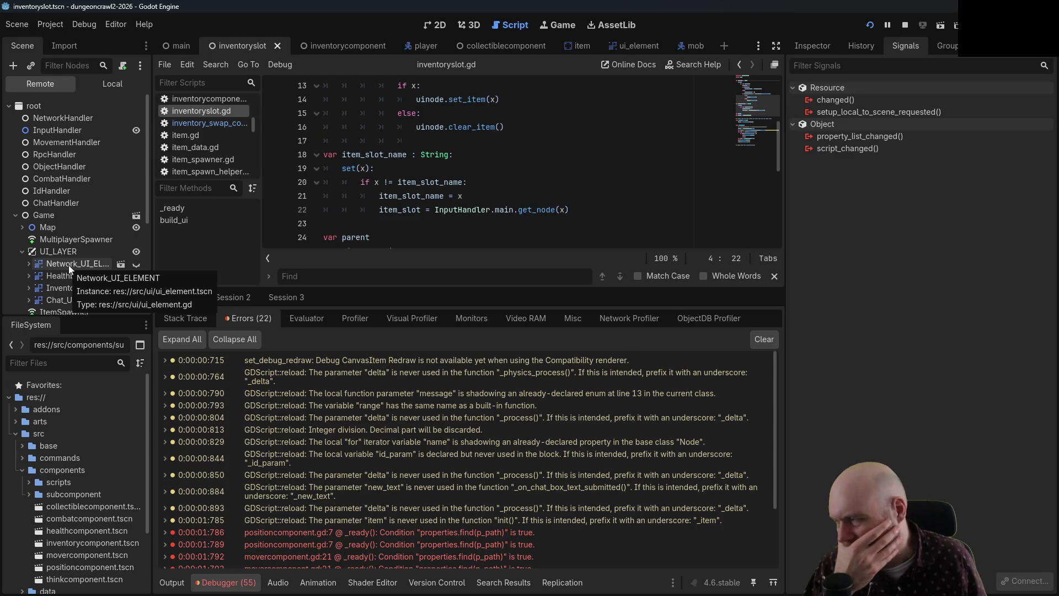
scroll(68, 264, down, 4)
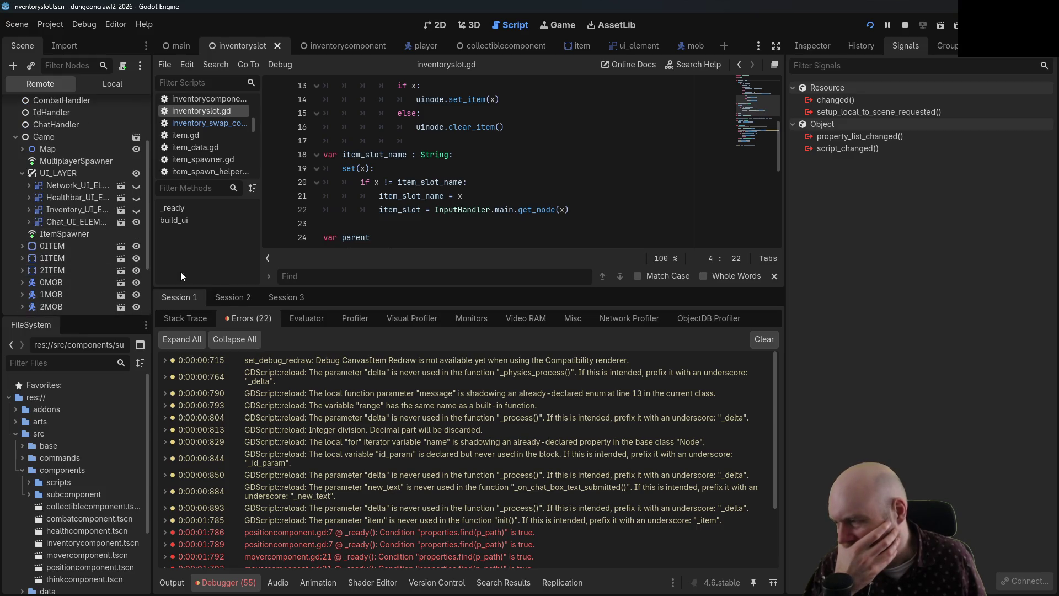
- In Session 2, drill into the inventory window's VBoxContainer and first HBoxContainer slot row
click(217, 296)
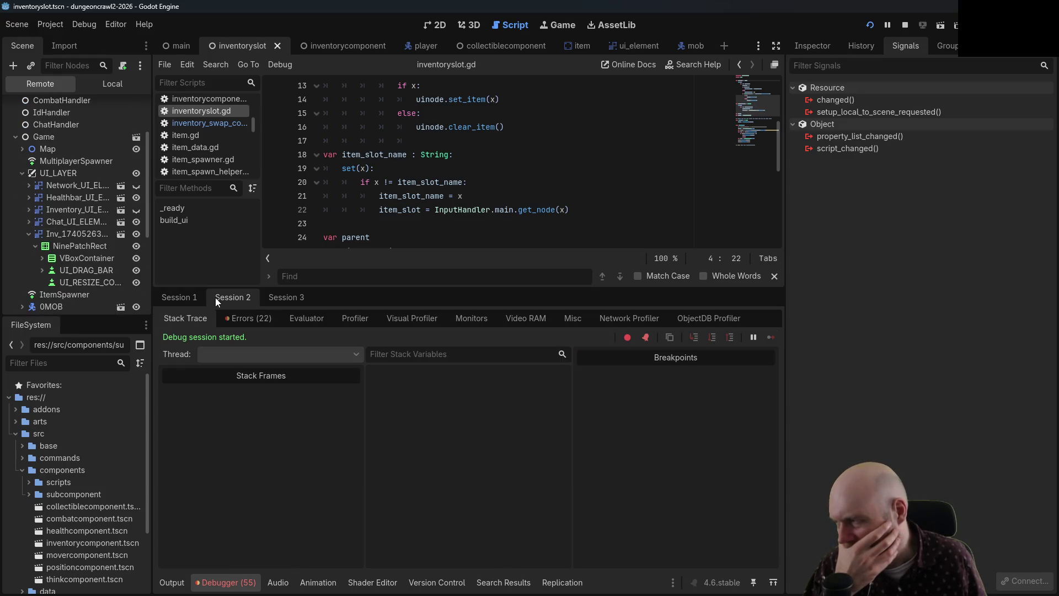
click(43, 270)
click(44, 273)
click(42, 257)
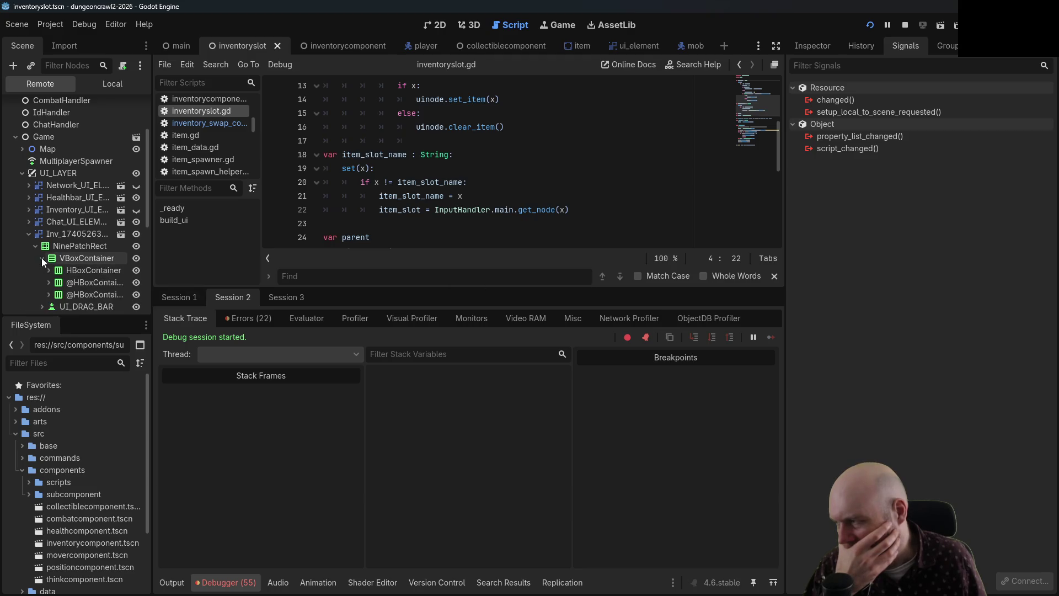
click(47, 270)
scroll(55, 283, up, 1)
scroll(55, 276, down, 3)
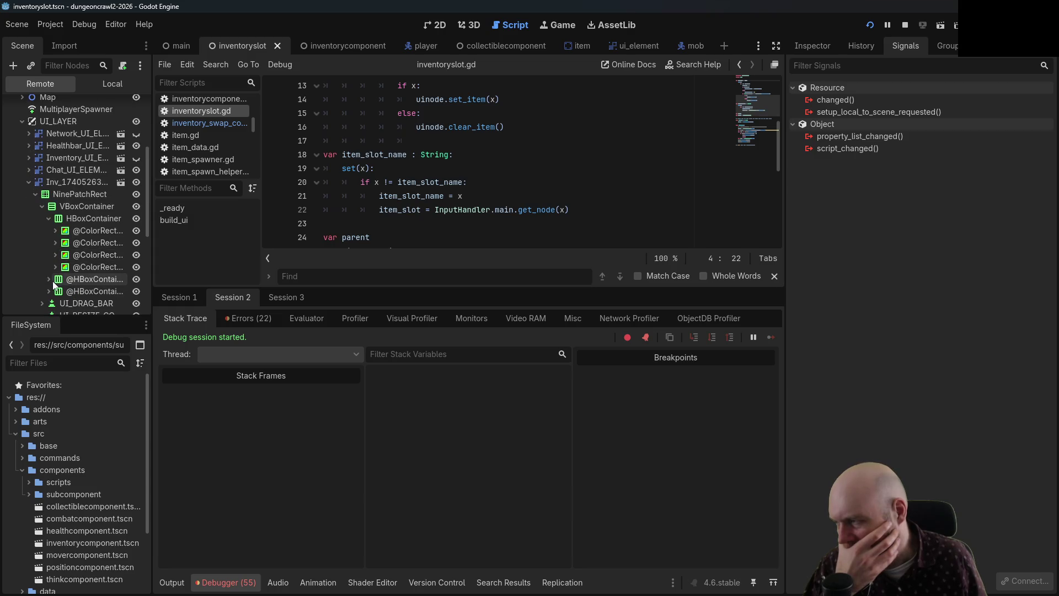
click(49, 218)
click(42, 207)
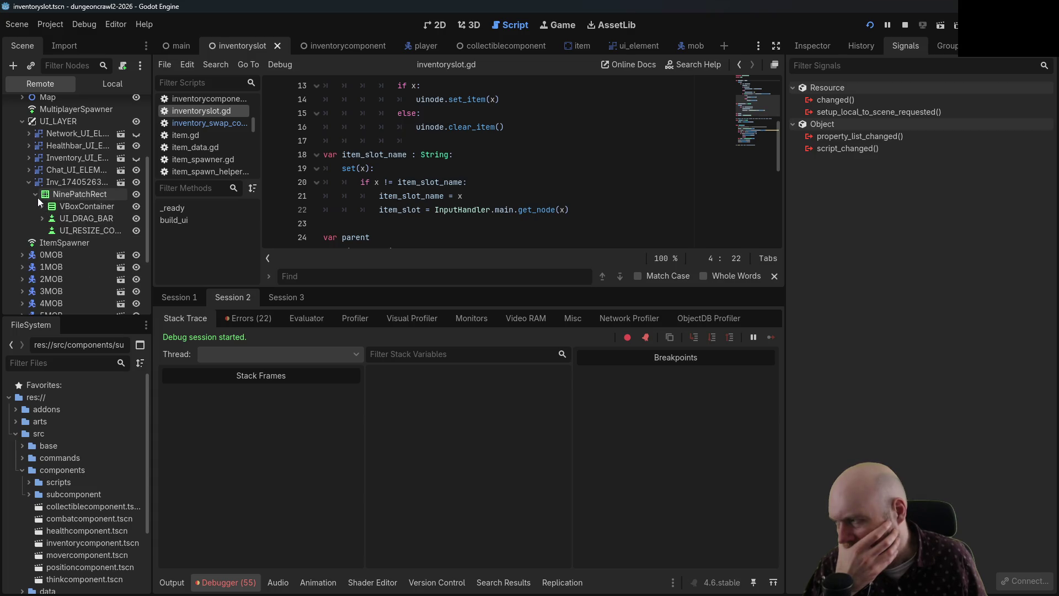
click(35, 197)
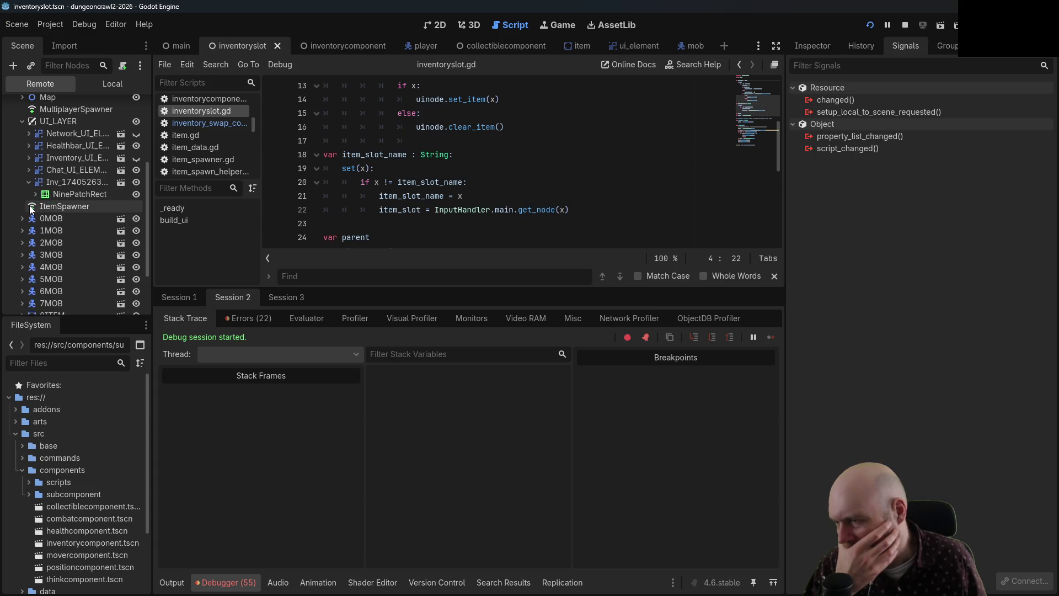
click(36, 194)
click(42, 206)
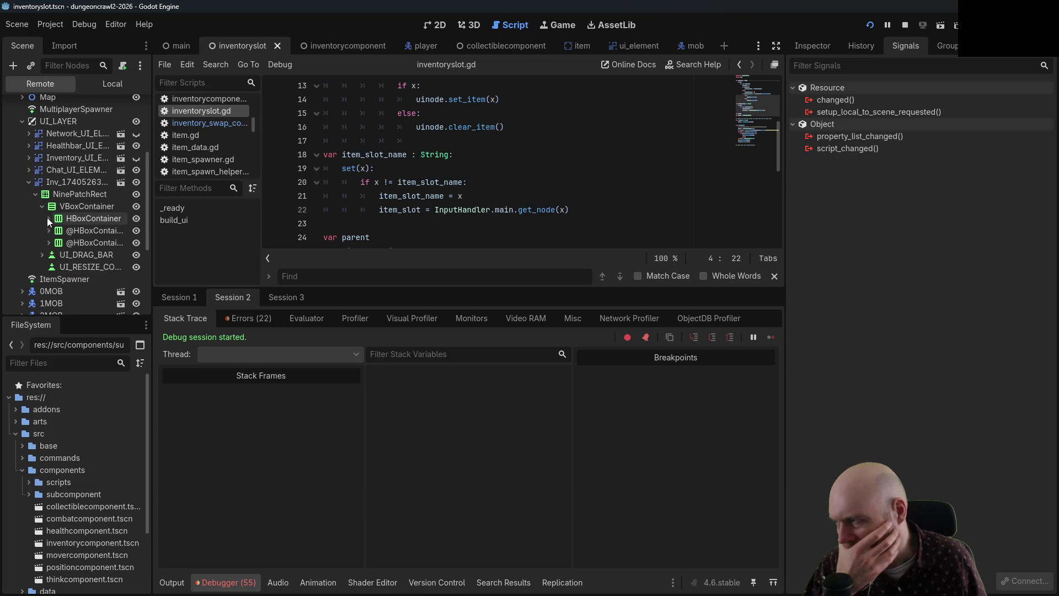
click(48, 218)
click(69, 232)
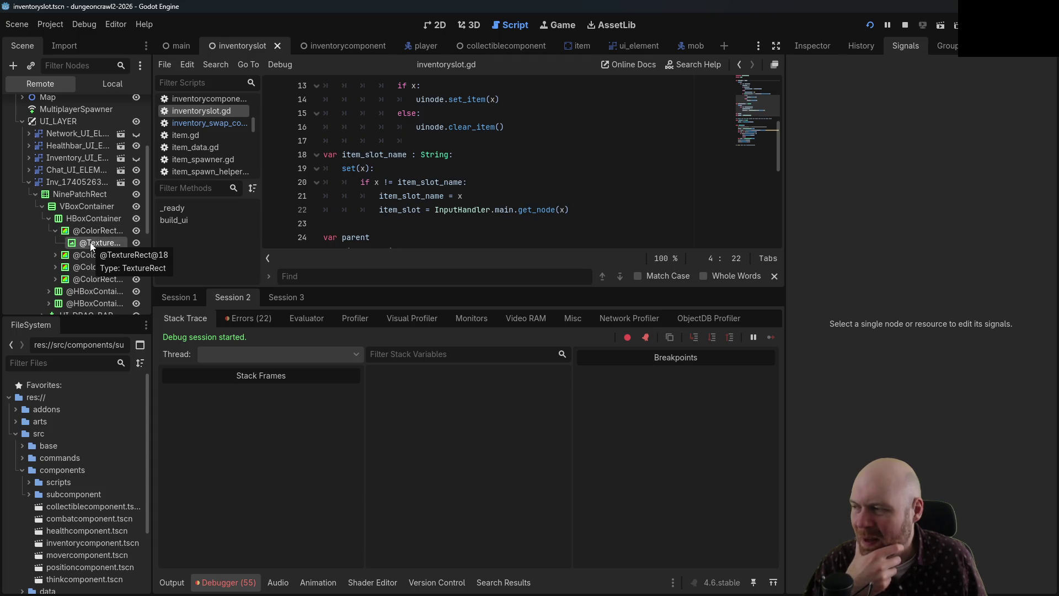
click(54, 230)
click(48, 218)
click(42, 206)
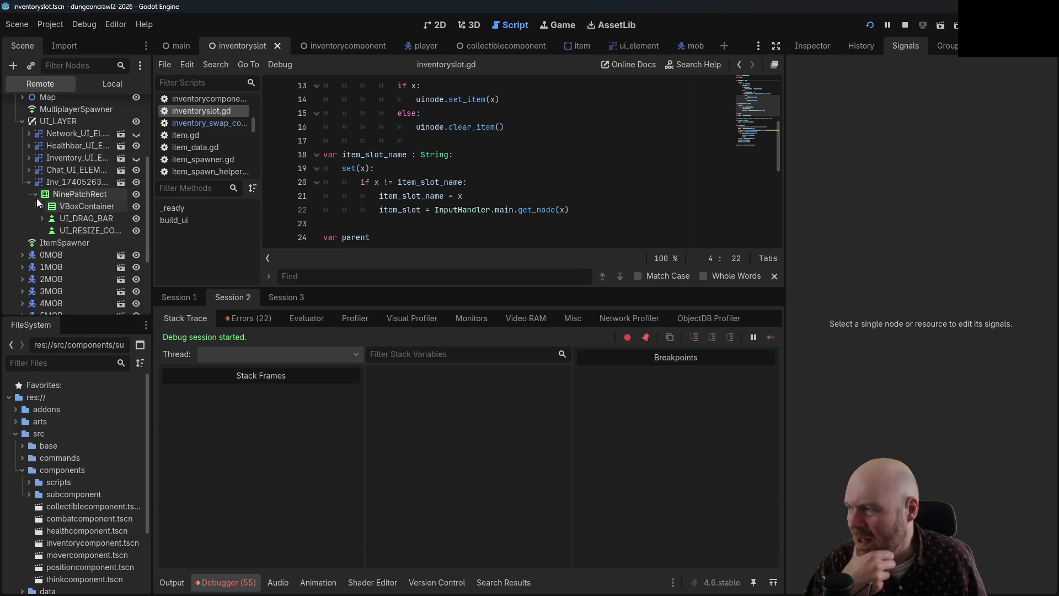
click(27, 183)
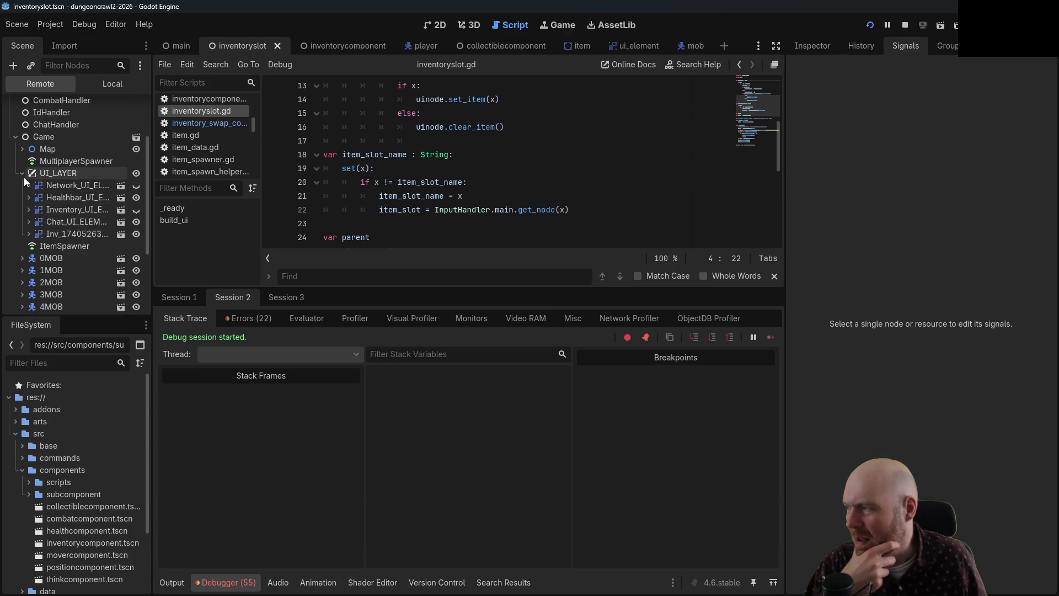
click(21, 173)
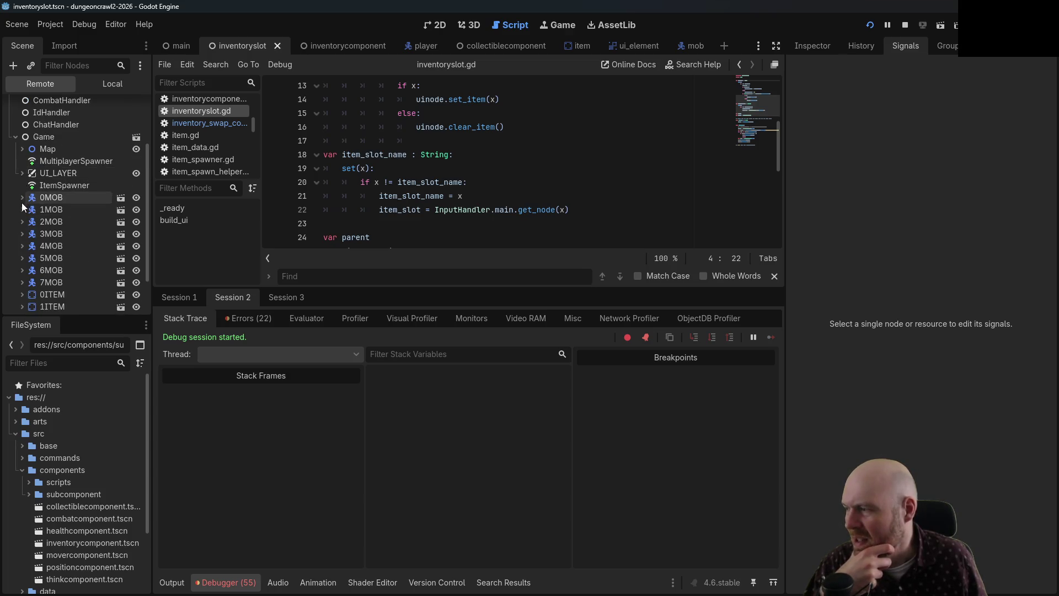
scroll(24, 247, down, 2)
click(22, 281)
scroll(31, 277, down, 3)
- In Session 2, expand the player's InventoryComponent, InventorySlot1 and InventorySlot3
click(28, 248)
scroll(36, 250, down, 2)
click(35, 234)
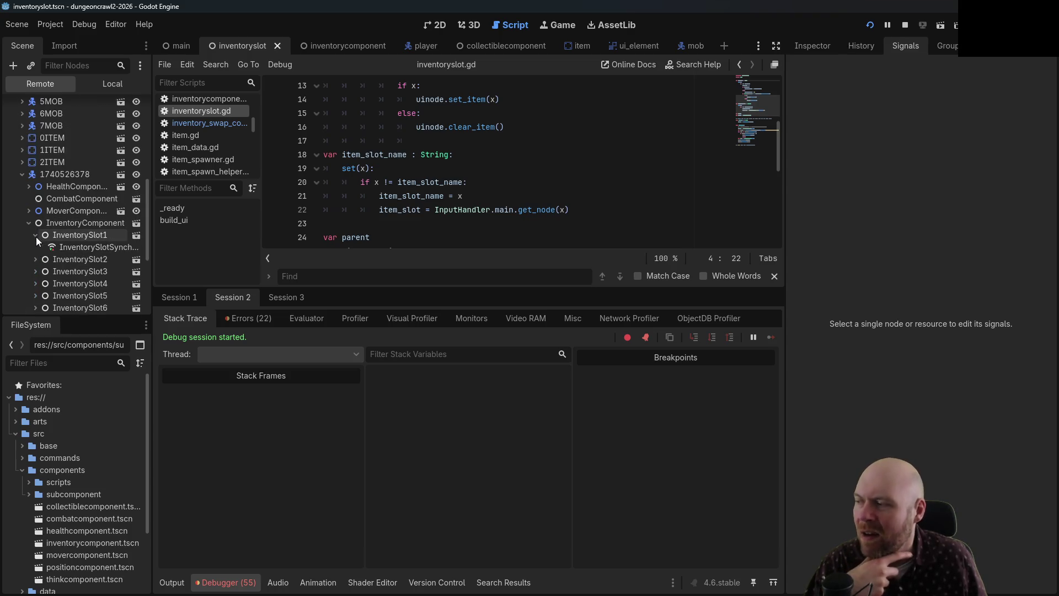
scroll(105, 252, down, 2)
double_click(98, 243)
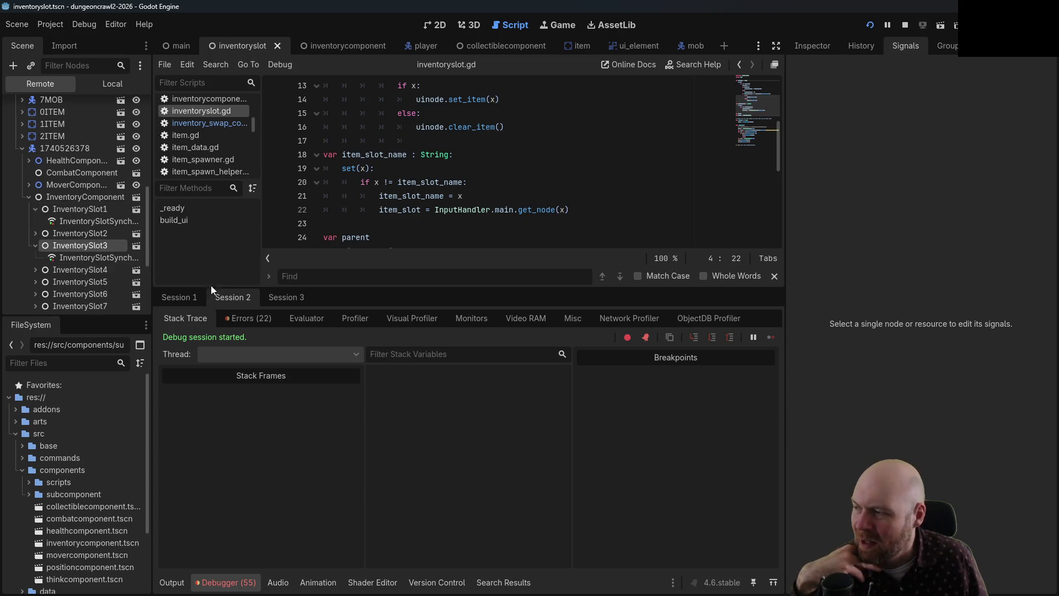
- In Session 1, inspect InventorySlot1, then collapse it and the InventoryComponent
click(178, 297)
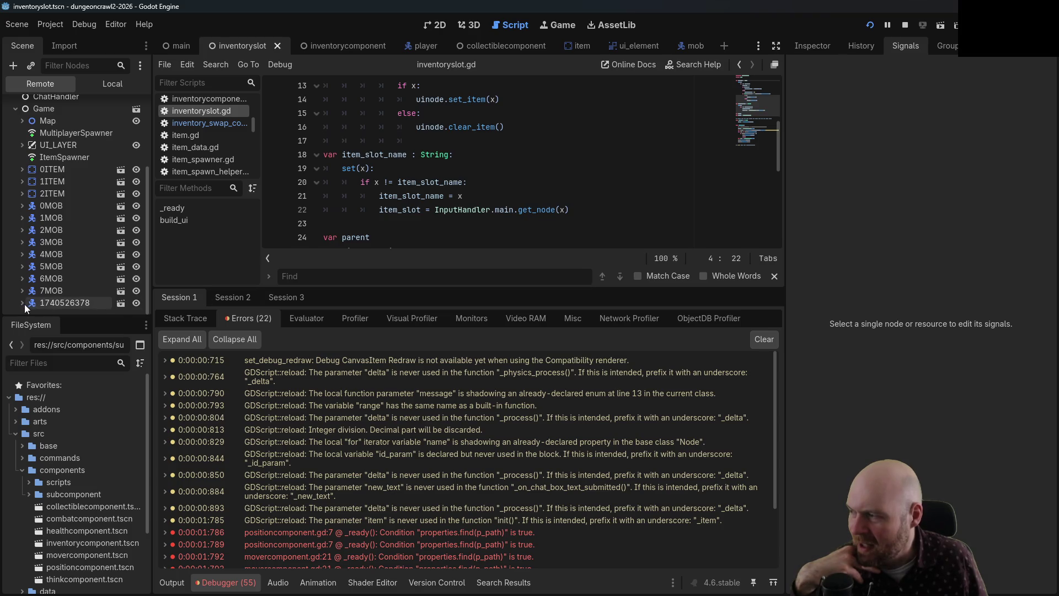
scroll(28, 303, down, 2)
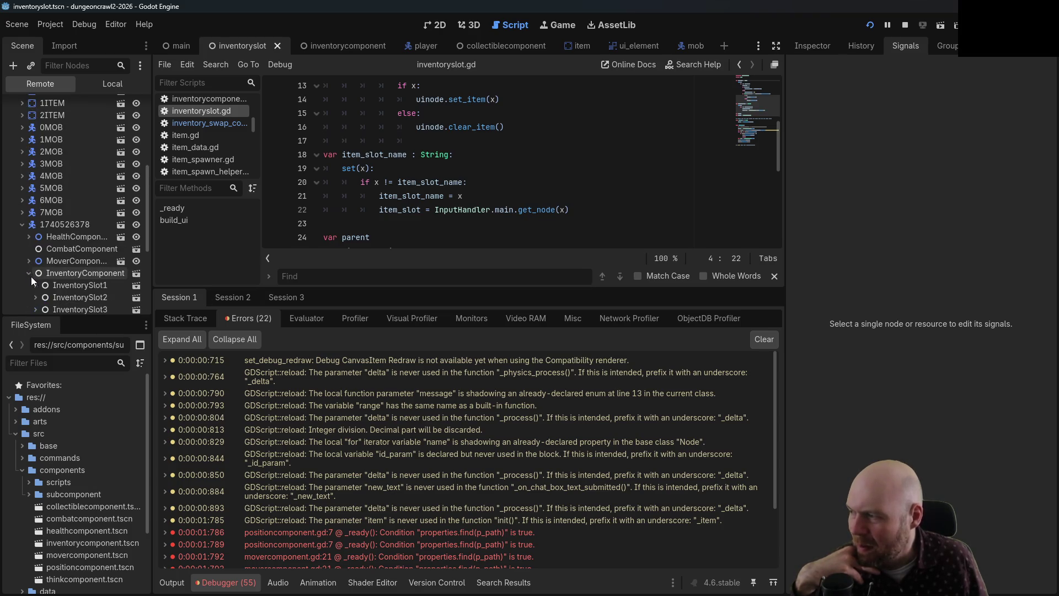
click(33, 283)
scroll(32, 280, down, 2)
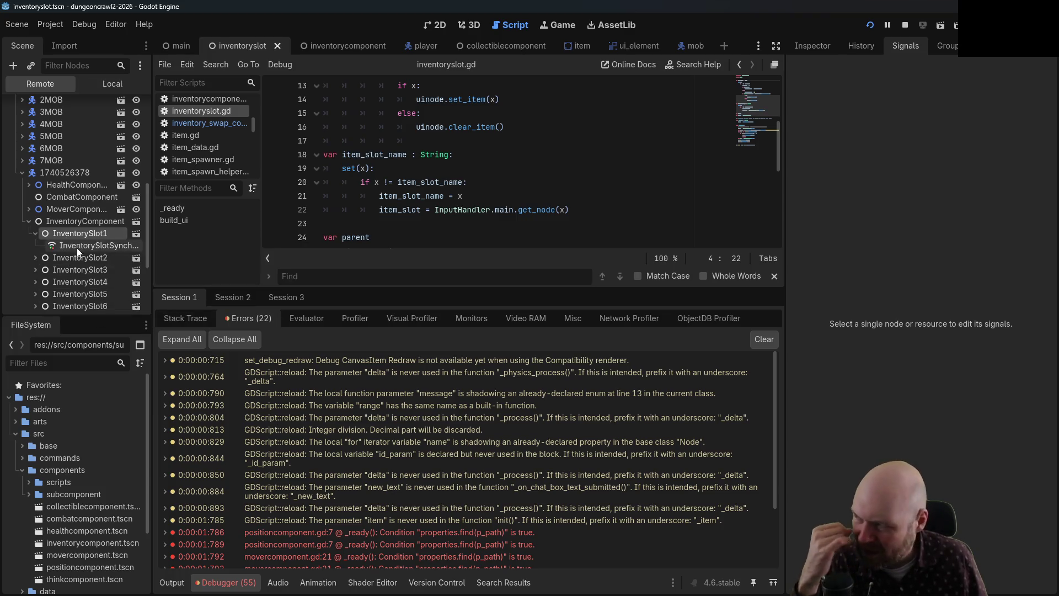
scroll(77, 247, down, 2)
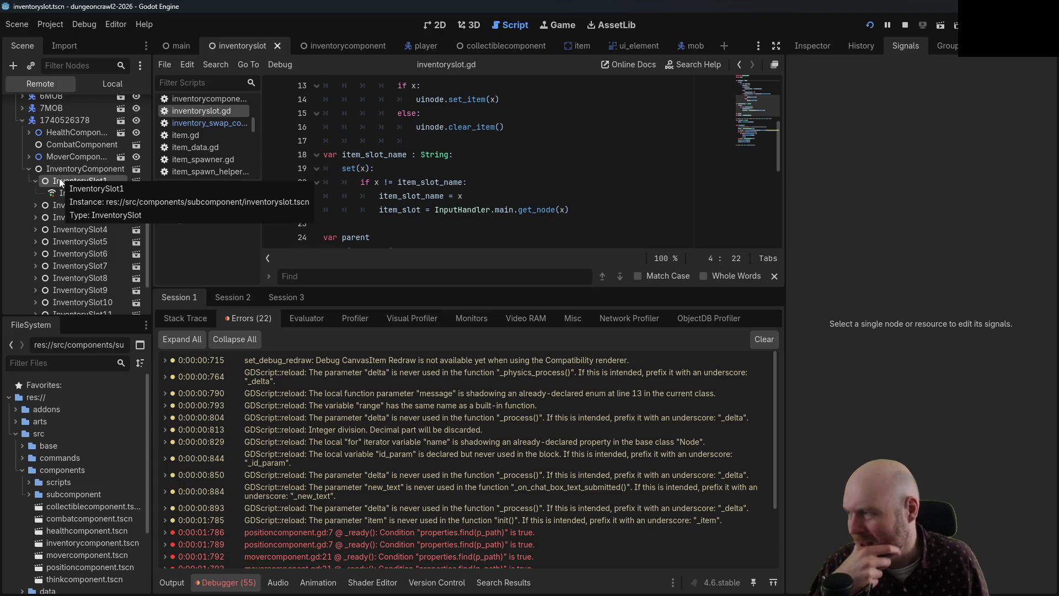
click(36, 179)
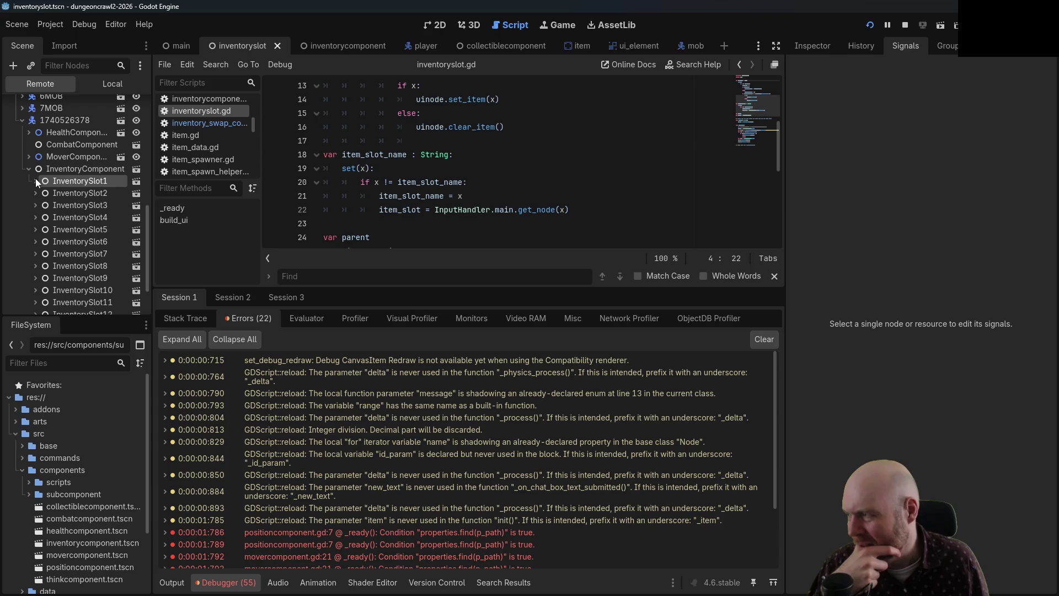
scroll(29, 167, up, 3)
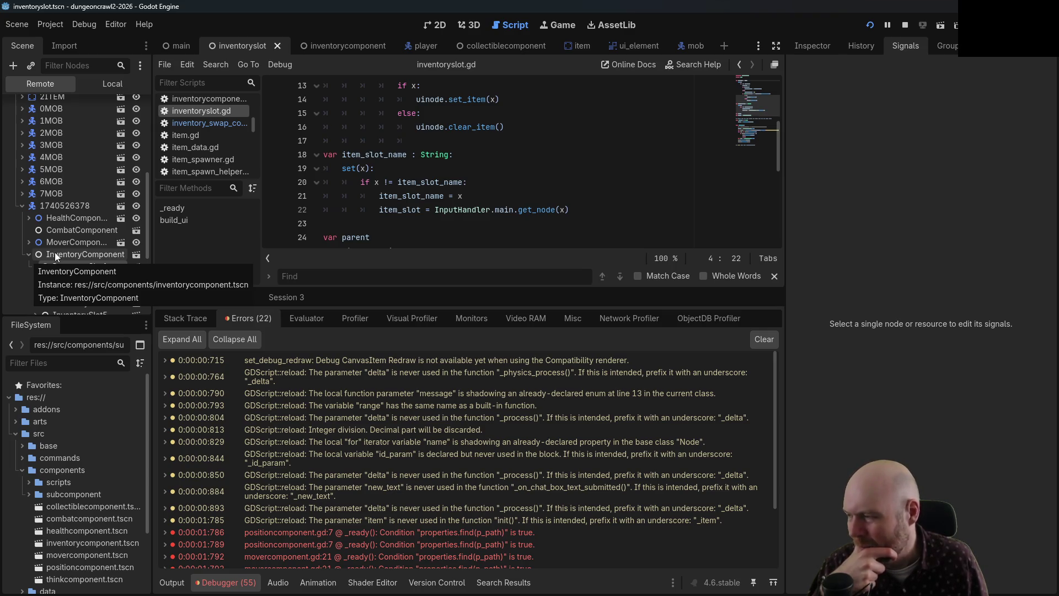
click(29, 254)
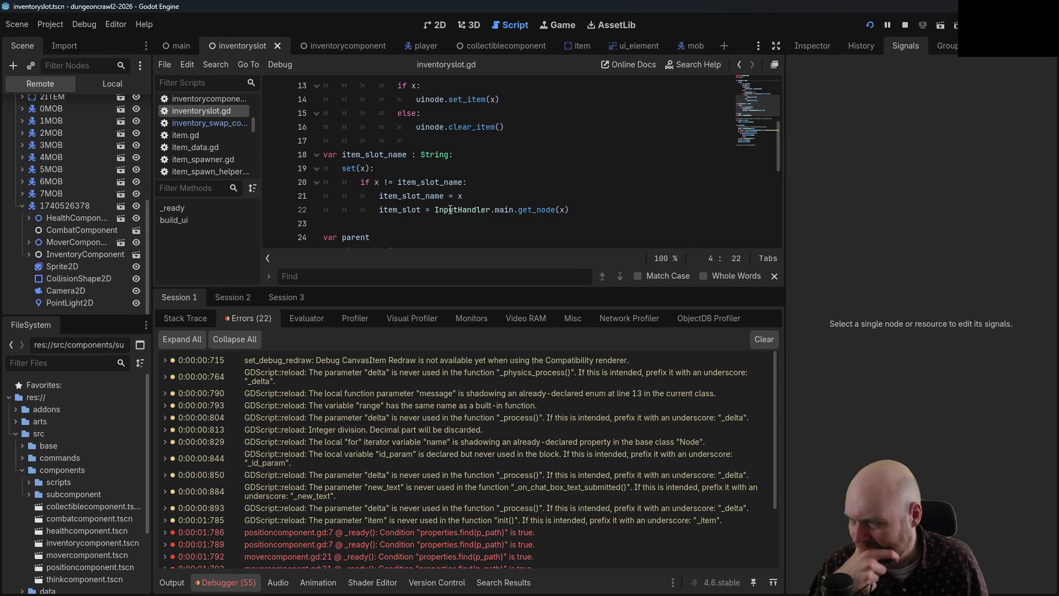
scroll(470, 216, up, 3)
scroll(470, 216, up, 1)
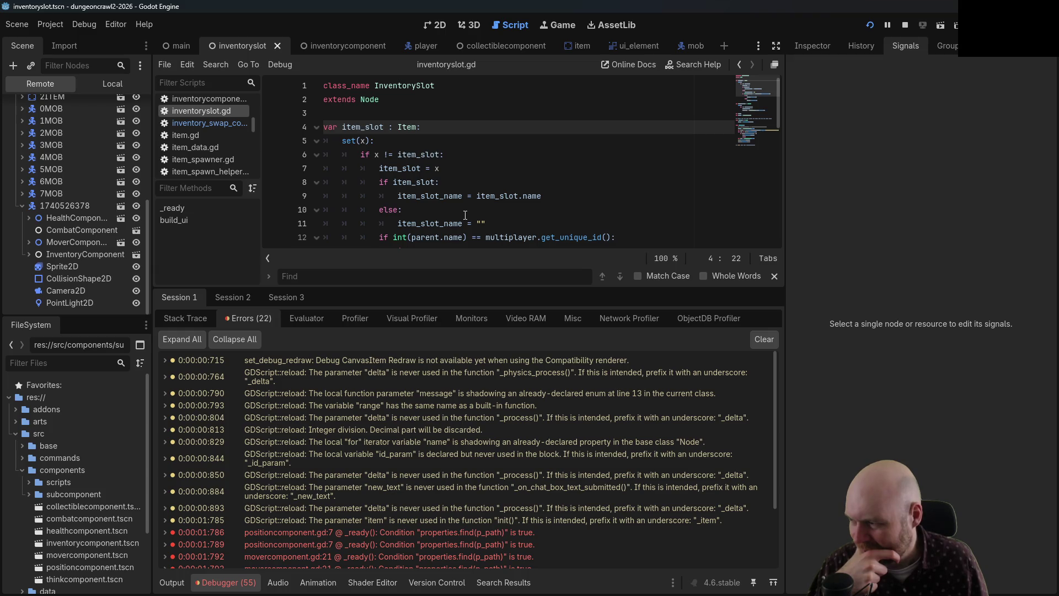
- Step back through script history to inventory_swap_command.gd and place the caret in _init's parameters
click(739, 65)
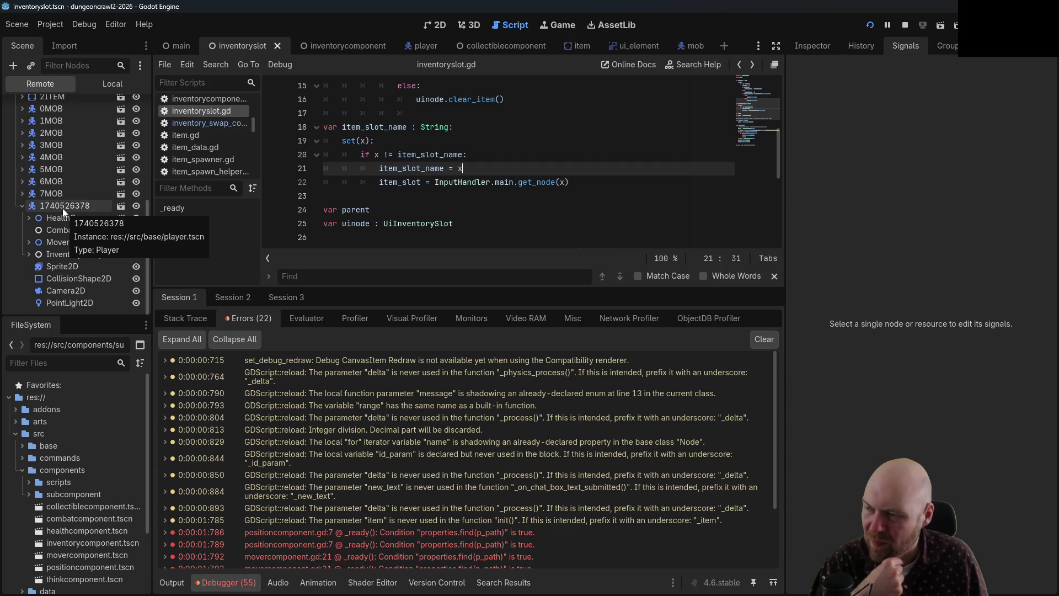
click(471, 182)
scroll(498, 180, up, 1)
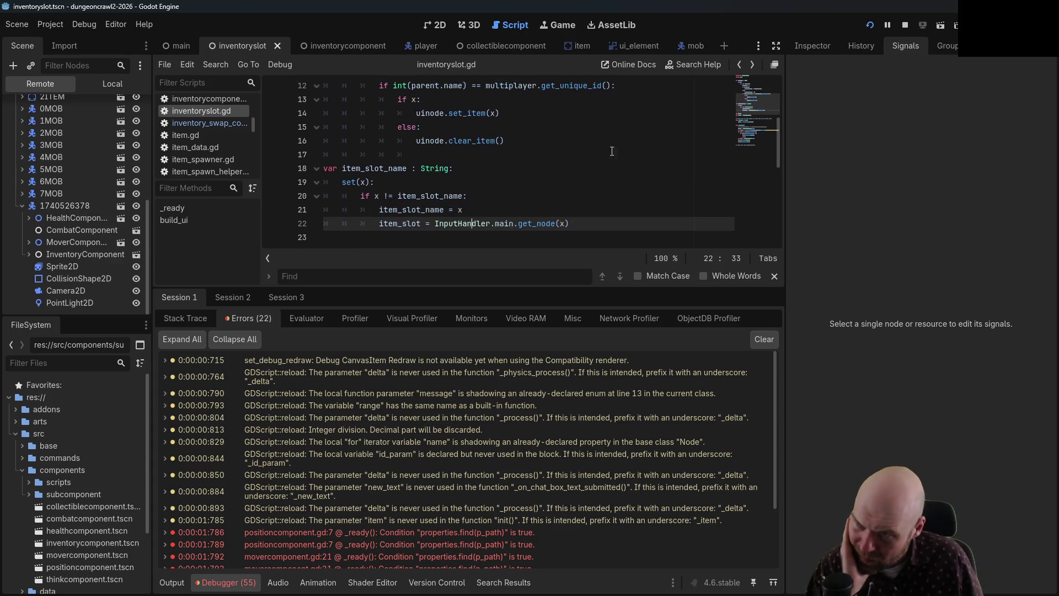
click(739, 65)
scroll(585, 148, down, 7)
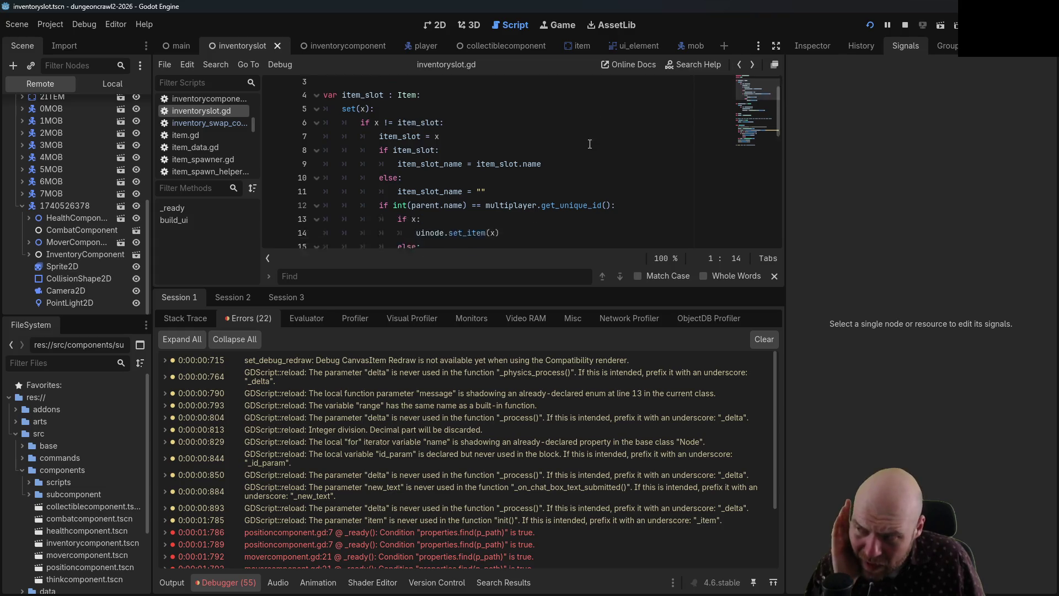
scroll(586, 147, down, 3)
scroll(582, 153, up, 4)
scroll(578, 158, up, 7)
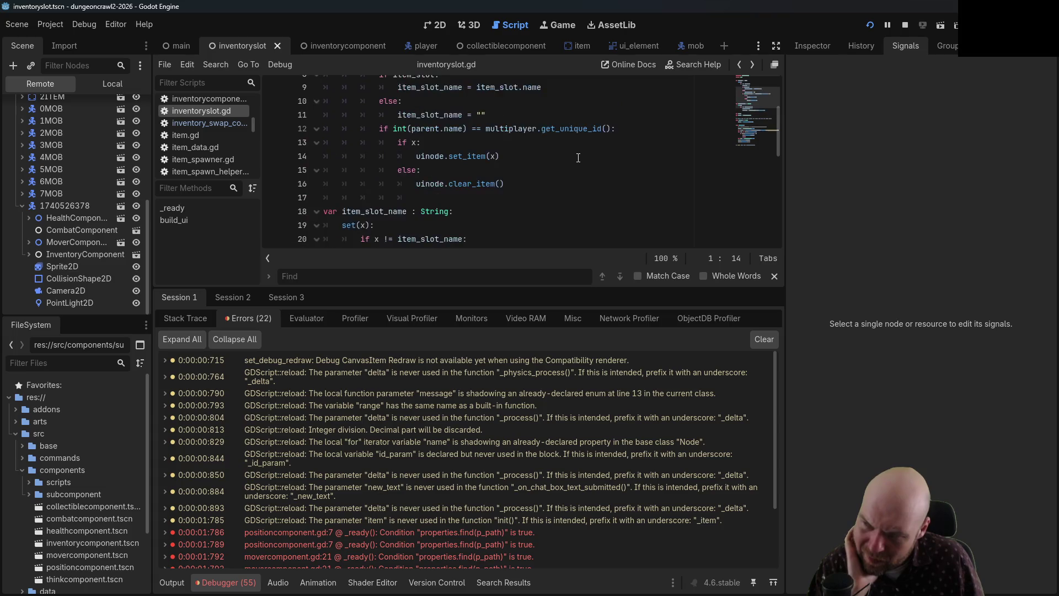
click(743, 64)
click(742, 64)
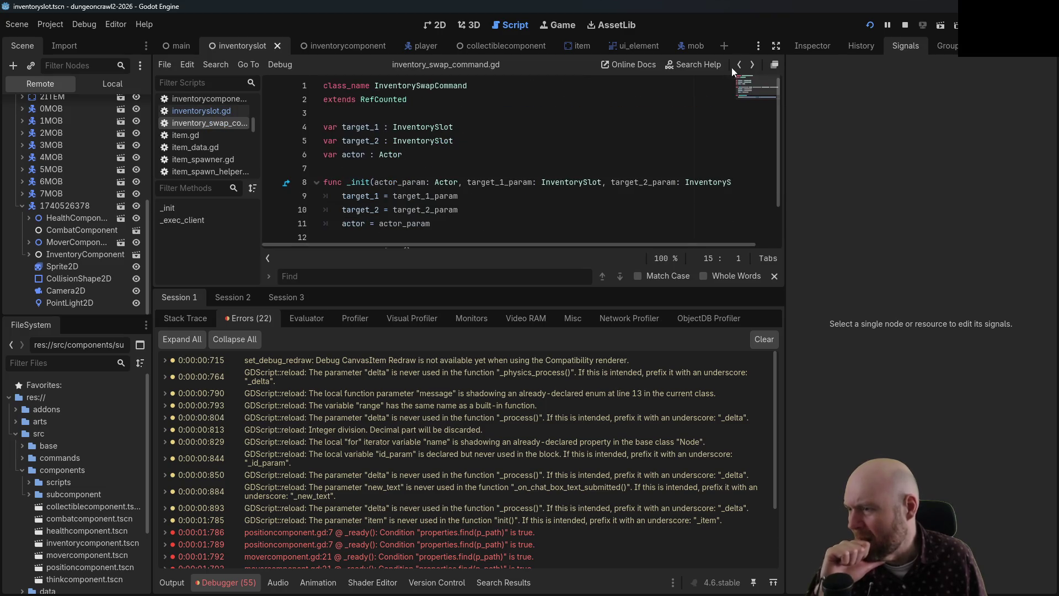
click(478, 184)
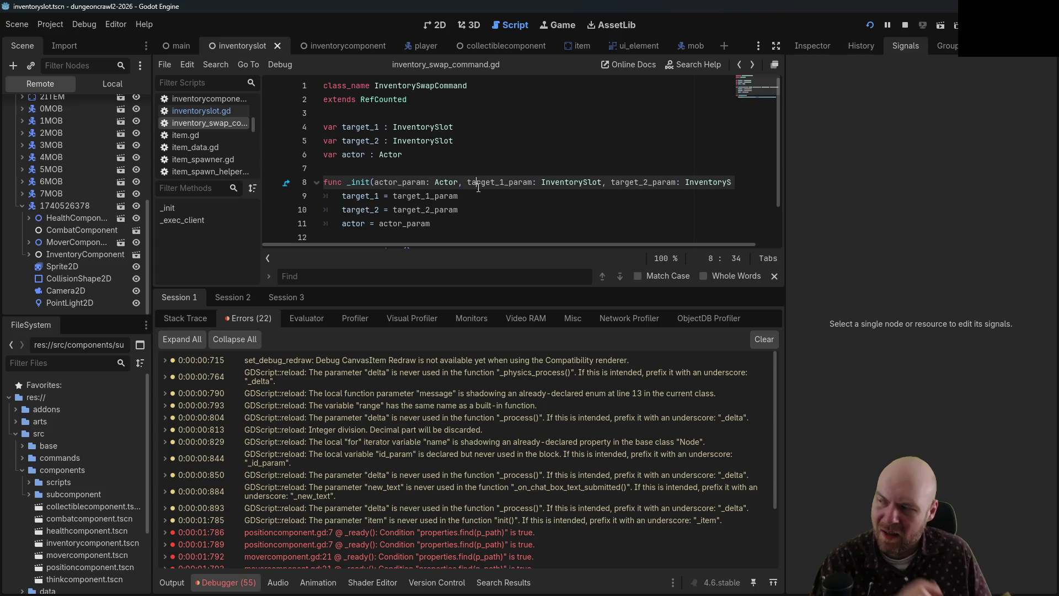
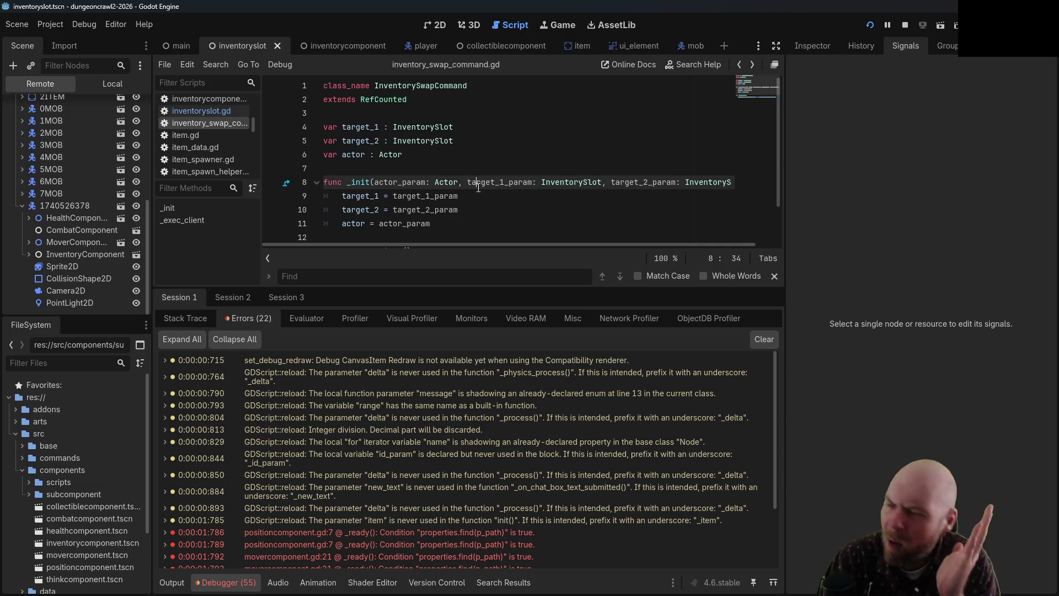
- Stop the running game, open item.gd from the item scene, then switch to the player scene
scroll(69, 125, up, 4)
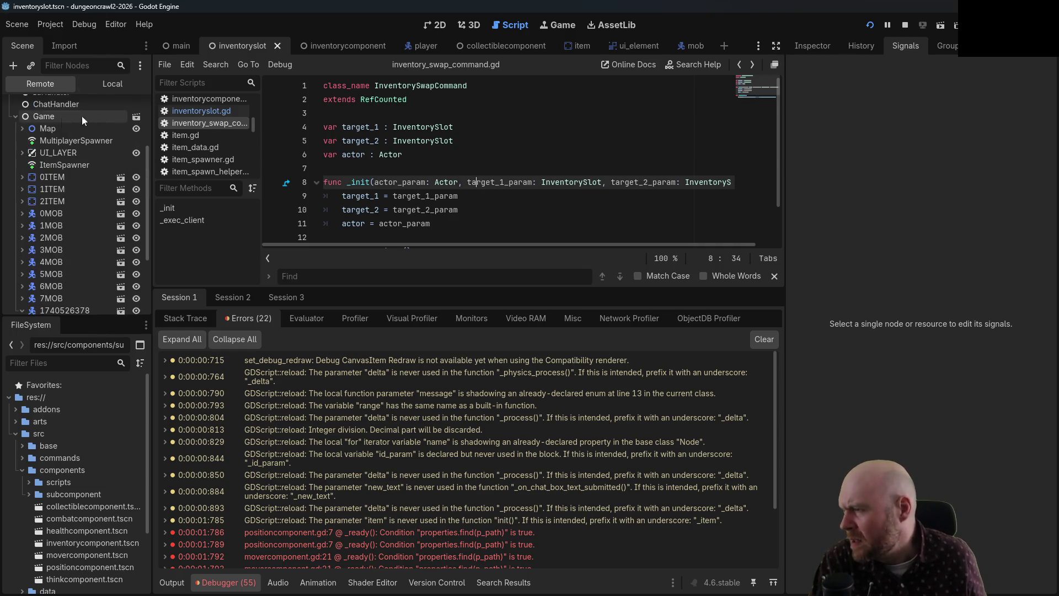
click(579, 45)
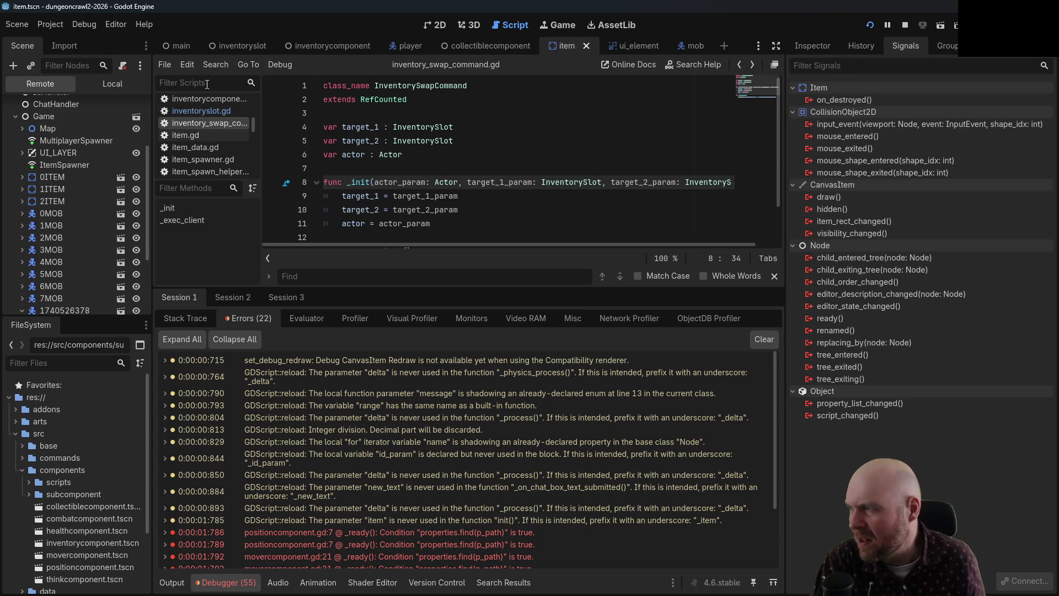
scroll(120, 101, up, 4)
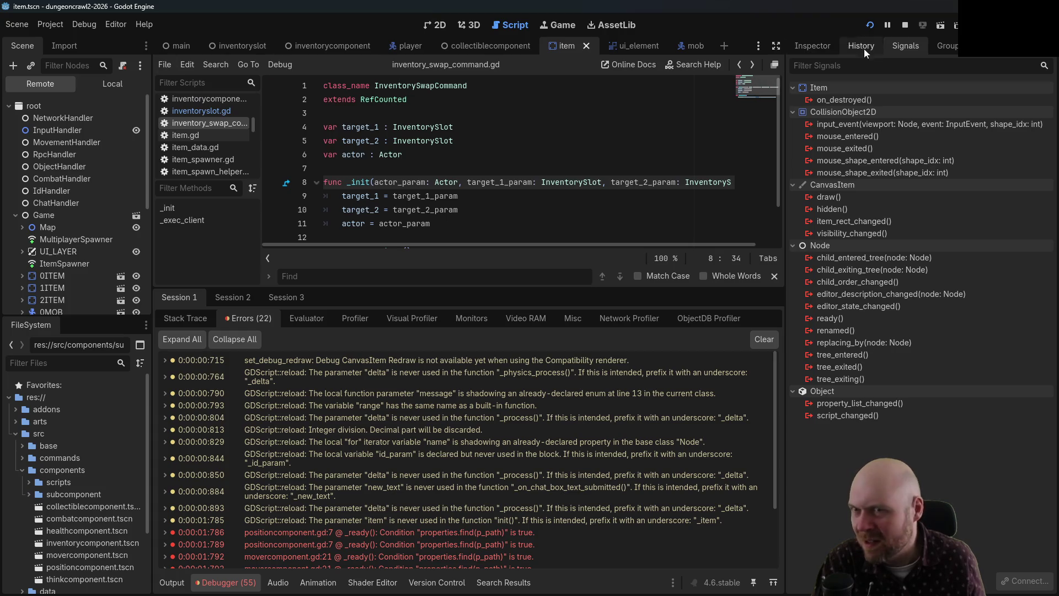
click(903, 26)
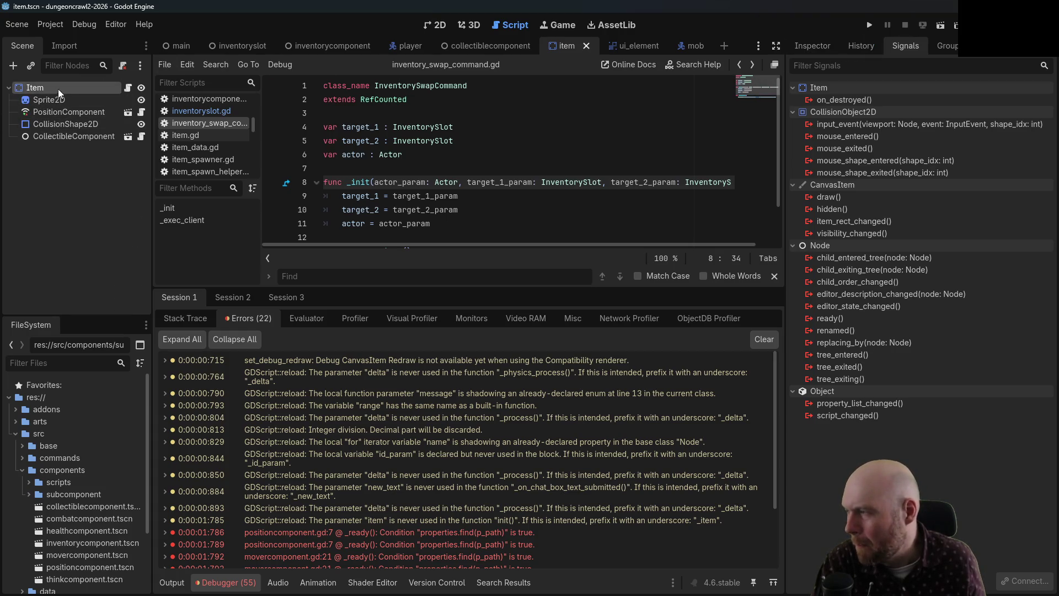
click(128, 88)
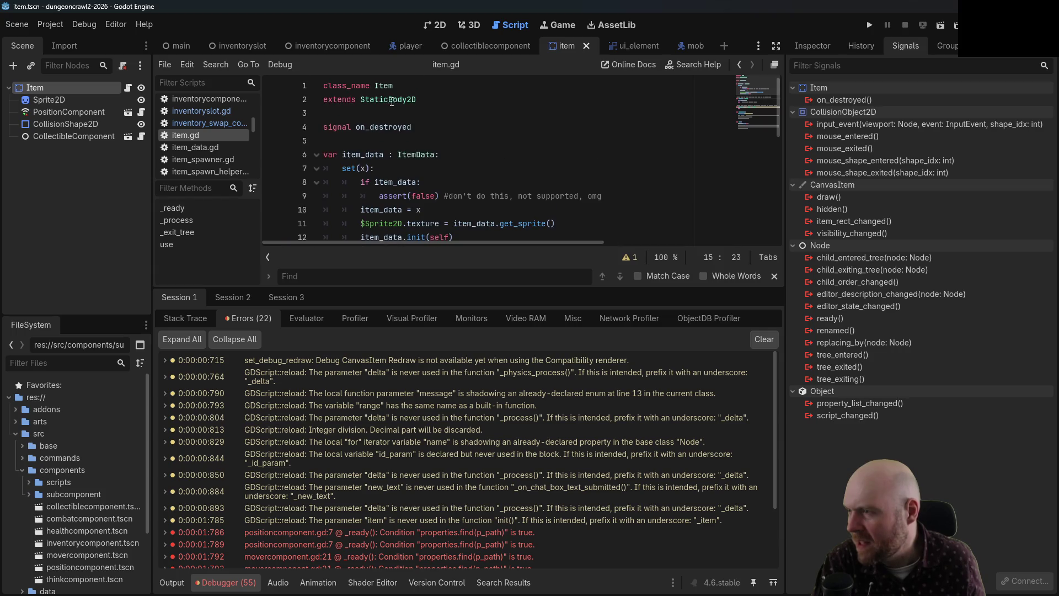
click(739, 66)
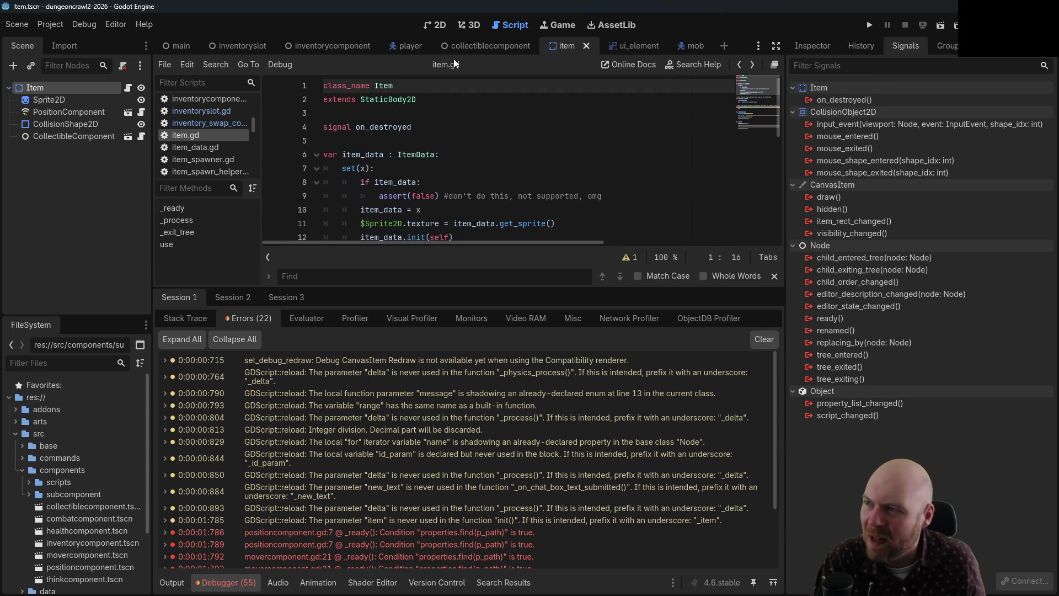
click(408, 46)
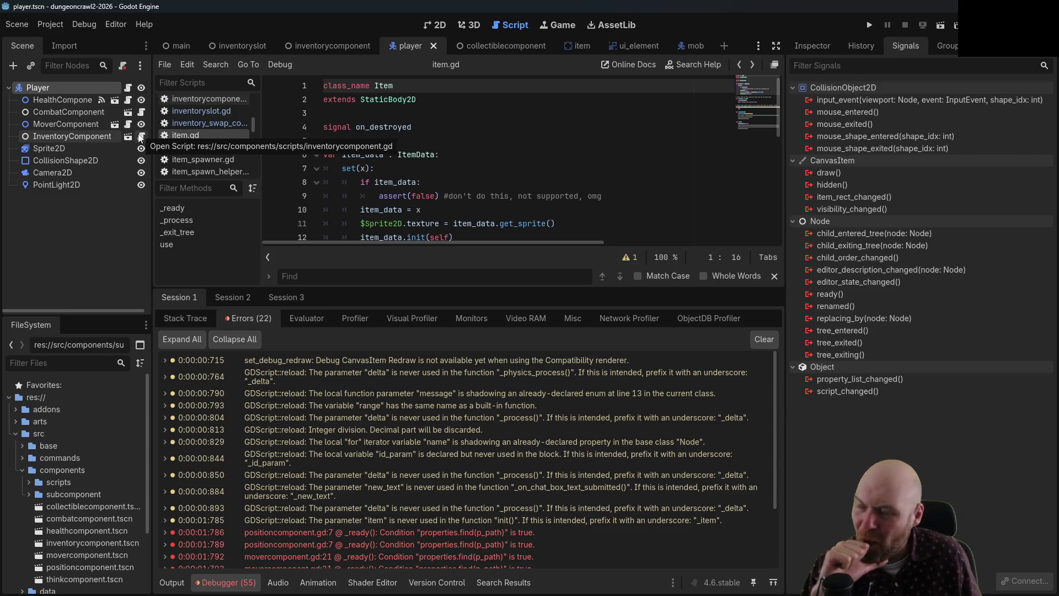
- Open player.gd and inspect the Actor class and the CharacterBody2D documentation
click(128, 88)
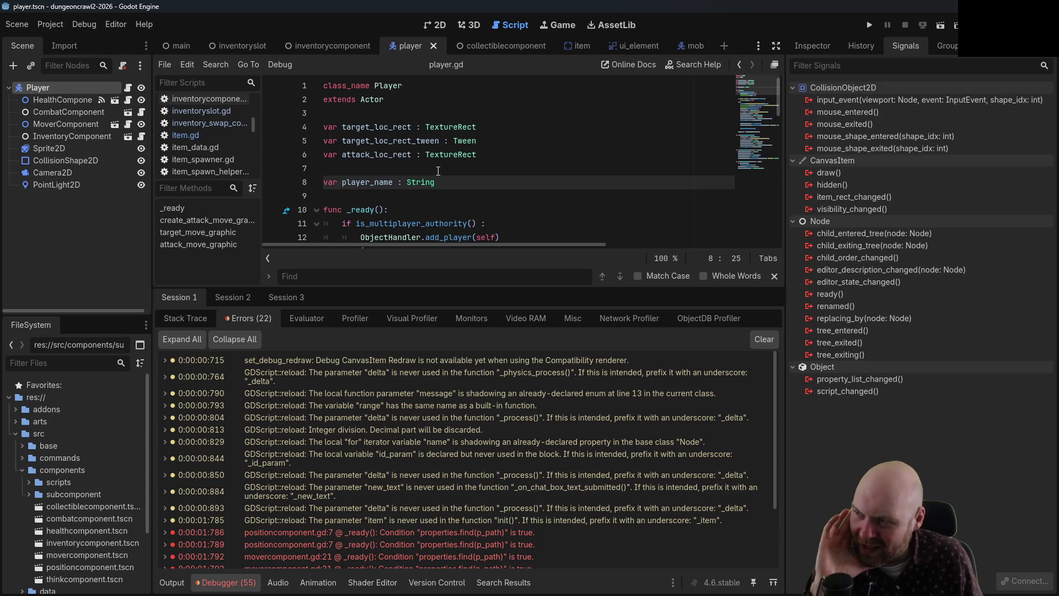
click(377, 98)
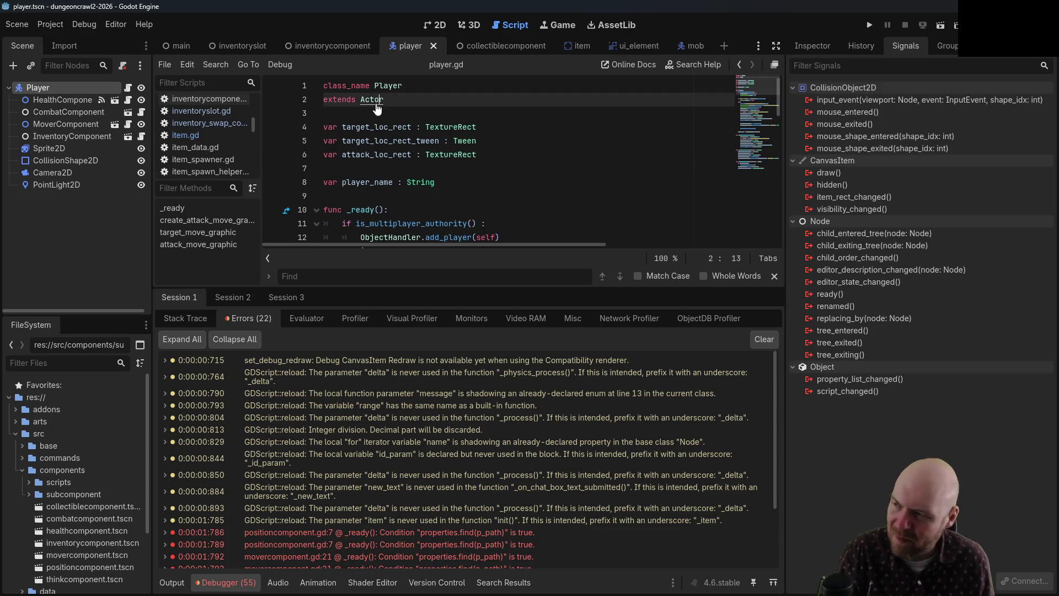
ctrl+click(377, 100)
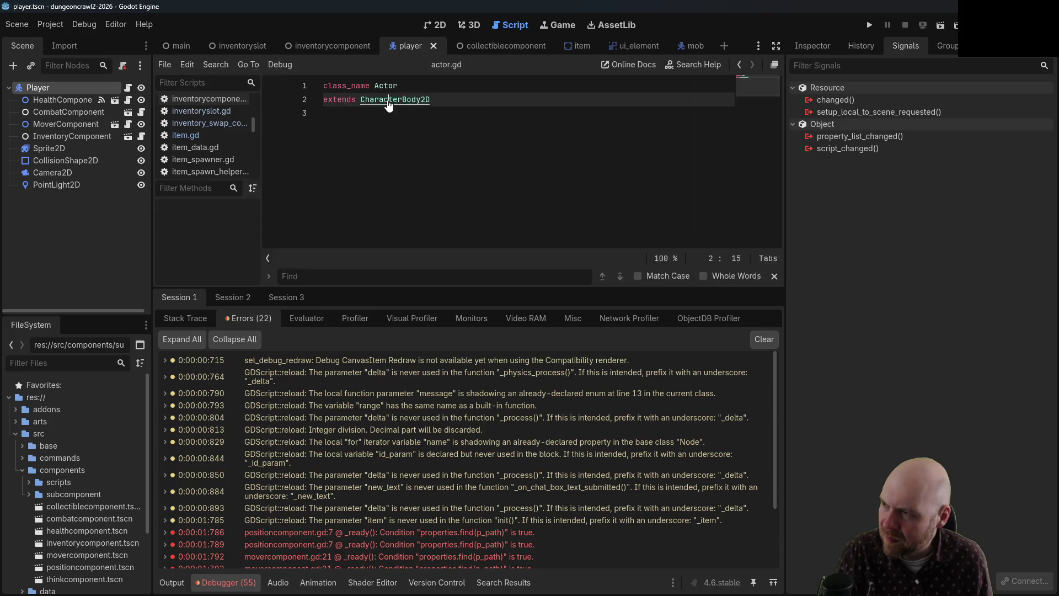
ctrl+click(390, 100)
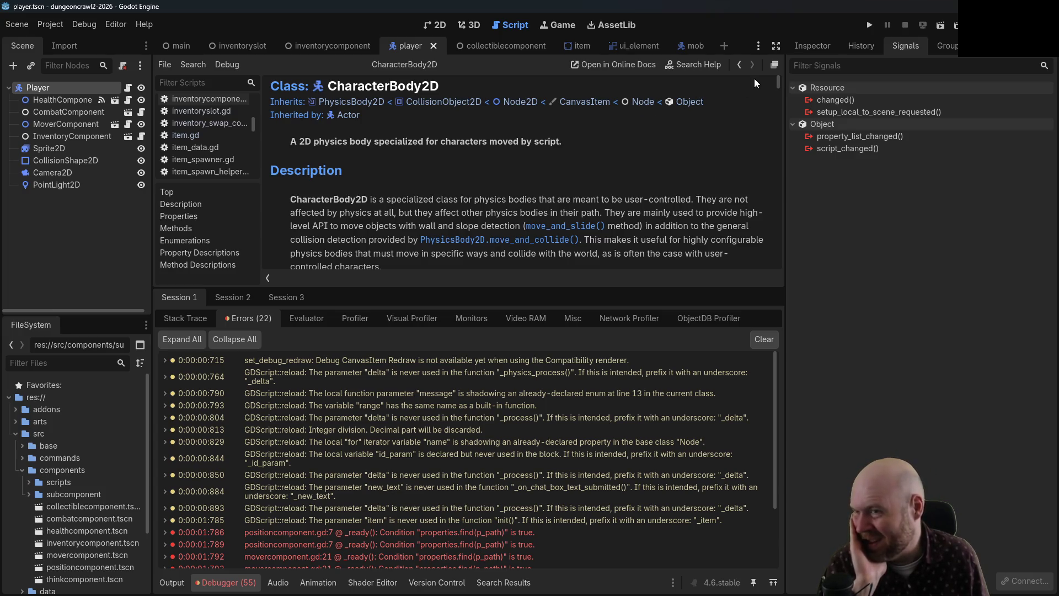
- Step back to item.gd to review its on_destroyed and item_data declarations, then return to inventory_swap_command.gd
click(739, 68)
click(737, 69)
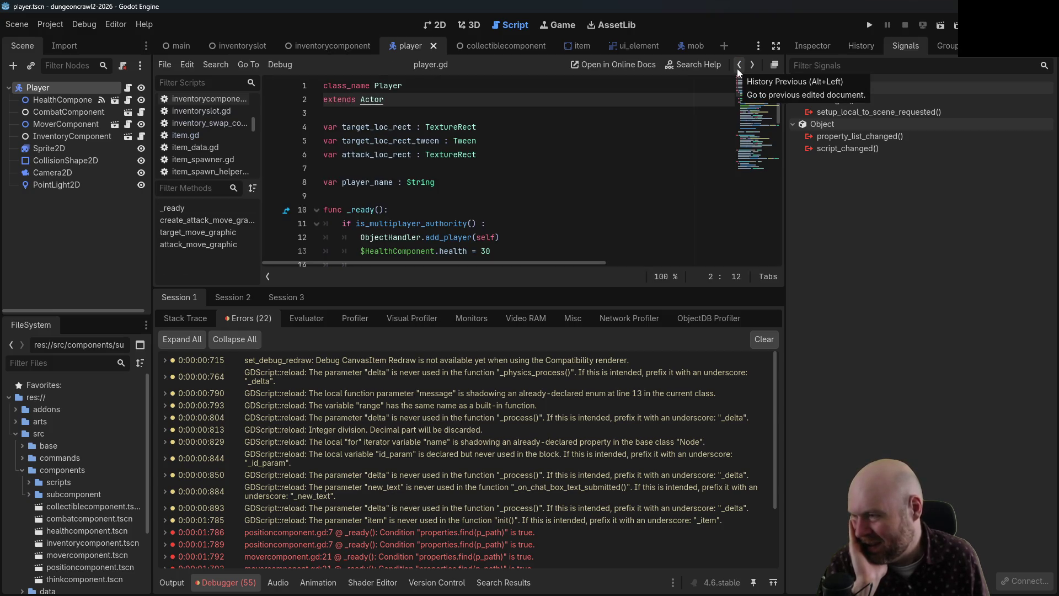
click(736, 68)
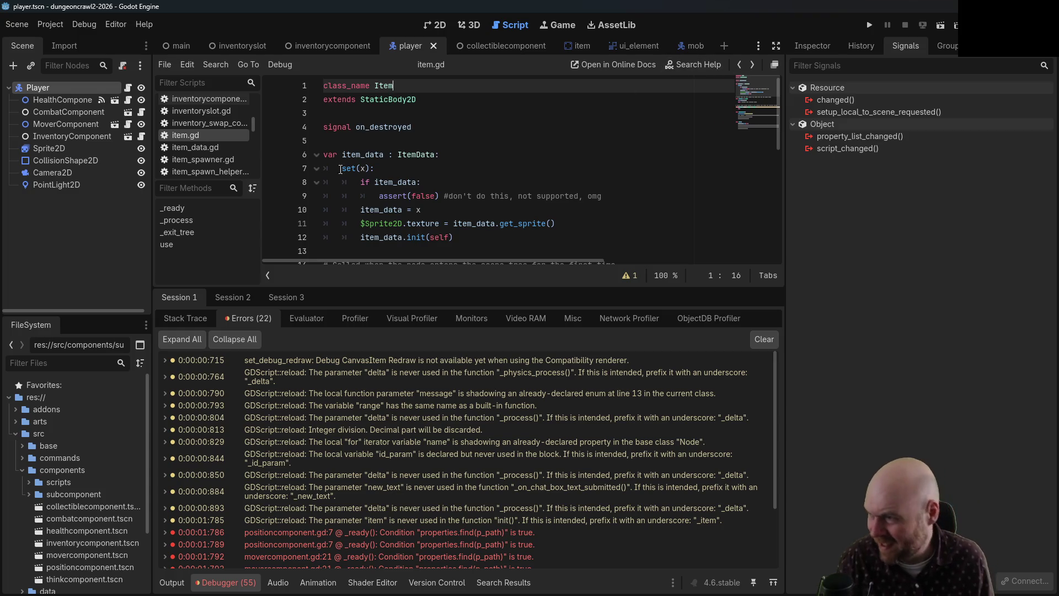
click(386, 168)
click(436, 127)
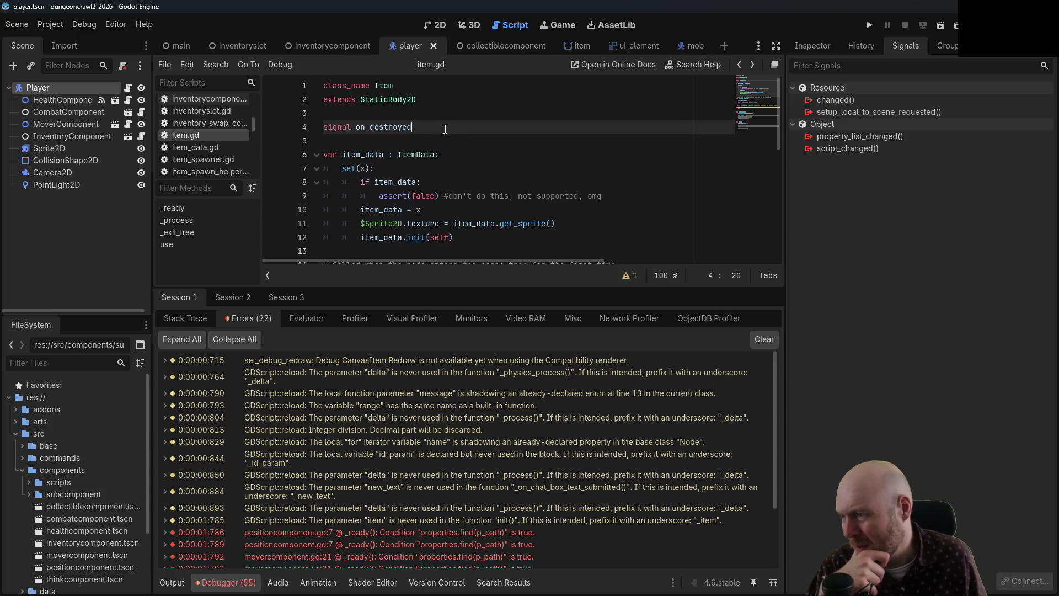
scroll(452, 150, down, 1)
click(414, 109)
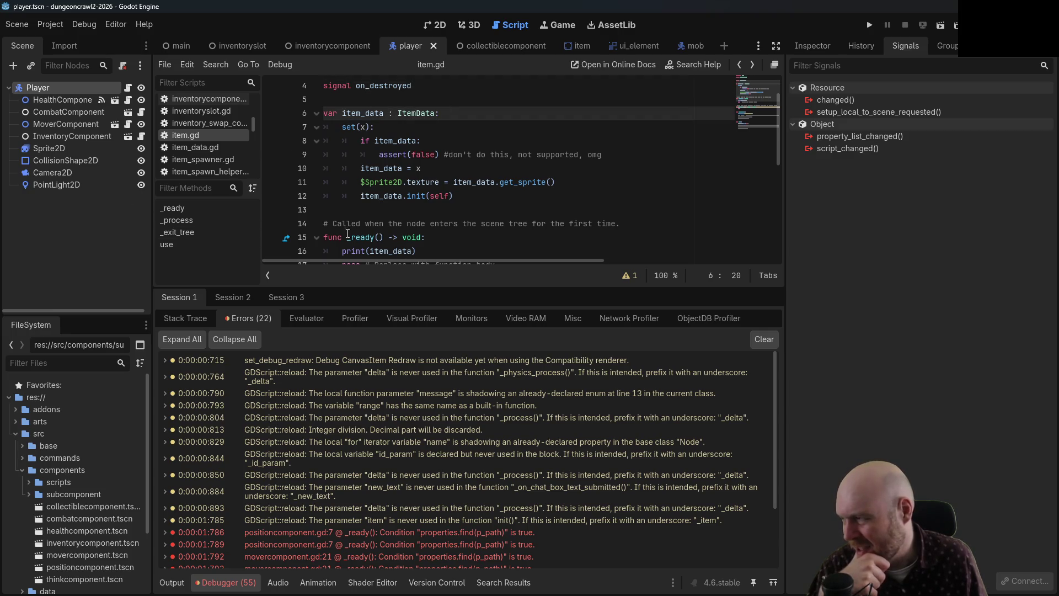
click(739, 65)
click(739, 65)
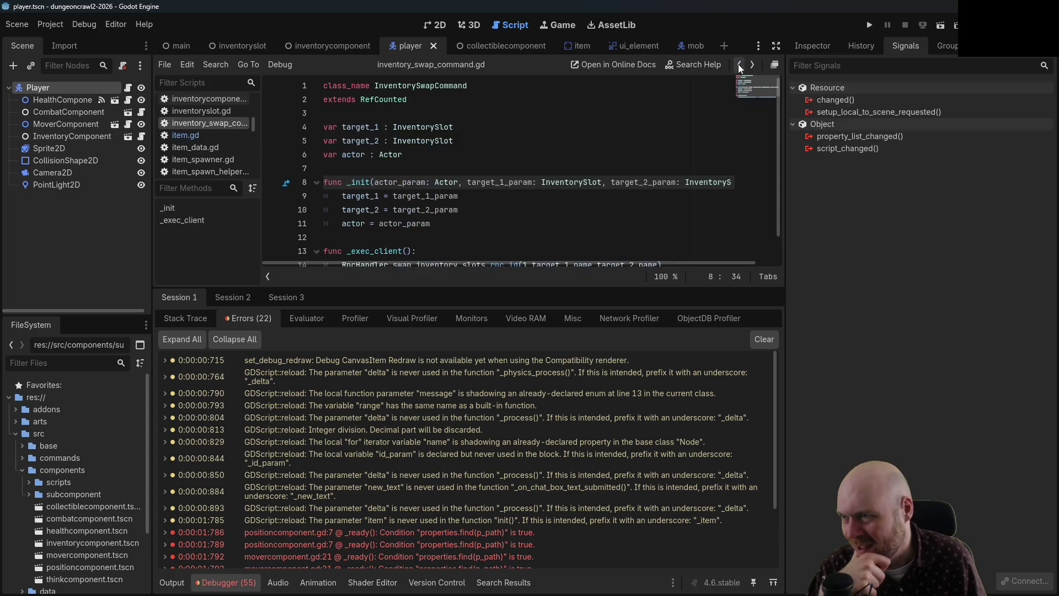
- From the target_1 declaration, inspect the Actor class and its parent documentation, then return to inventory_swap_command.gd
click(466, 138)
click(466, 131)
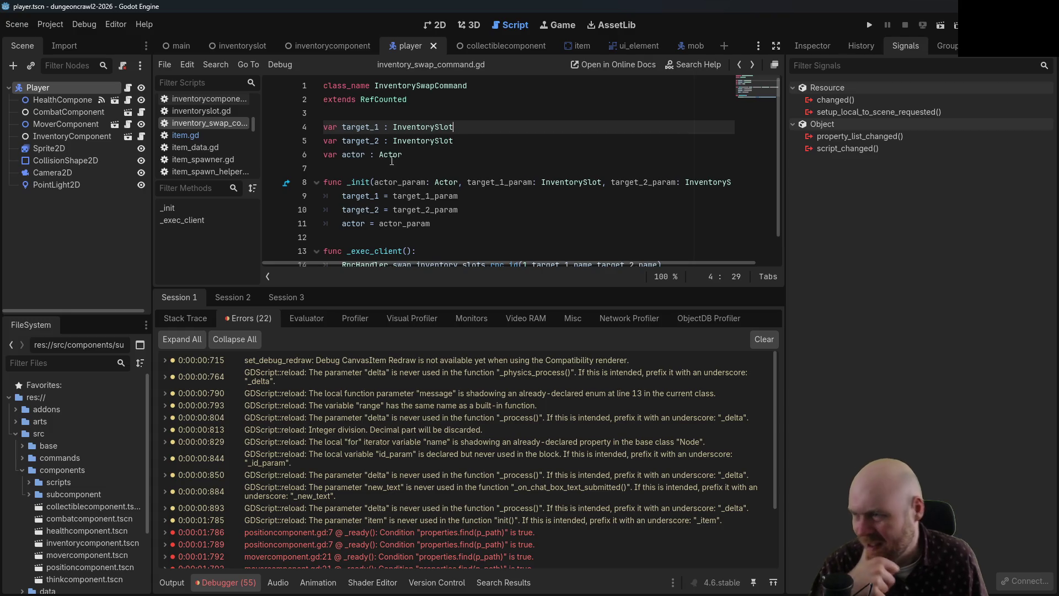
ctrl+click(390, 154)
ctrl+click(398, 104)
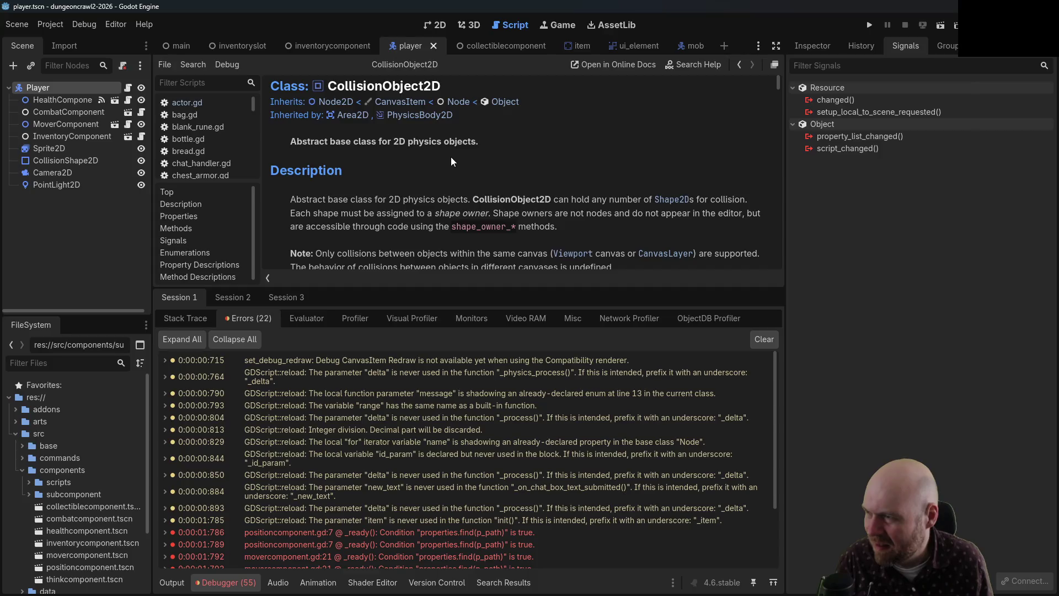
click(739, 65)
click(739, 65)
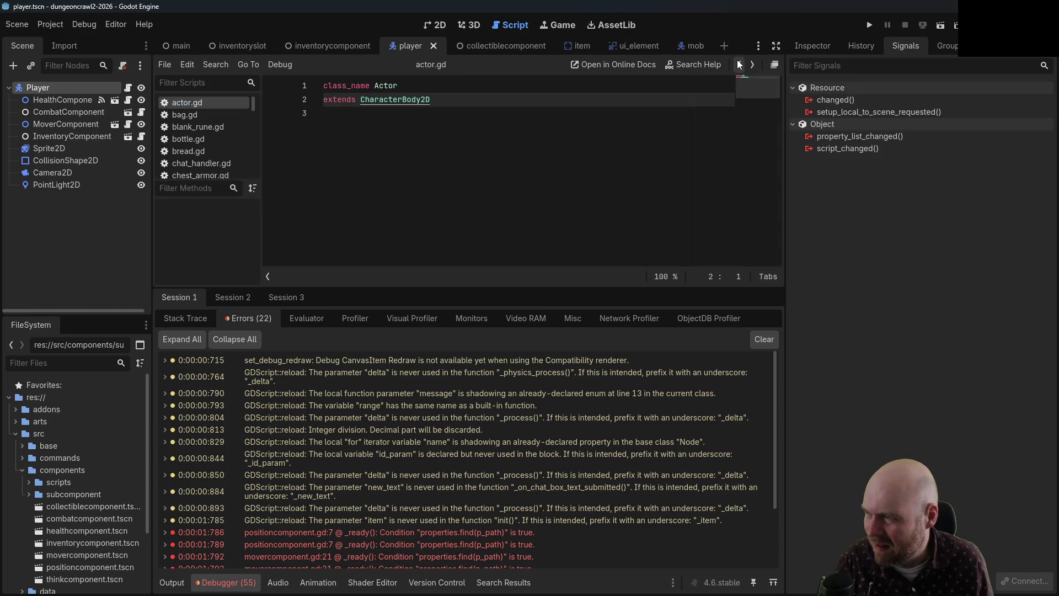
click(739, 64)
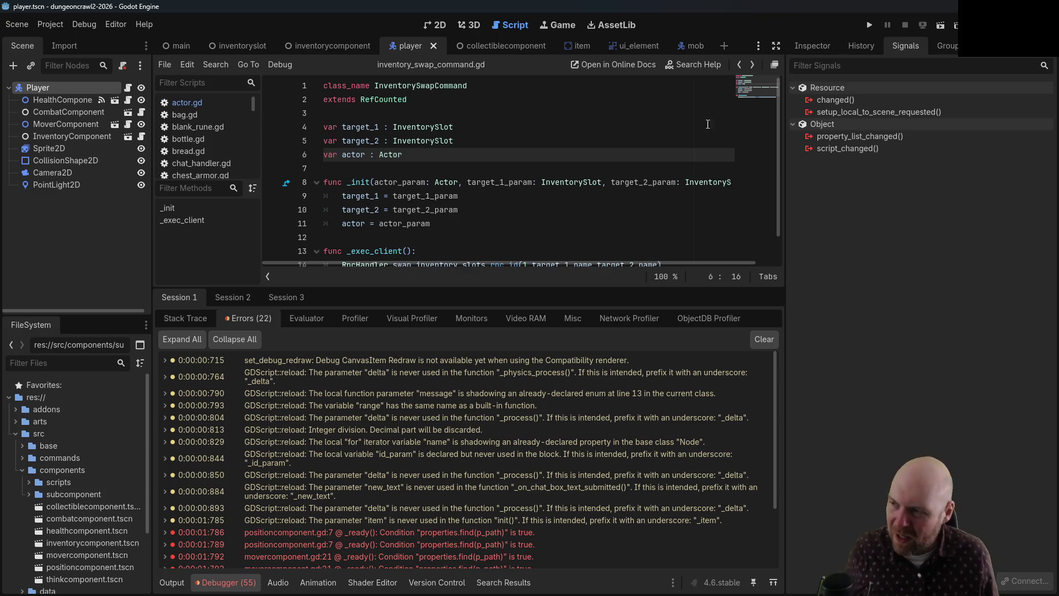
- Change the target_1 and target_2 variable types from InventorySlot to Node2D
double_click(436, 127)
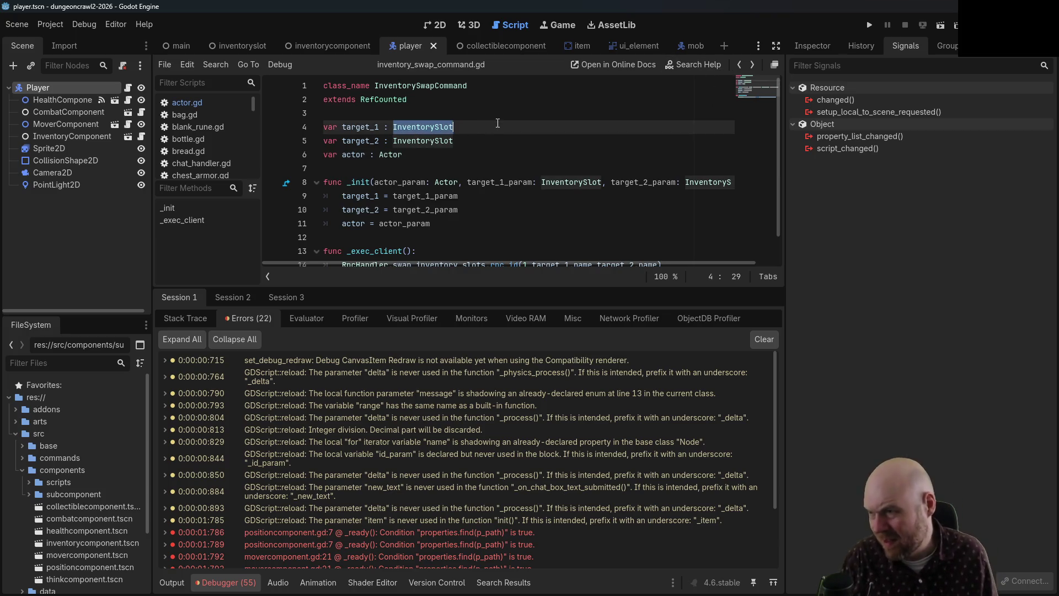
text(Node2D)
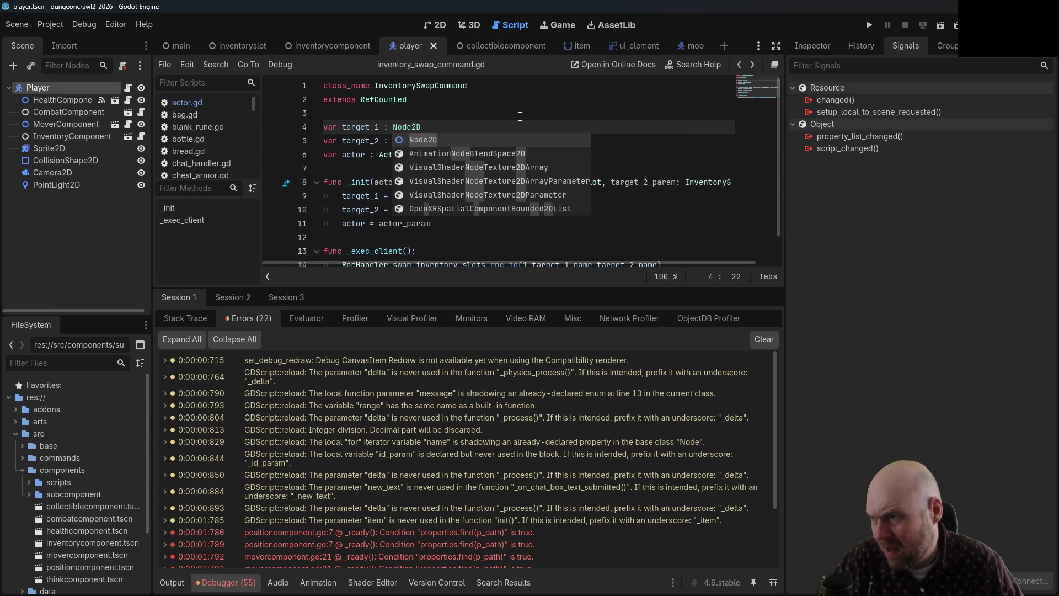
key(Escape)
key(Down)
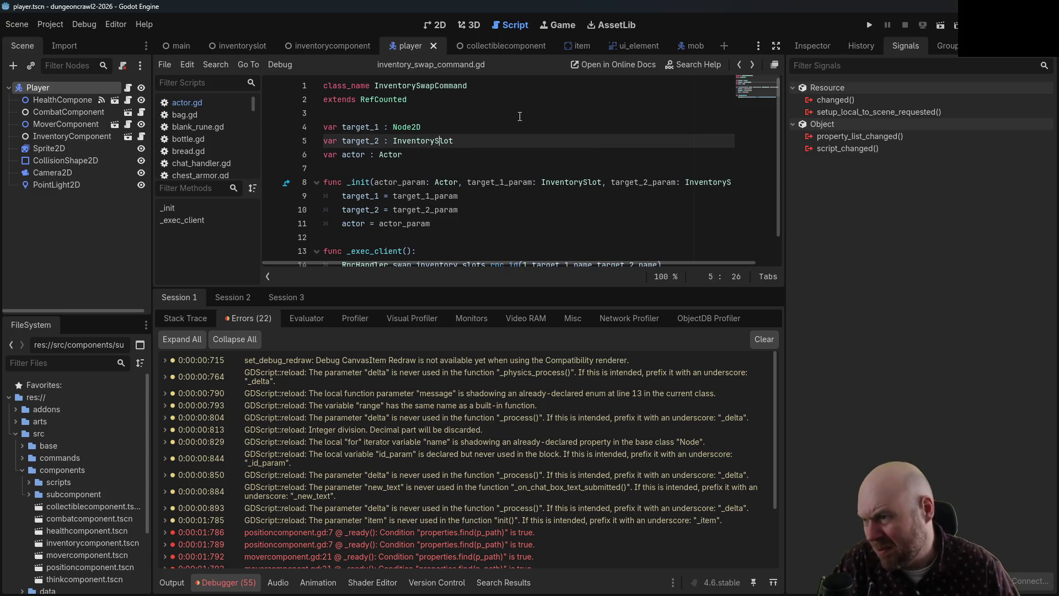
key(End)
key(BackSpace)
key(BackSpace)
key(BackSpace)
text(Node2D)
- Declare var slot_1: int below target_1 and var slot_2 : int below target_2
click(515, 117)
click(506, 138)
click(506, 128)
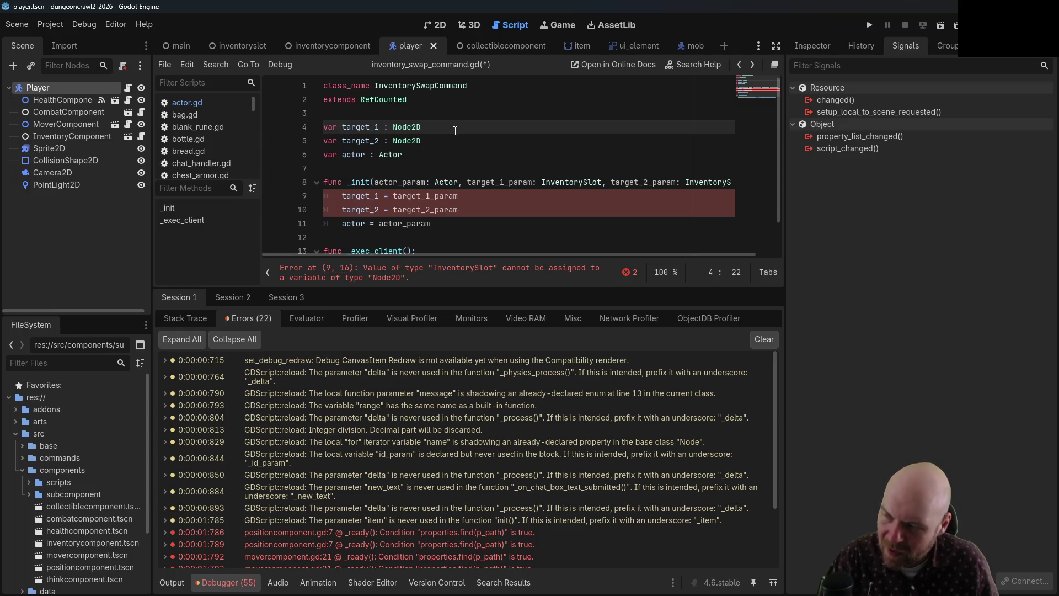
key(Return)
text(var slot_1:)
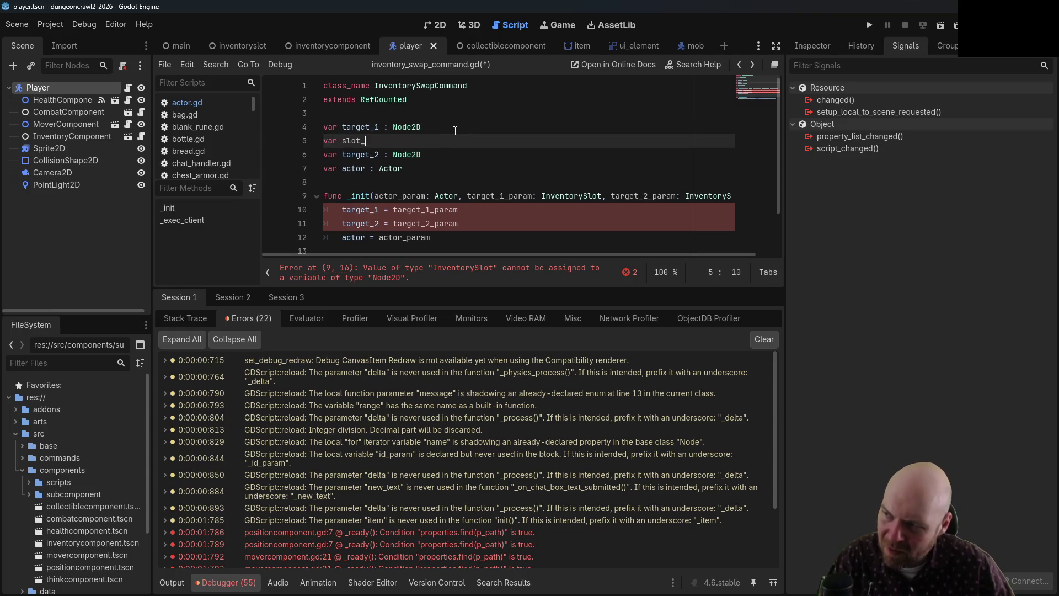
key(BackSpace)
text(: int)
key(Down)
key(Down)
key(Up)
key(End)
key(Return)
text(var s)
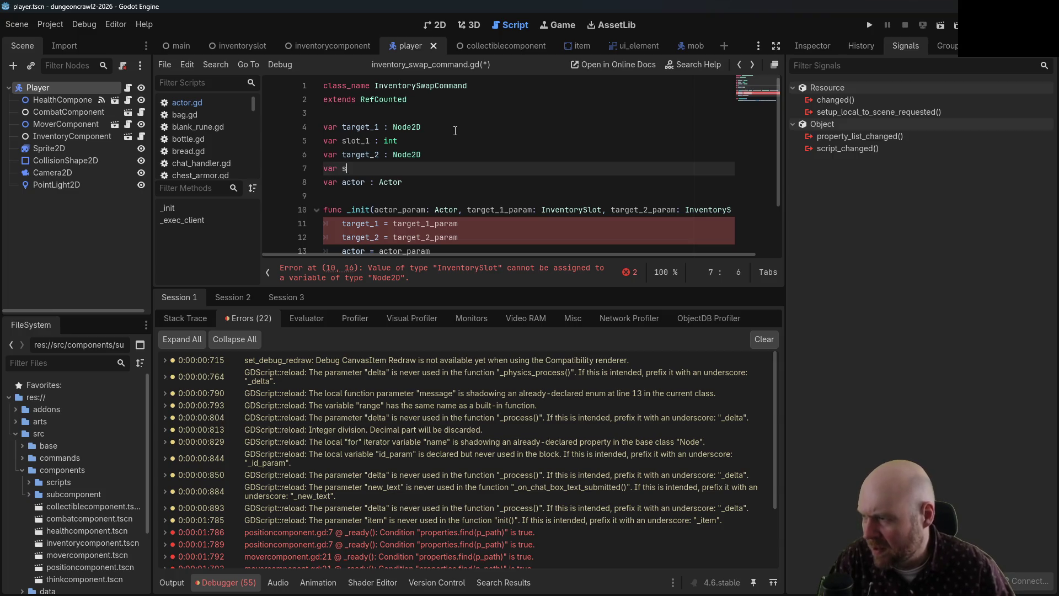
text(lot_2 : int)
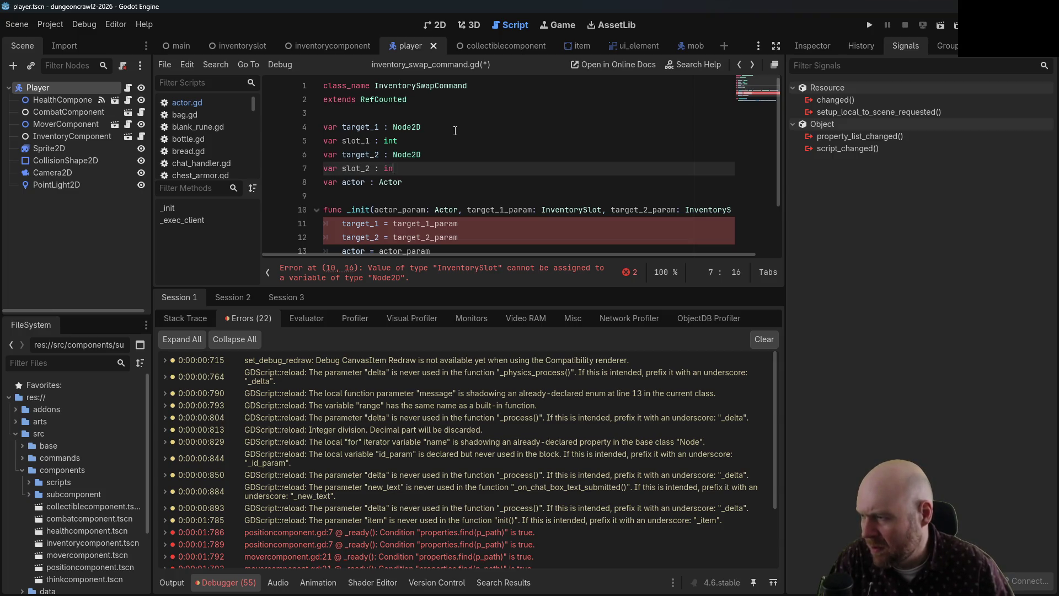
click(460, 133)
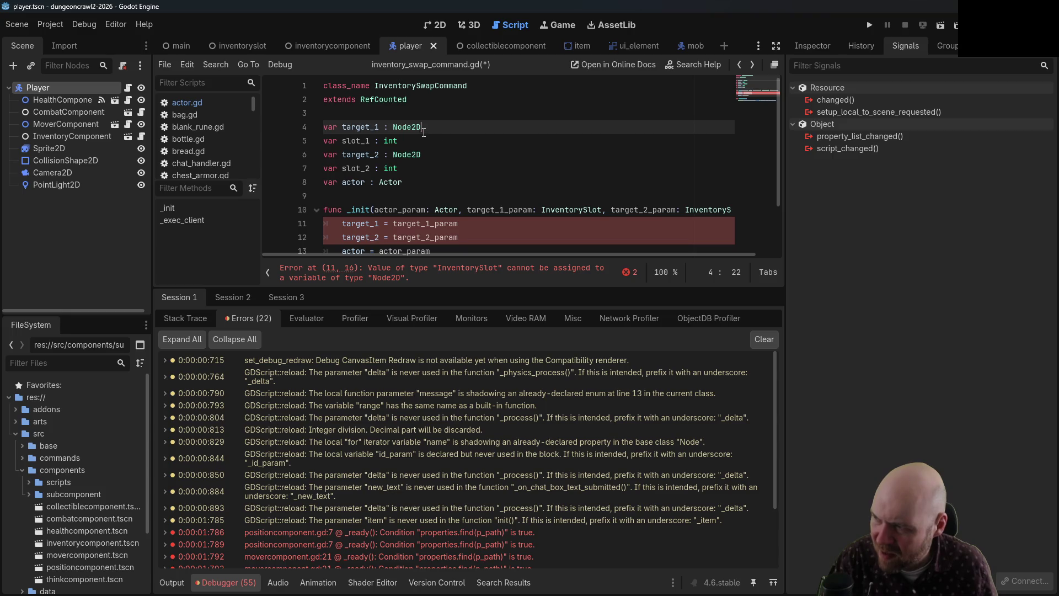
key(Down)
key(Down)
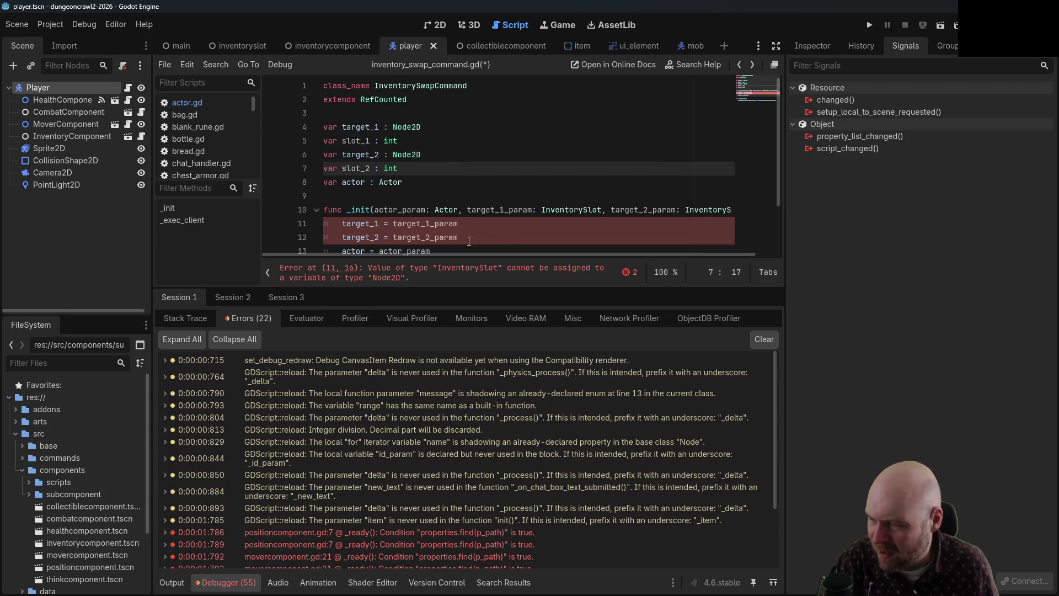
- Make _init take Node2D targets plus slot_1_param: int and slot_2_param: int
double_click(542, 211)
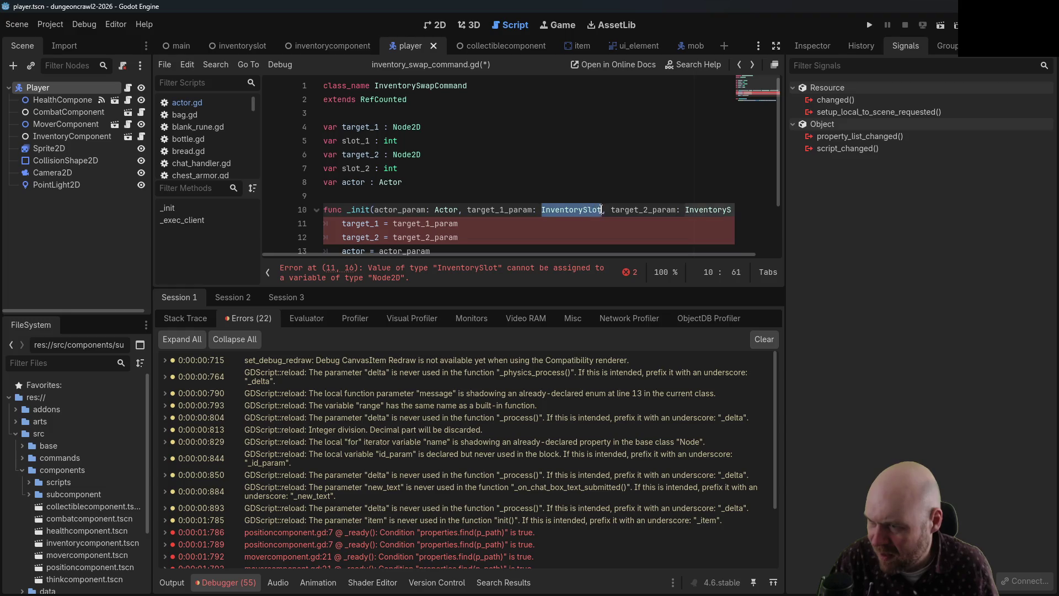
text(Node2D)
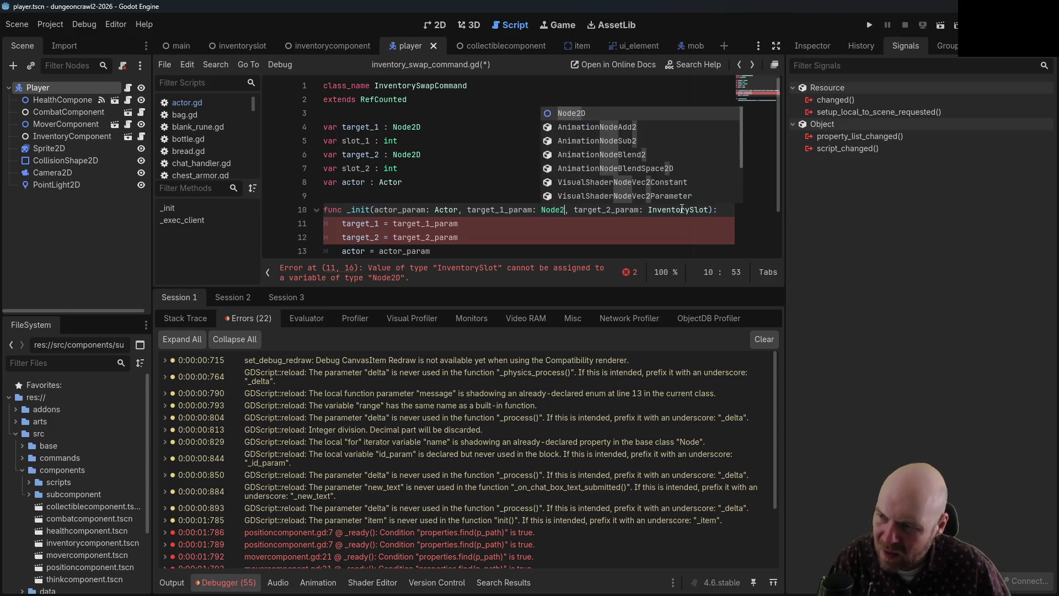
key(Right)
key(Escape)
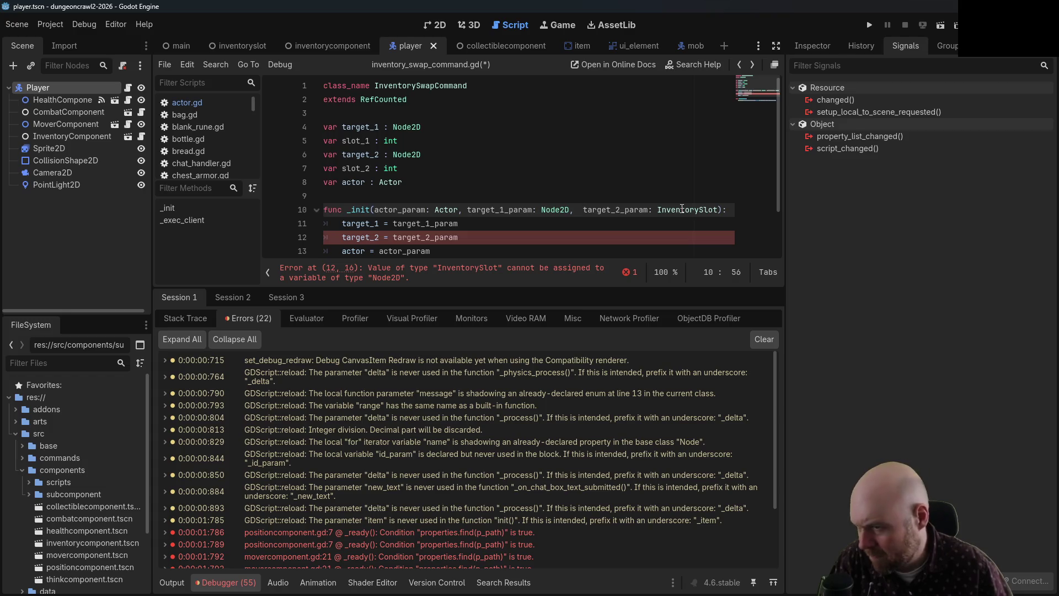
text(slot_1_param:)
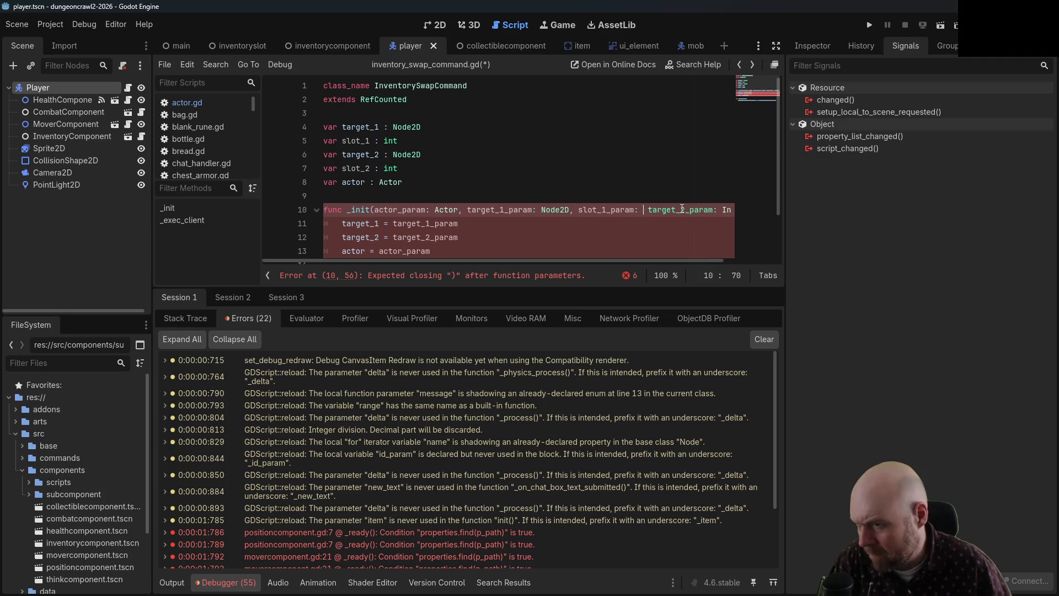
key(Right)
key(Right)
key(Right)
key(Right)
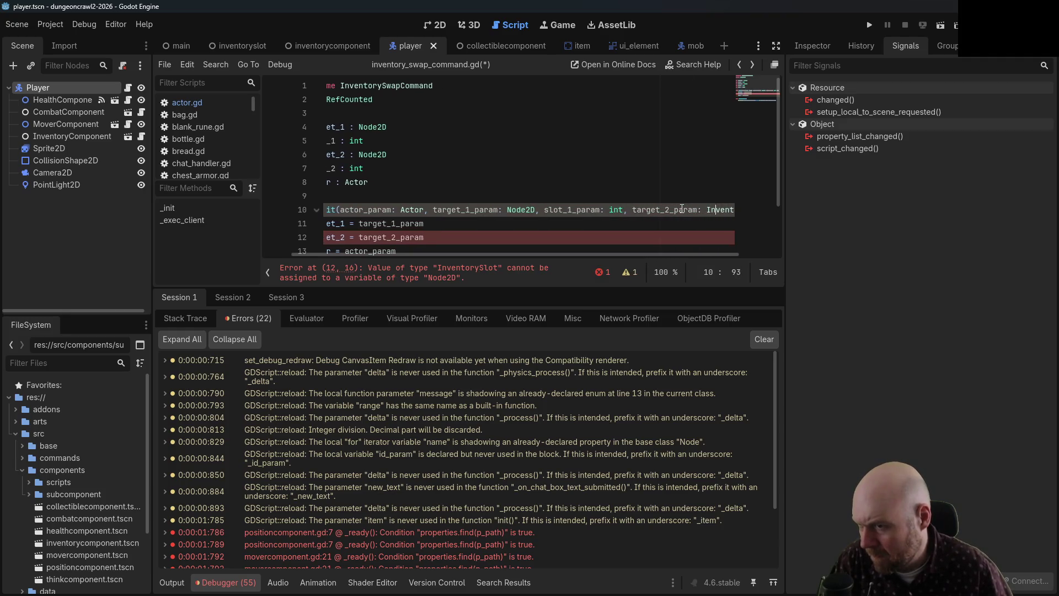
key(Delete)
key(Delete)
key(Delete)
text(Node2D,)
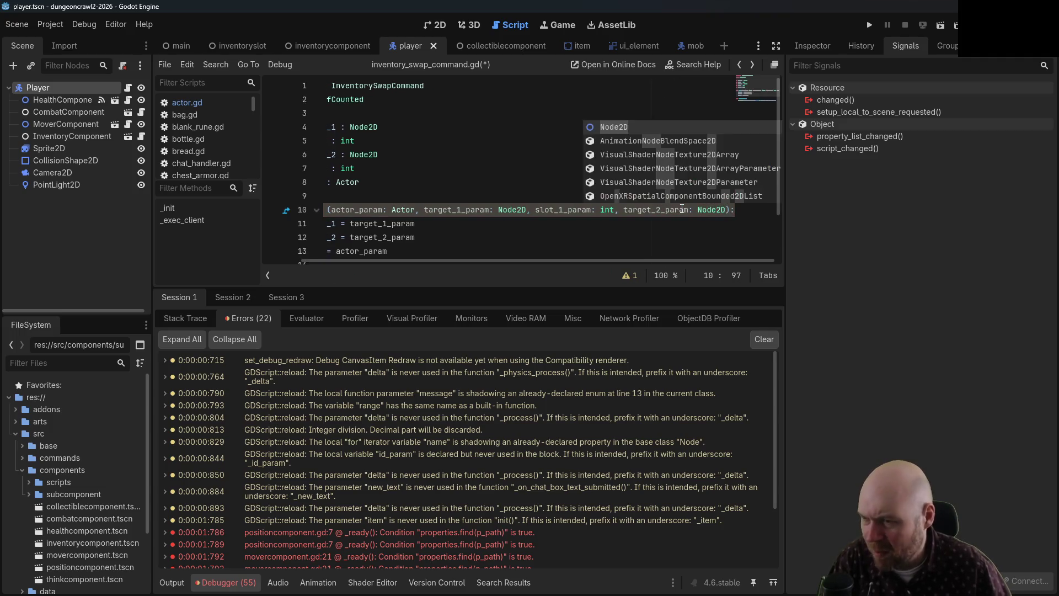
text( slot_2_param)
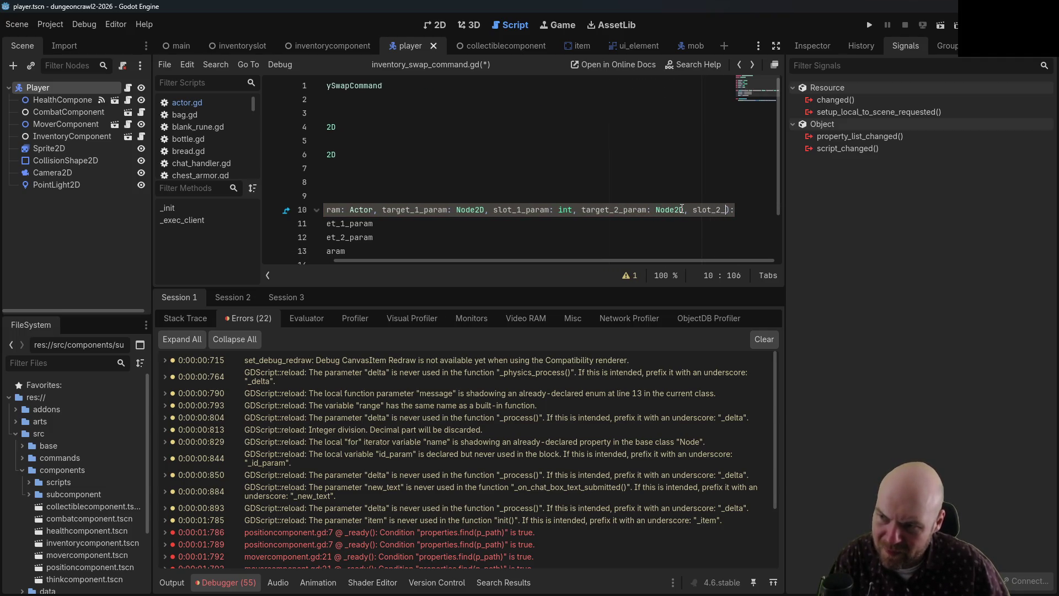
text(: int)
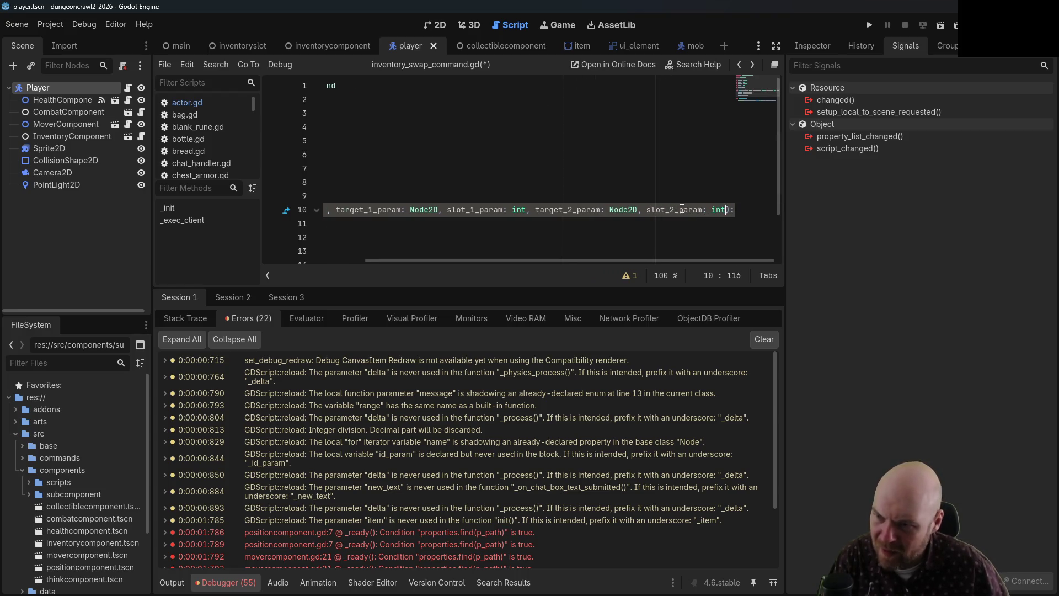
drag(508, 262, 405, 262)
scroll(478, 180, down, 1)
- In _init, assign slot_1 = slot_1_param and slot_2 = slot_2_param after the target assignments
click(478, 181)
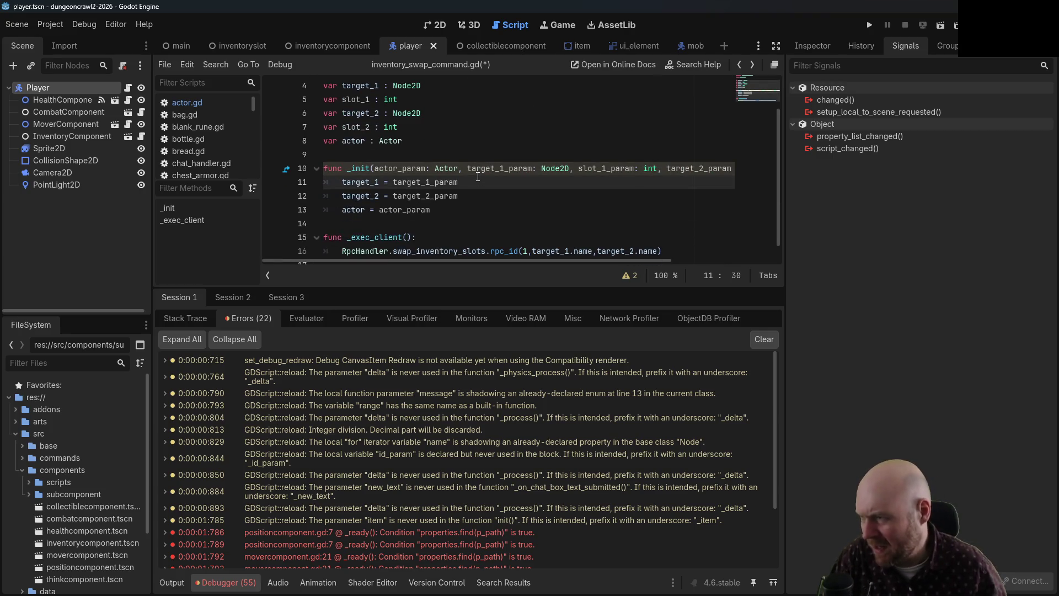
key(Return)
text(slot)
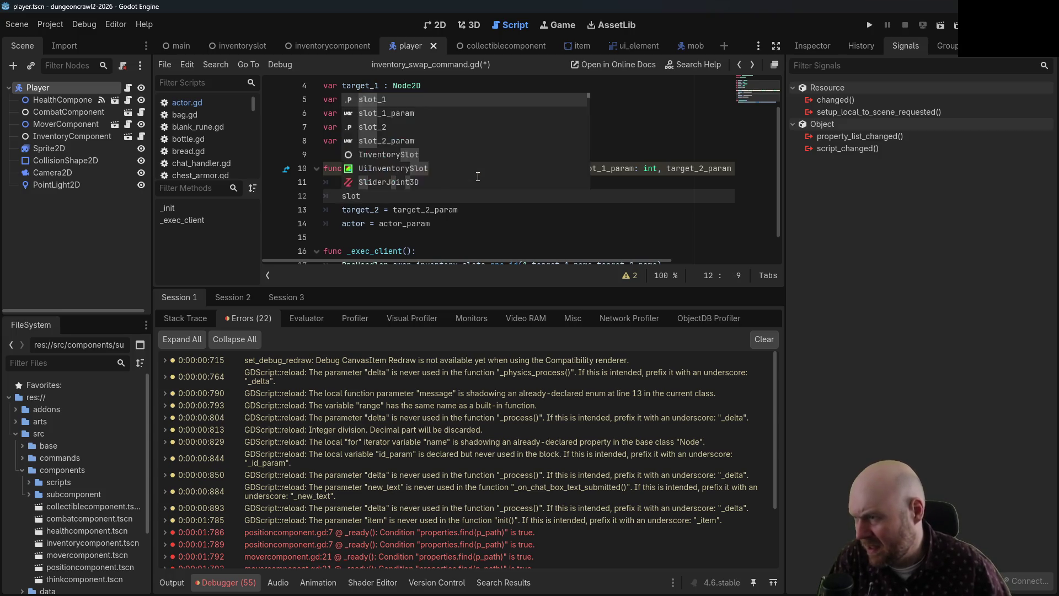
text(_1 = slot_1_param)
key(Return)
key(Down)
key(Return)
text(slot_2_p)
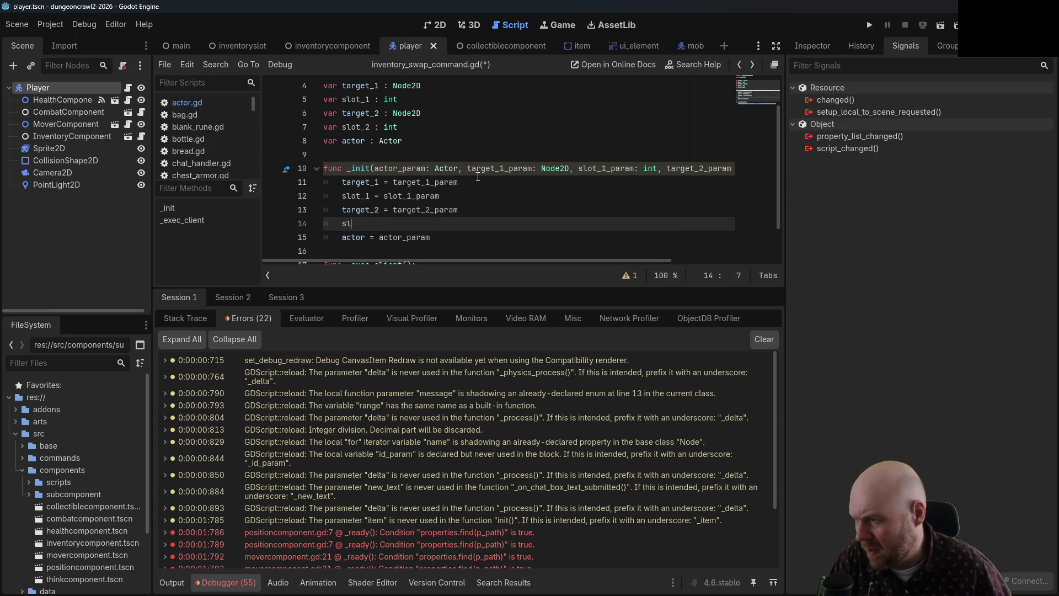
key(BackSpace)
key(BackSpace)
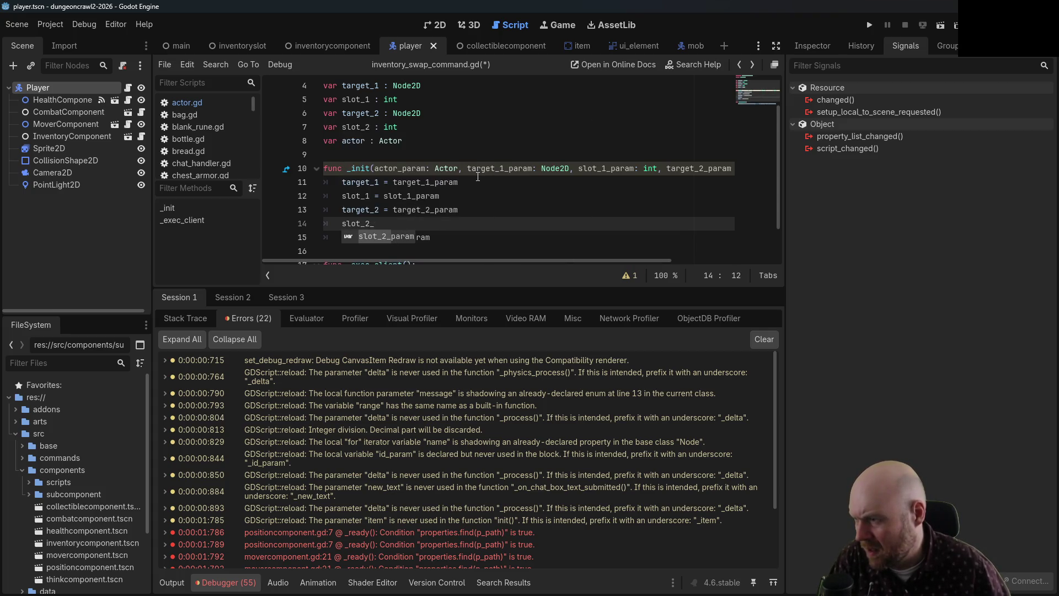
text(= slot_2)
key(Return)
click(527, 159)
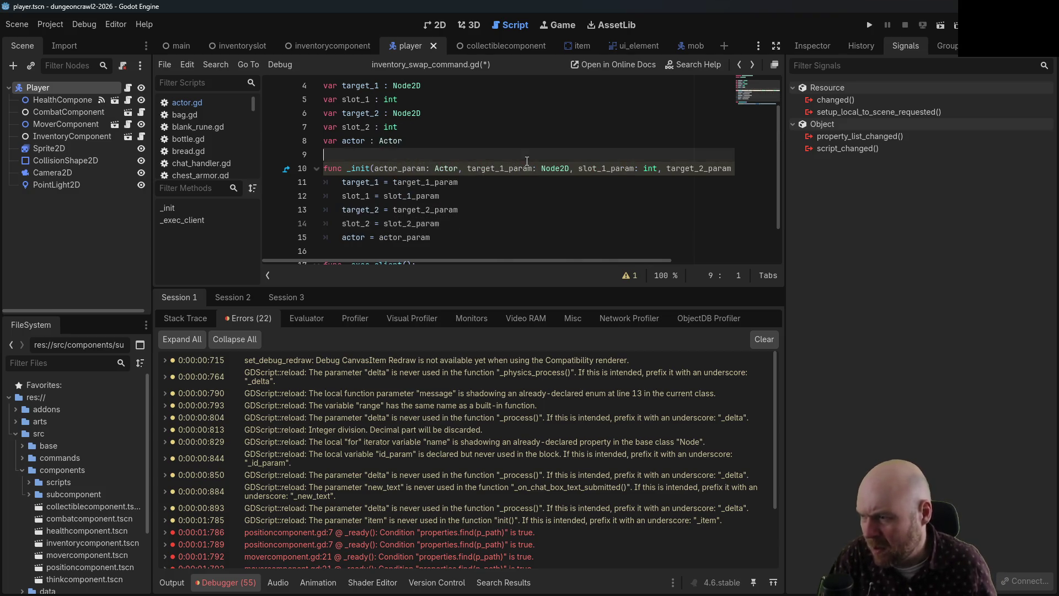
- Add slot_1 and slot_2 to the swap_inventory_slots rpc_id call and select that line to copy
scroll(490, 184, down, 1)
click(561, 237)
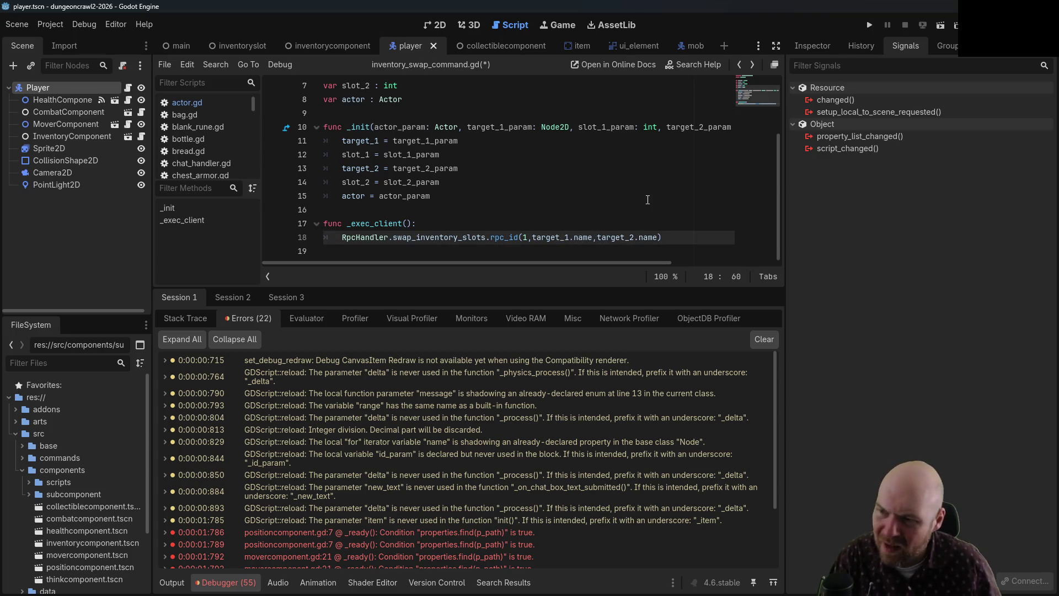
text(slot_1,)
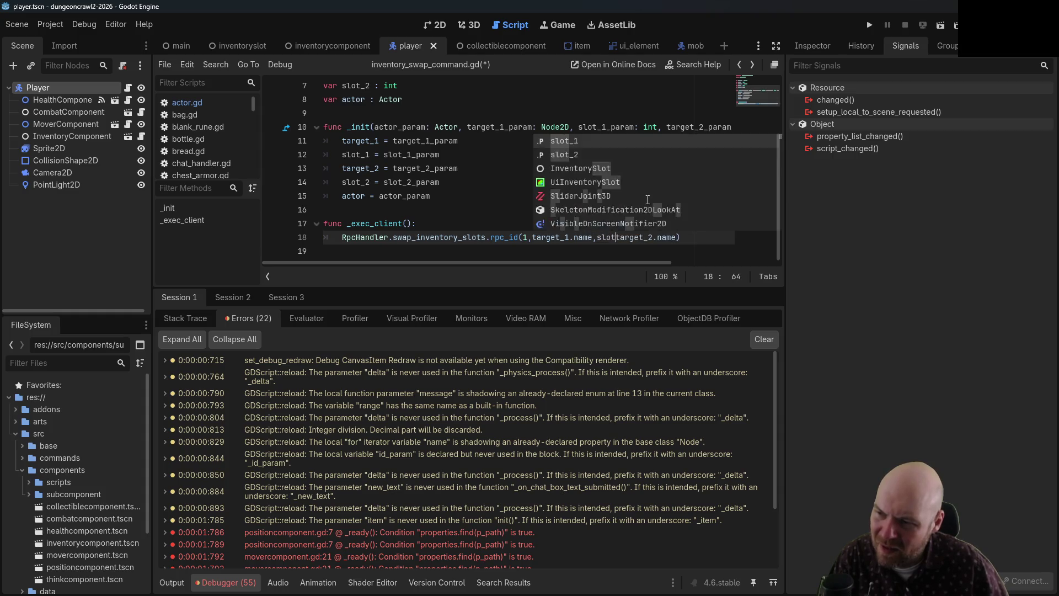
key(Right)
key(Right)
key(Right)
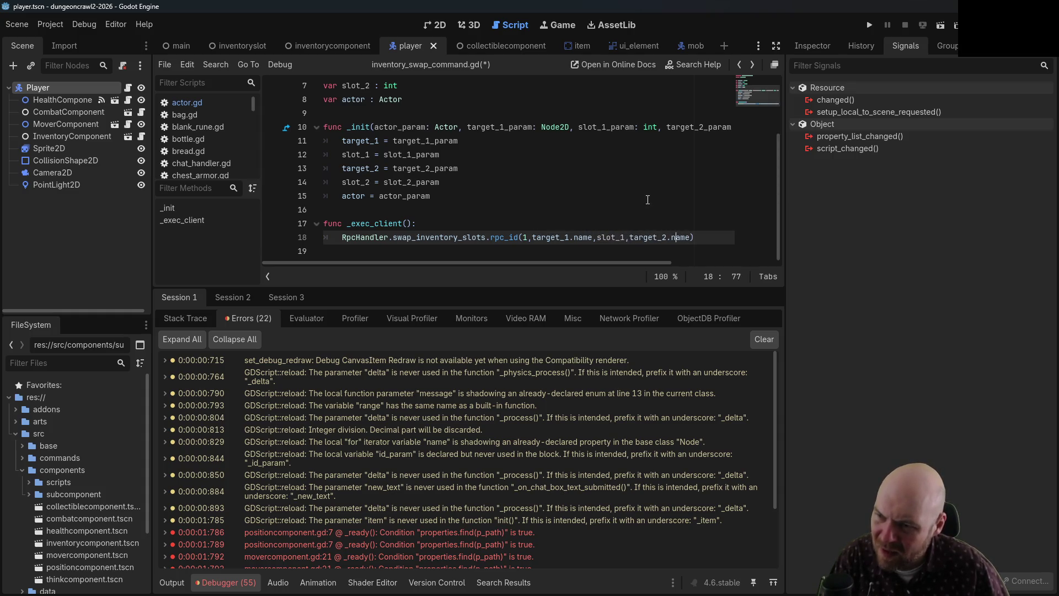
text(,slot_2)
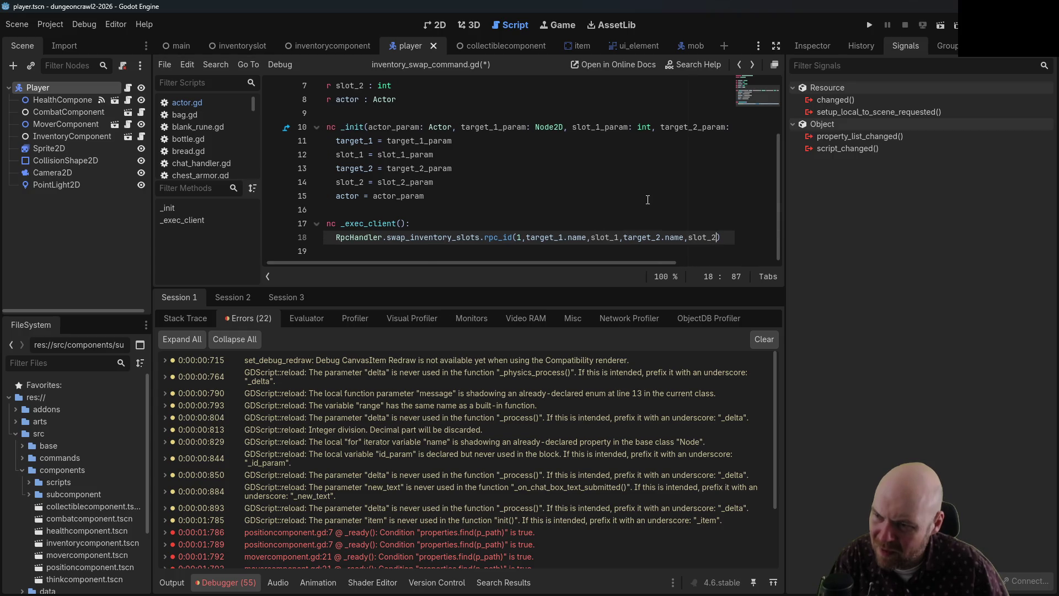
drag(718, 237, 331, 237)
key(ctrl+c)
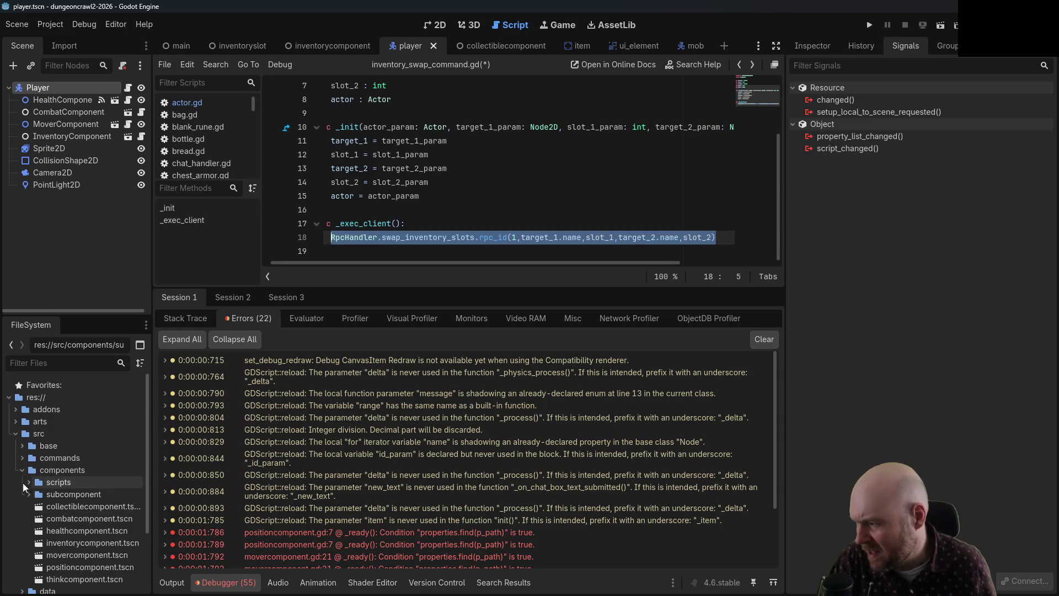
click(23, 470)
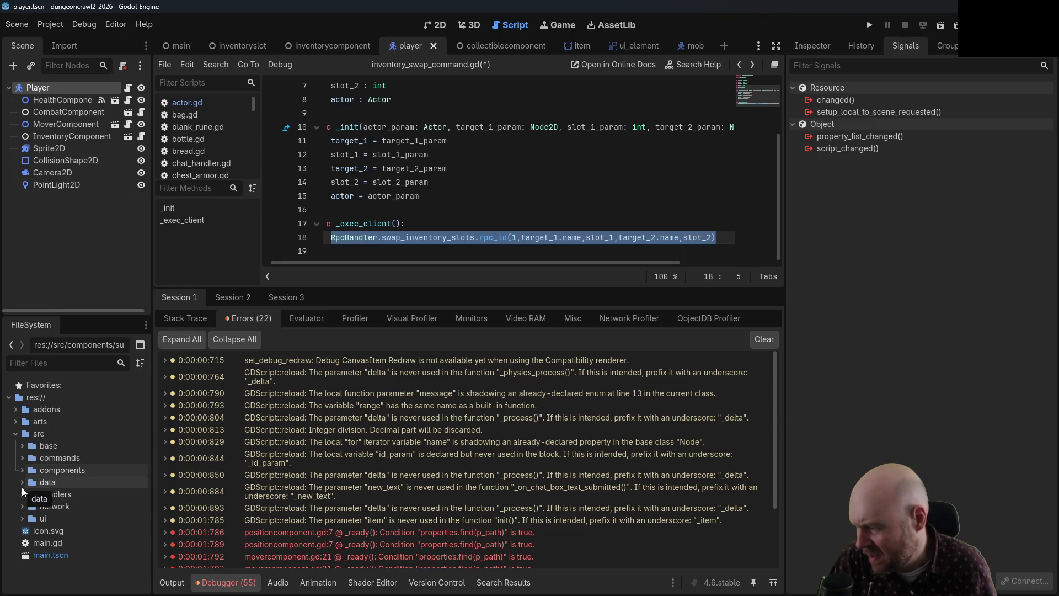
- Open rpc_handler.gd from the handlers folder, show the Output log, and go below move_item
click(22, 494)
scroll(61, 505, down, 3)
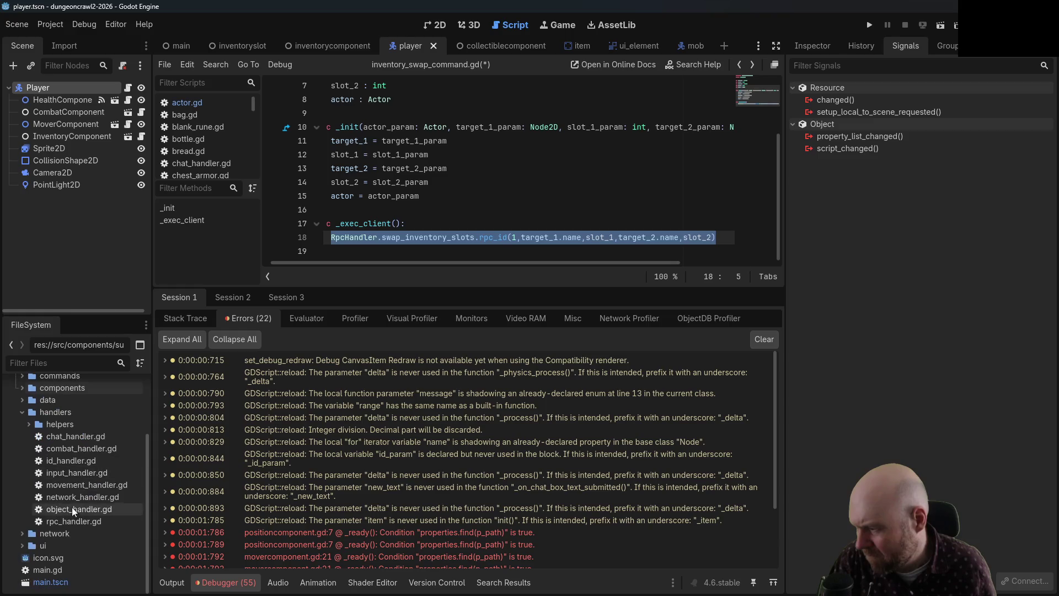
double_click(72, 520)
scroll(375, 220, down, 4)
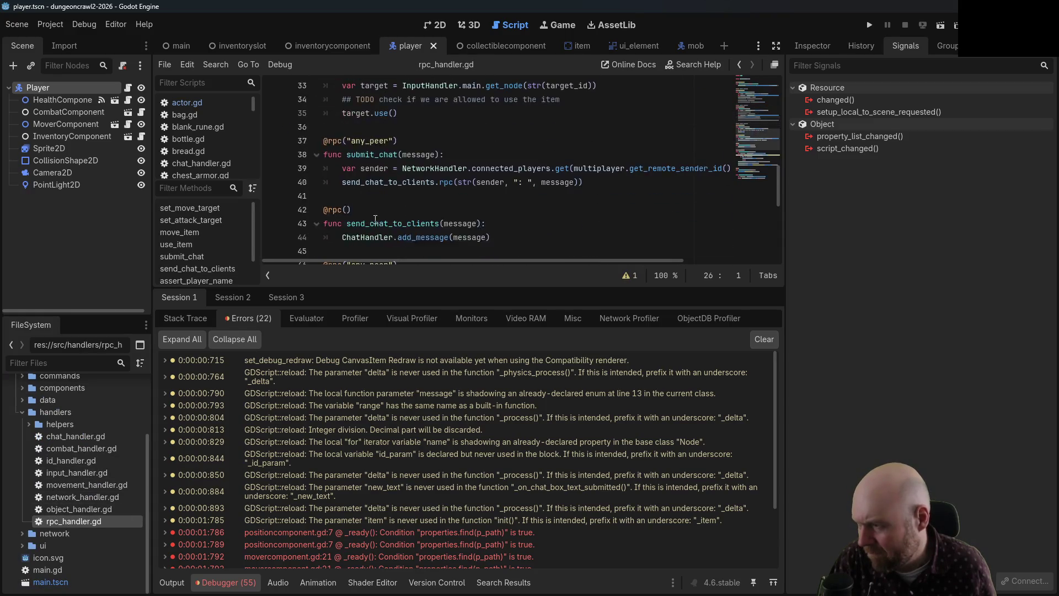
scroll(489, 227, up, 1)
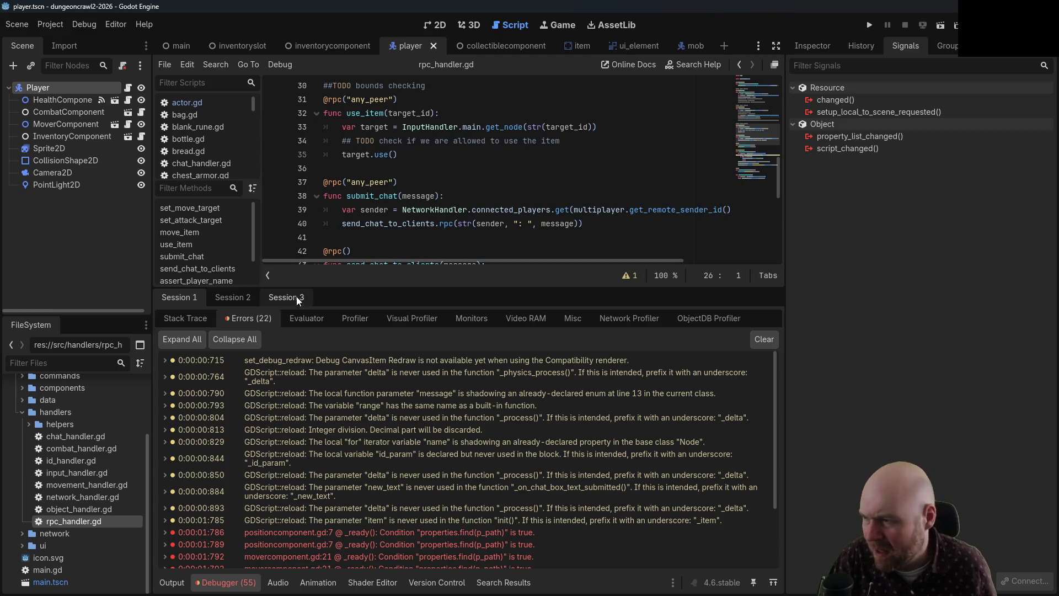
click(171, 581)
scroll(420, 348, down, 4)
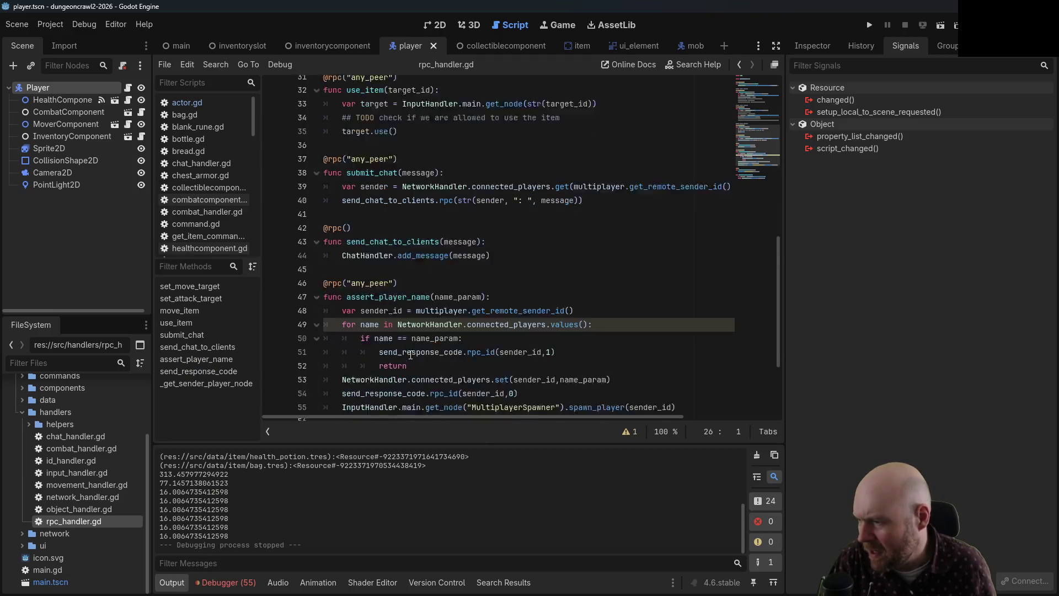
scroll(420, 347, up, 4)
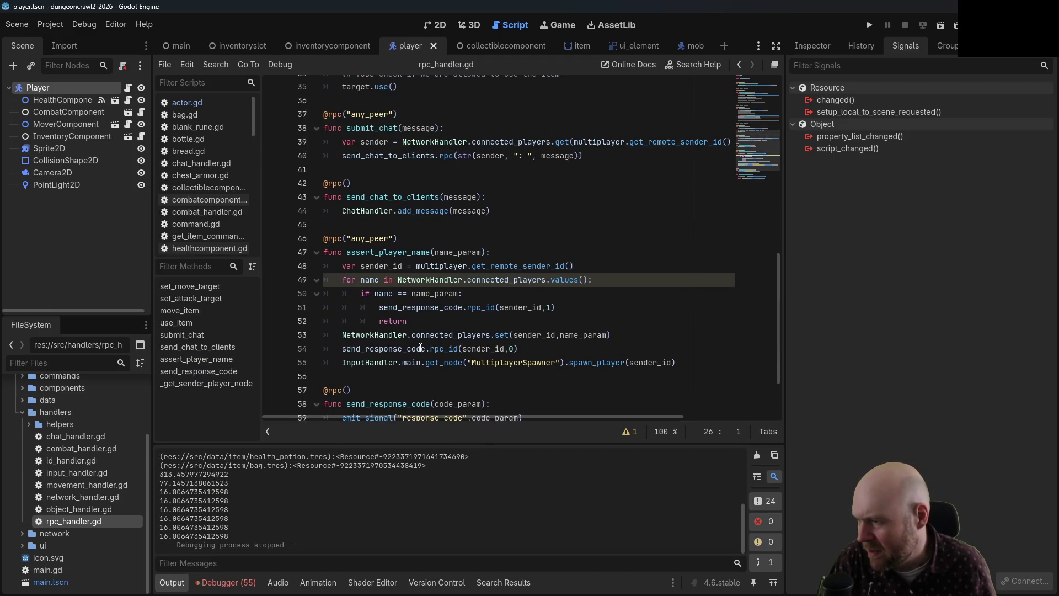
scroll(421, 347, up, 5)
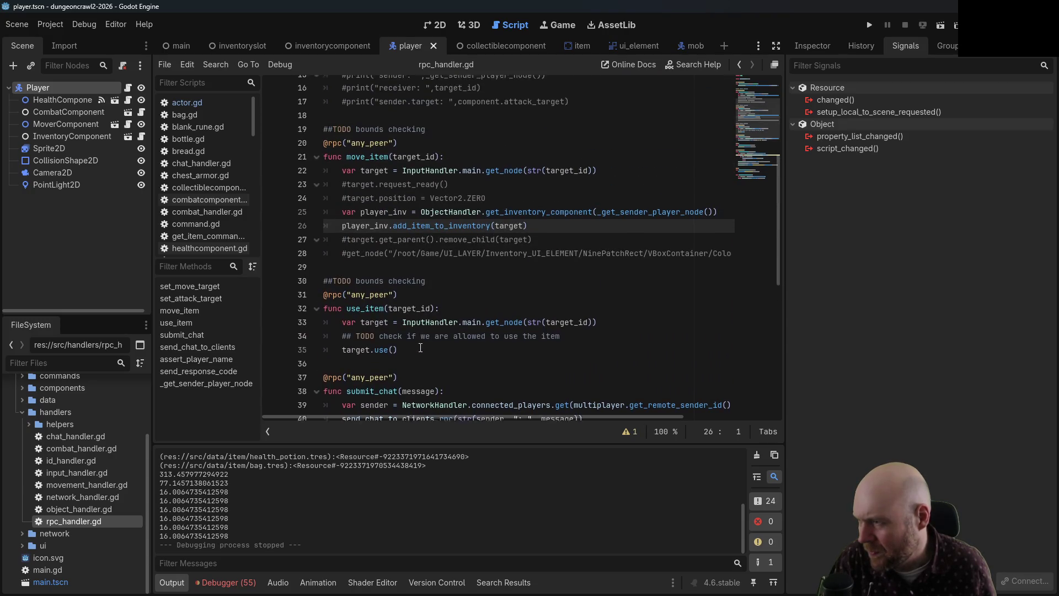
click(371, 293)
- Paste the copied call below move_item and add a '##TODO bounds checking' comment above it
key(Return)
key(Return)
key(Up)
key(ctrl+v)
key(ctrl+shift+Return)
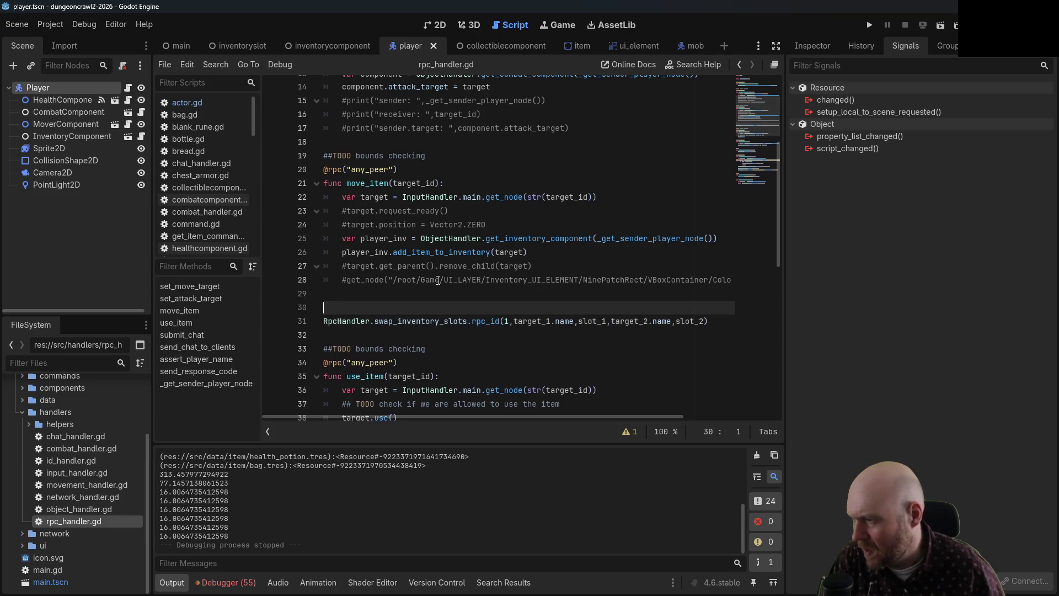
text(@)
key(Escape)
key(BackSpace)
text(##)
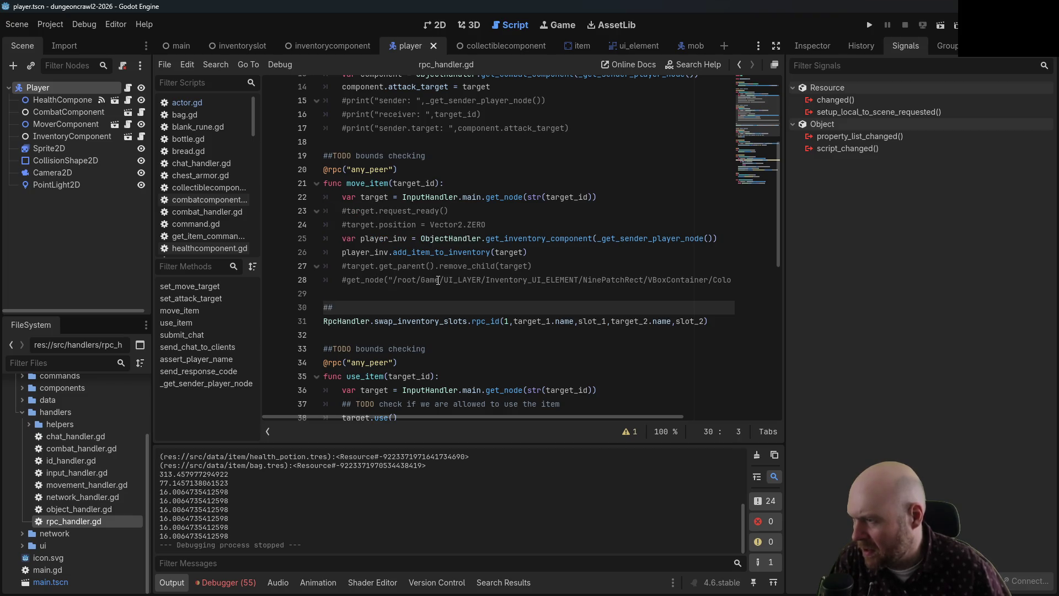
text(TODO bounds ch)
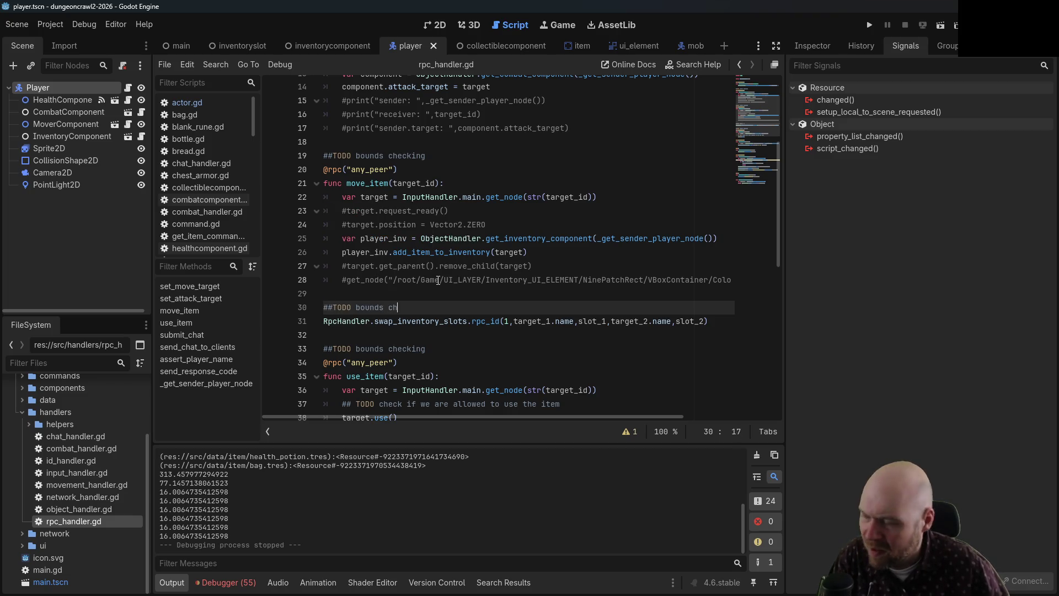
text(ecking)
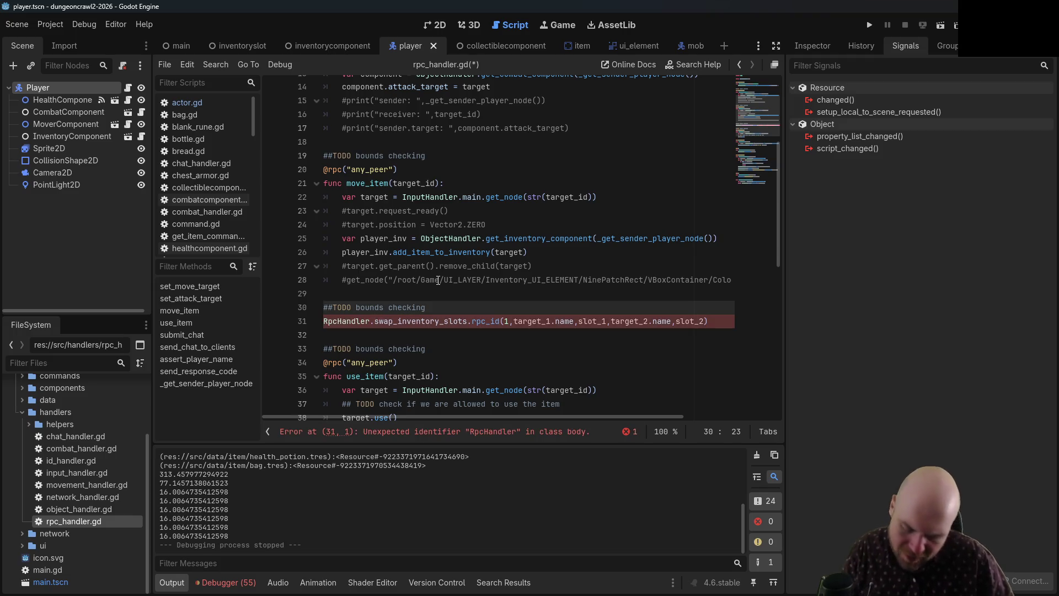
key(Return)
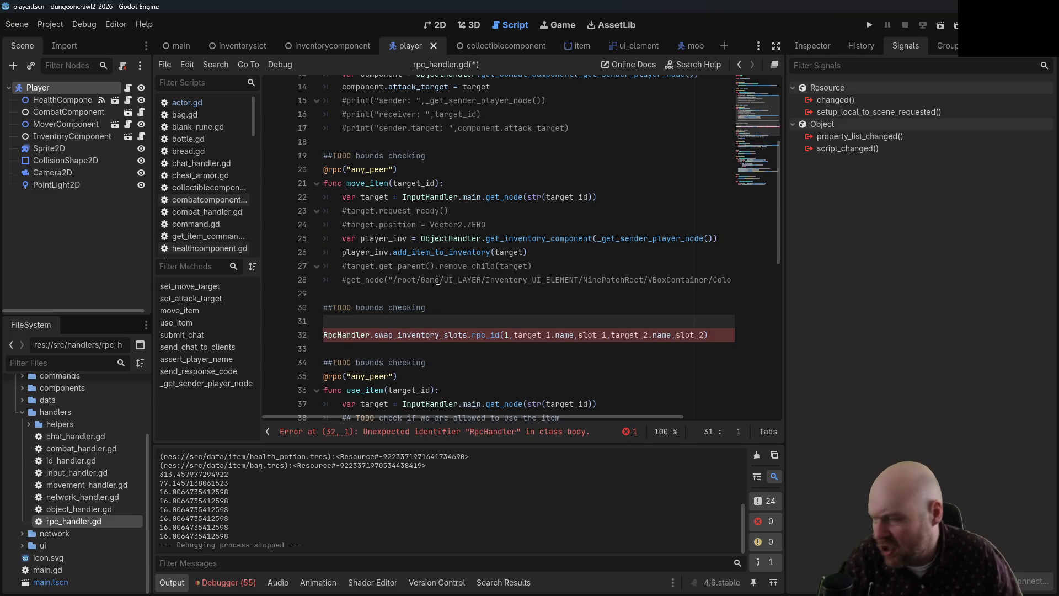
text(func )
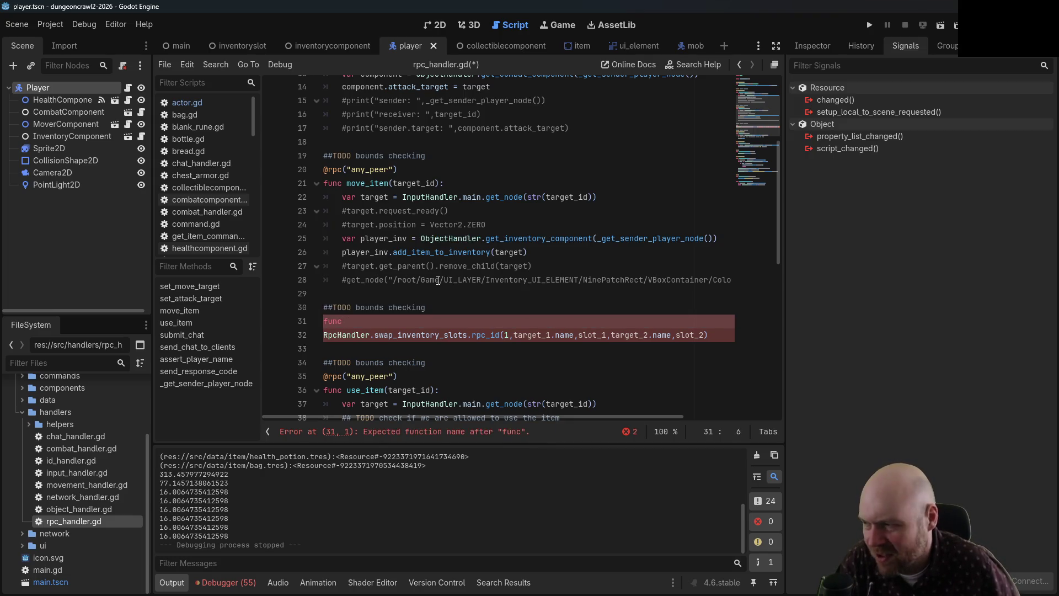
text(swap_invnet)
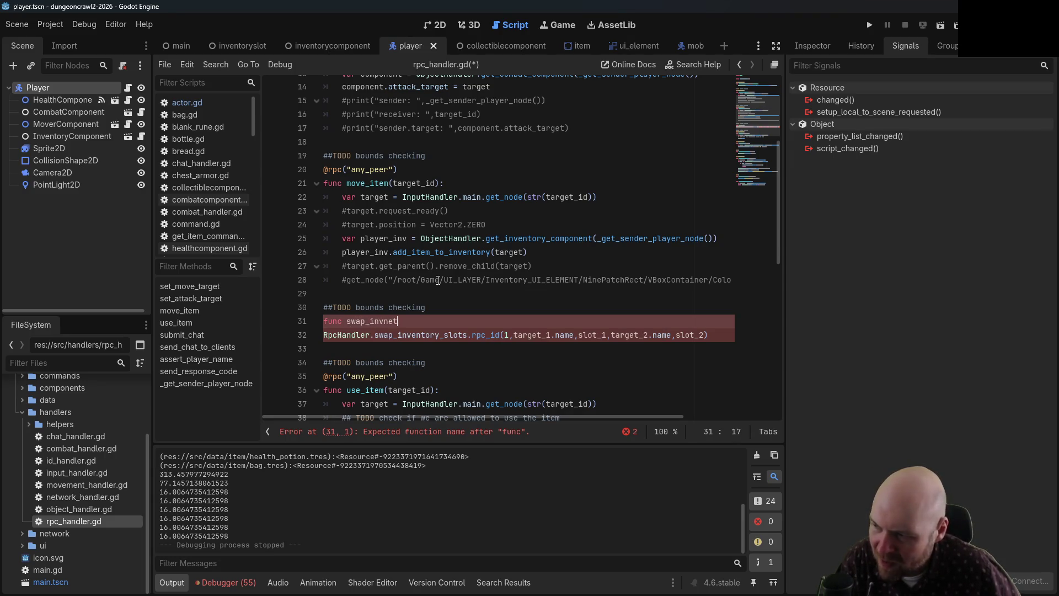
key(BackSpace)
text(ntory_slo)
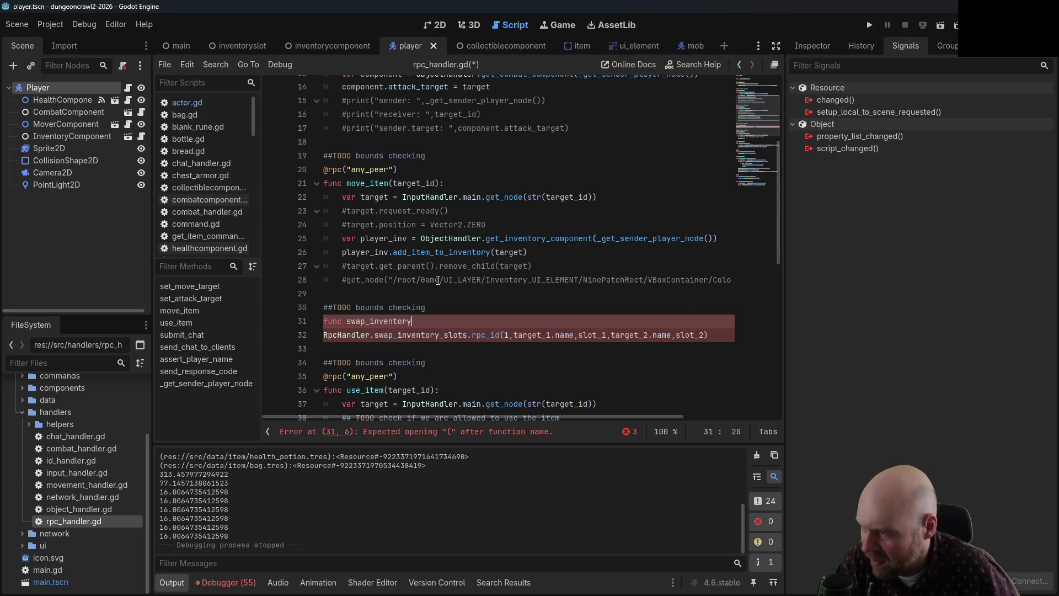
text(ts(target)
key(BackSpace)
text(_1,slot_1)
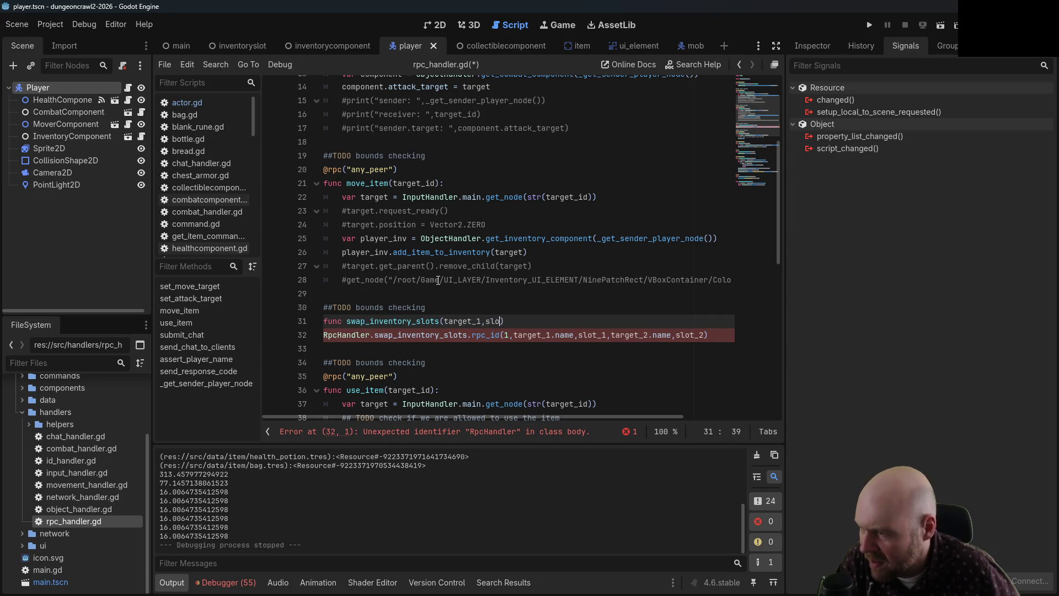
text(,target_2,)
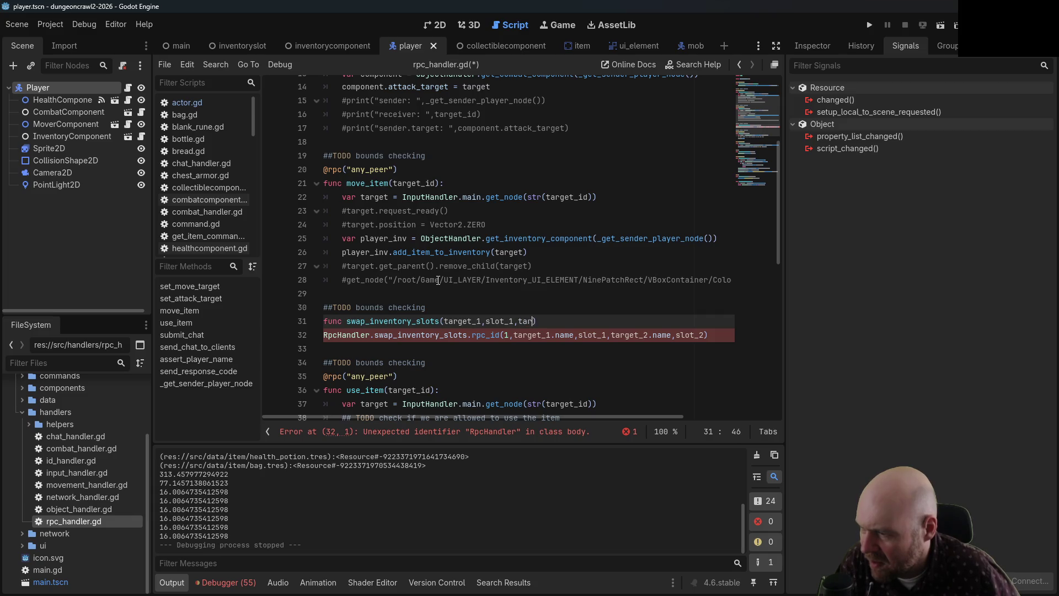
text(_slo)
key(BackSpace)
key(BackSpace)
key(BackSpace)
text(slot_2))
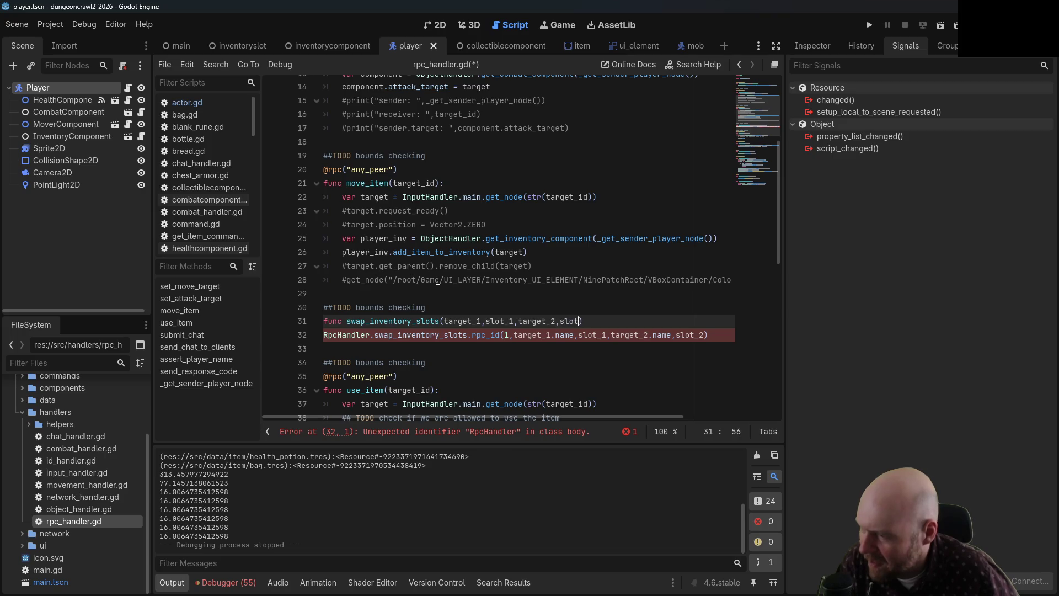
text(:)
key(Return)
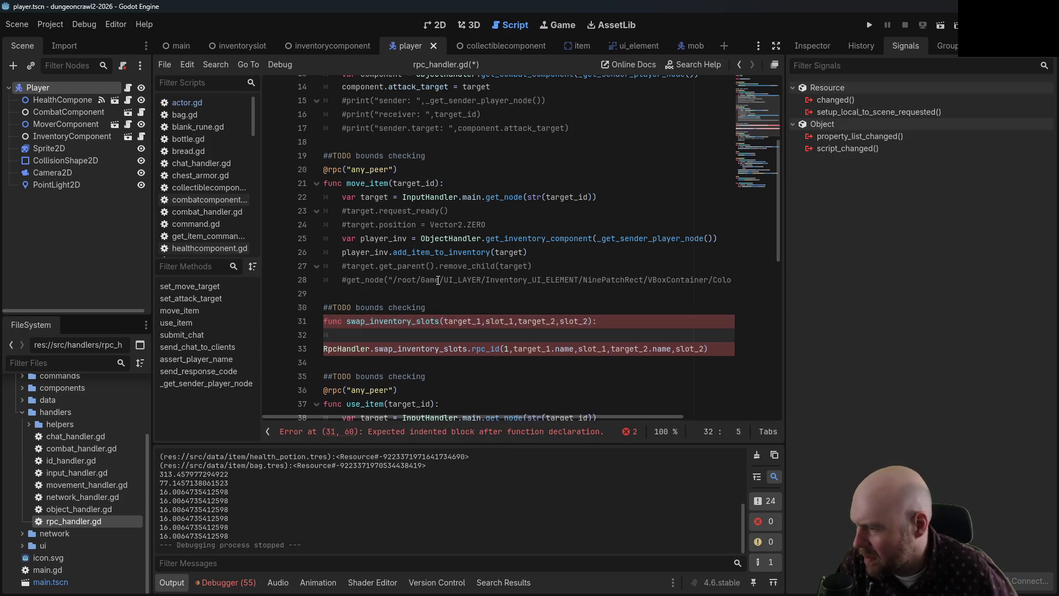
key(Up)
key(Up)
key(End)
key(Return)
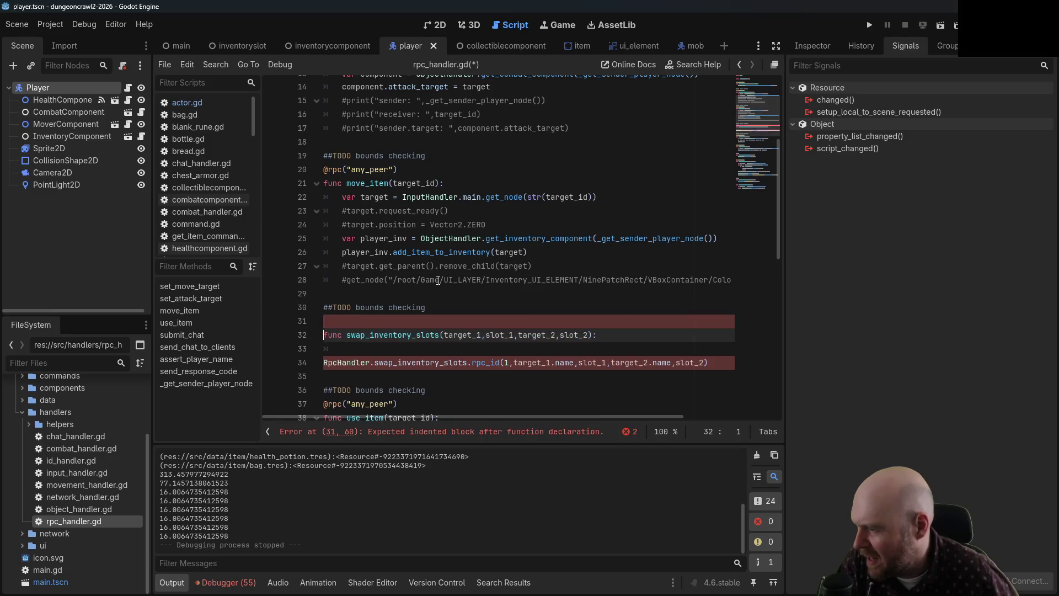
text(rpc)
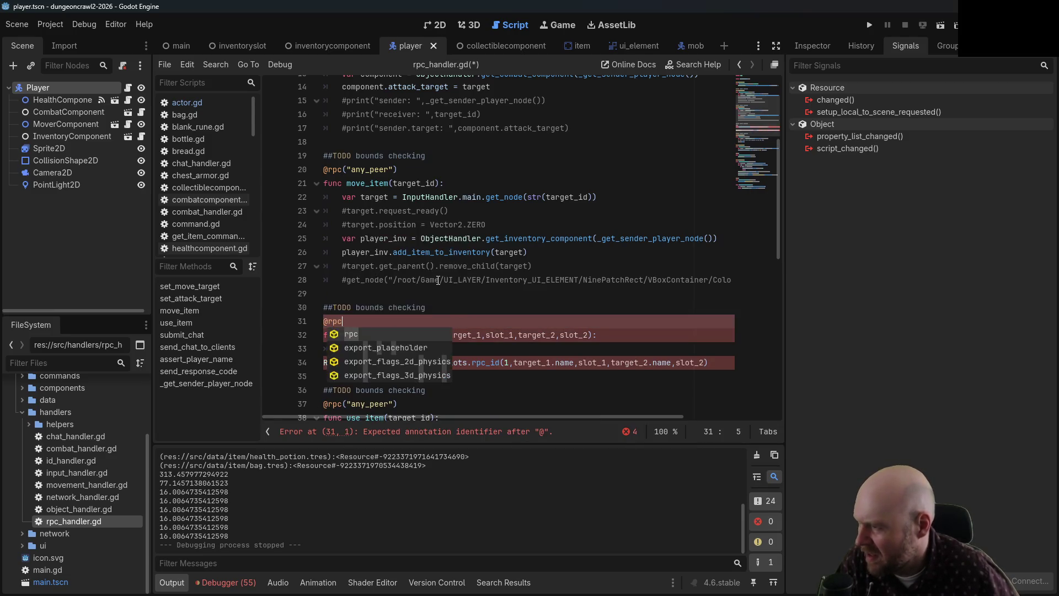
text(("any_pe)
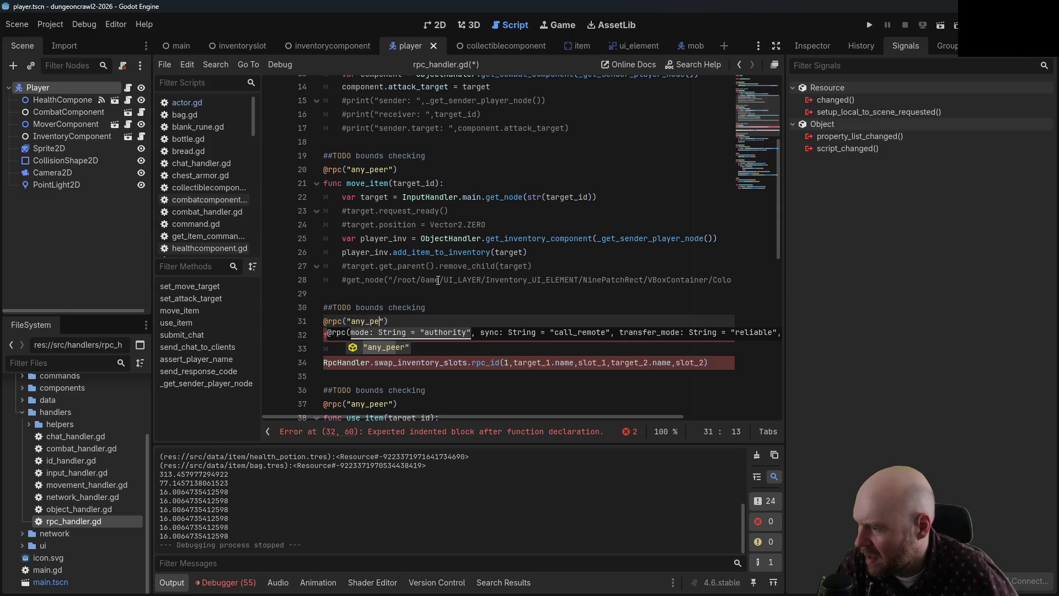
key(Return)
key(Down)
key(Down)
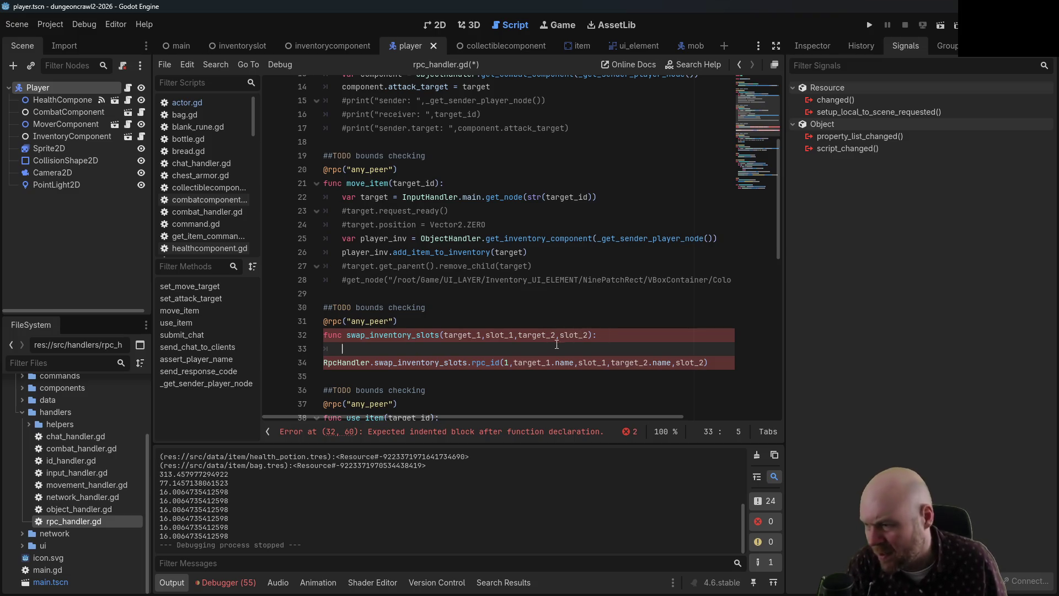
- Begin the body with var inventory_component_1 = target_1.get-node() and select that expression
text(var swap )
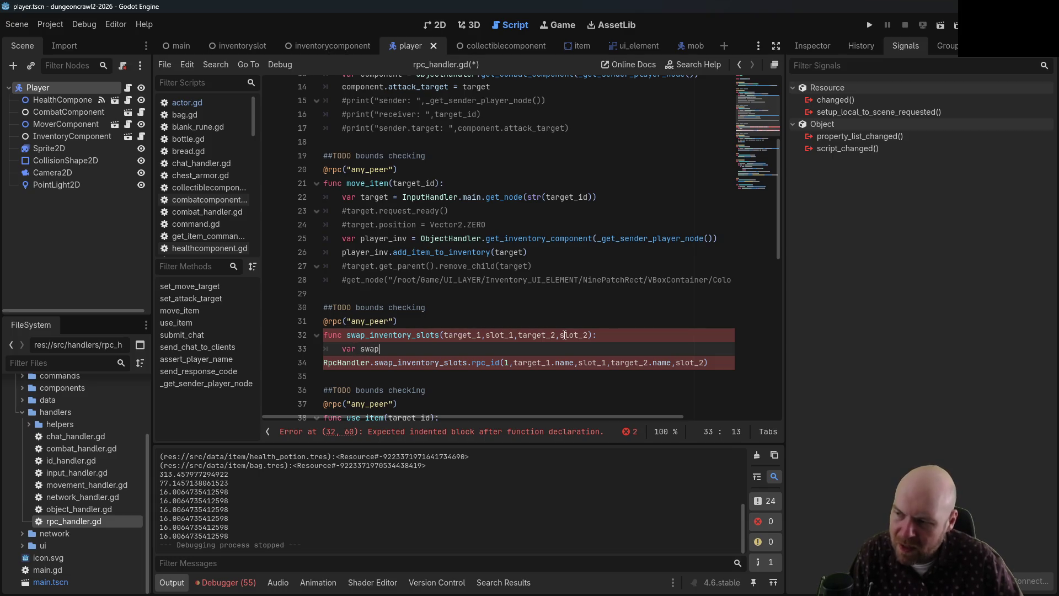
text(=)
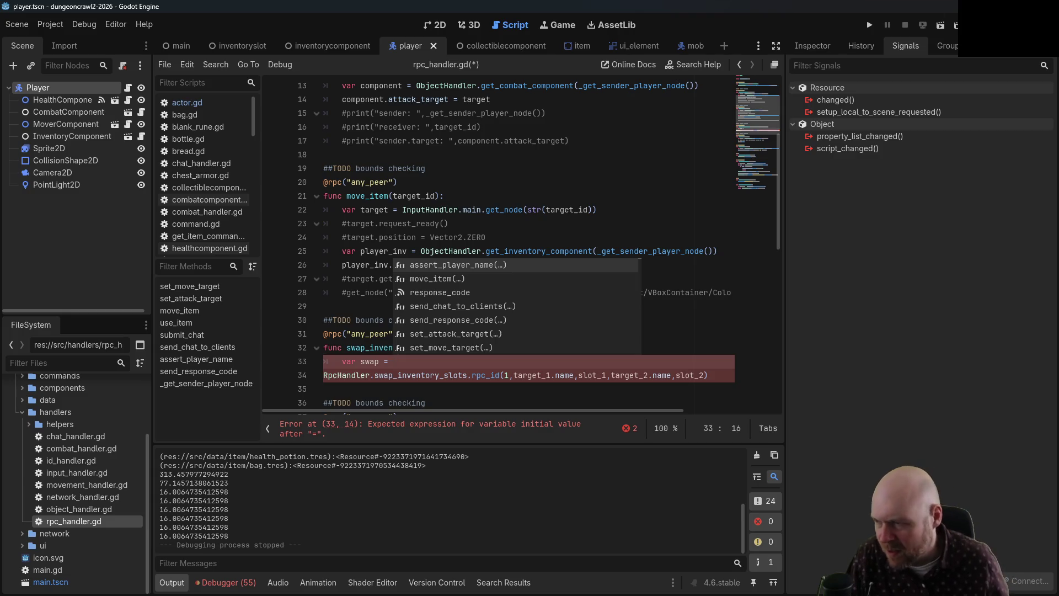
key(Escape)
text(target_)
key(BackSpace)
key(BackSpace)
key(BackSpace)
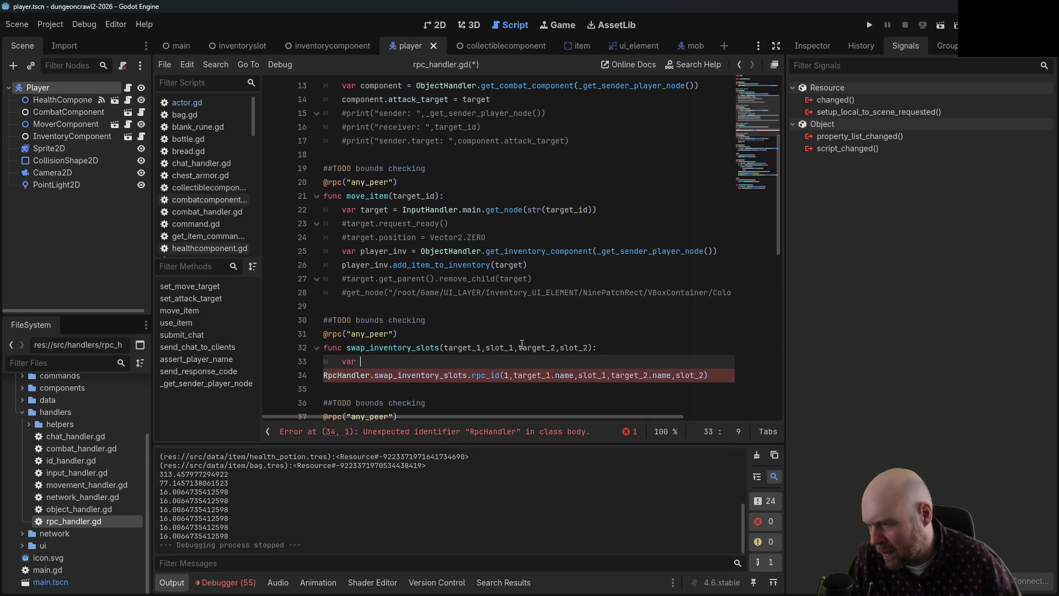
text(targe)
key(BackSpace)
key(BackSpace)
key(BackSpace)
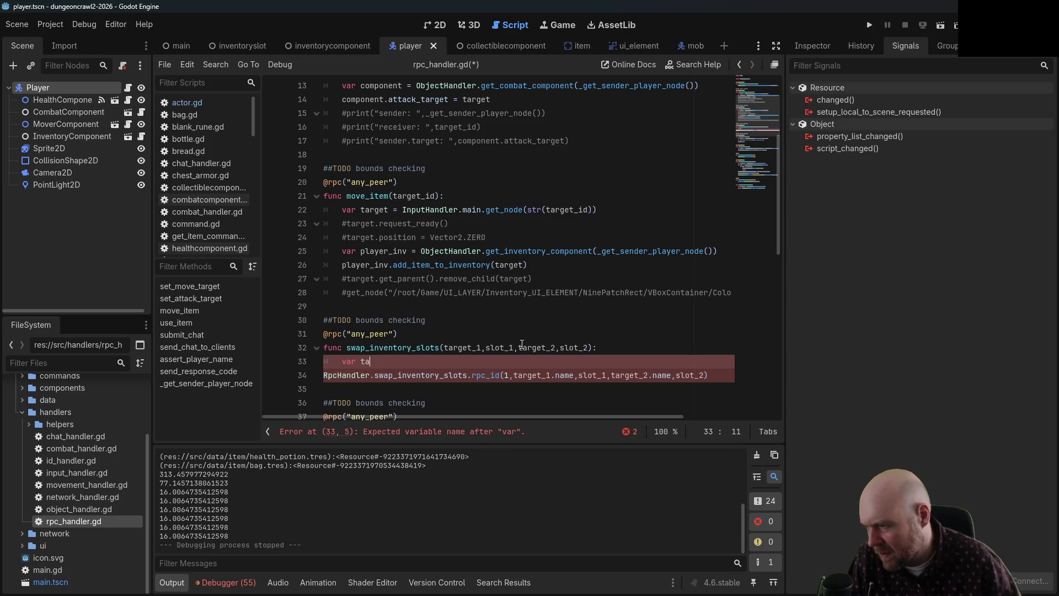
text(inventory_component_1 = )
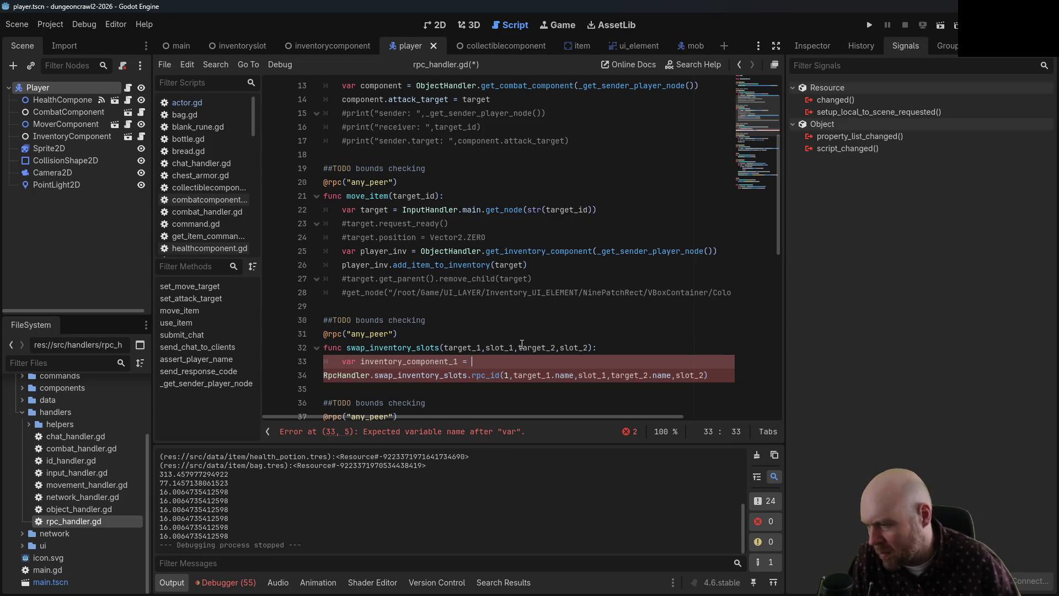
text(target_1.)
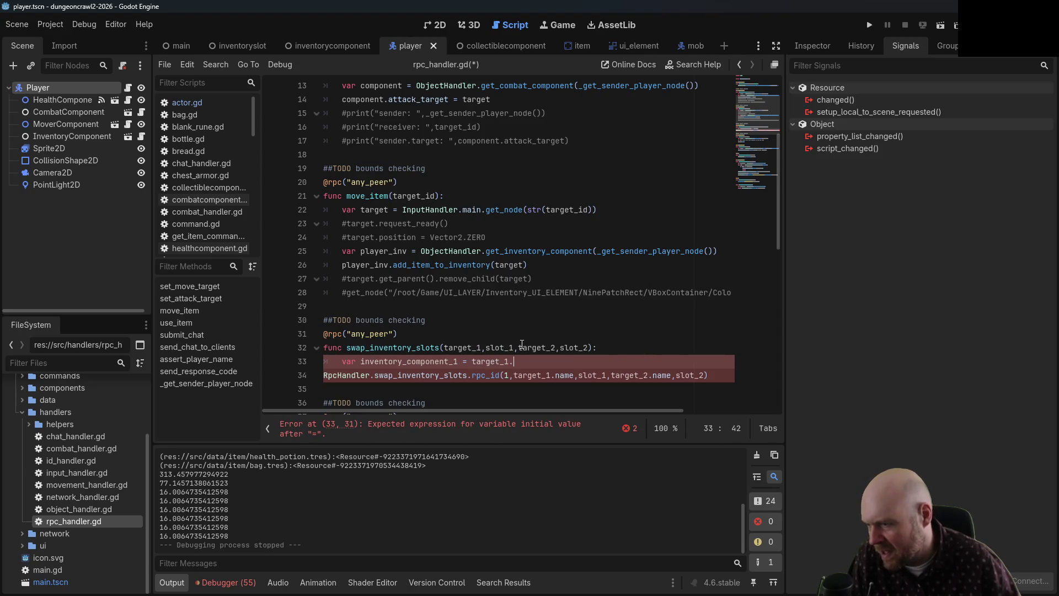
text(get-node()
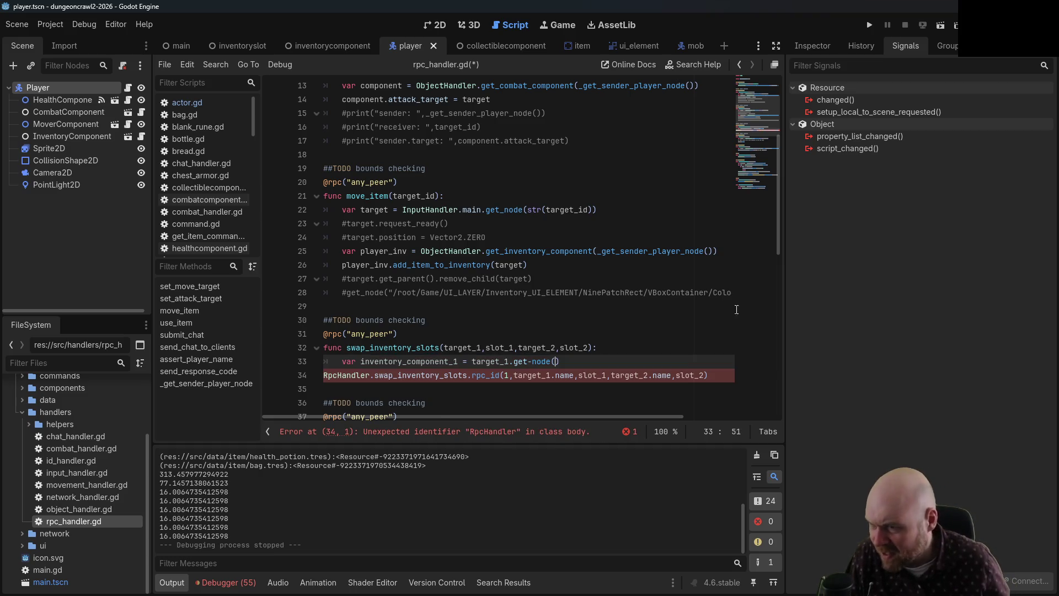
mouse_move(524, 252)
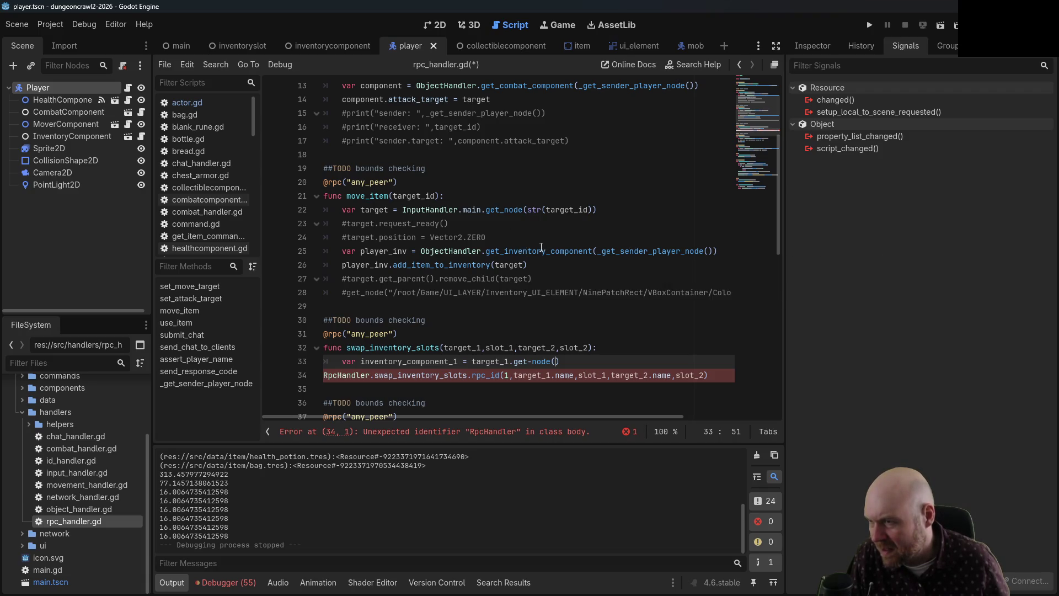
mouse_move(560, 361)
mouse_down()
mouse_move(462, 364)
mouse_move(474, 367)
mouse_up()
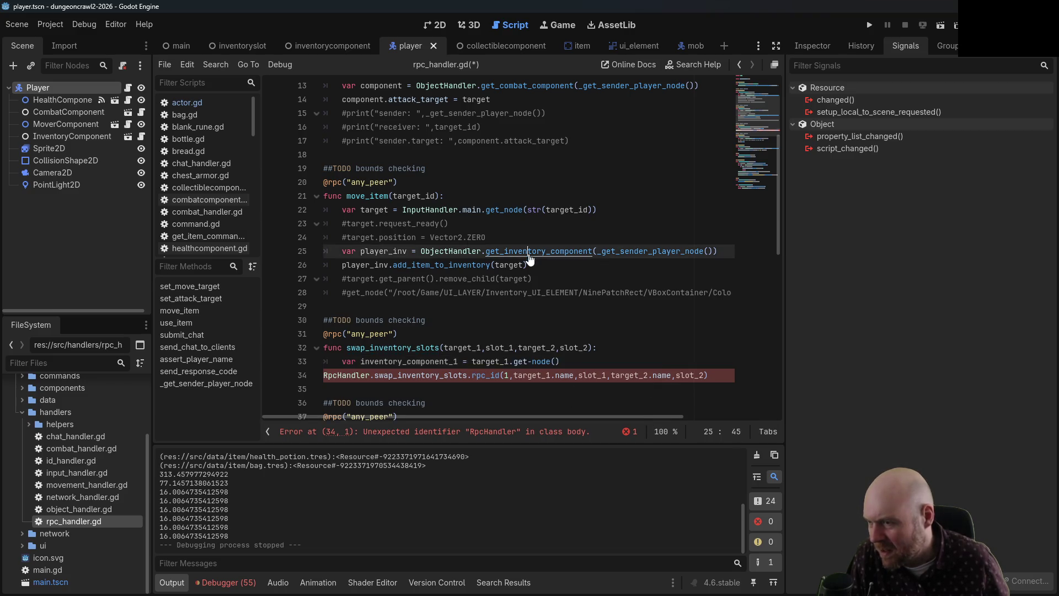
ctrl+click(492, 251)
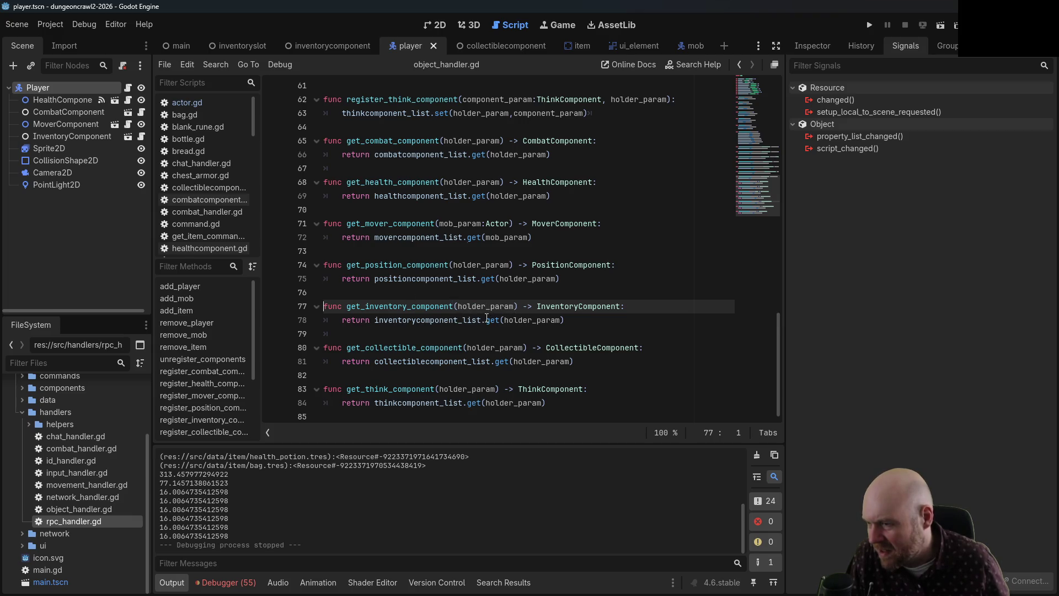
ctrl+click(487, 319)
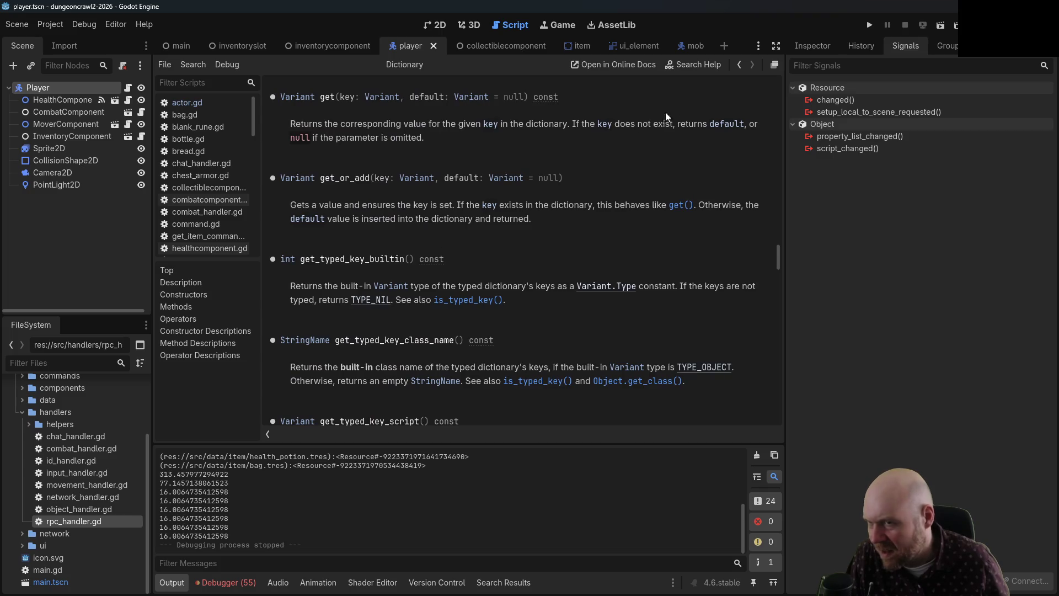
click(739, 65)
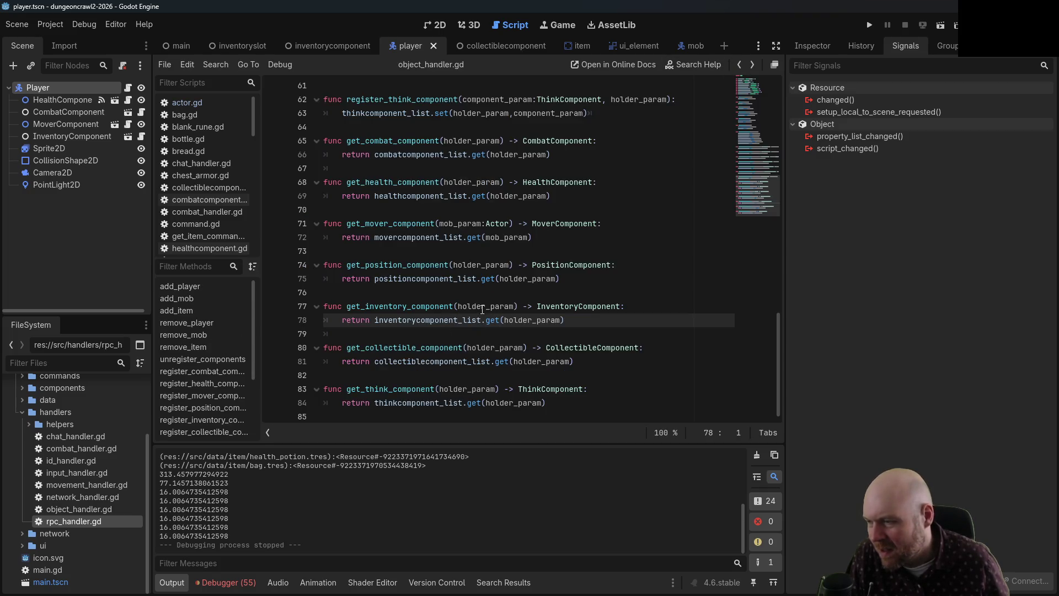
scroll(473, 346, up, 3)
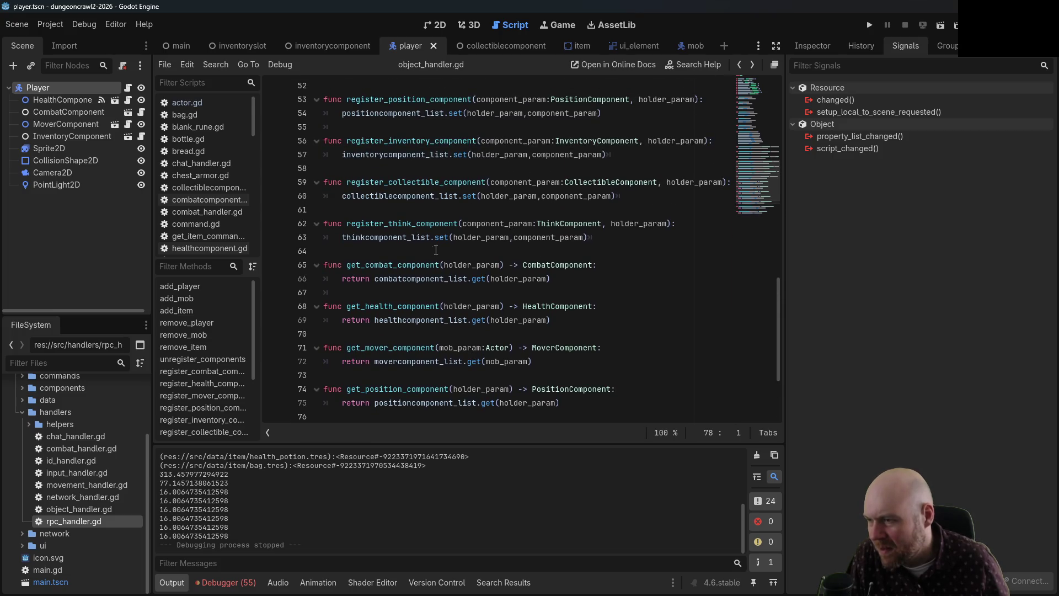
scroll(445, 247, down, 3)
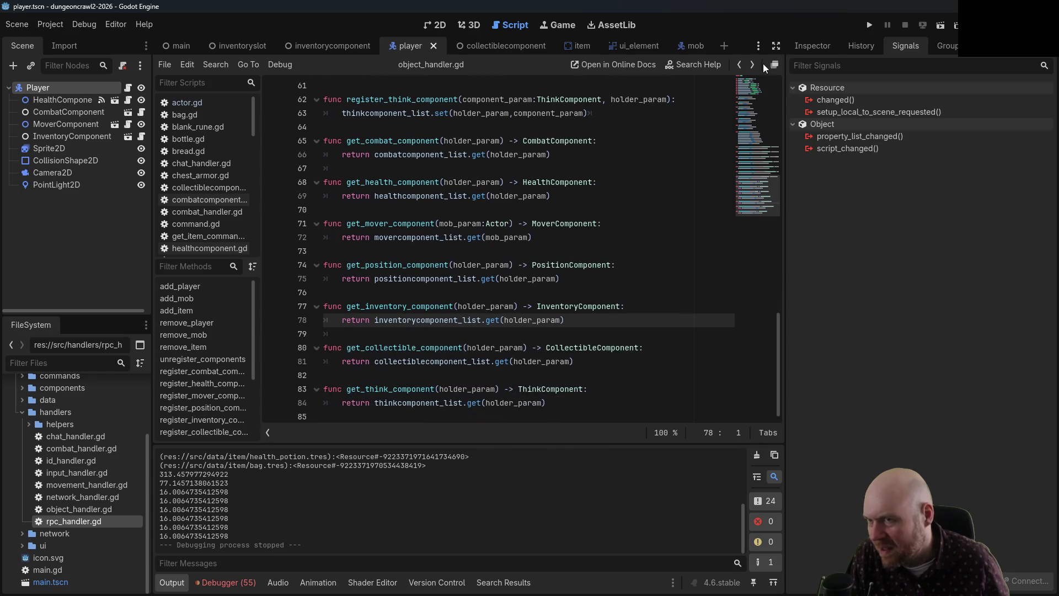
click(739, 68)
click(739, 69)
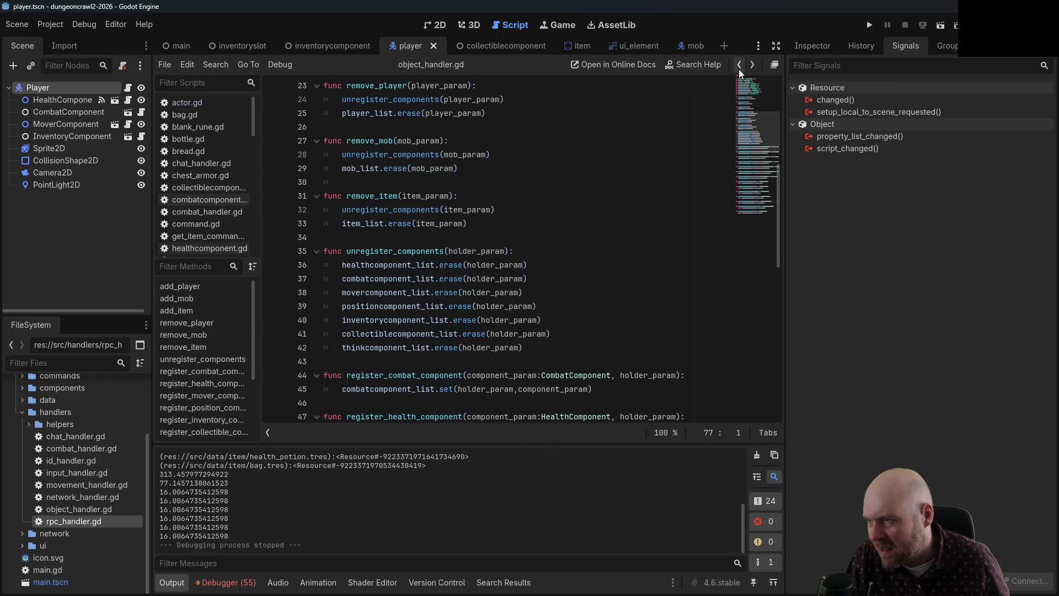
click(739, 68)
click(545, 223)
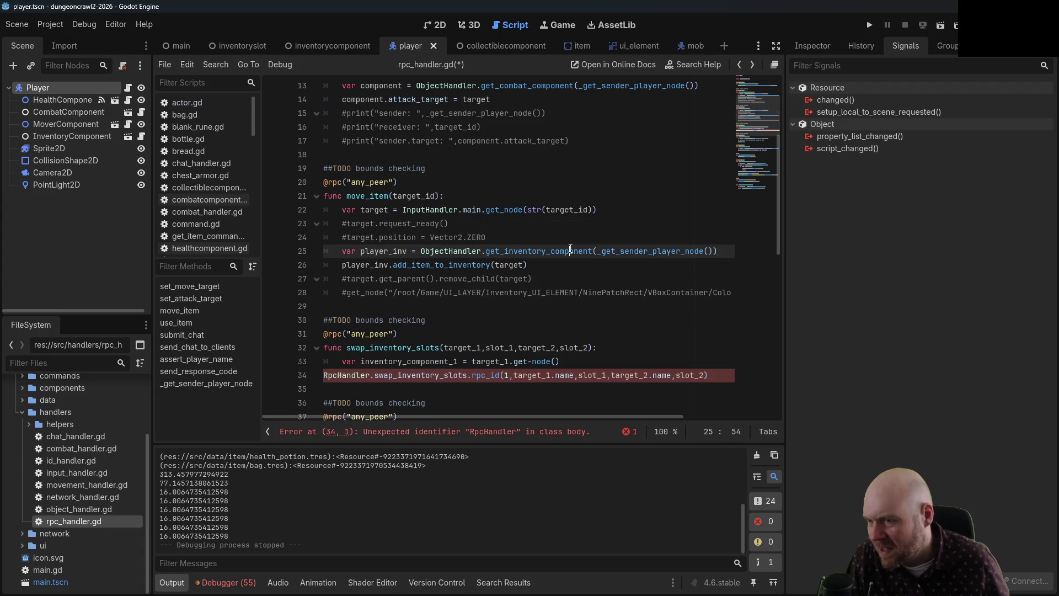
click(640, 251)
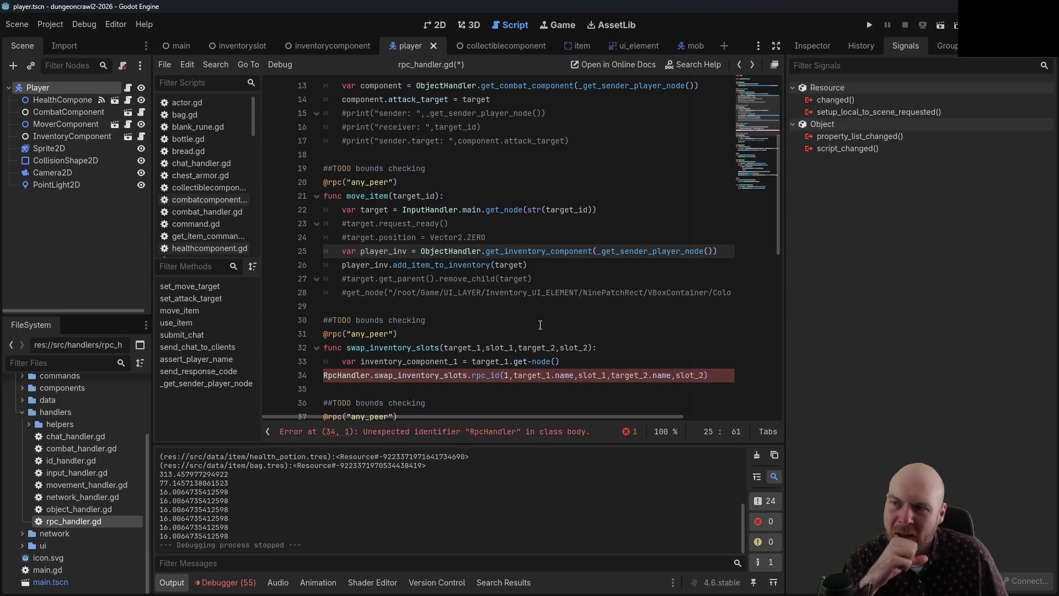
- Delete the target_1.get-node() initializer on line 33, then open object_handler.gd
scroll(549, 330, up, 4)
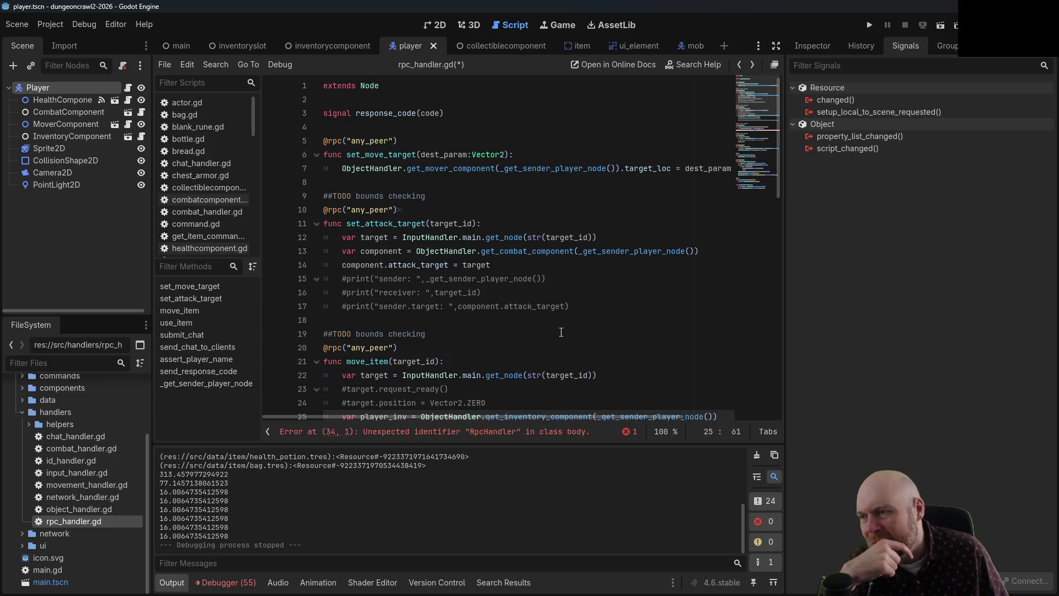
scroll(561, 333, down, 5)
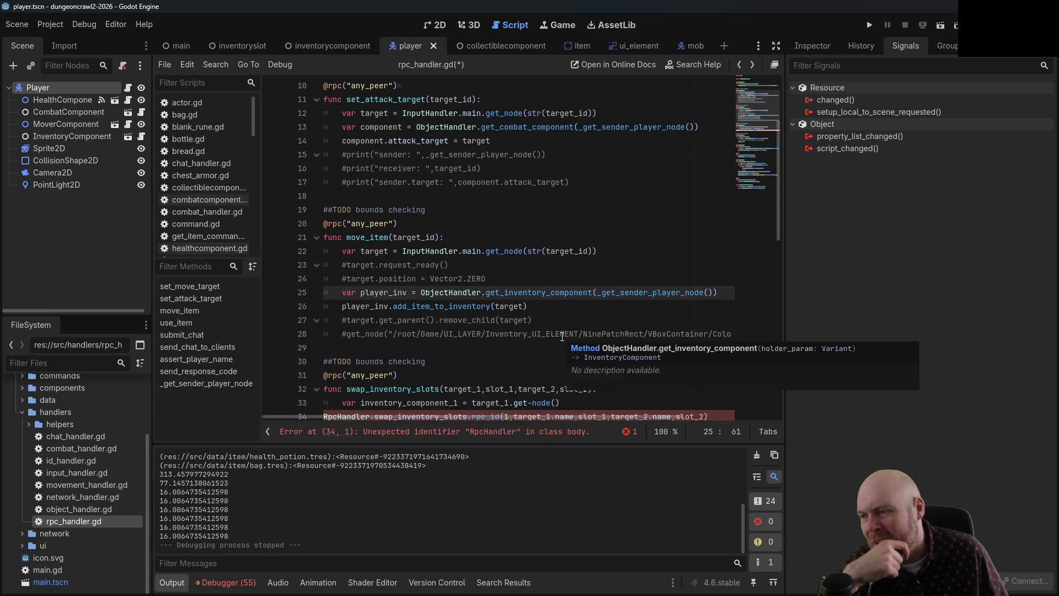
scroll(562, 337, down, 2)
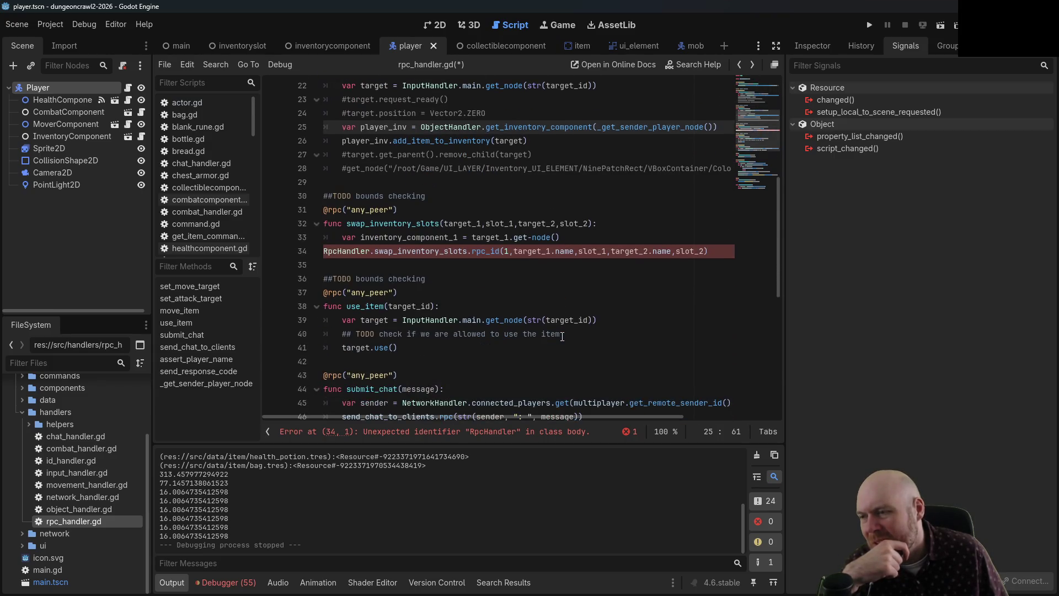
click(473, 238)
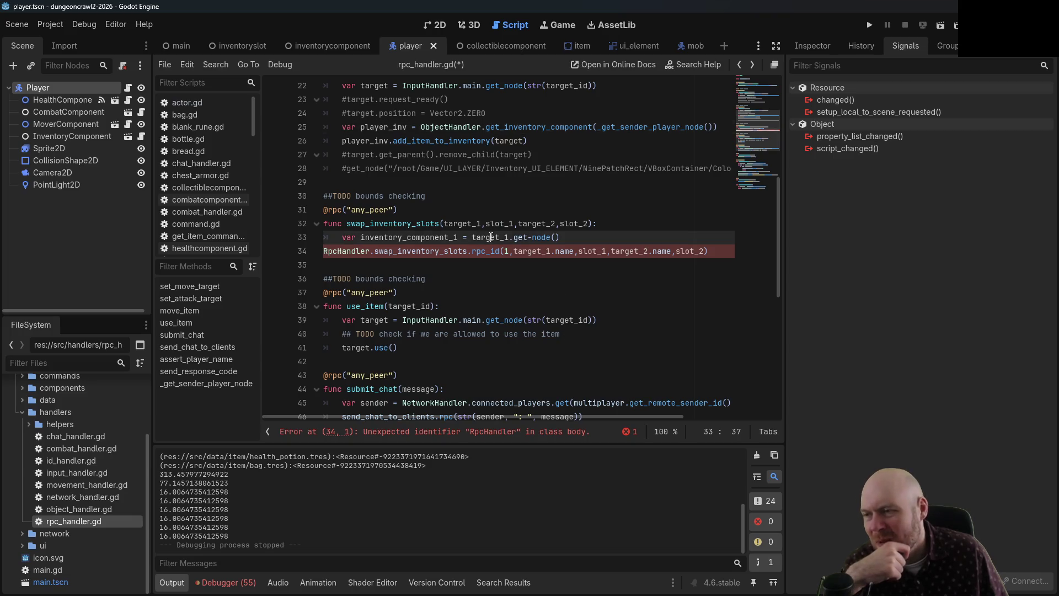
mouse_move(473, 237)
mouse_down()
mouse_move(509, 238)
mouse_move(471, 238)
mouse_up()
click(514, 218)
key(BackSpace)
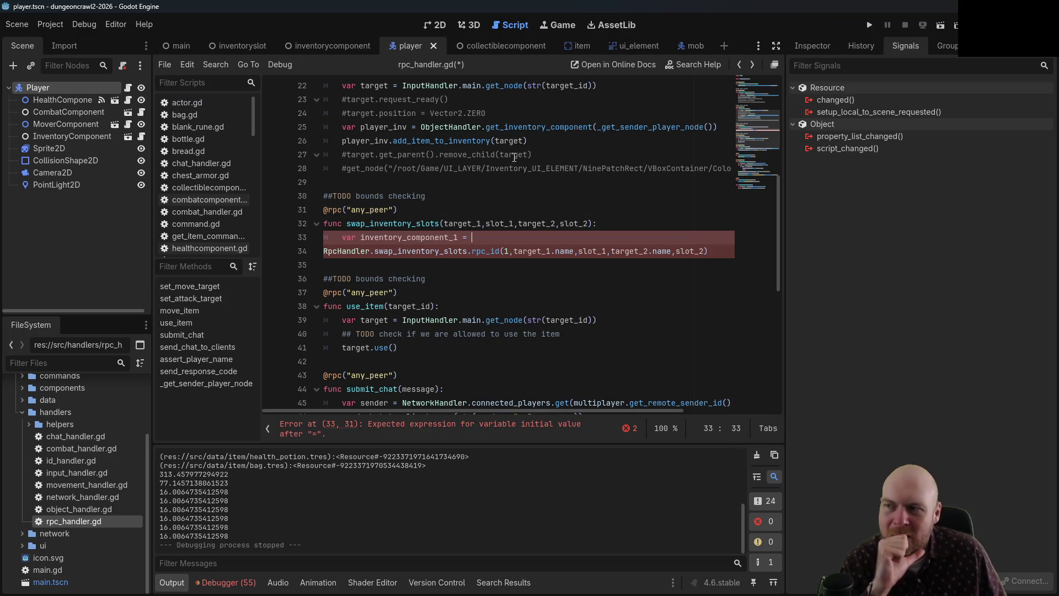
ctrl+click(456, 128)
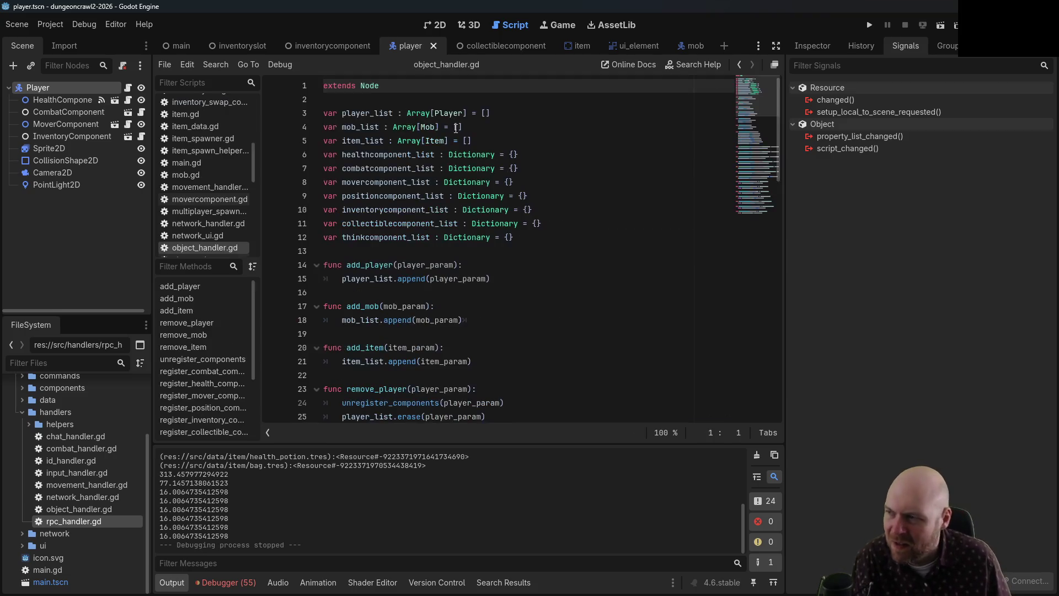
scroll(548, 261, down, 2)
scroll(548, 260, down, 6)
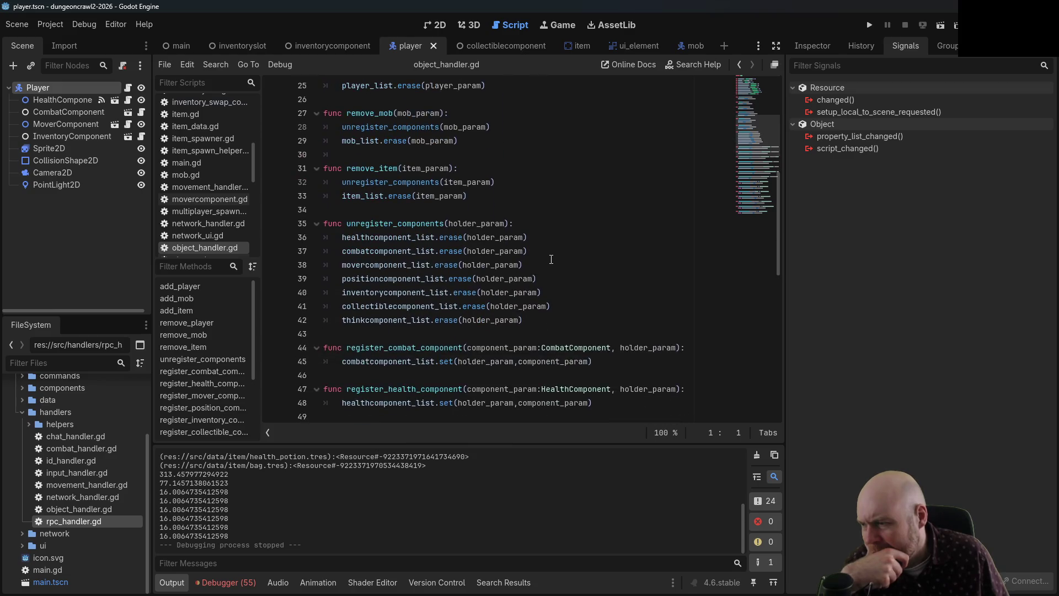
scroll(551, 259, down, 1)
scroll(551, 259, down, 1)
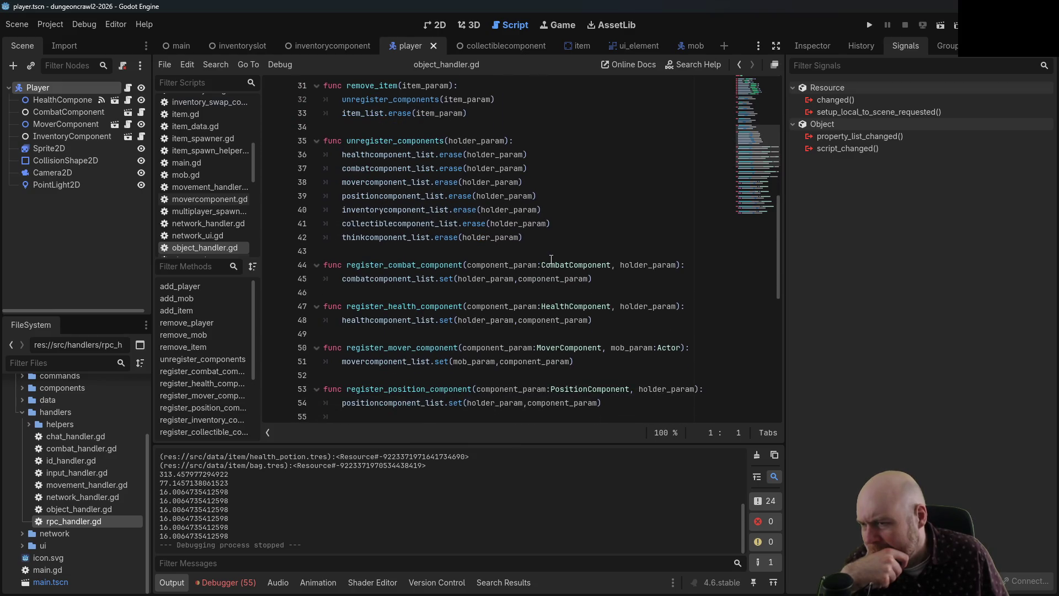
scroll(551, 259, down, 10)
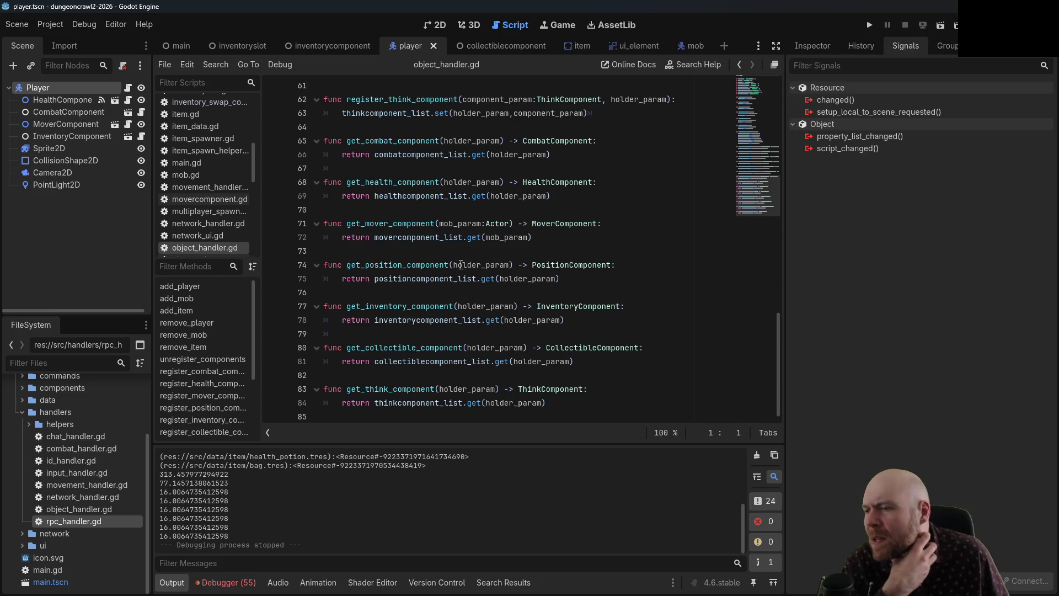
drag(455, 265, 510, 266)
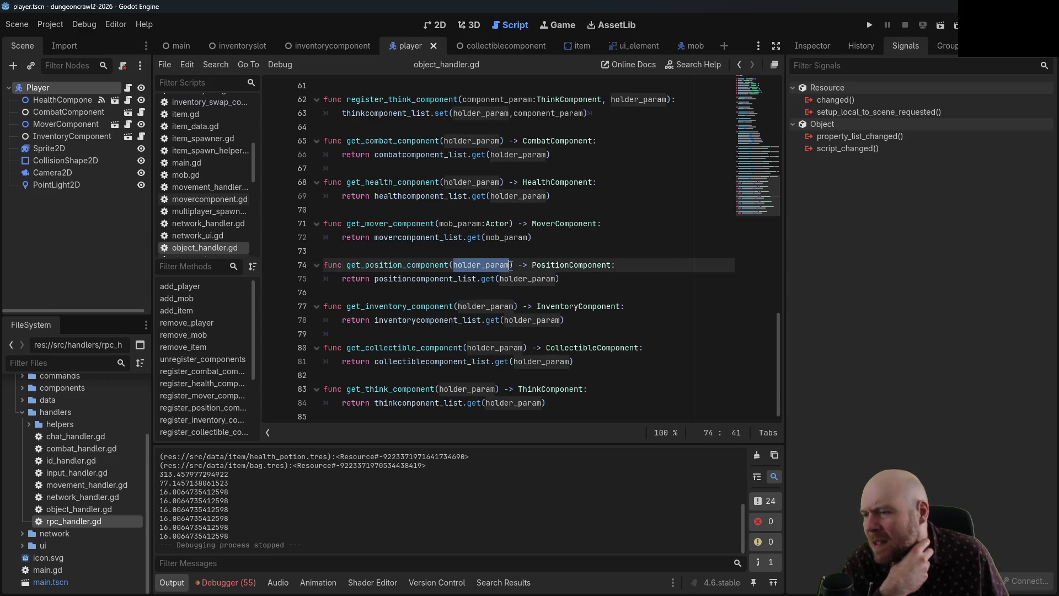
click(508, 266)
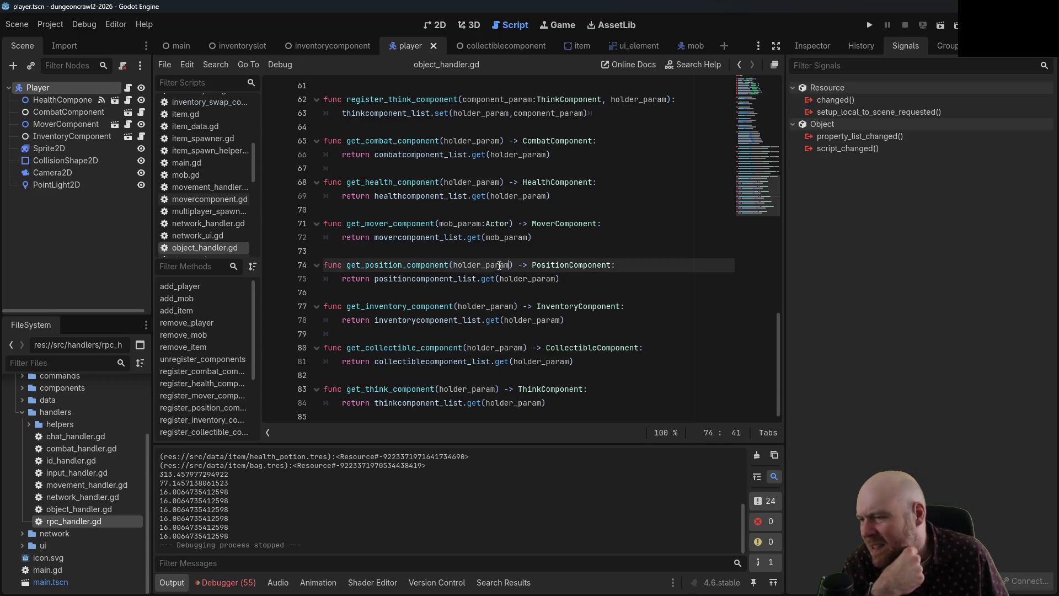
scroll(499, 258, up, 2)
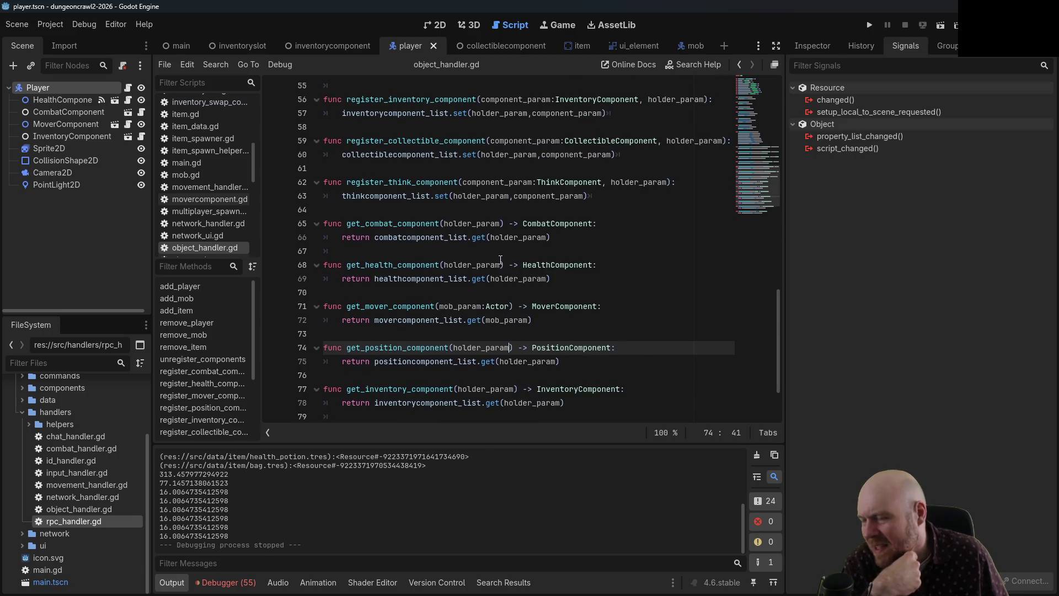
scroll(500, 258, up, 1)
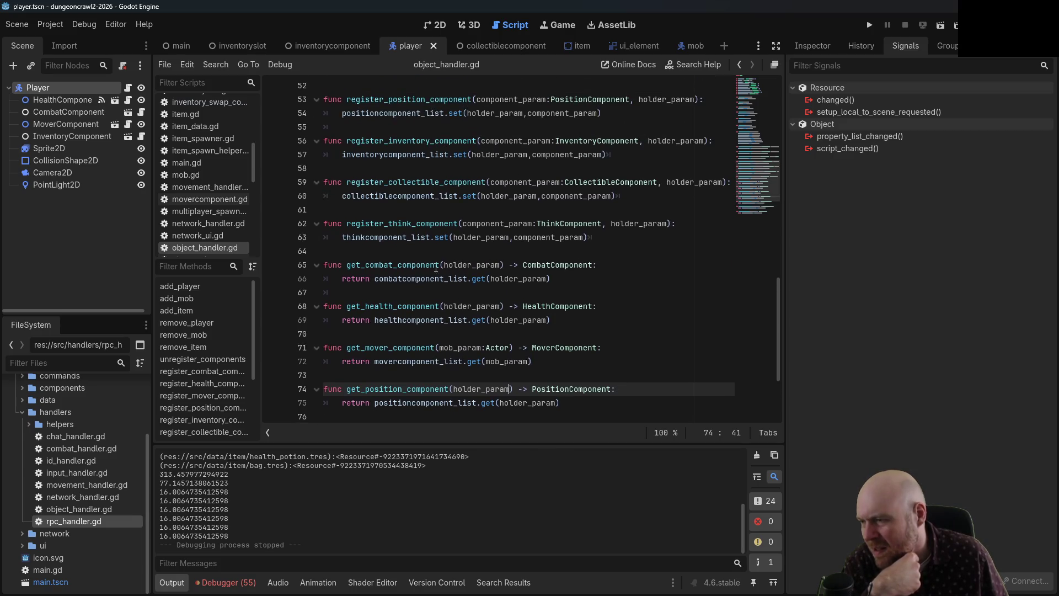
scroll(461, 263, up, 5)
scroll(461, 263, up, 6)
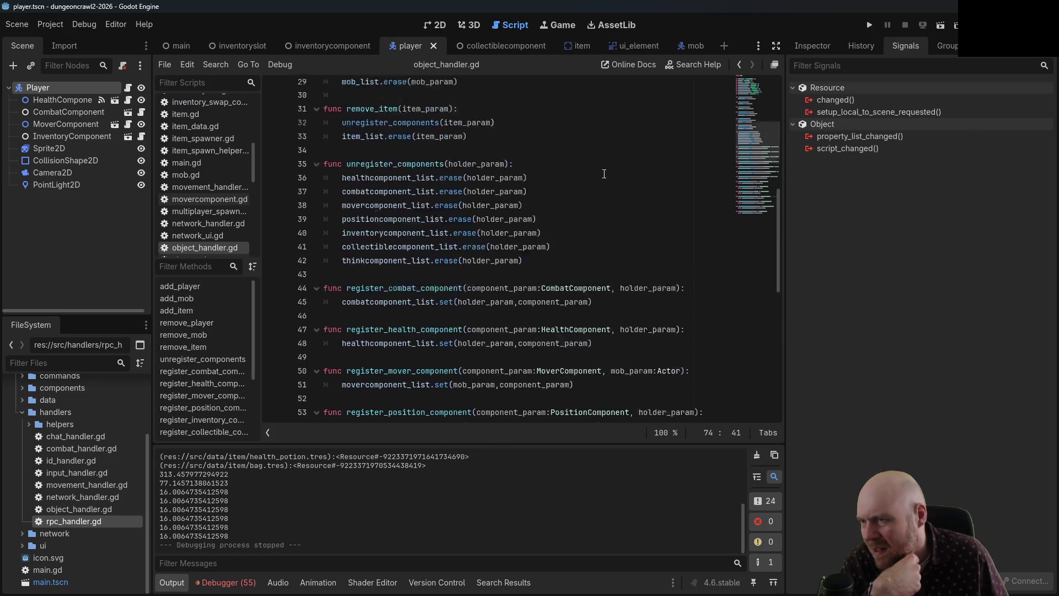
scroll(590, 186, up, 2)
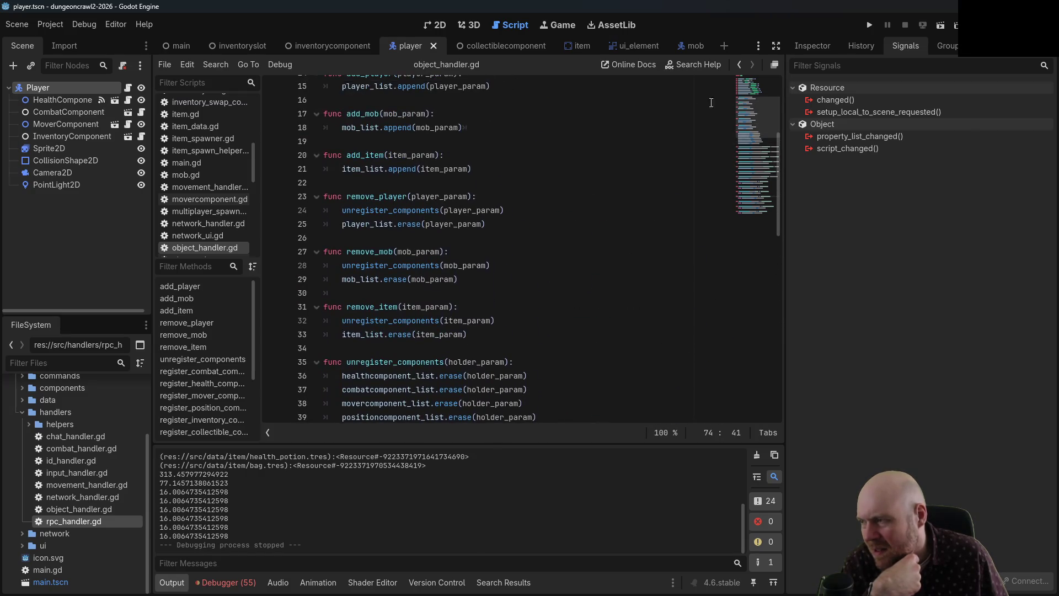
click(739, 71)
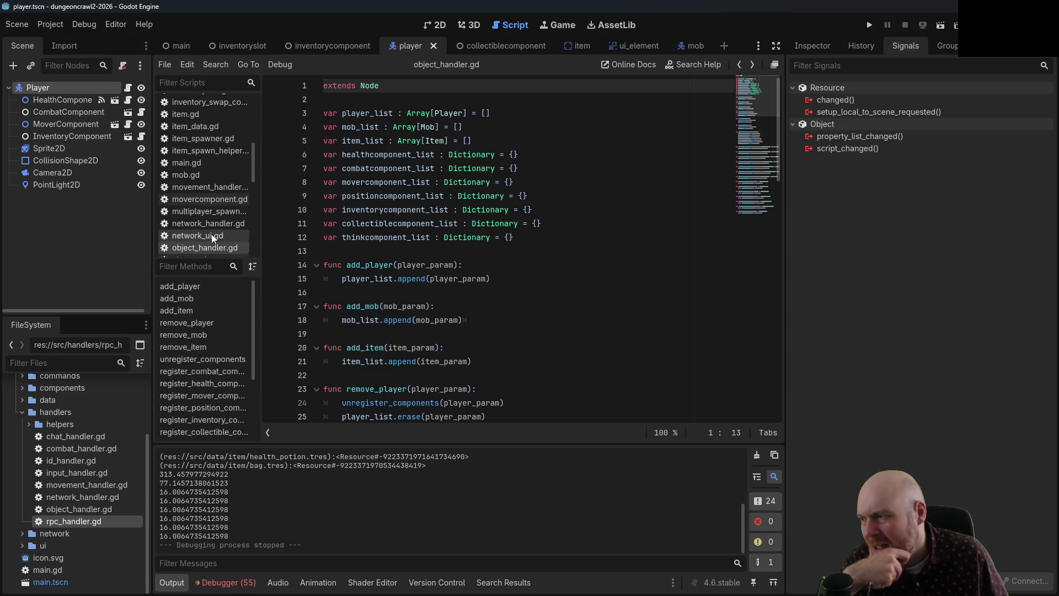
scroll(210, 234, down, 2)
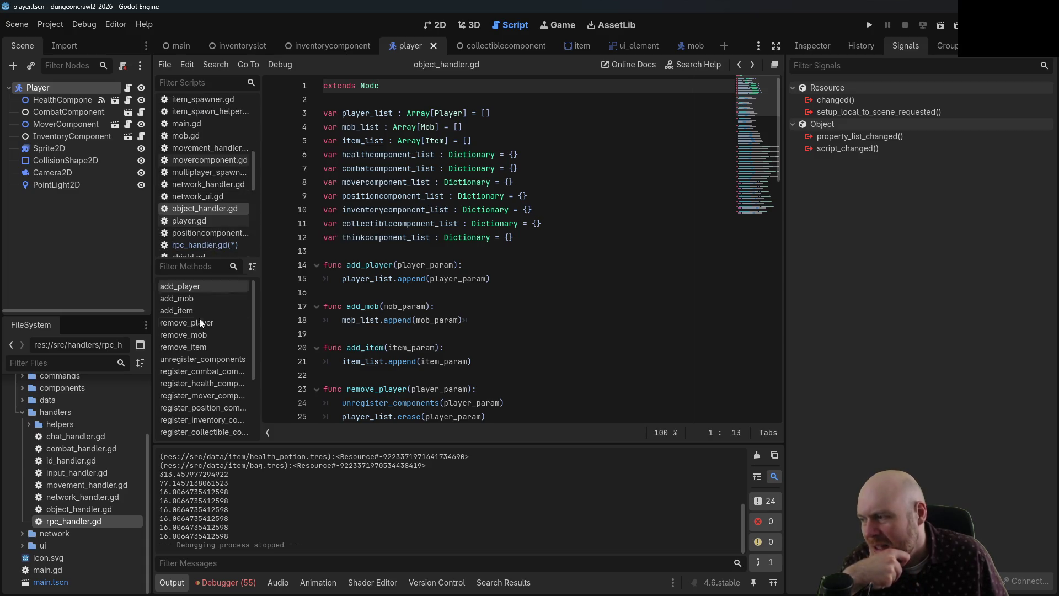
double_click(82, 455)
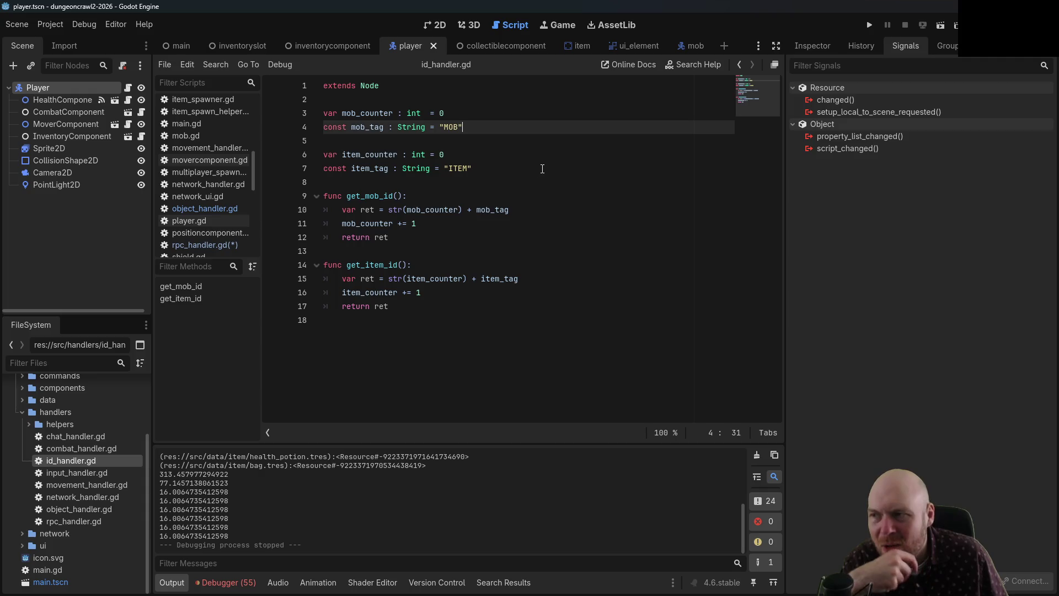
- Check the MOB constant line, then step back through history toward rpc_handler.gd
click(434, 141)
click(495, 130)
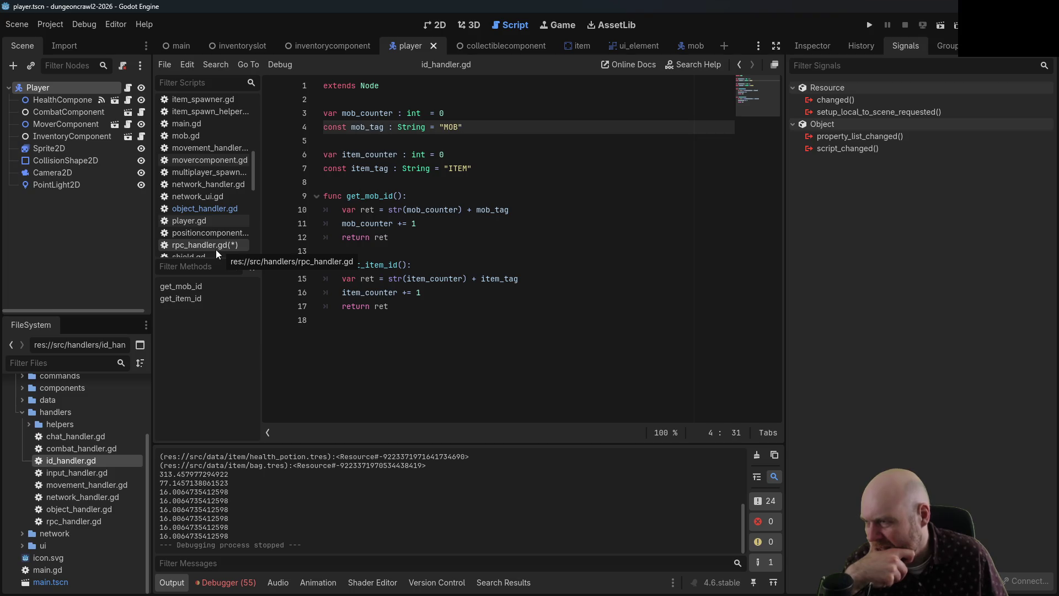
click(739, 66)
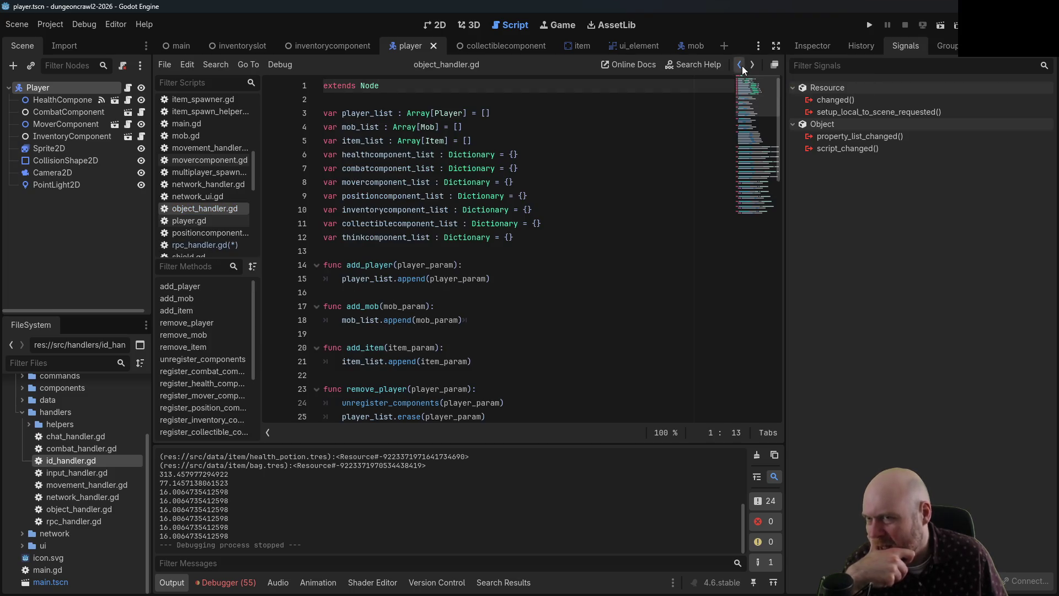
click(742, 65)
click(743, 65)
click(742, 65)
click(739, 66)
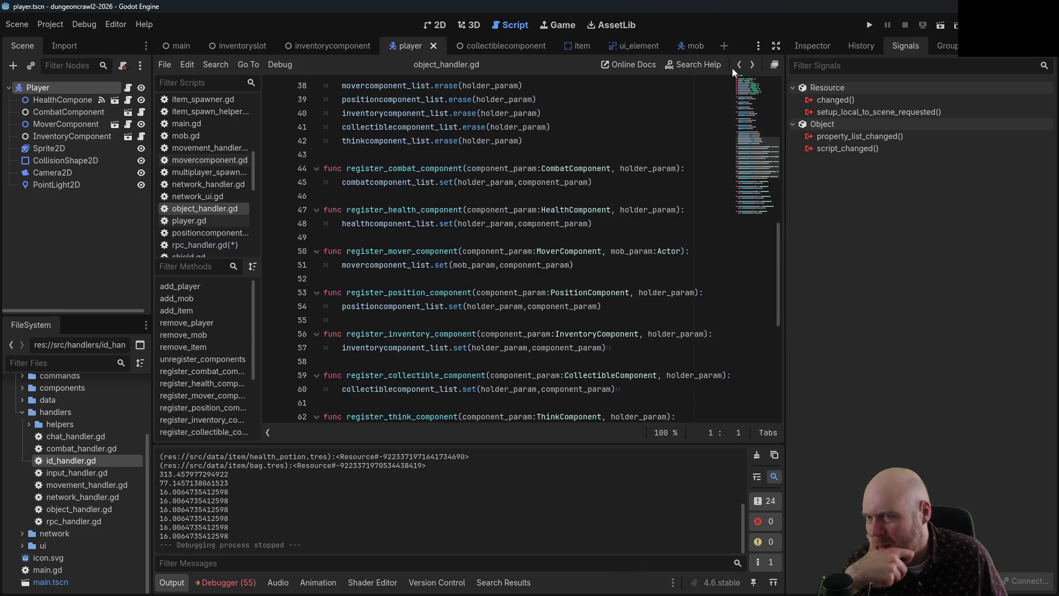
click(739, 65)
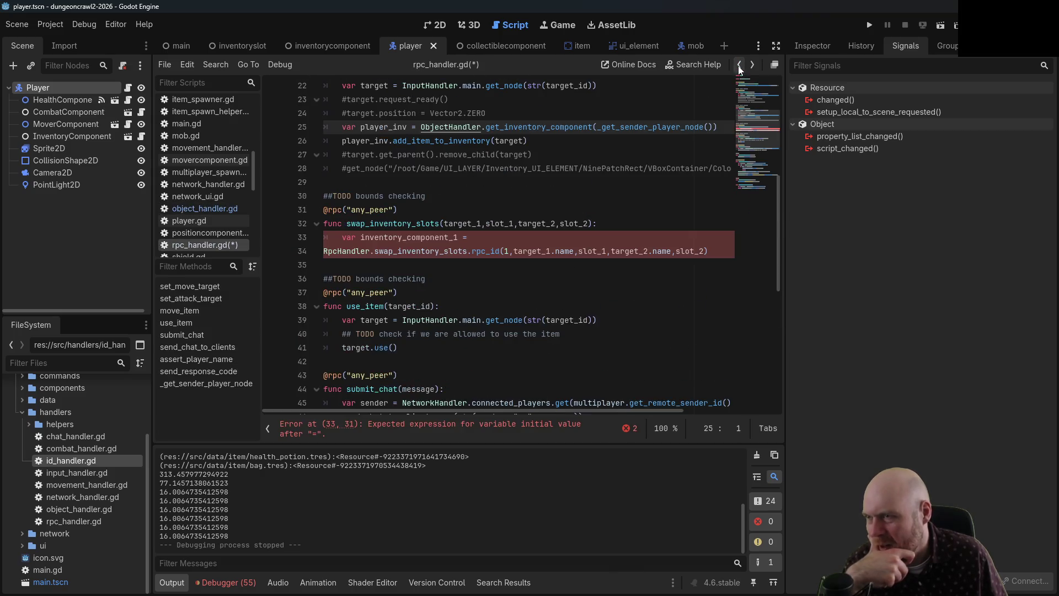
ctrl+click(666, 129)
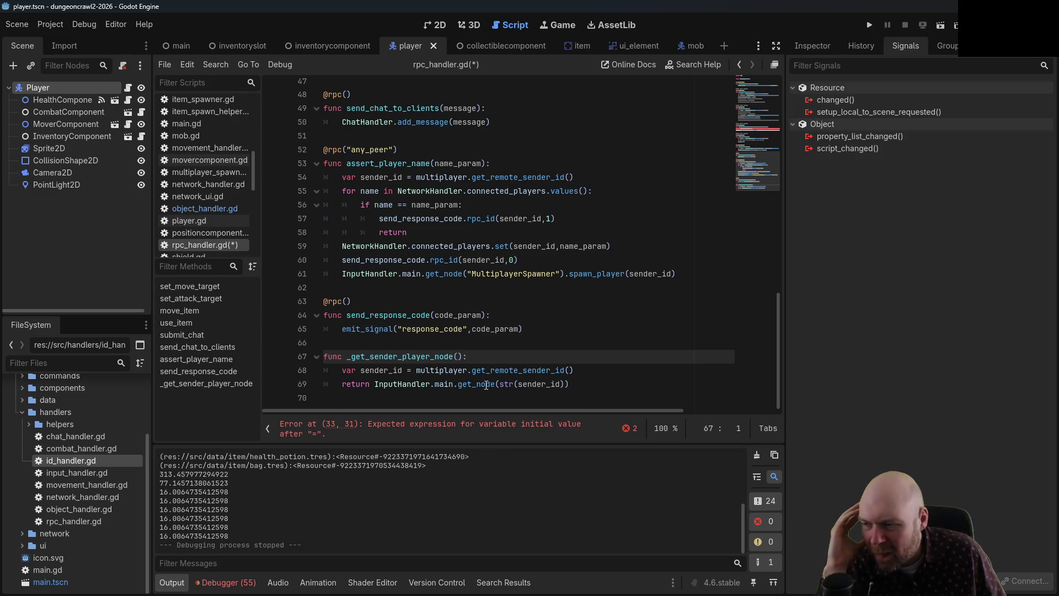
mouse_move(519, 381)
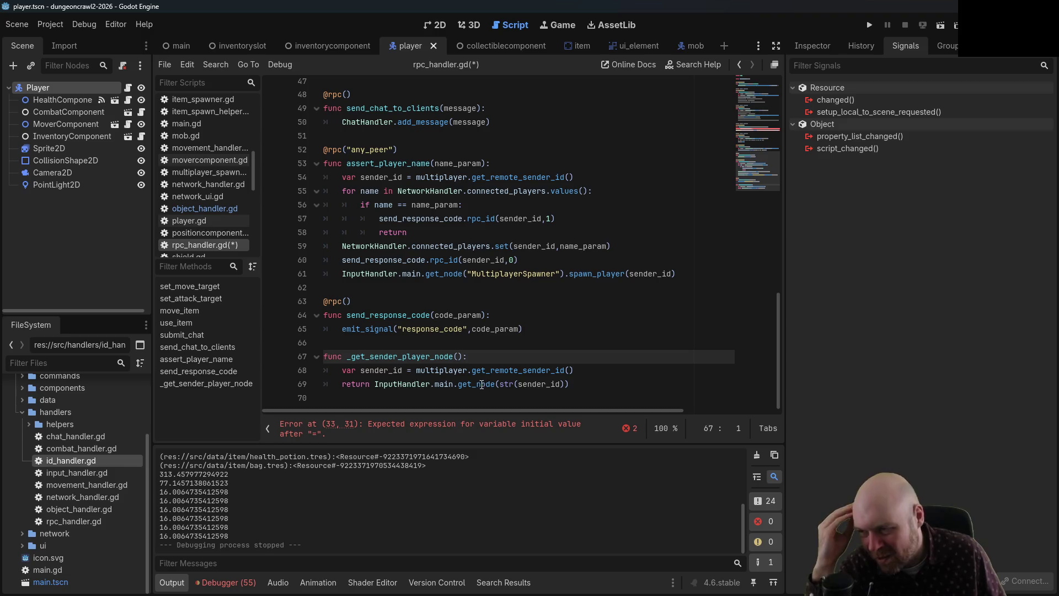
mouse_move(482, 383)
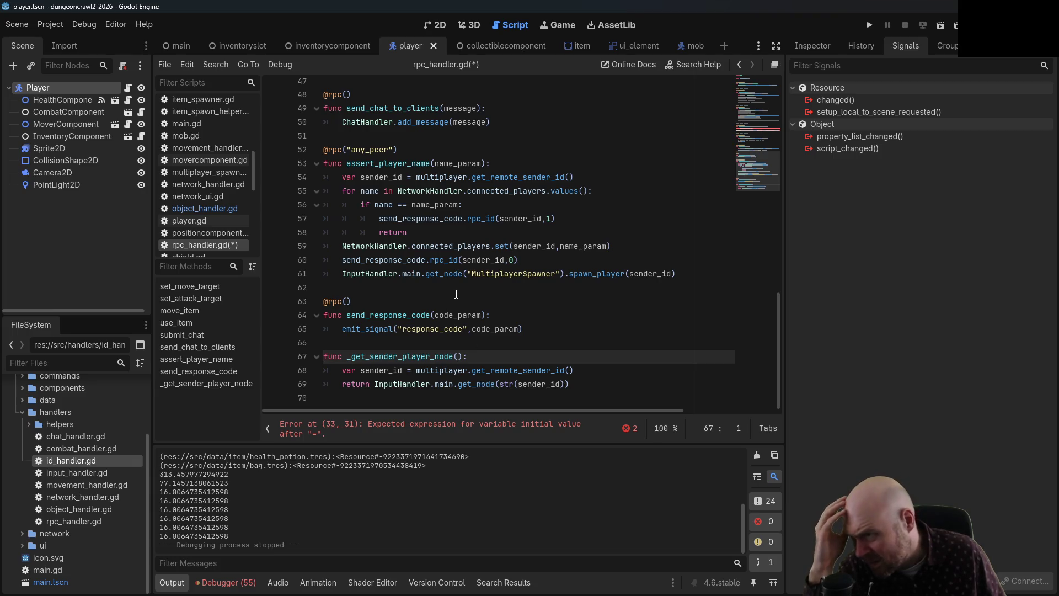
scroll(456, 295, up, 5)
scroll(434, 275, up, 4)
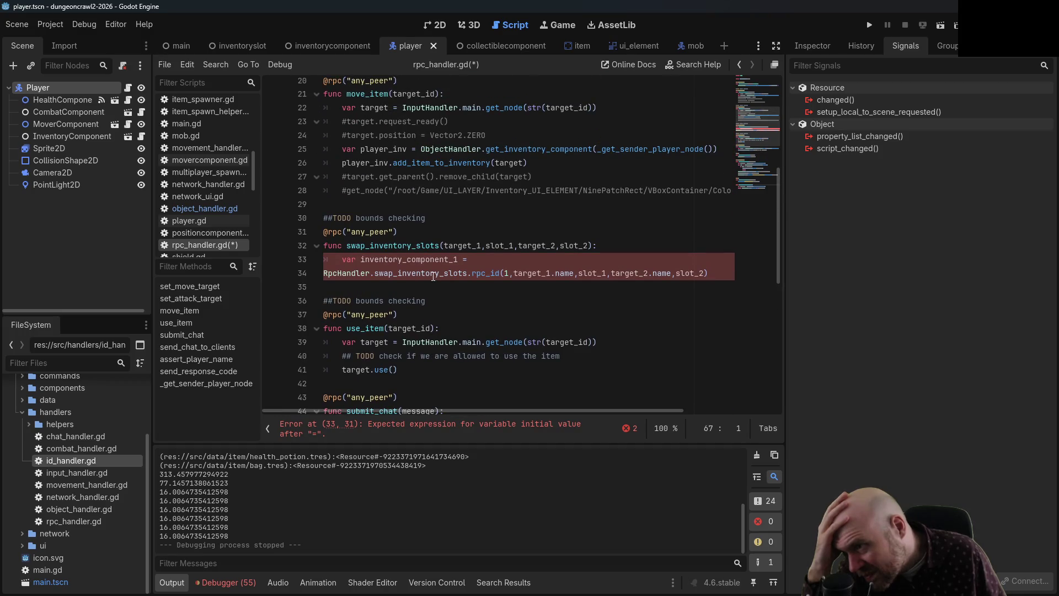
click(513, 257)
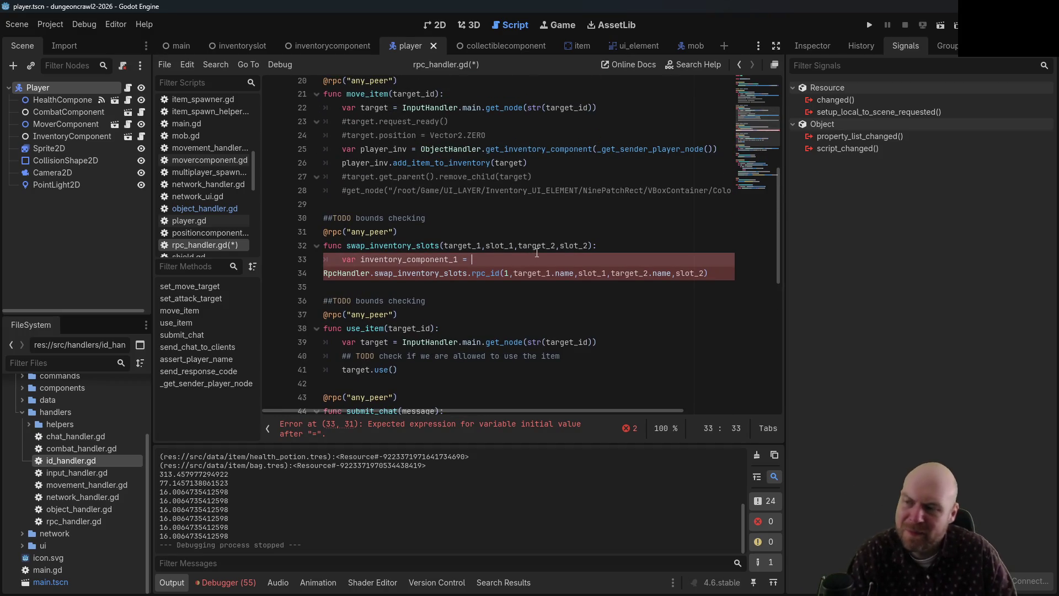
- Set inventory_component_1 to ObjectHandler.get_inventory_component(InputHandler.main.get_node(target_1))
text(InputH)
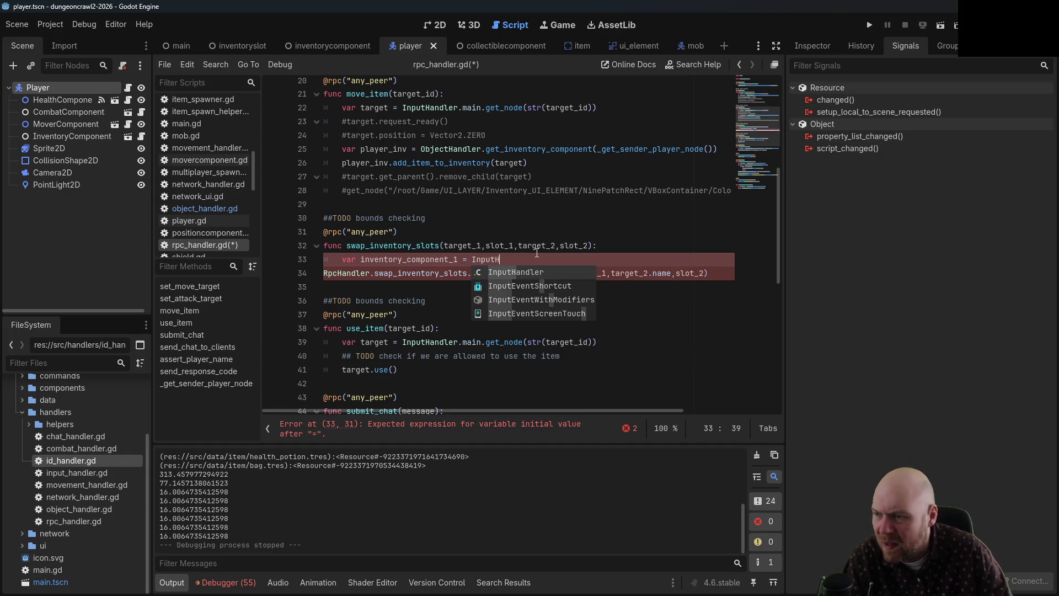
text(andler.main.g)
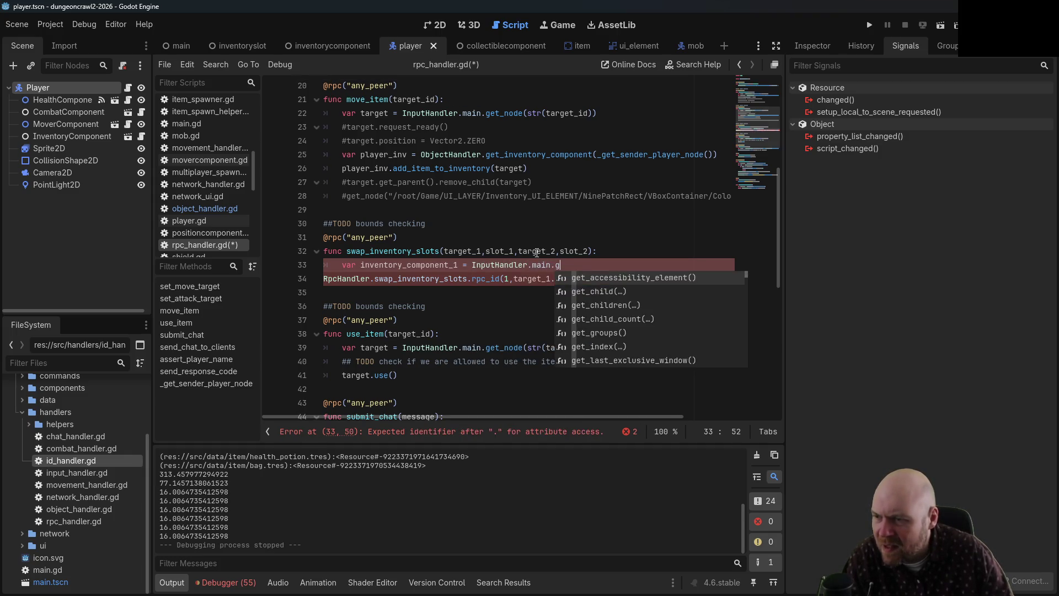
text(et_node(target_)
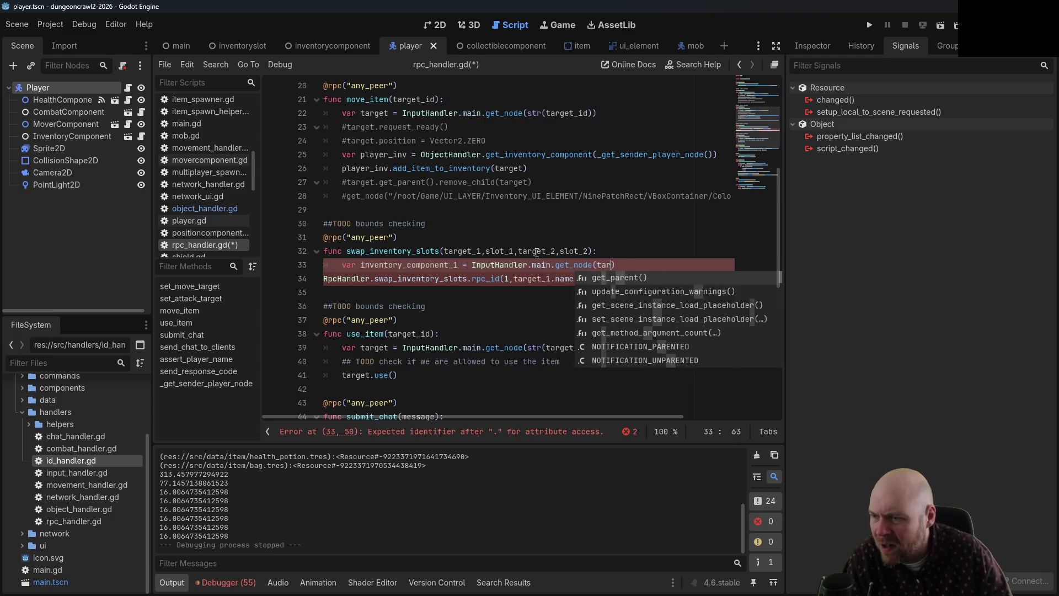
text(1))
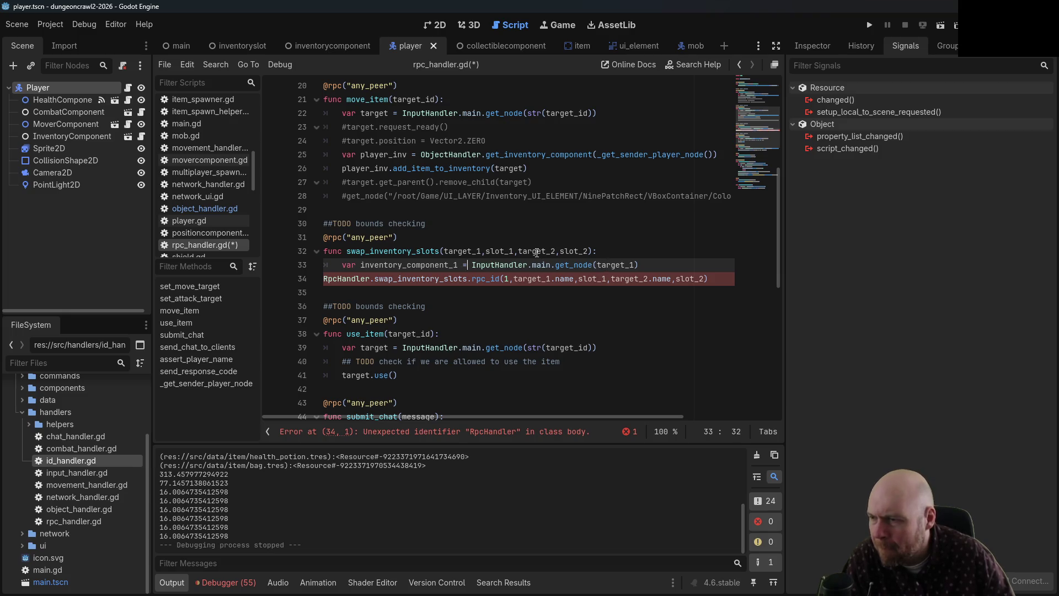
key(Right)
text(ObjectHandler.get_inventory_component()
key(Right)
key(End)
text(get_node(targe)
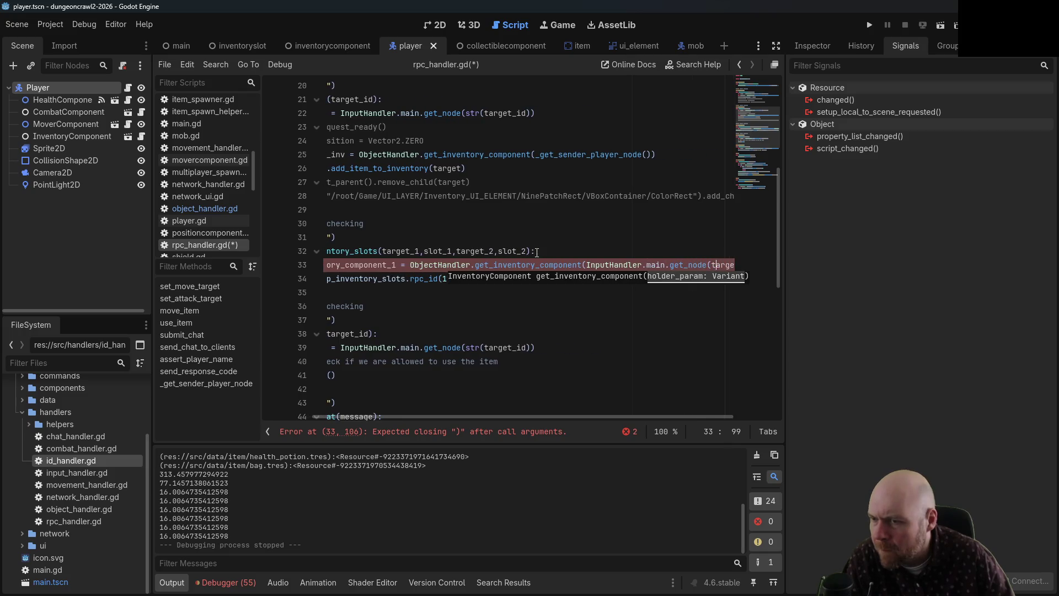
text(t_1)))
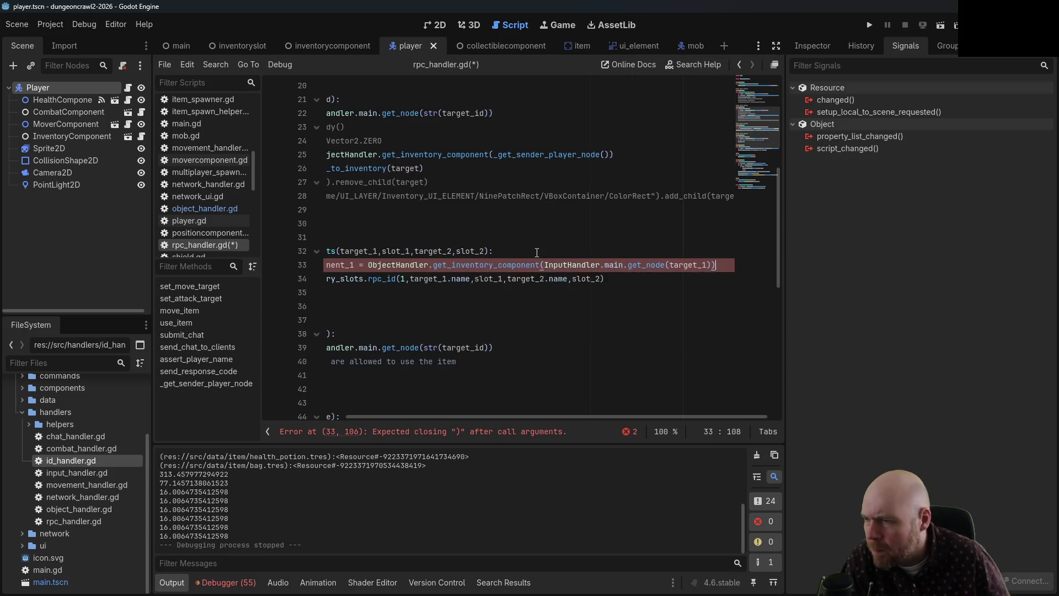
shift+click(549, 279)
- Duplicate that line as an indented inventory_component_2 line
shift+click(336, 270)
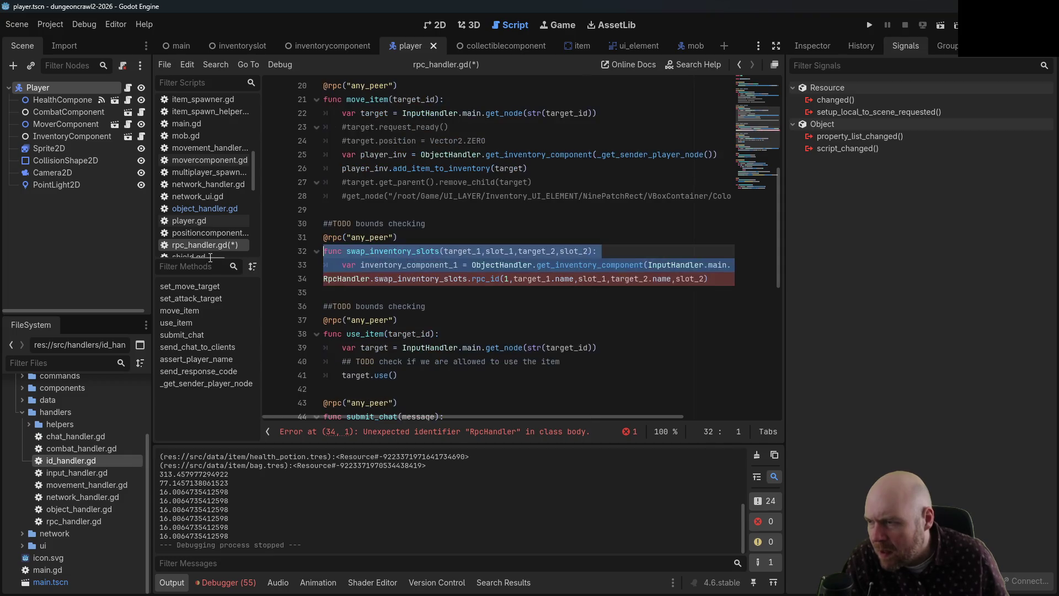
key(ctrl+c)
key(End)
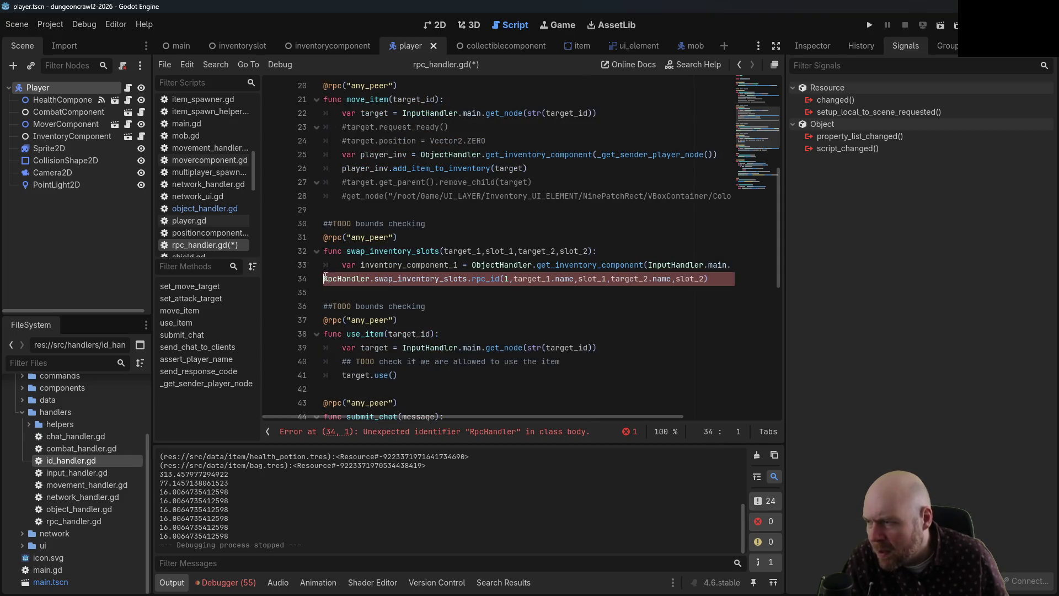
key(Return)
key(ctrl+v)
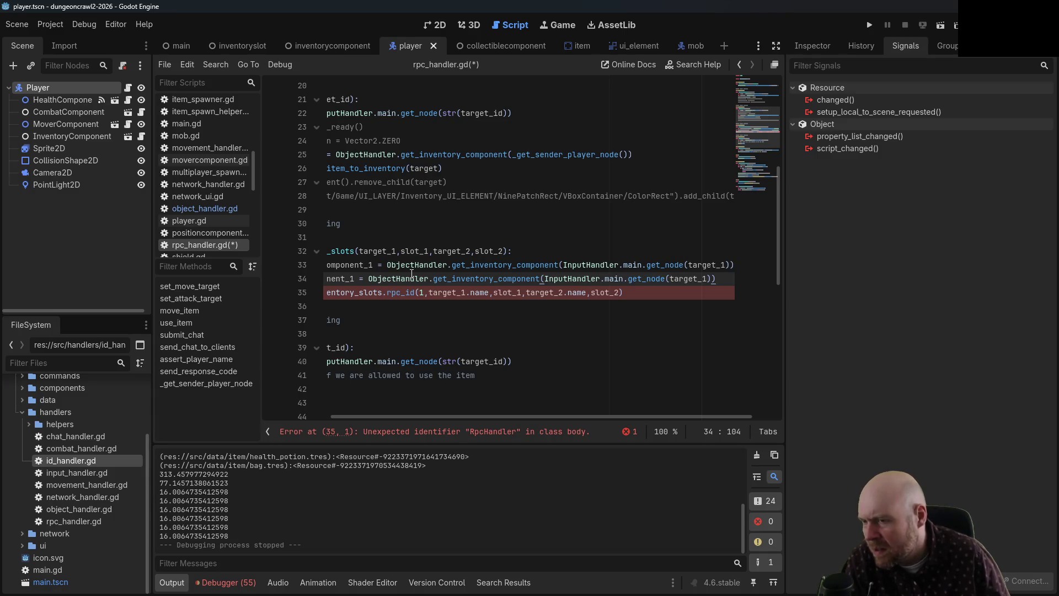
click(704, 275)
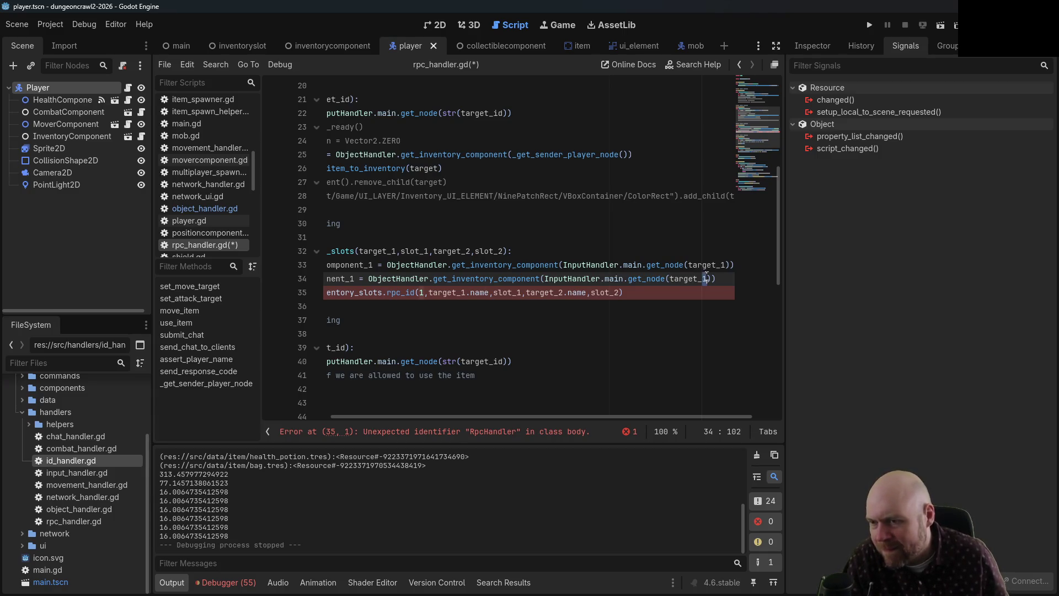
text(2)
drag(520, 415, 393, 411)
click(439, 279)
key(BackSpace)
text(2)
click(325, 279)
key(Tab)
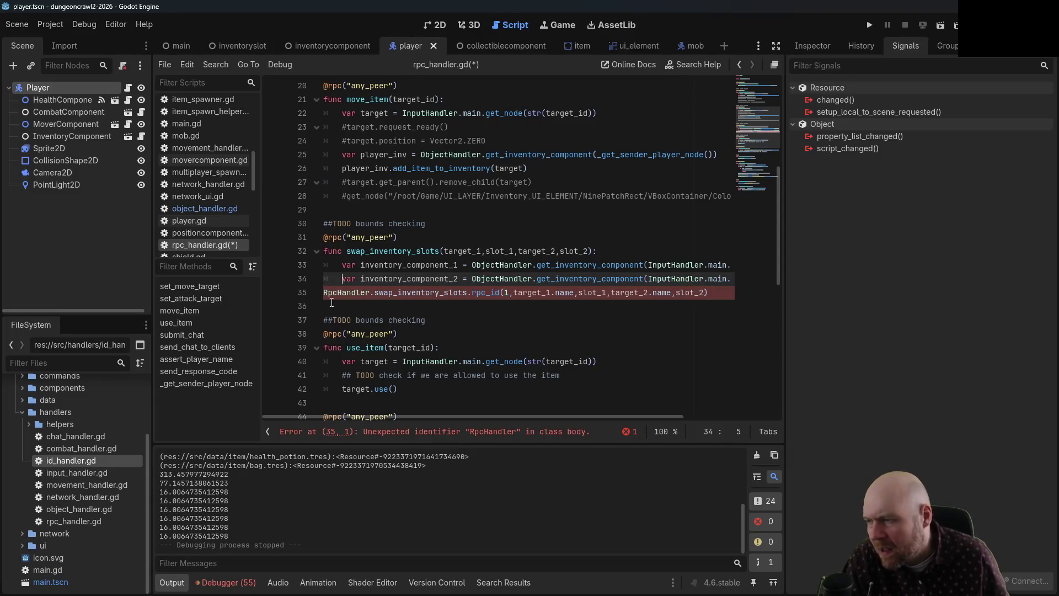
- Delete the old RpcHandler rpc_id forwarding line
triple_click(326, 293)
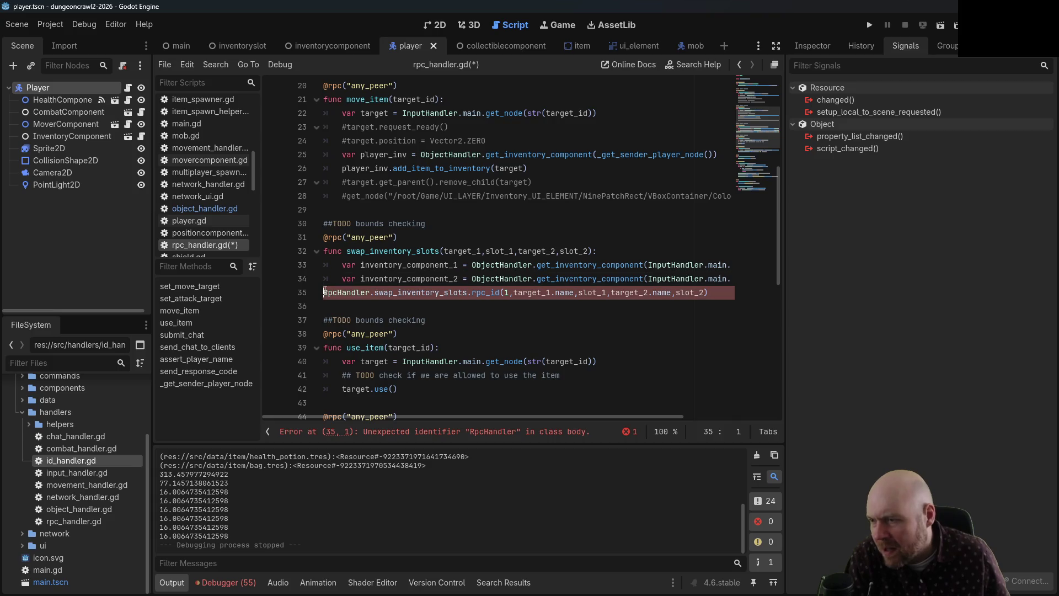
key(Delete)
key(Return)
key(Return)
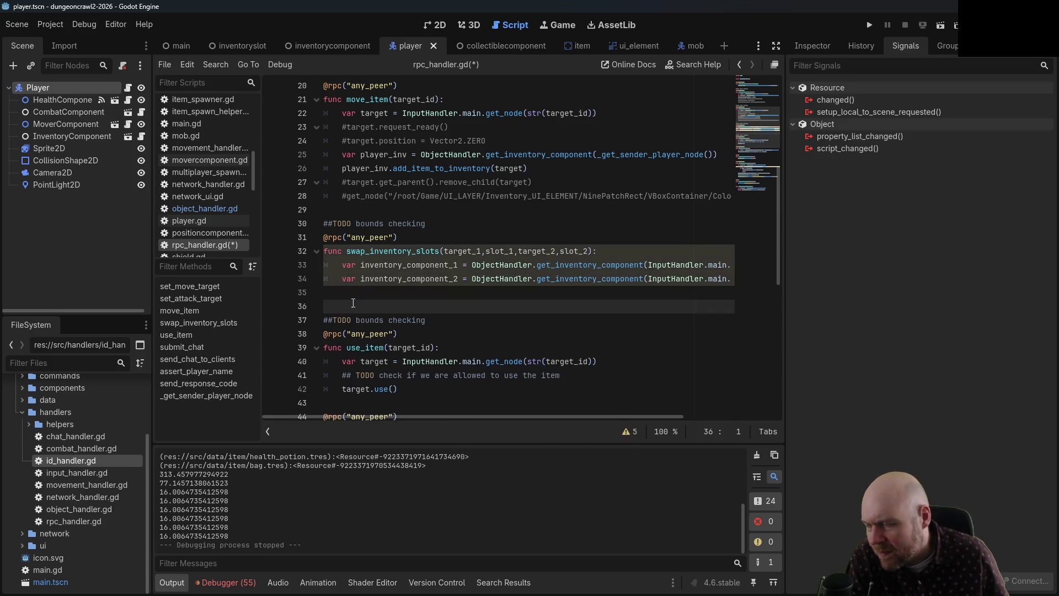
- Start a new indented line in swap_inventory_slots declaring var swap
key(Up)
key(Up)
key(Tab)
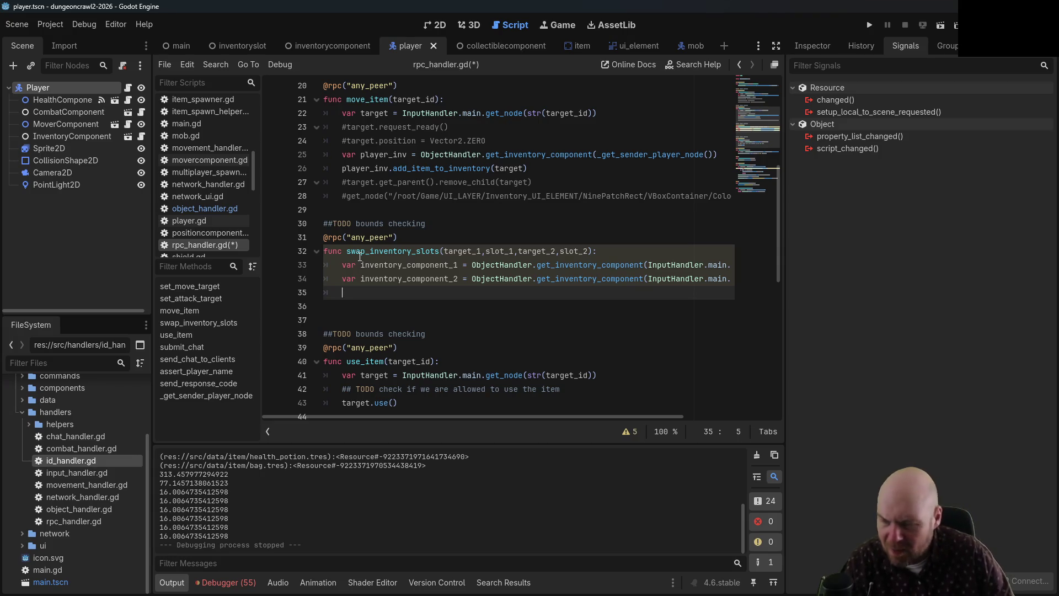
key(ctrl+space)
key(Escape)
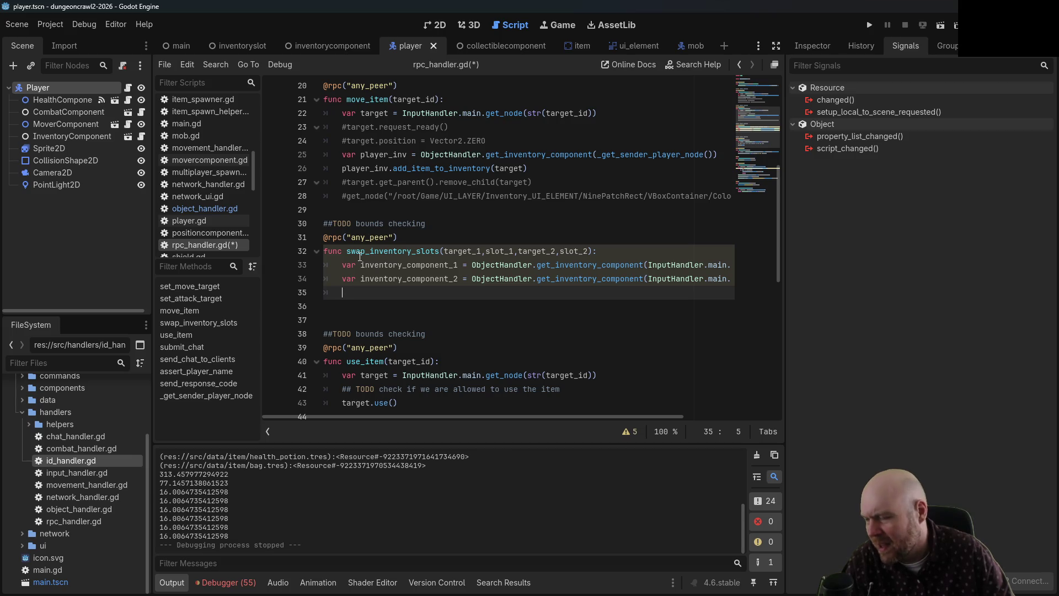
text(var swap =)
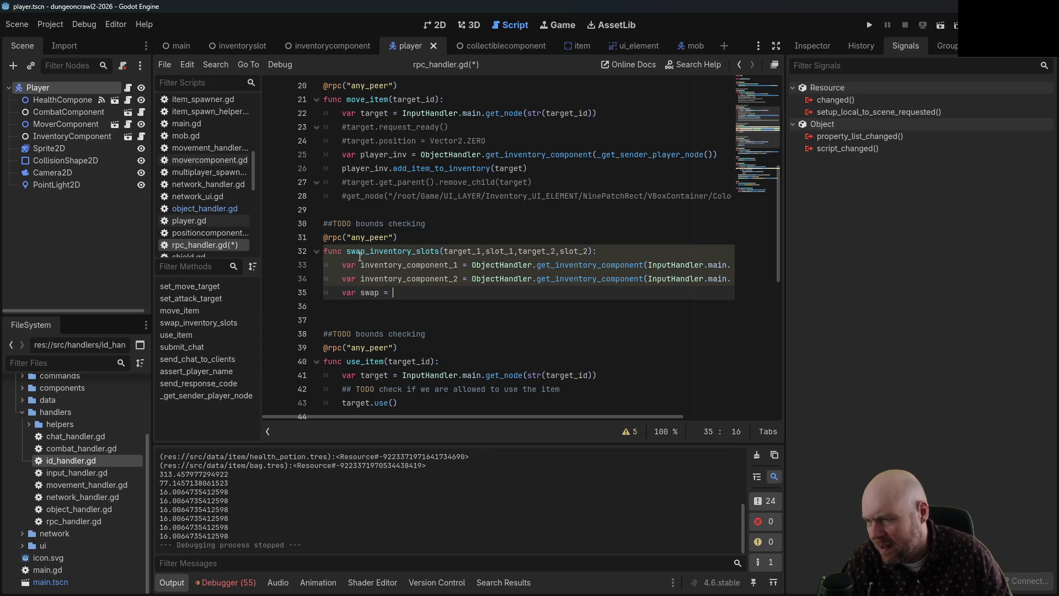
- Assign swap the item_name of inventory_component_2's InventorySlot node for slot_2, and save
key(ctrl+space)
text(invent)
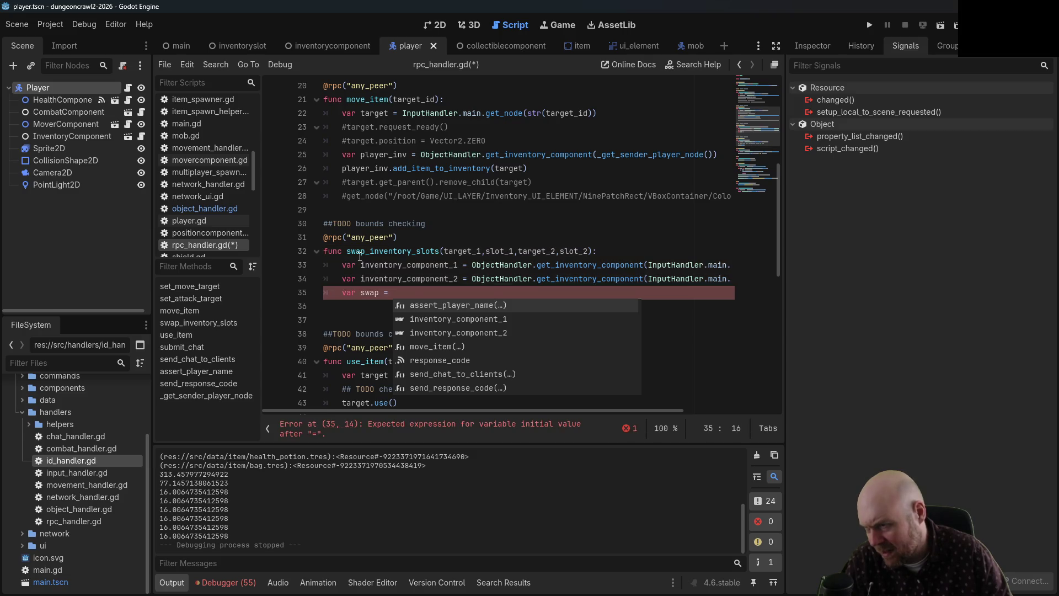
text(ory_compoenn)
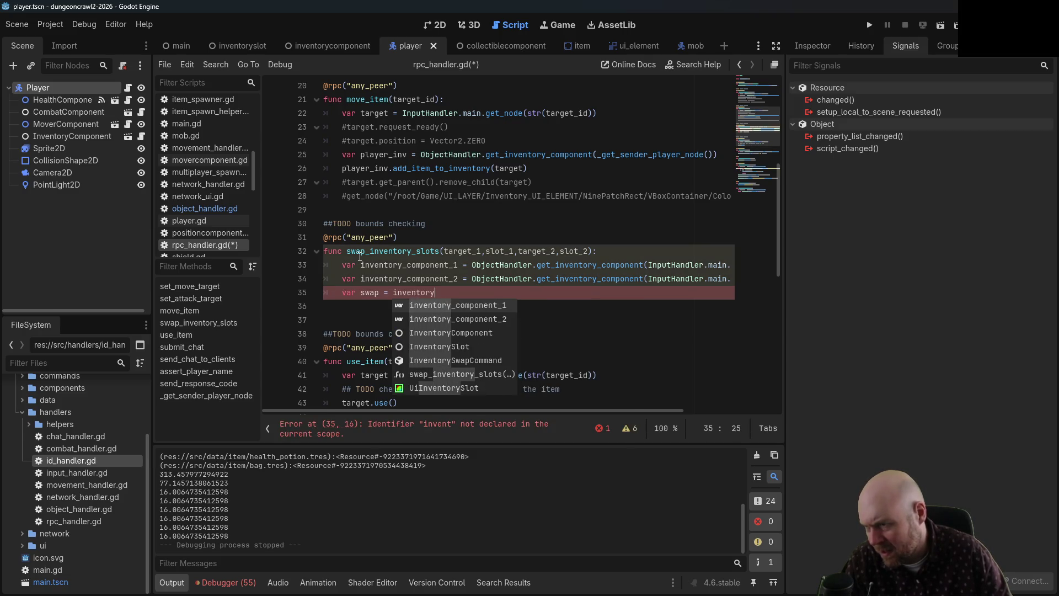
key(BackSpace)
key(BackSpace)
key(BackSpace)
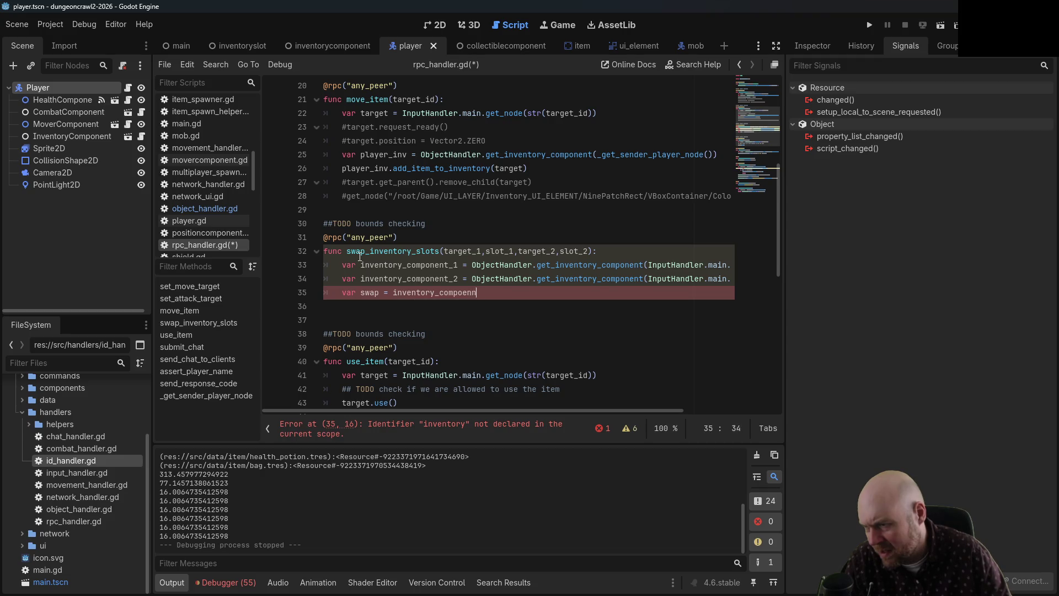
text(nent_2)
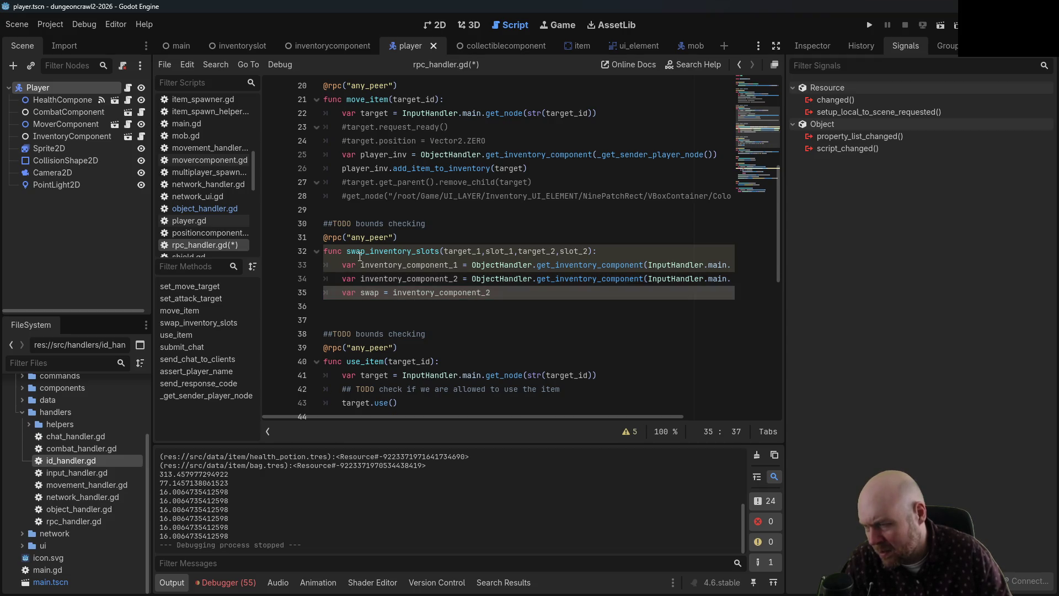
text(.g)
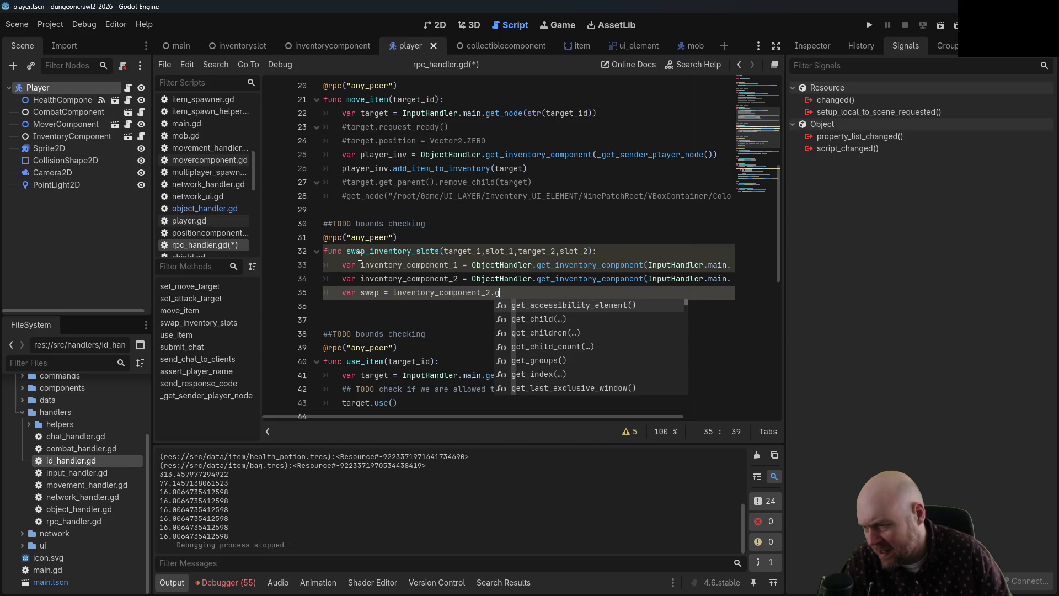
text(et_node("Inv)
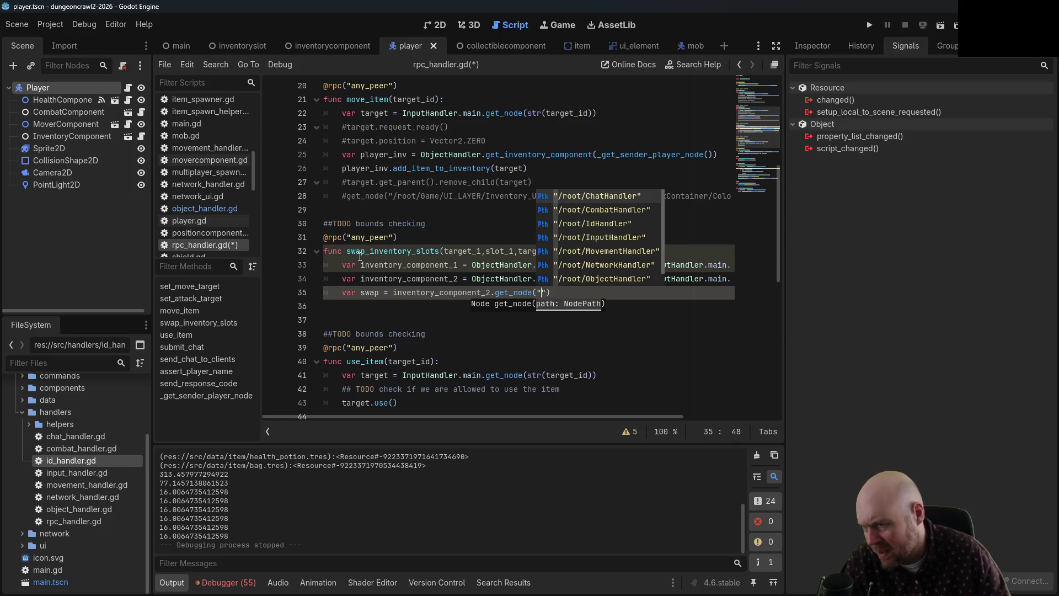
text(entorySlot")
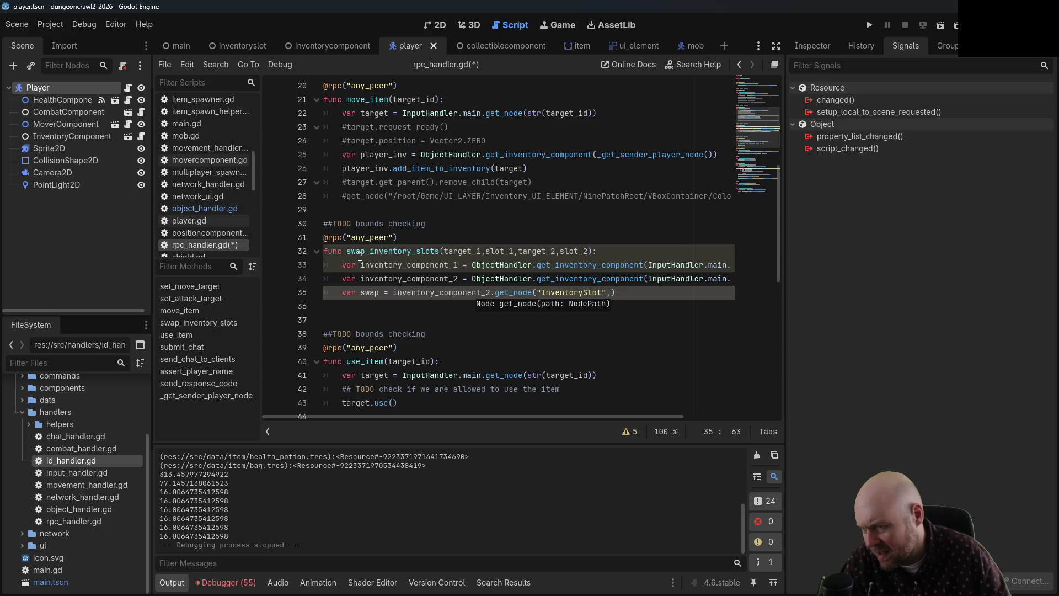
text(slot_2))
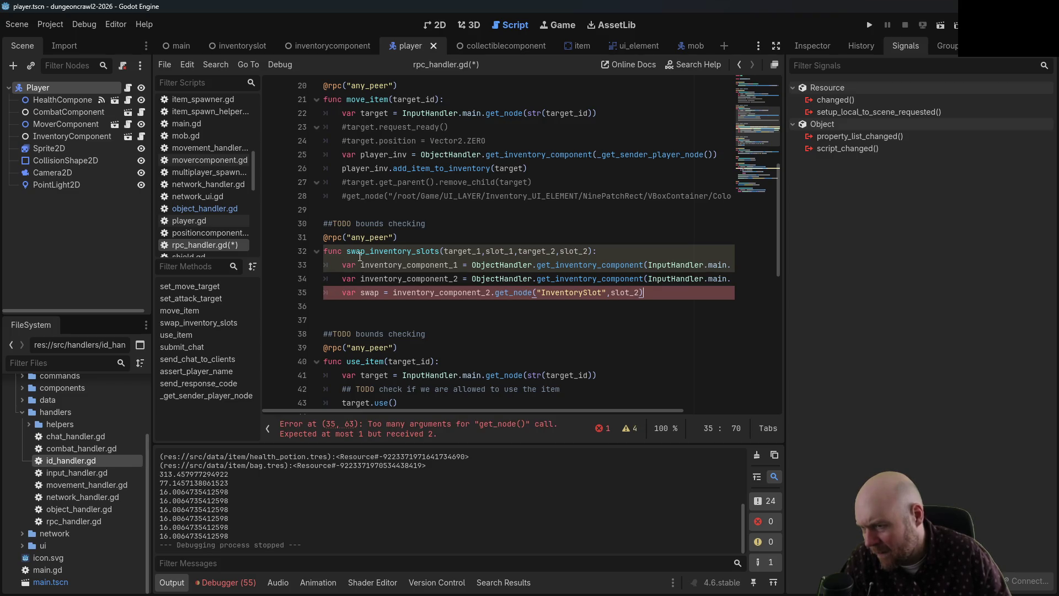
text(.name)
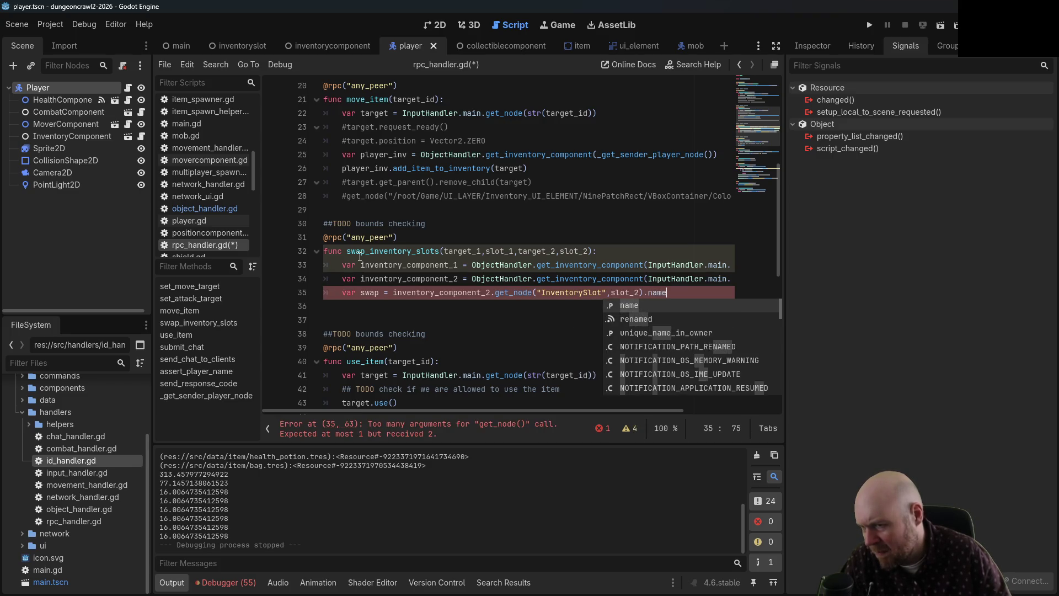
key(BackSpace)
key(BackSpace)
key(BackSpace)
key(BackSpace)
text(item_name)
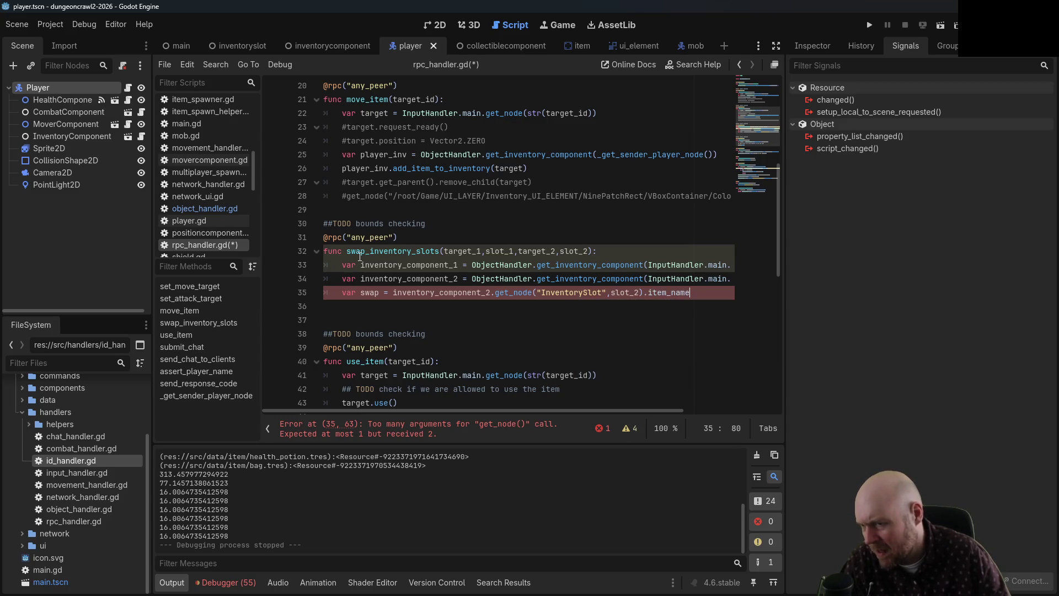
click(394, 168)
key(ctrl+s)
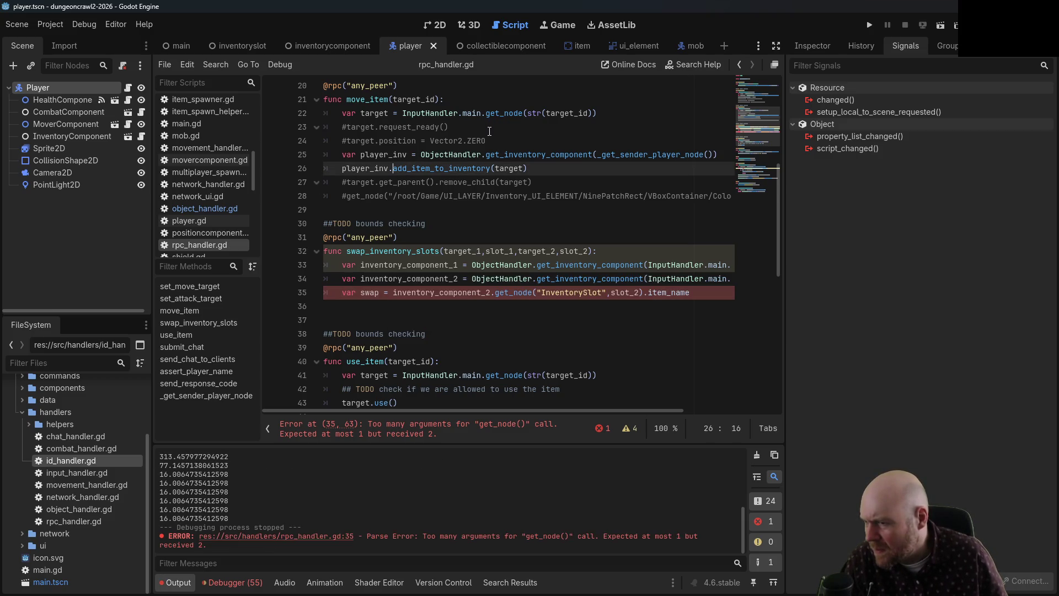
- Join "InventorySlot" and slot_2 with + instead of a comma, save, and open inventoryslot.gd
click(610, 292)
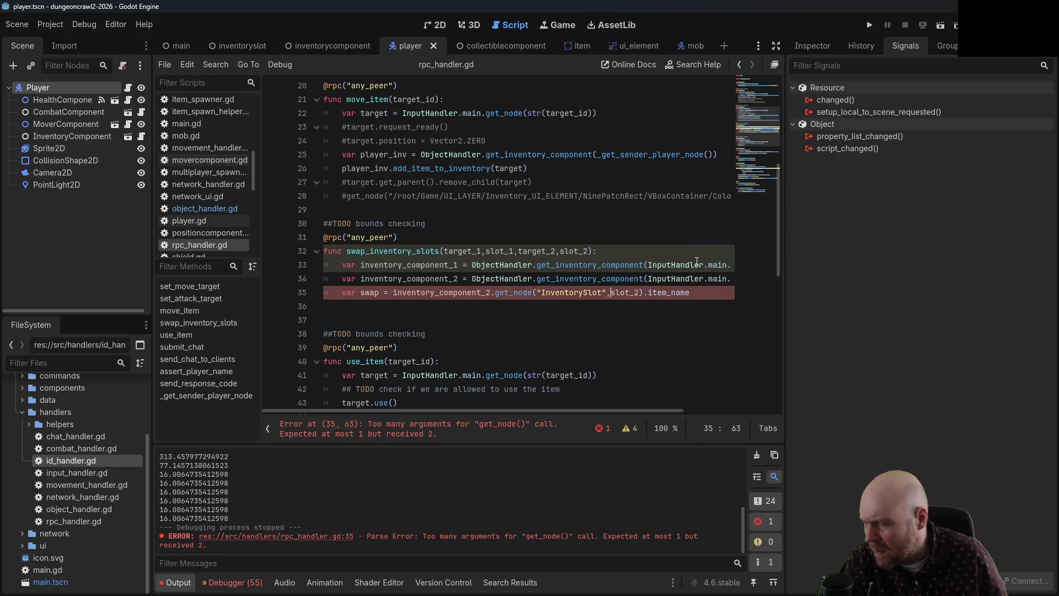
key(BackSpace)
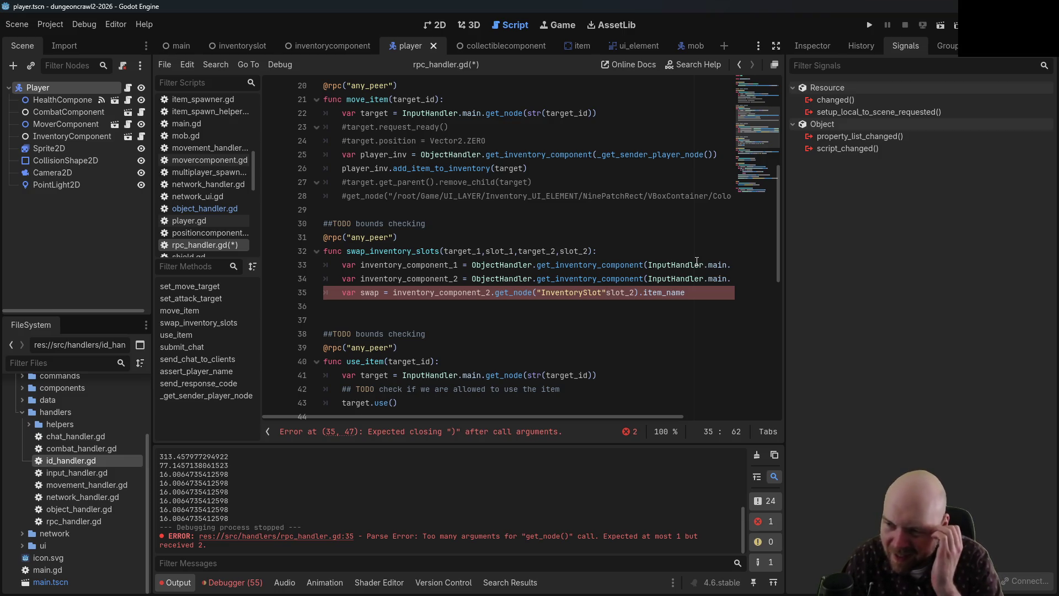
text(+)
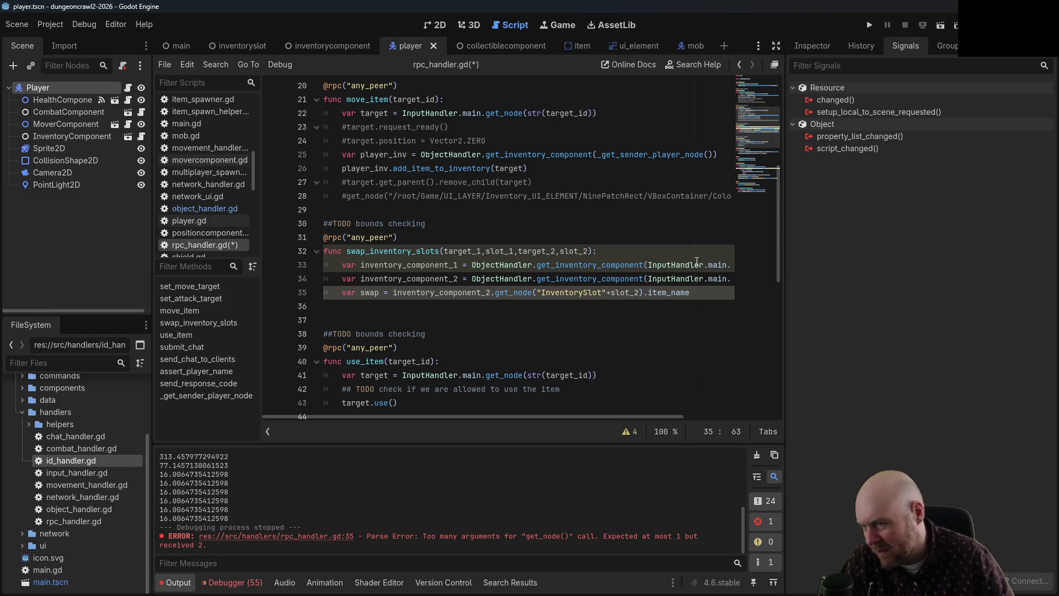
key(ctrl+s)
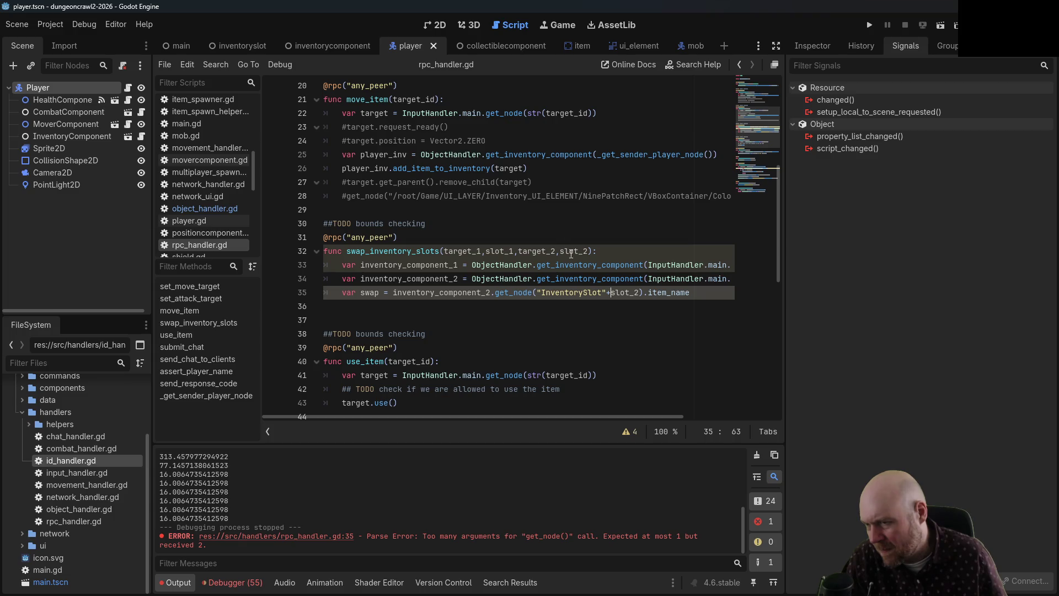
scroll(205, 185, up, 5)
click(213, 146)
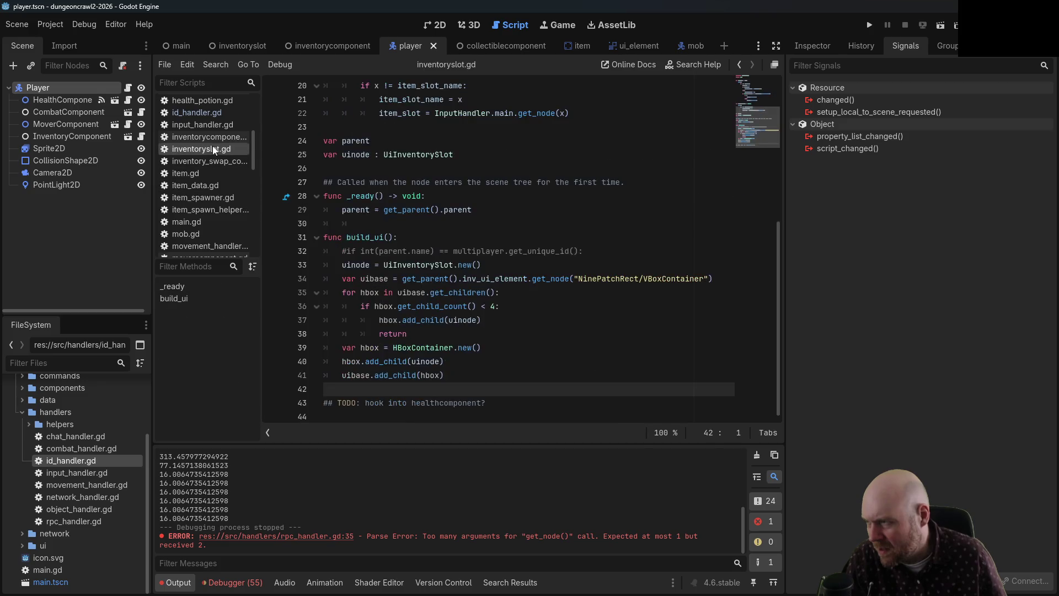
- Back in rpc_handler.gd, change item_name to item_slot_name on line 35 and save
scroll(460, 283, up, 6)
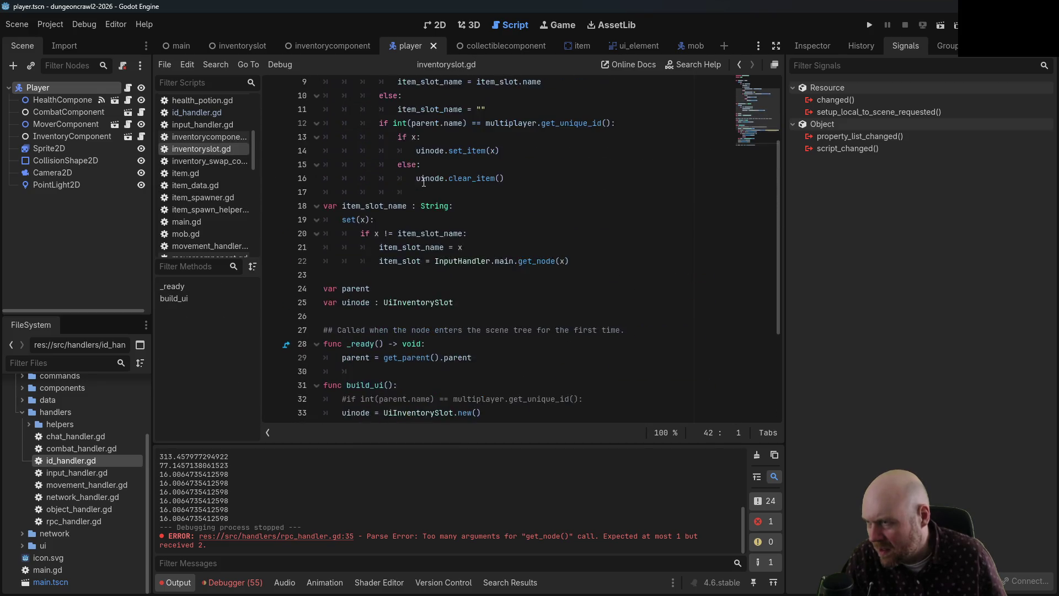
click(739, 65)
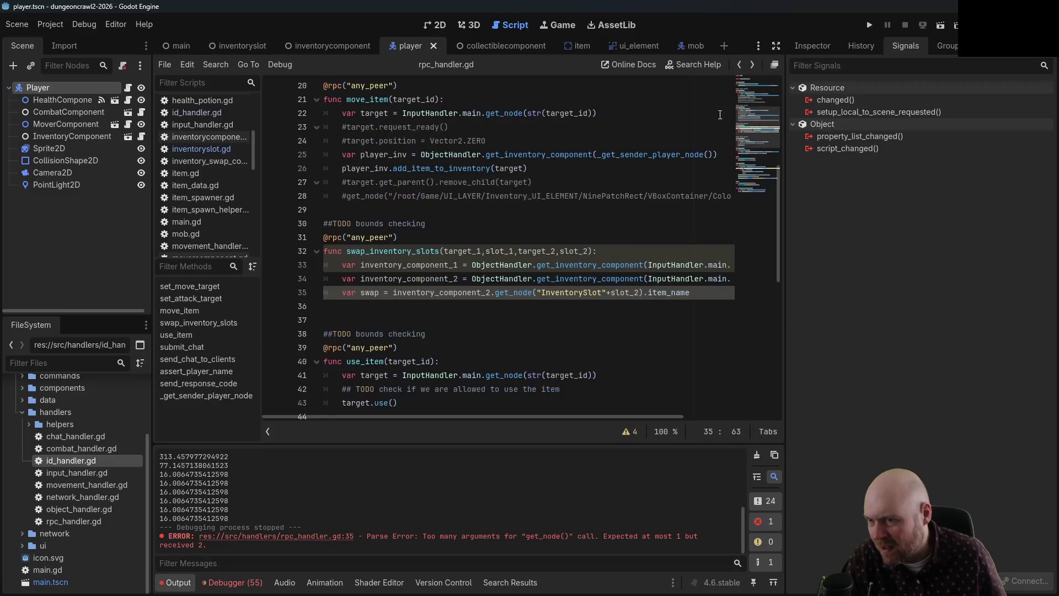
click(669, 291)
text(slot_)
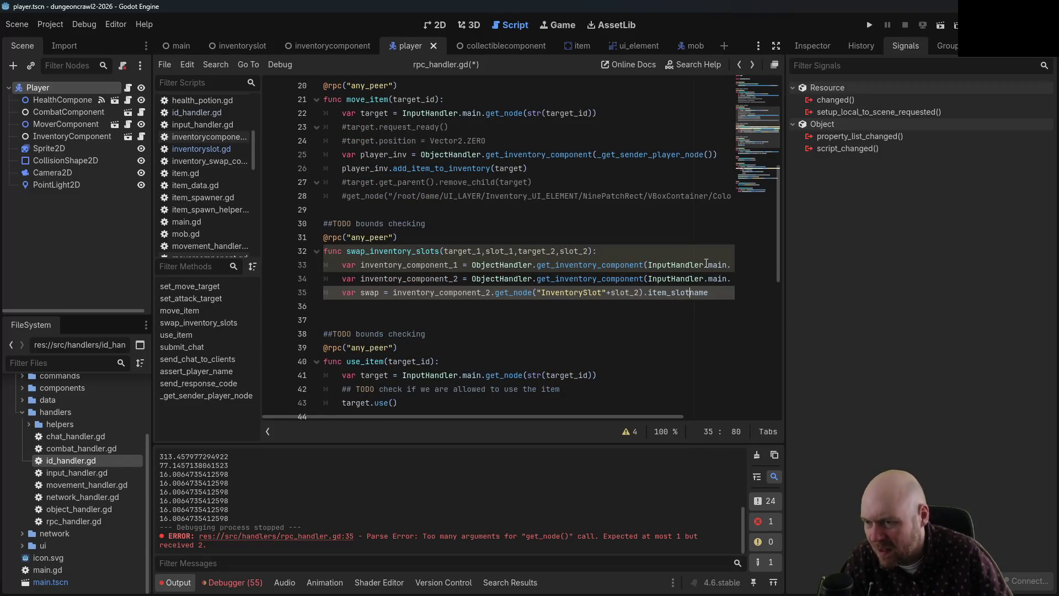
key(ctrl+s)
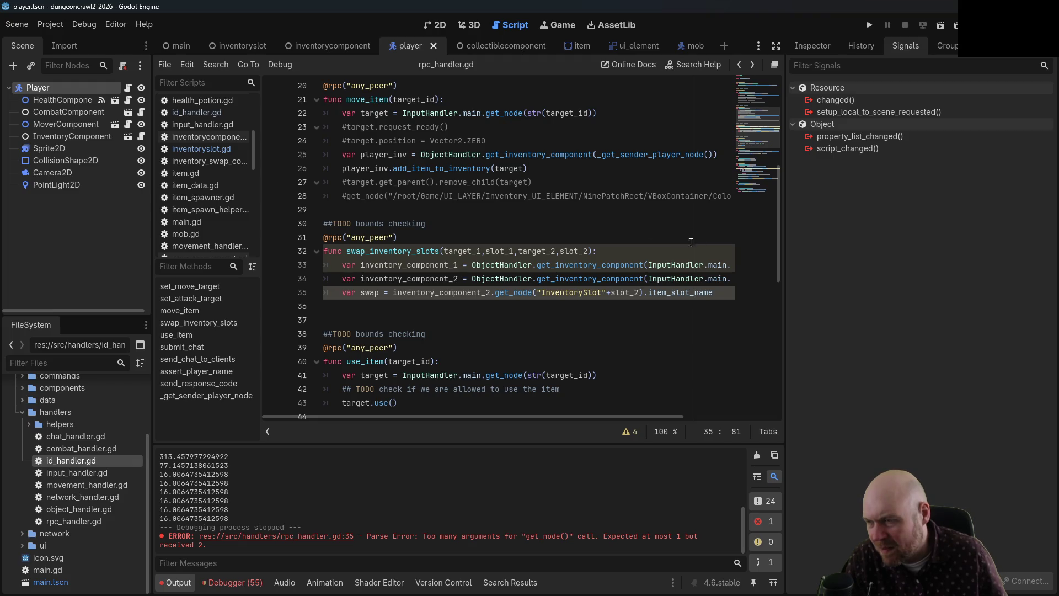
- Check the property name in inventoryslot.gd, then trim line 35 to .item_slot
drag(729, 293, 649, 291)
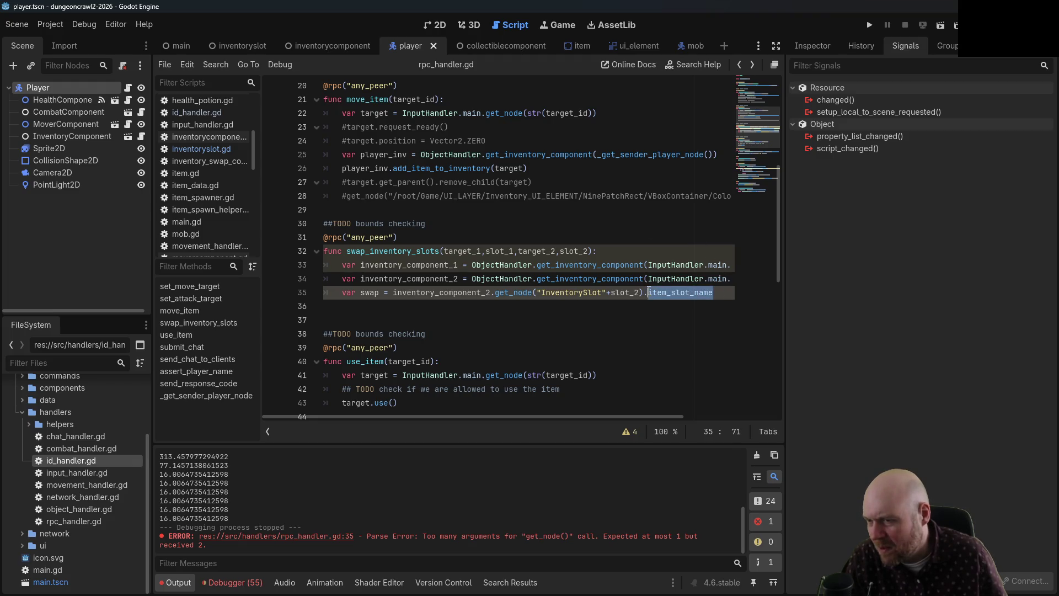
click(750, 66)
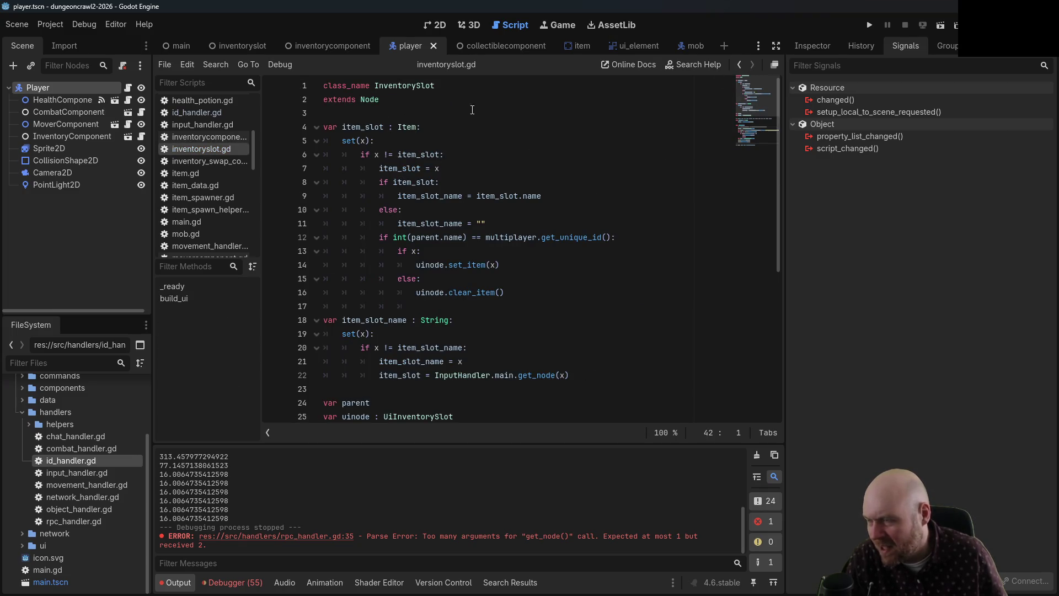
click(739, 65)
drag(690, 293, 713, 292)
key(BackSpace)
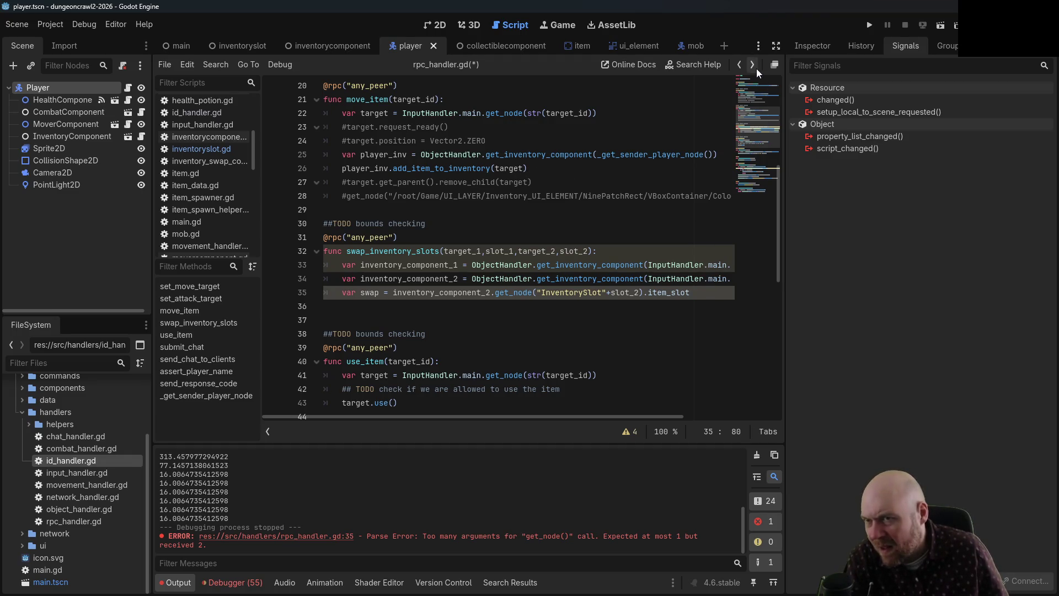
- Add the ': Item' type hint to the swap variable
click(384, 295)
text(: Item)
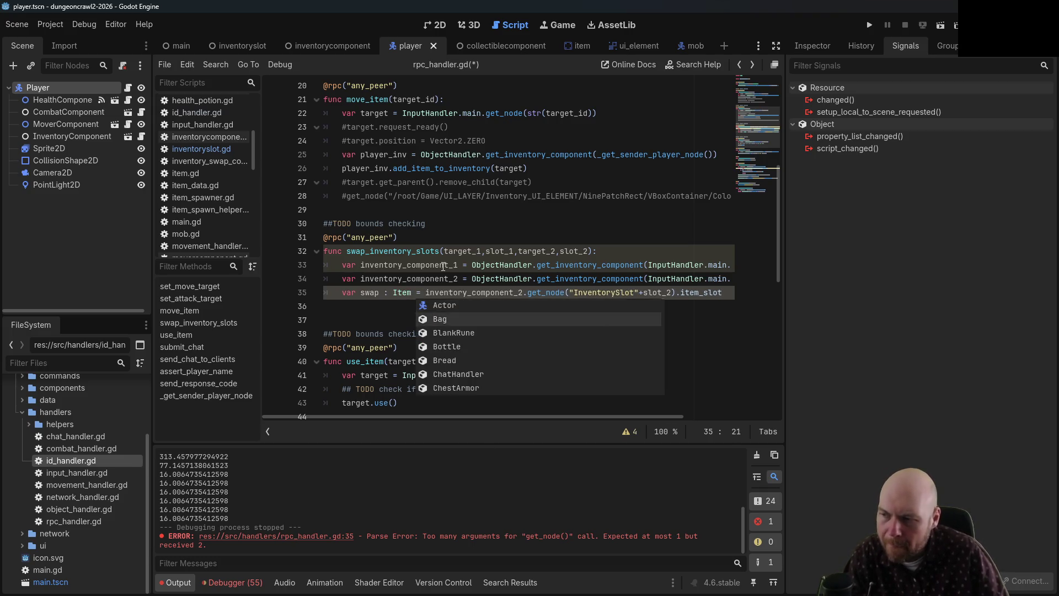
key(Escape)
key(End)
- Start a new line 36 reading inventory_component_2.get_node
key(Return)
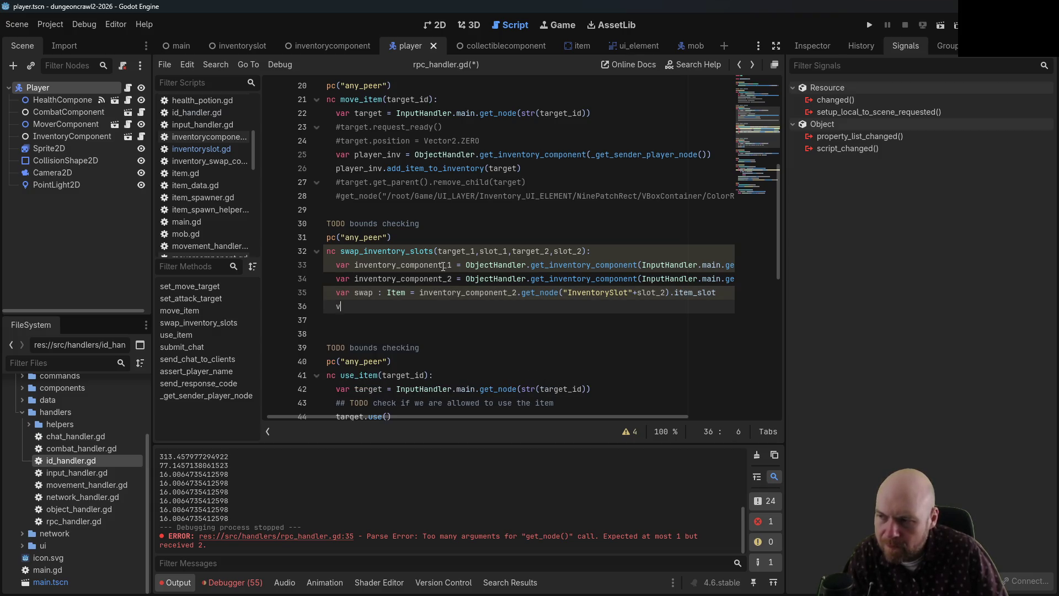
text(ar inventory_)
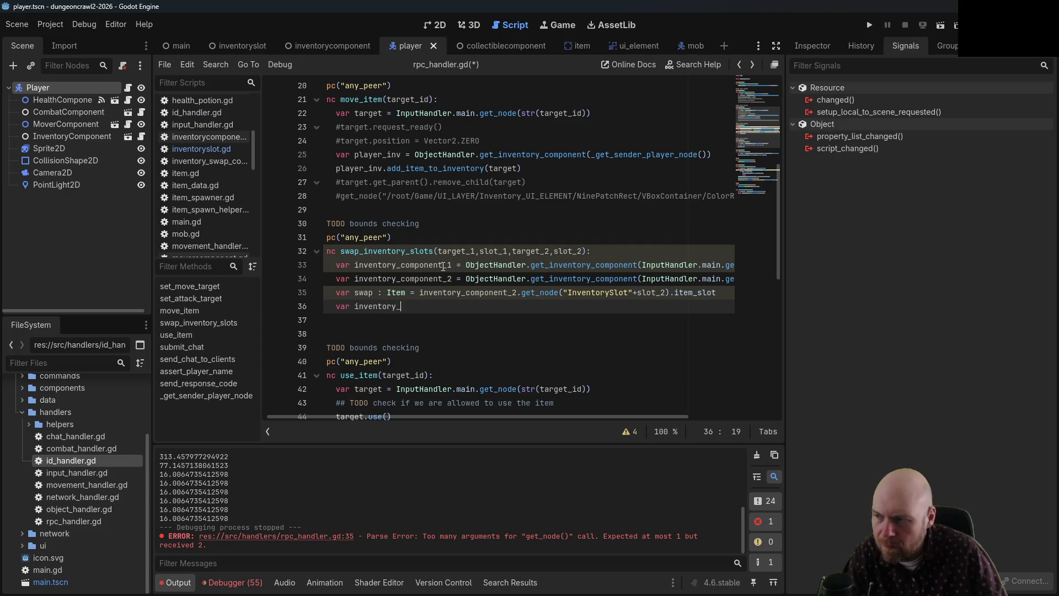
key(BackSpace)
key(BackSpace)
key(BackSpace)
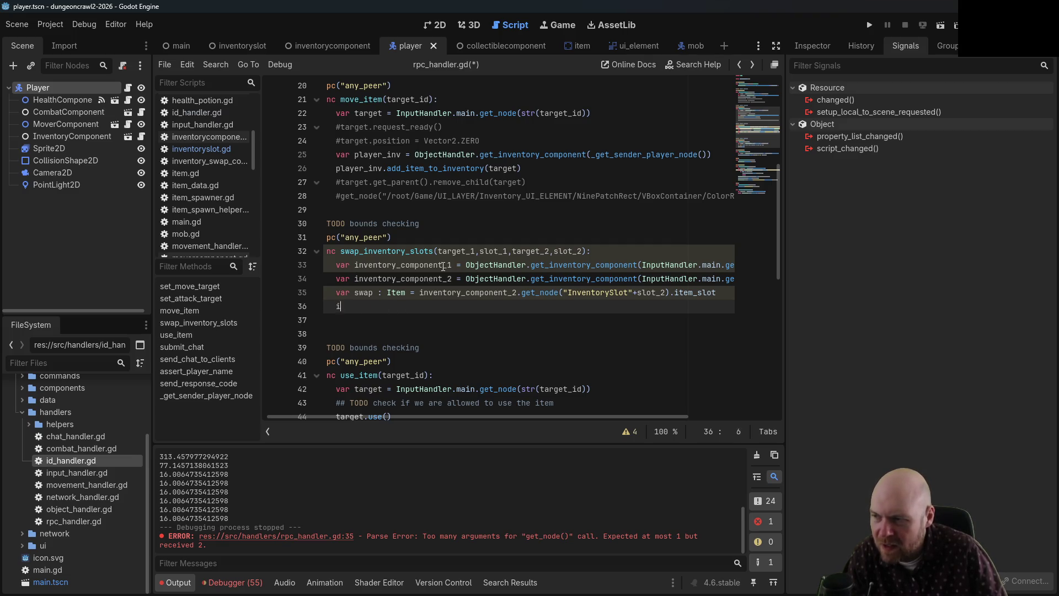
text(nventory)
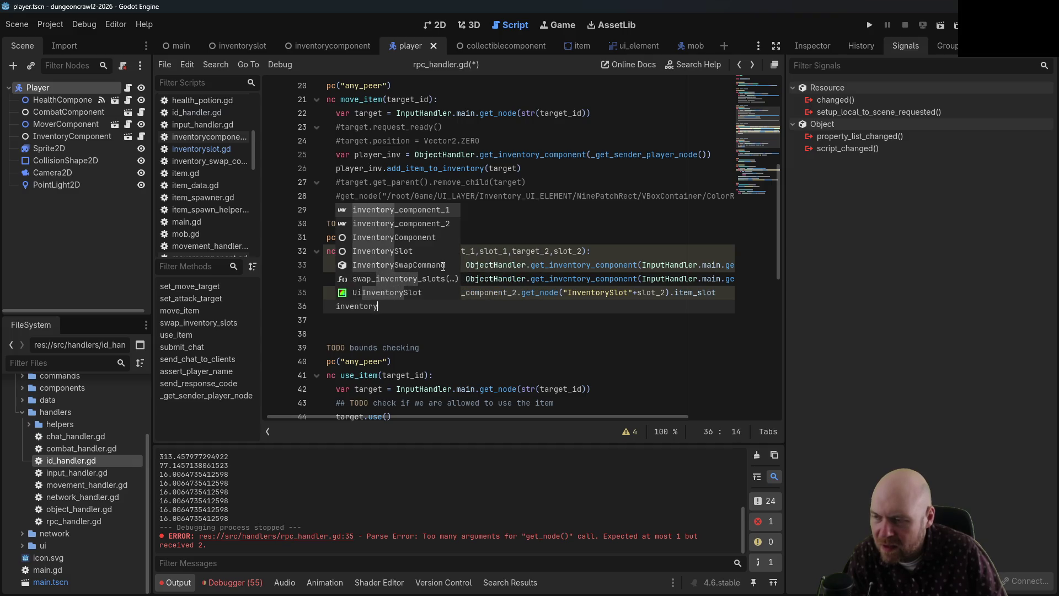
text(_component)
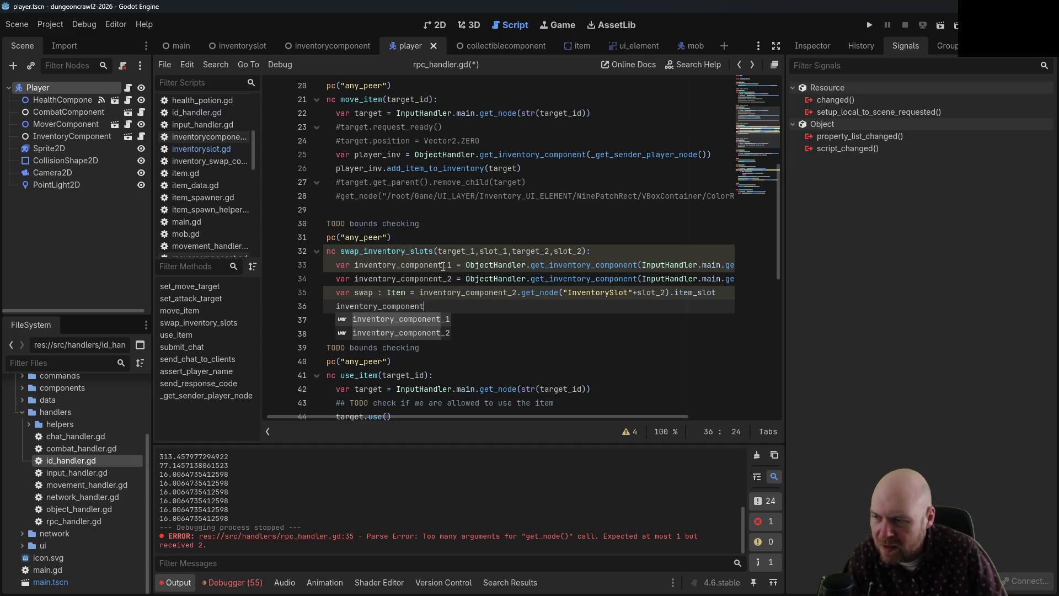
text(_2)
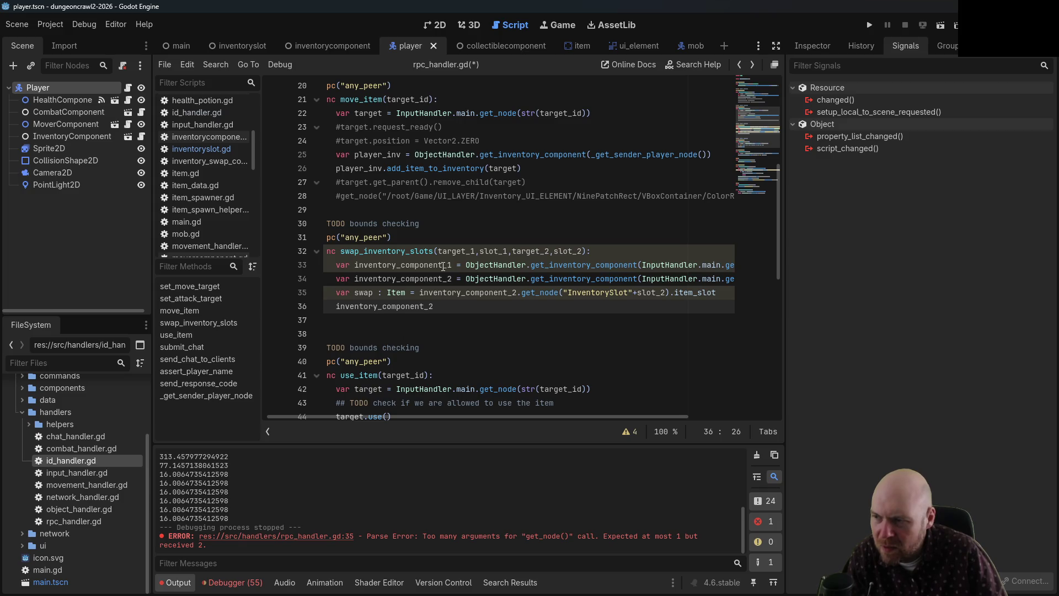
text(.getNode)
key(BackSpace)
key(BackSpace)
key(BackSpace)
text(_)
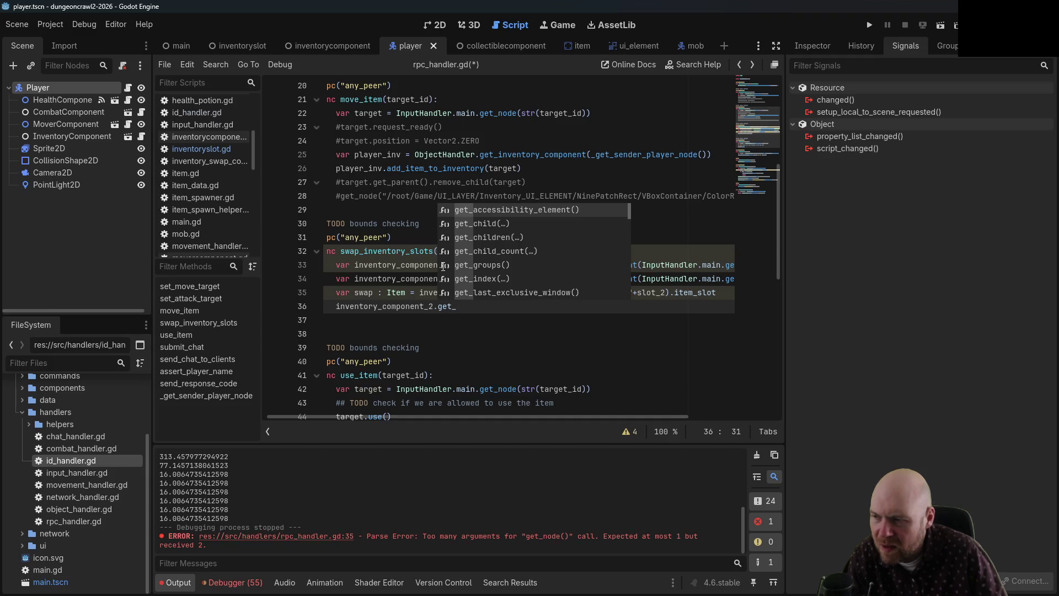
text(node)
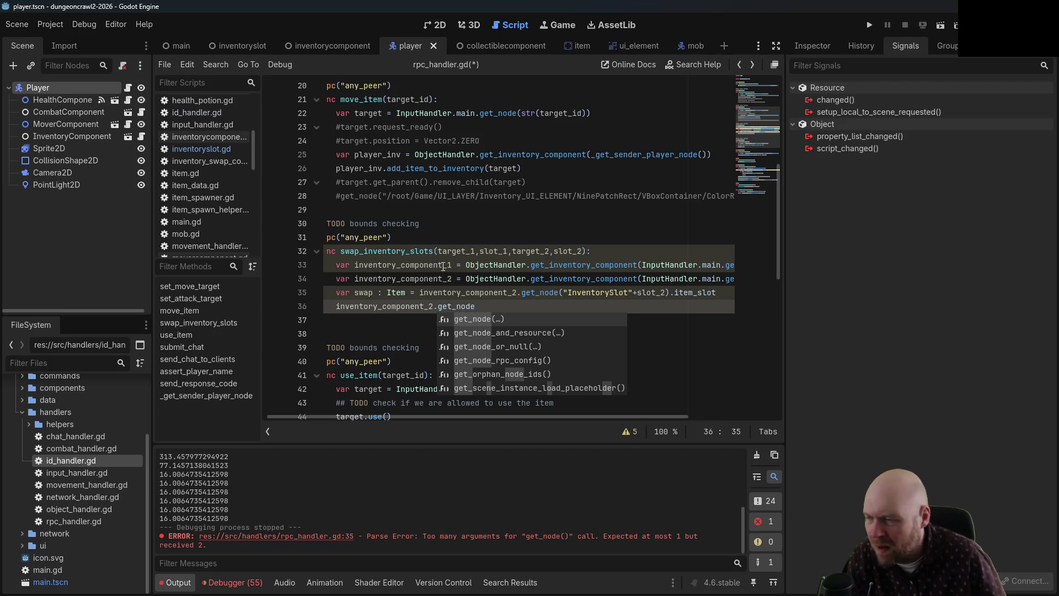
click(336, 294)
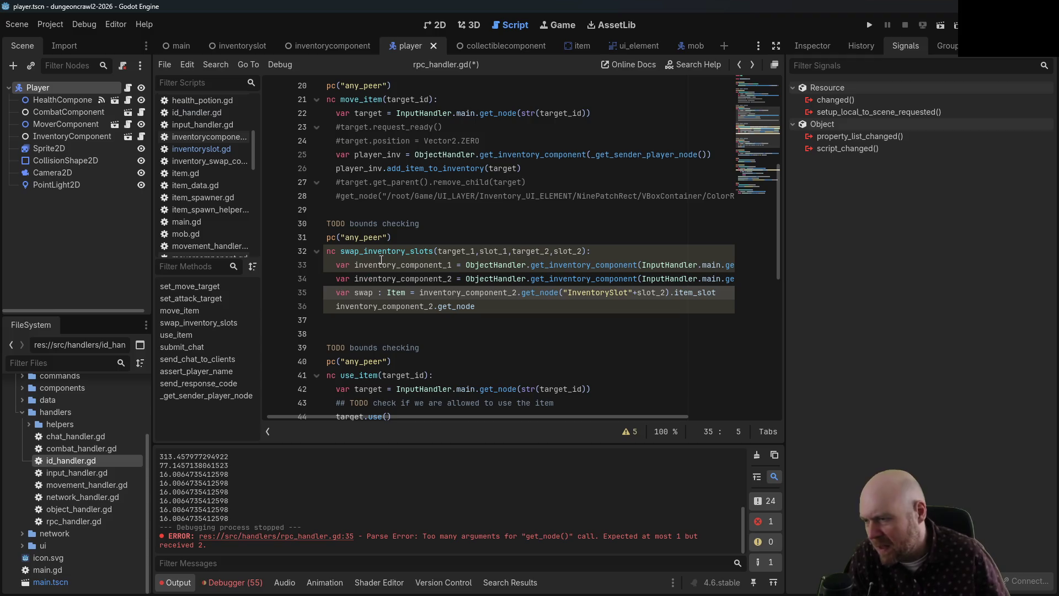
- Insert a 'var slot_1 =' line above the swap declaration
key(Return)
key(Up)
text(var)
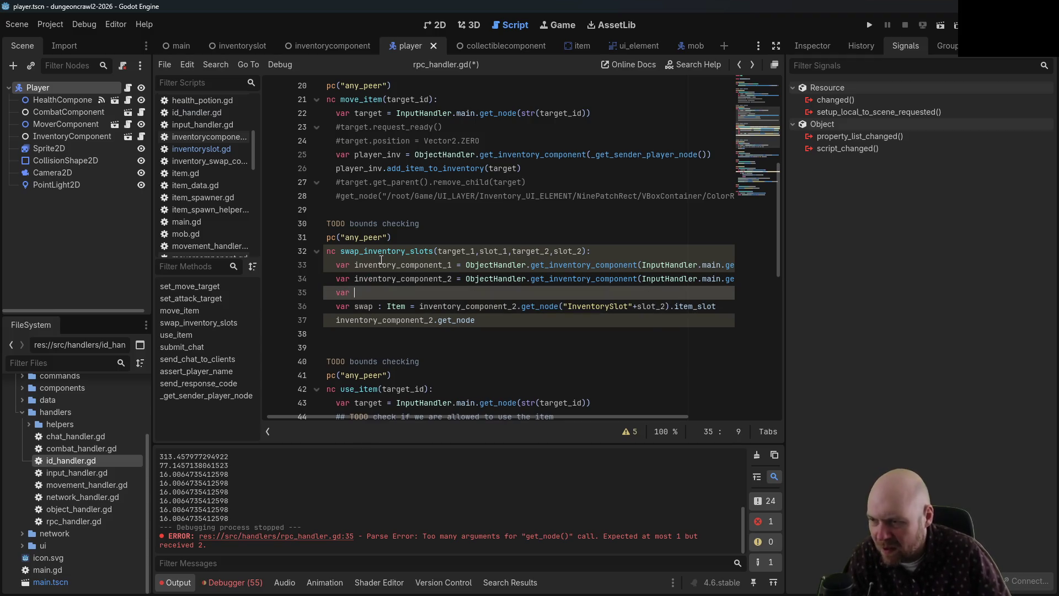
text( slot)
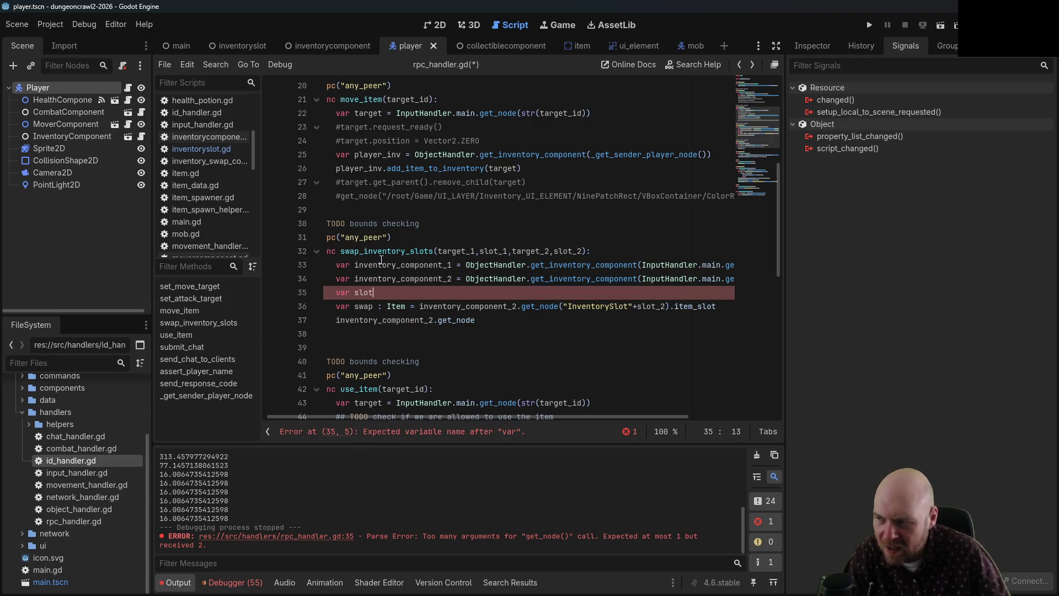
text(_1 =)
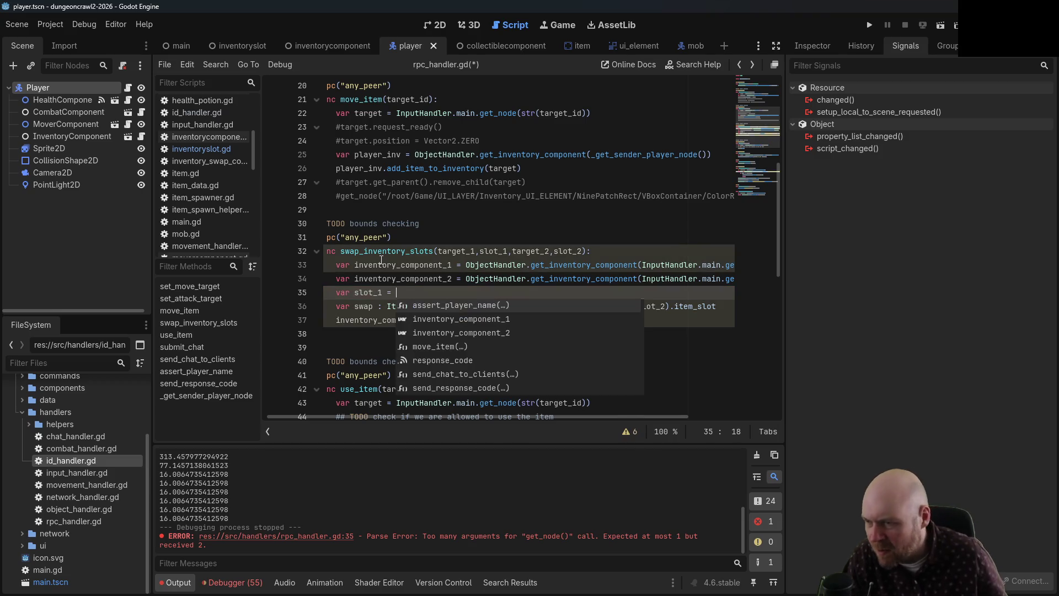
click(474, 227)
click(445, 291)
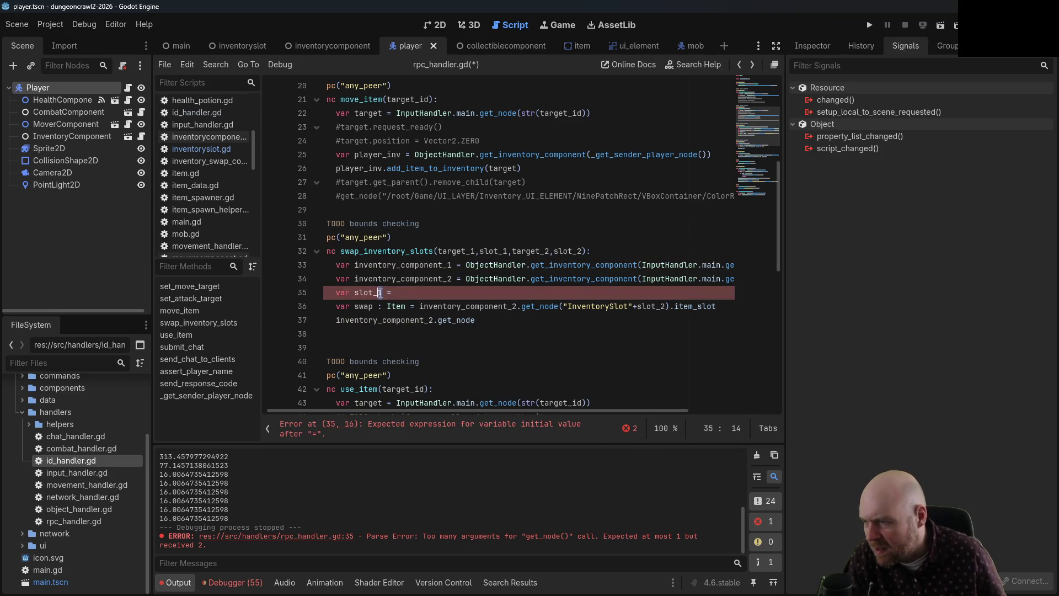
- Add a second slot line and move the slot 2 get_node expression into it from swap
key(Return)
text(var )
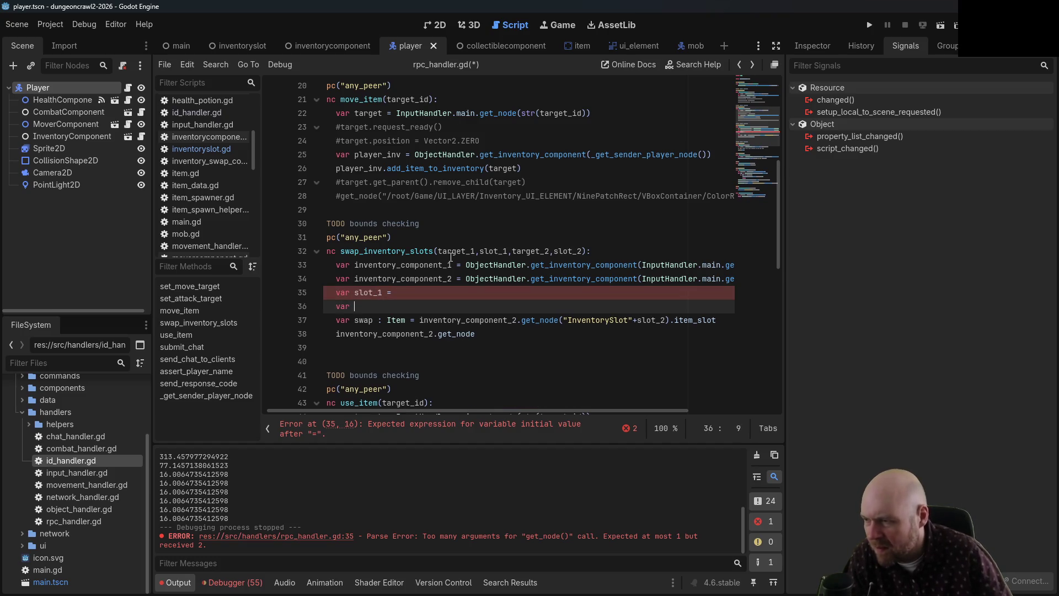
text(slot_1 =)
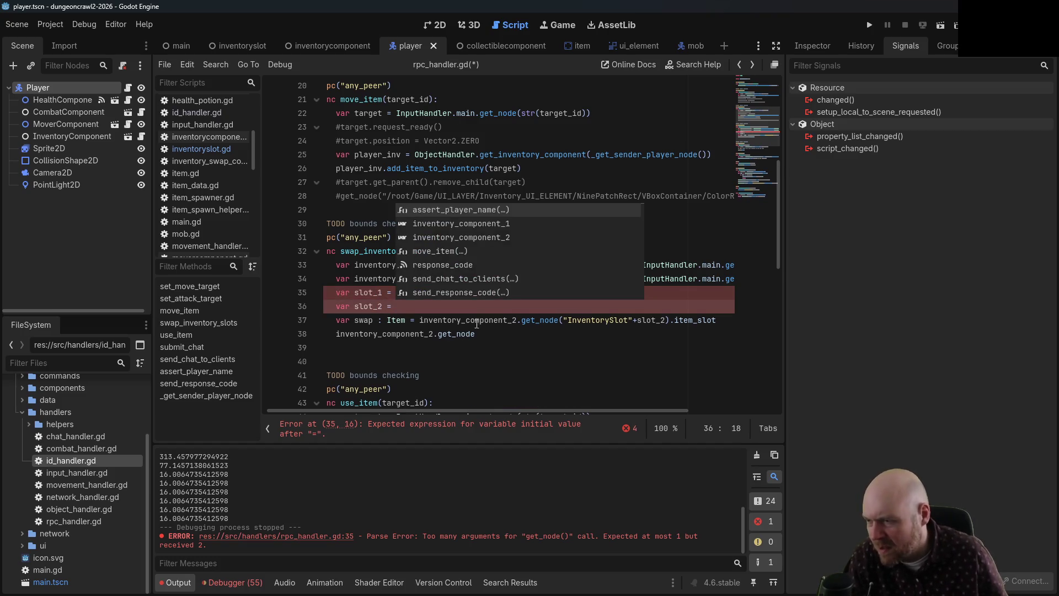
drag(419, 320, 717, 321)
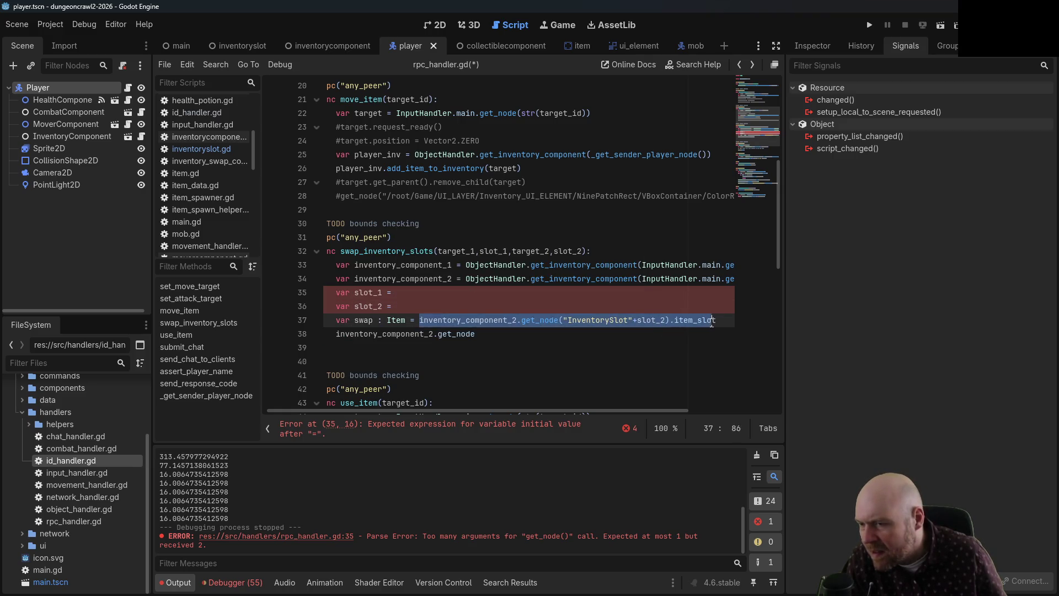
key(ctrl+x)
click(429, 306)
key(ctrl+v)
click(393, 306)
- Give slot_1 the same expression using inventory_component_1 and slot_1, then save
click(409, 293)
text(inventory)
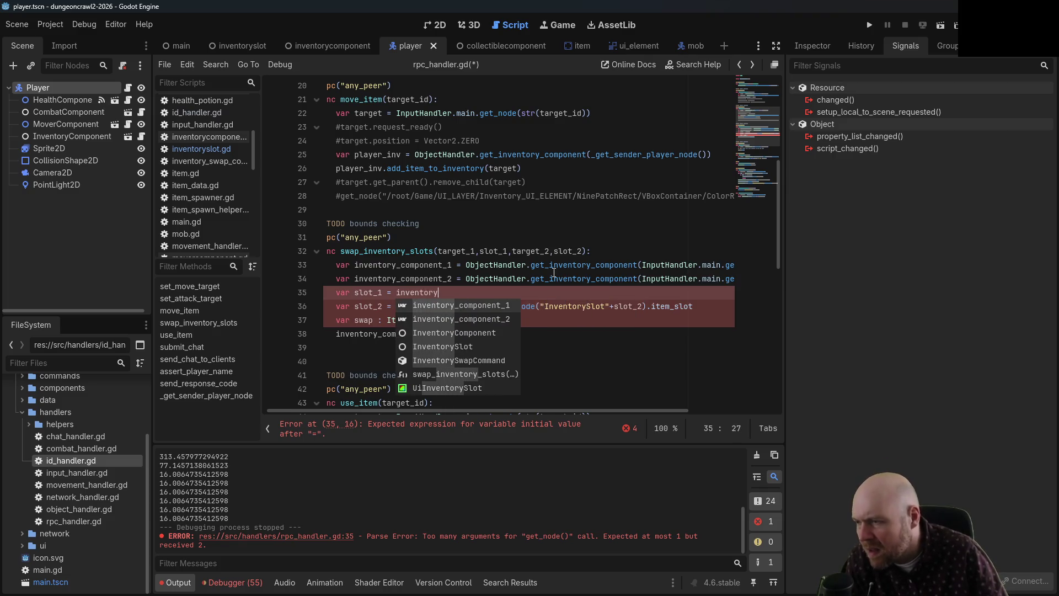
click(552, 275)
drag(694, 306, 397, 305)
key(ctrl+c)
double_click(408, 293)
key(ctrl+v)
key(Delete)
text(1)
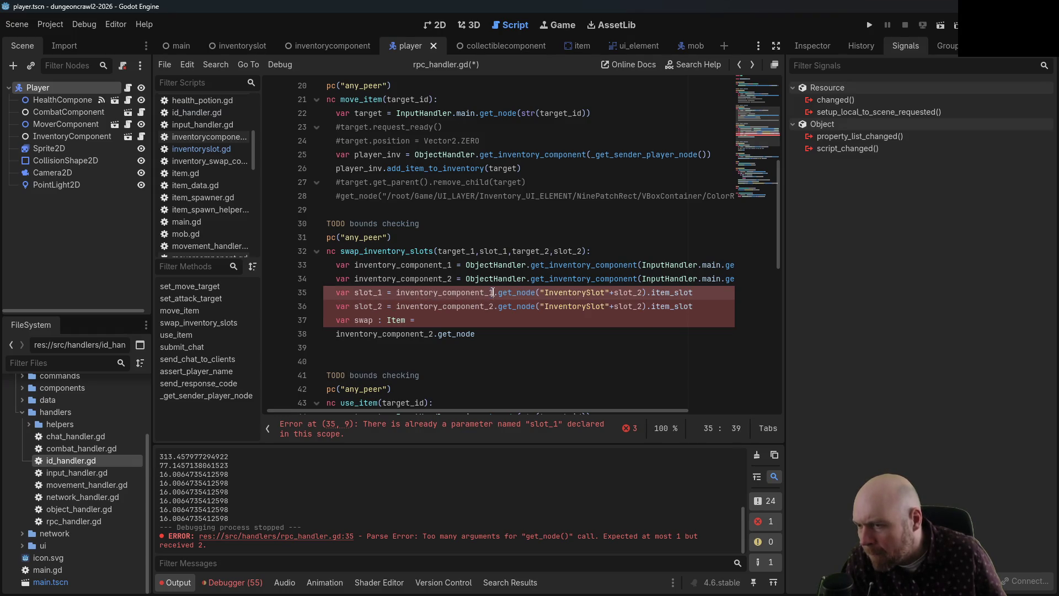
click(638, 291)
click(660, 321)
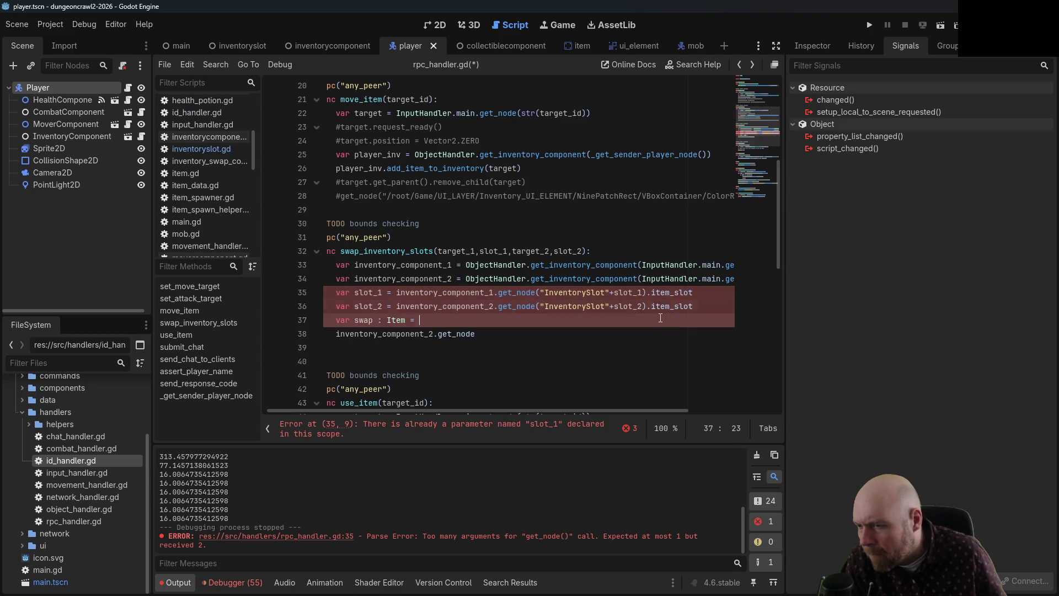
key(ctrl+s)
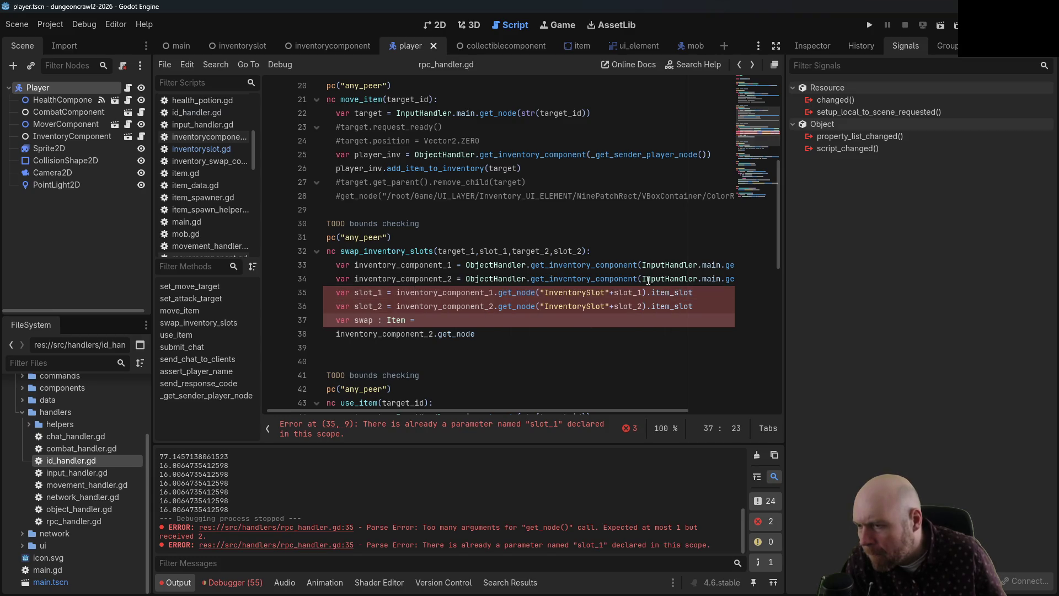
mouse_move(647, 292)
mouse_down()
mouse_move(698, 296)
mouse_move(647, 306)
mouse_up()
- Remove .item_slot from both slot lookups so they return the InventorySlot nodes
key(BackSpace)
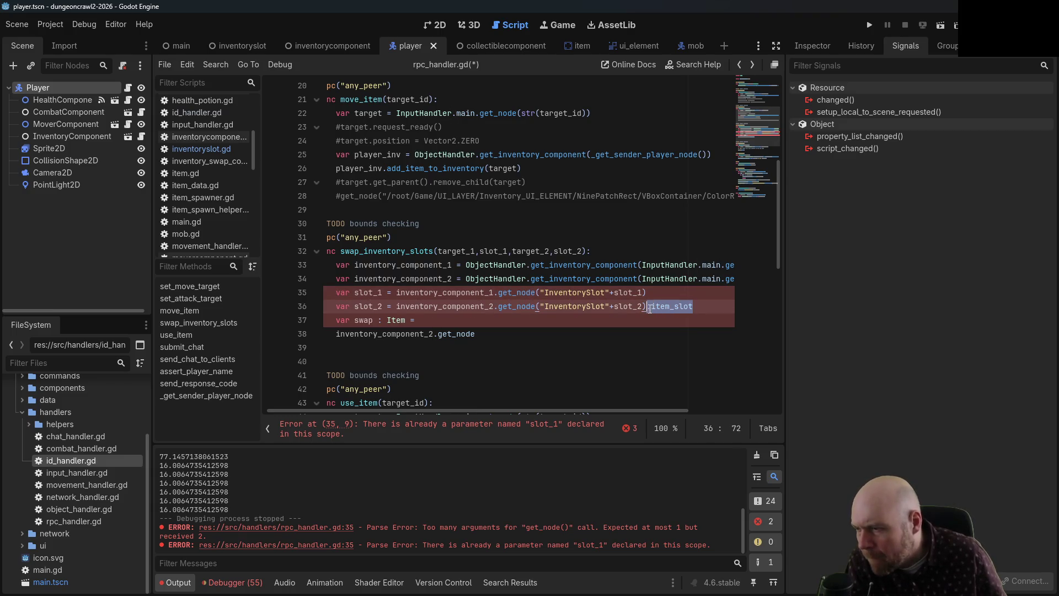
key(BackSpace)
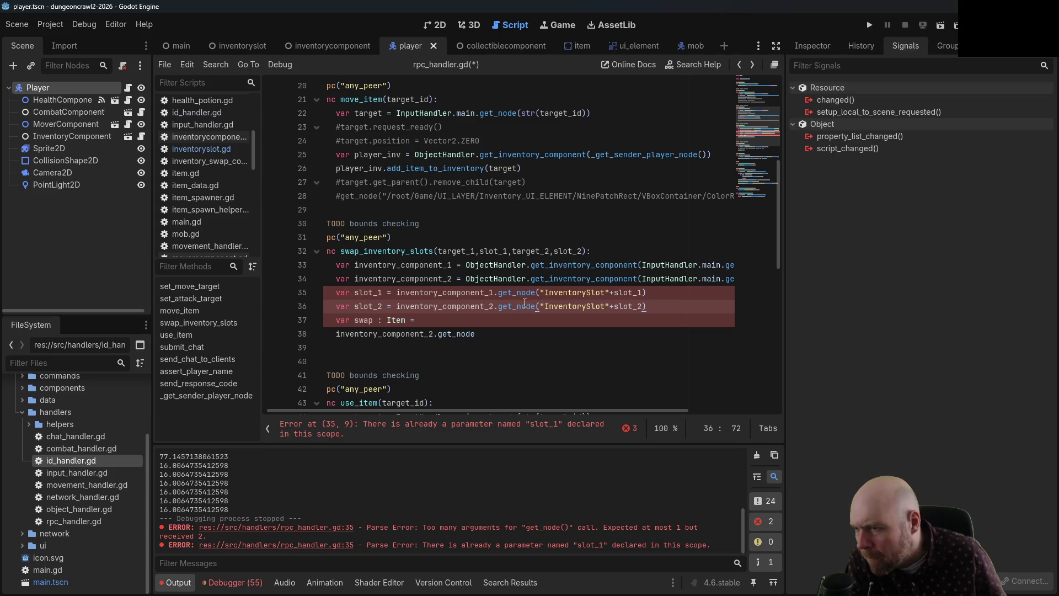
click(508, 251)
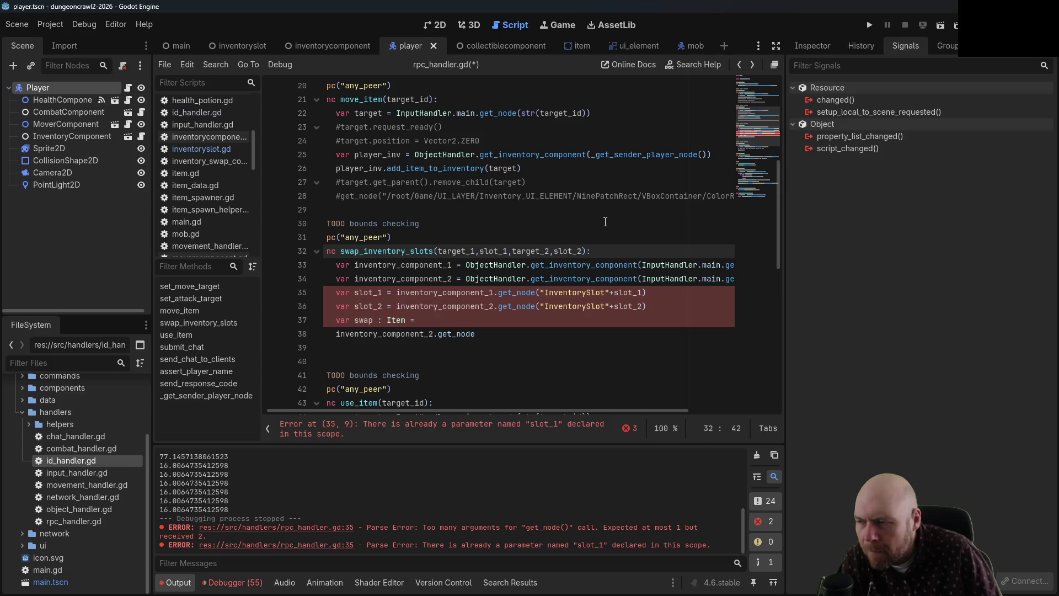
- Try an inventory_ prefix on both slot variables, then revert them to slot_1 and slot_2
key(Down)
key(Down)
key(Down)
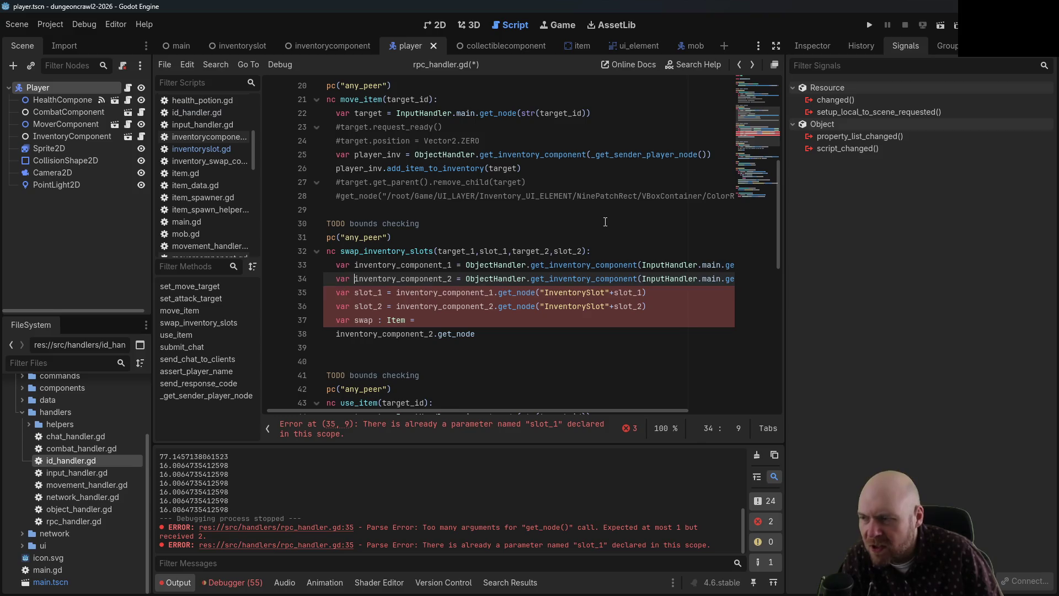
text(inventory_)
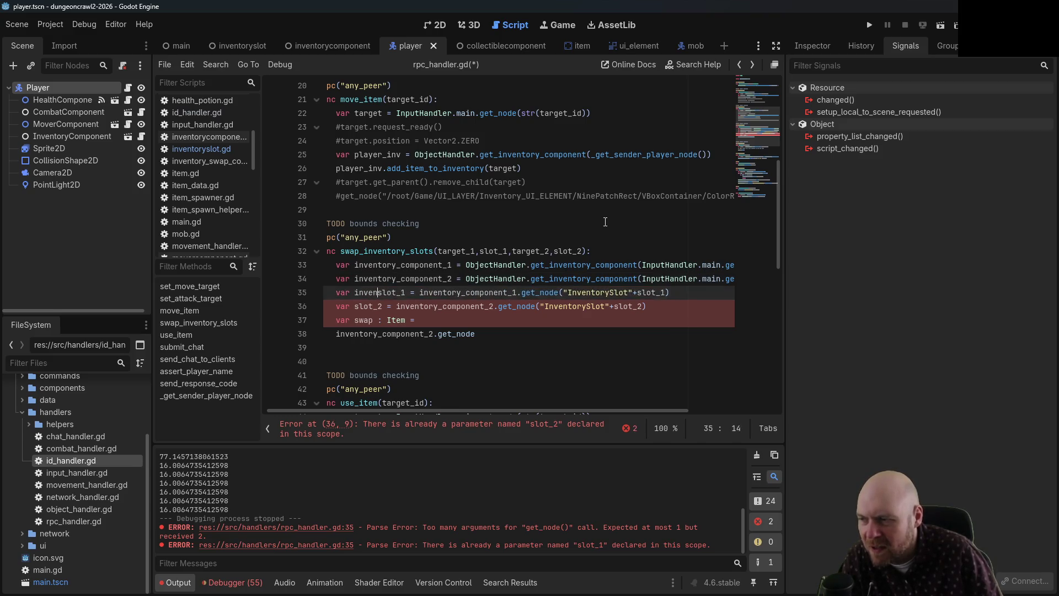
key(Down)
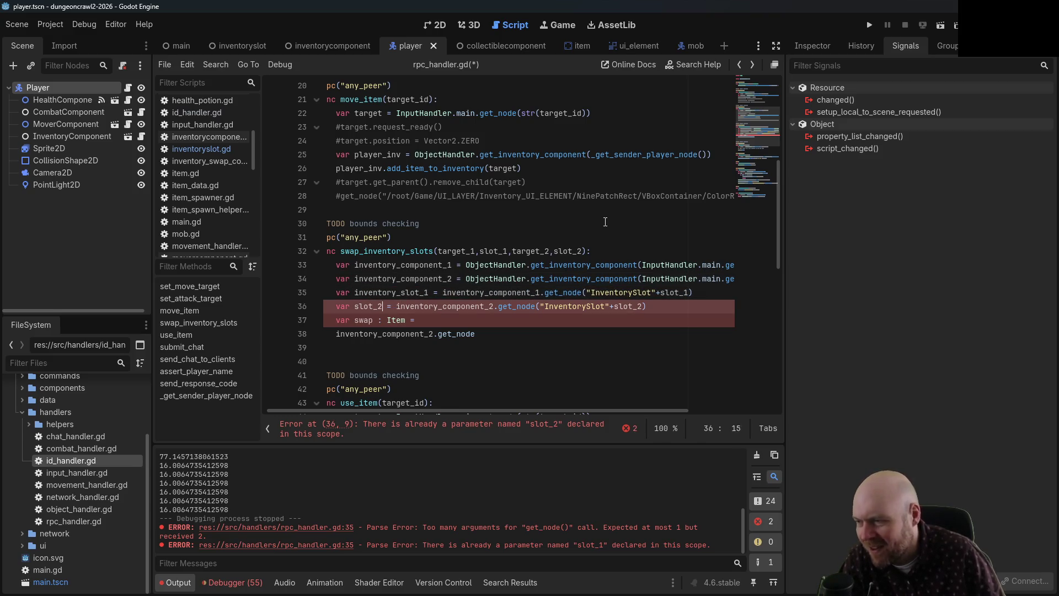
key(ctrl+Left)
key(ctrl+Left)
key(ctrl+Left)
text(inventory_)
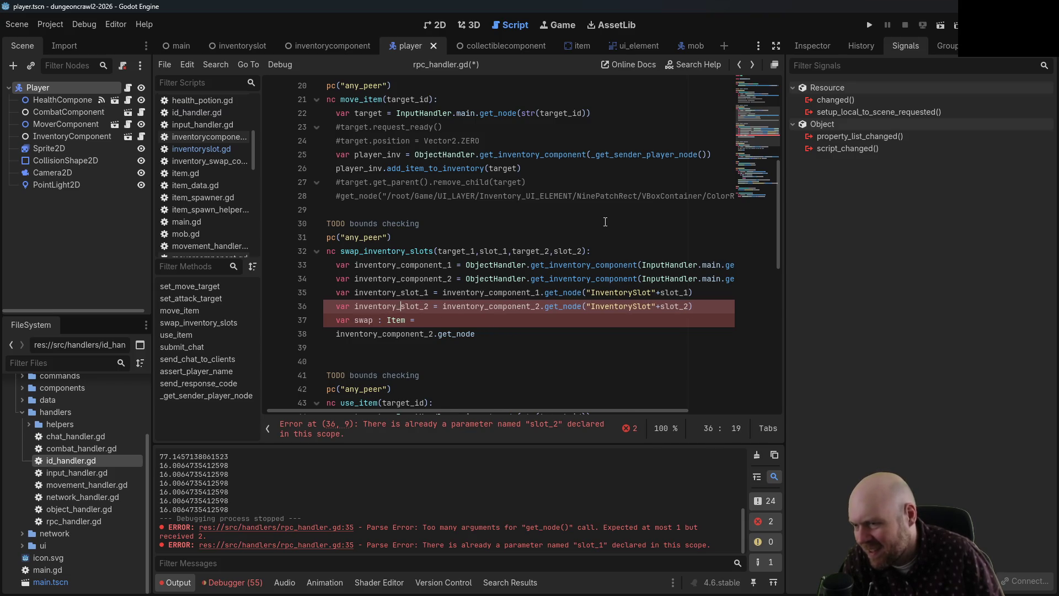
key(Down)
key(Down)
key(Up)
key(Up)
key(Up)
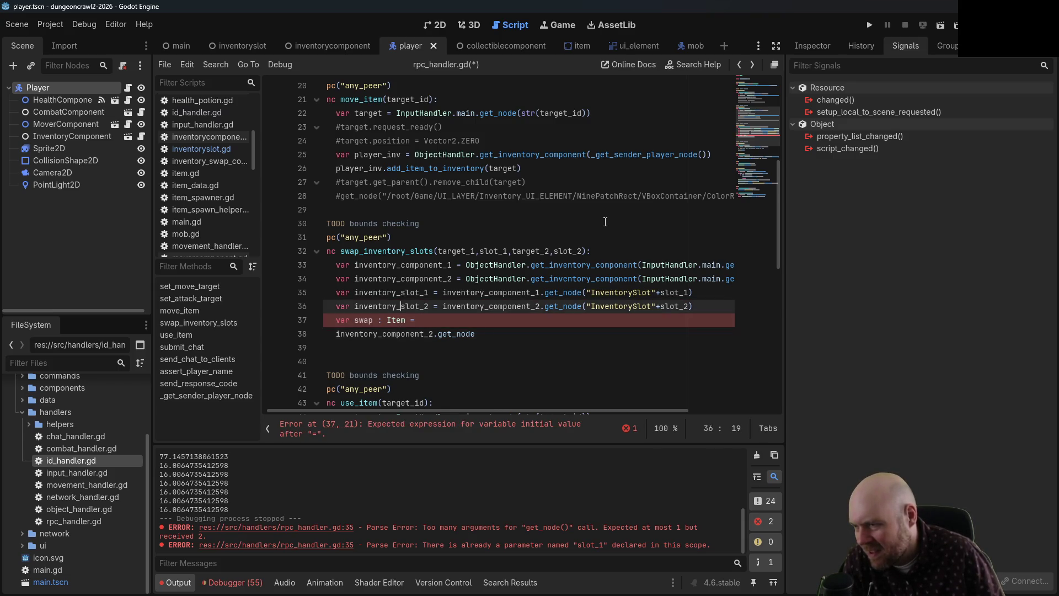
key(BackSpace)
key(BackSpace)
key(BackSpace)
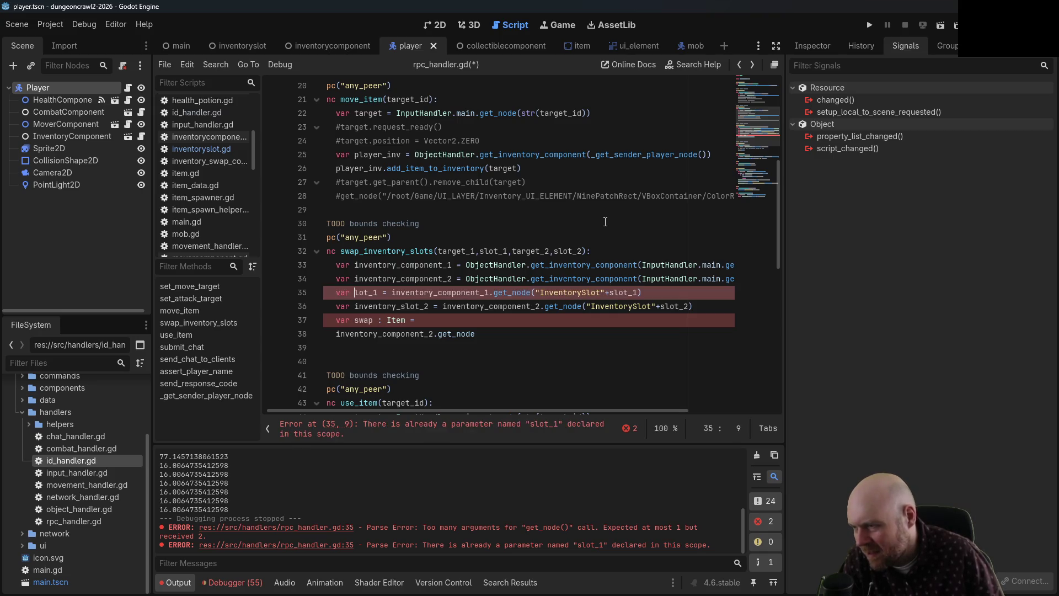
key(Down)
key(Delete)
key(Delete)
key(Delete)
key(Delete)
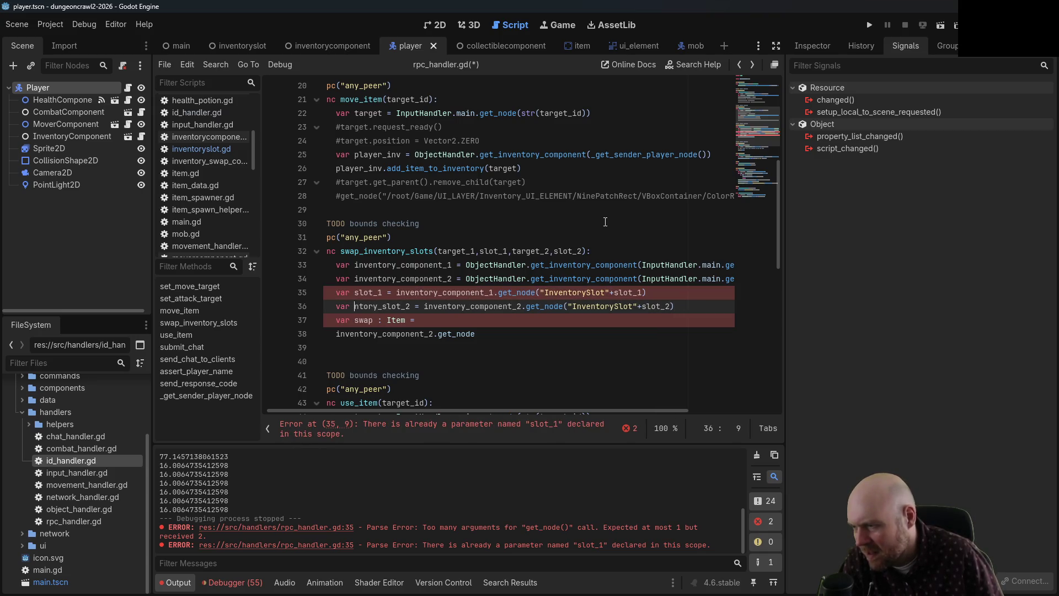
- Rename the parameters to slot_1_param and slot_2_param and use them in both get_node lookups
click(507, 251)
text(_param)
key(Right)
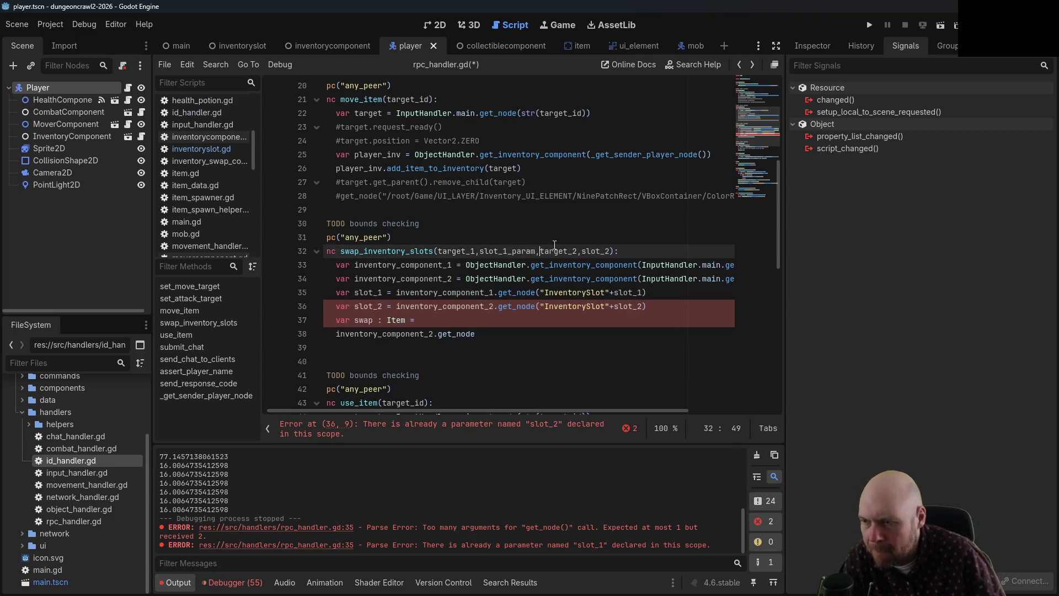
text(_par)
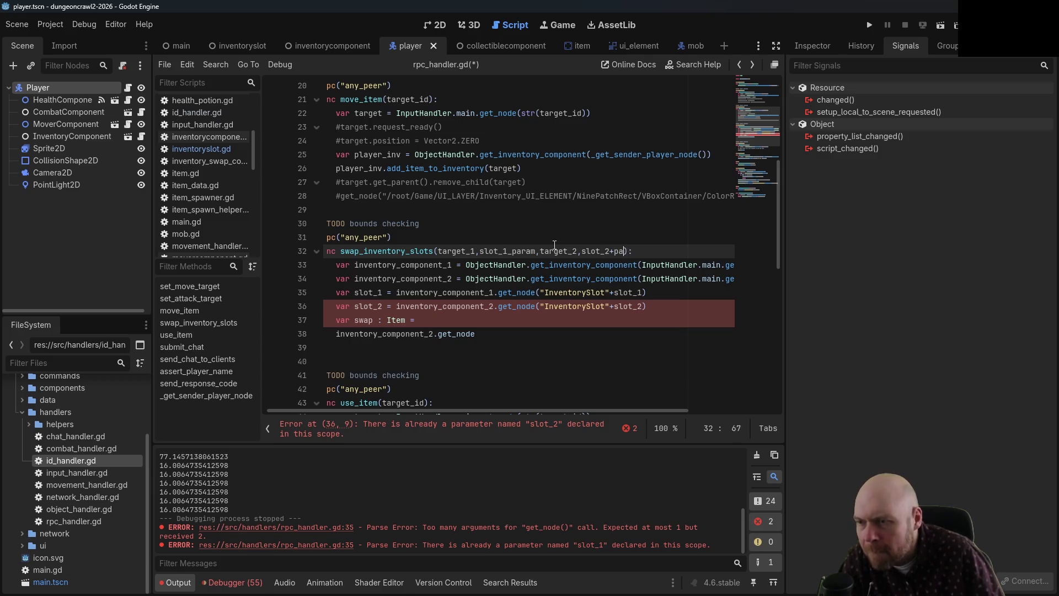
text(am)
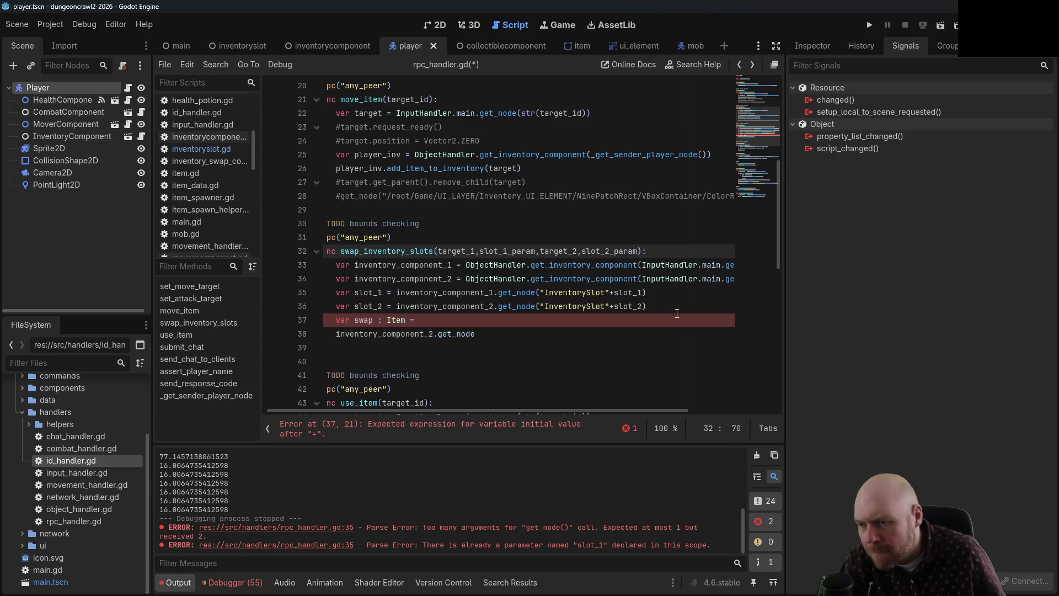
click(709, 292)
text(_param)
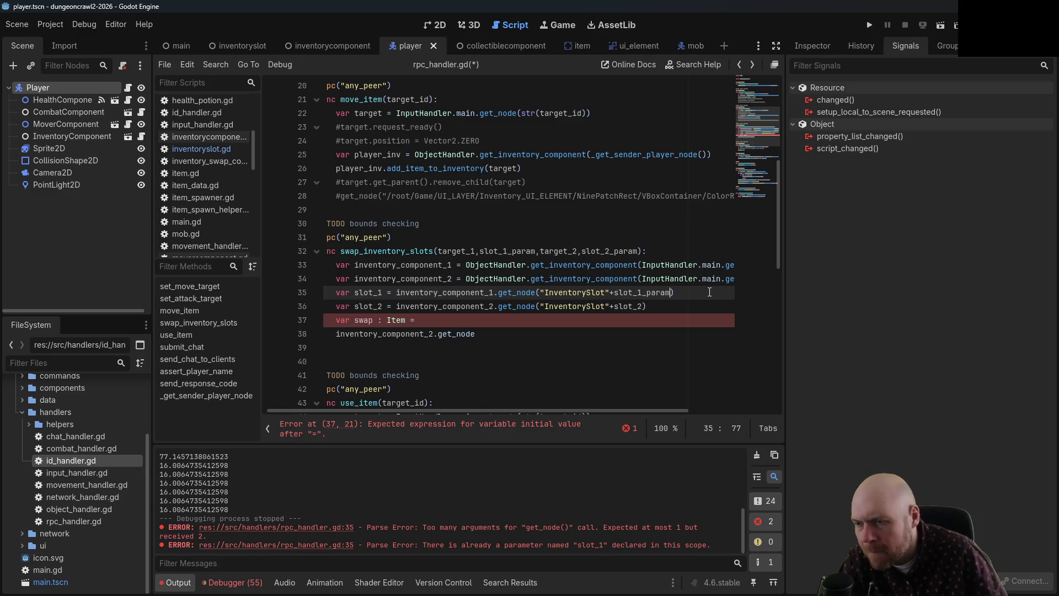
key(Down)
key(Left)
text(_param)
- Make swap read slot_2.item_slot, and save
key(Down)
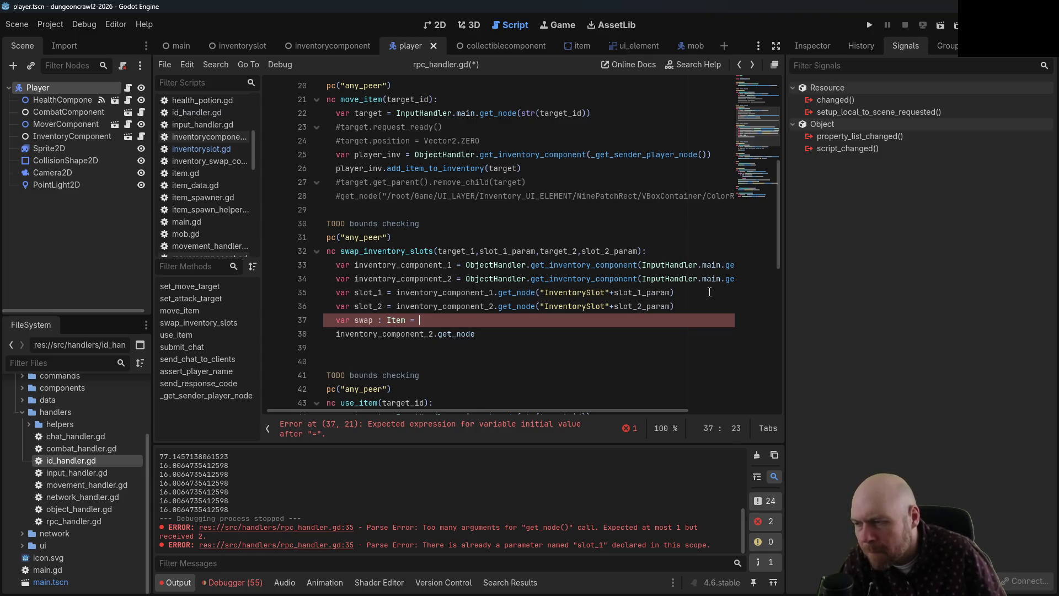
text(slot_2)
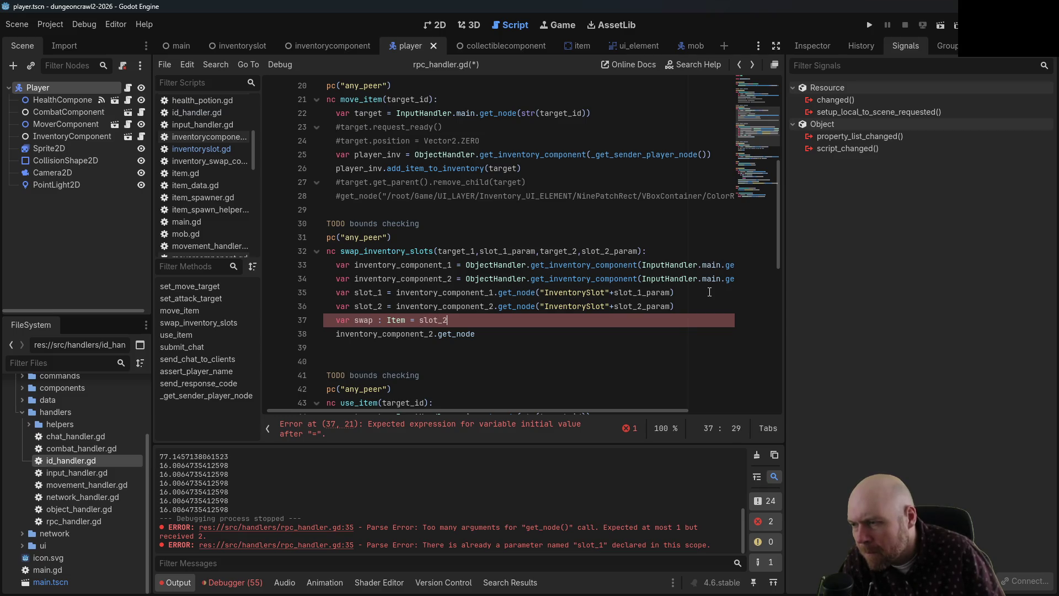
text(.item_slot_name)
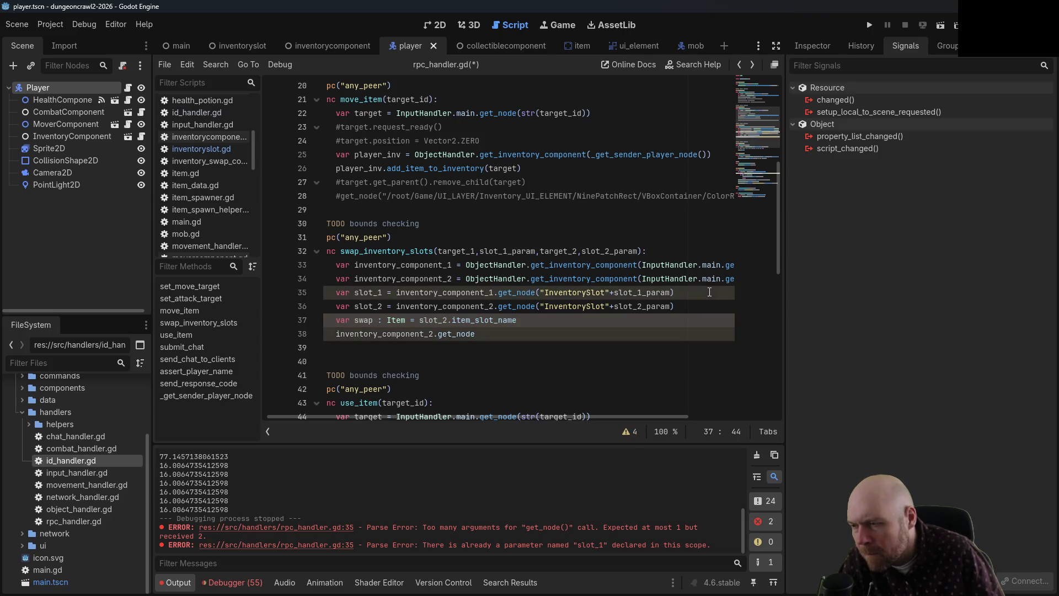
key(BackSpace)
key(BackSpace)
key(BackSpace)
key(ctrl+s)
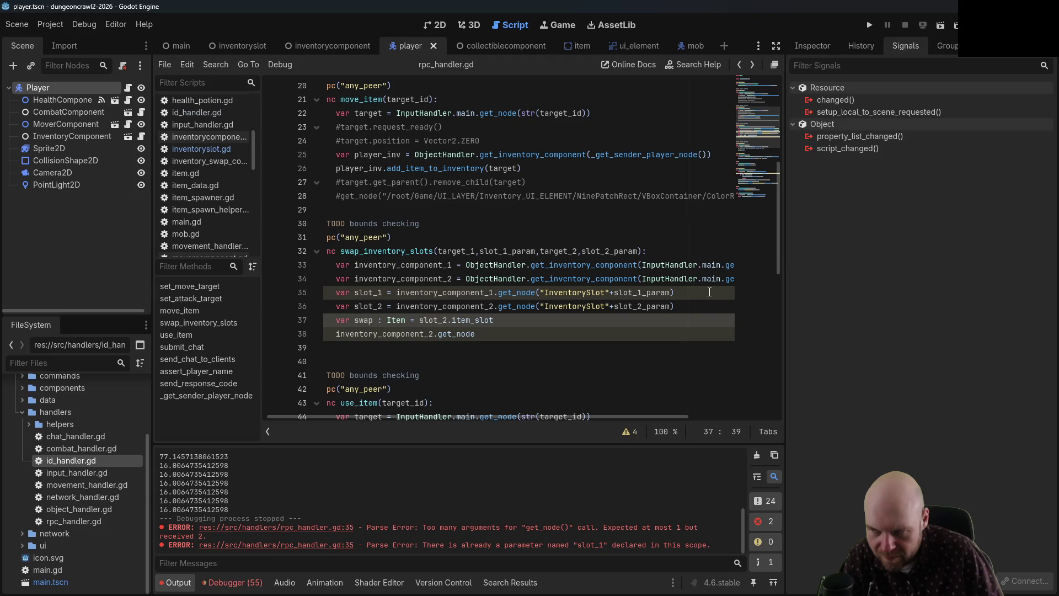
- Write slot_2.item_slot = slot_1.item_slot and slot_1.item_slot = swap, then save
key(Down)
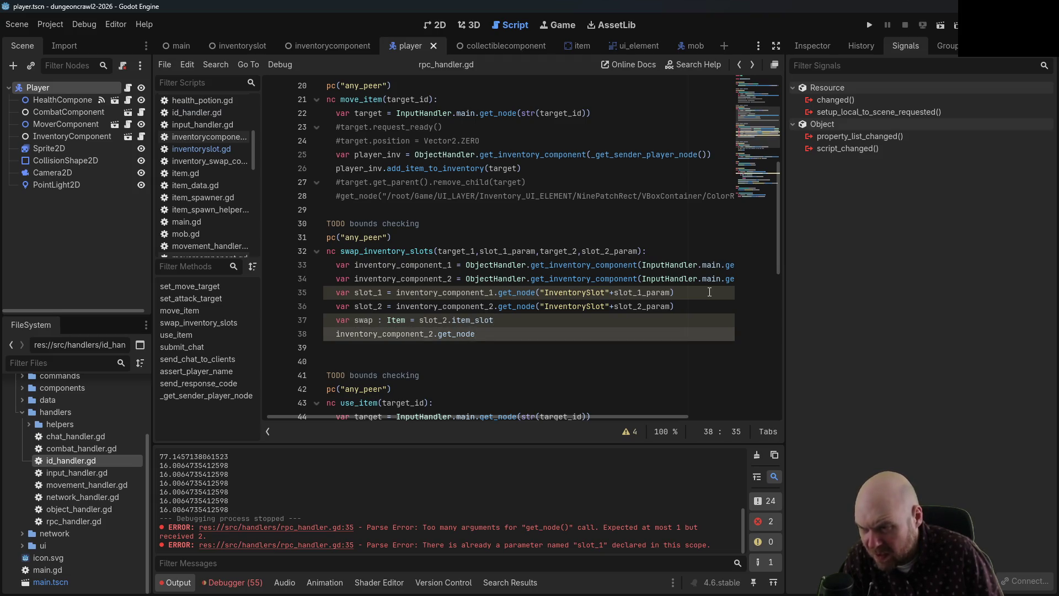
key(BackSpace)
key(BackSpace)
key(BackSpace)
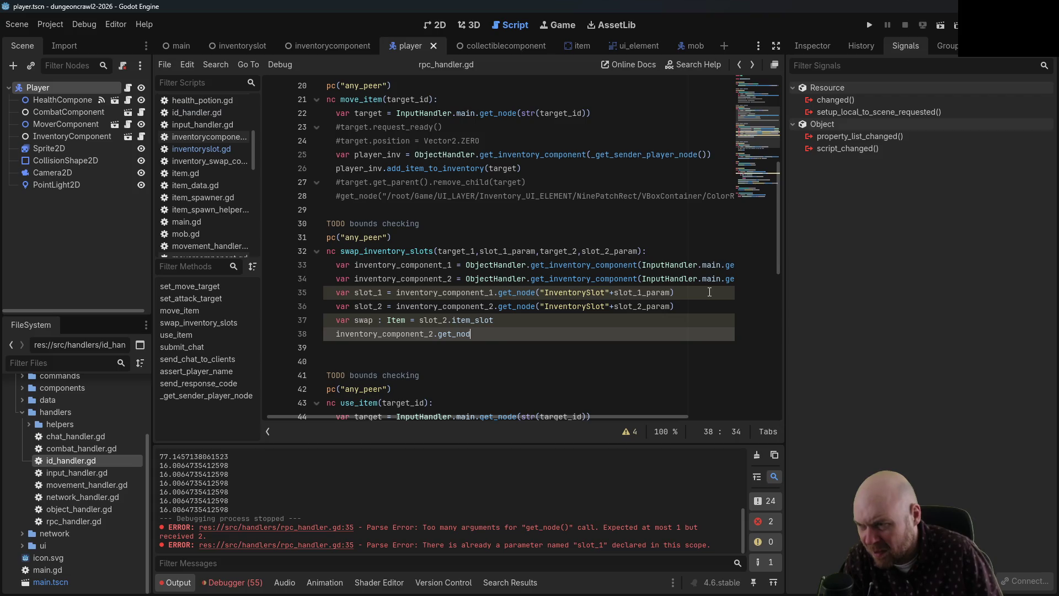
text(i)
key(BackSpace)
text(slot_2 =)
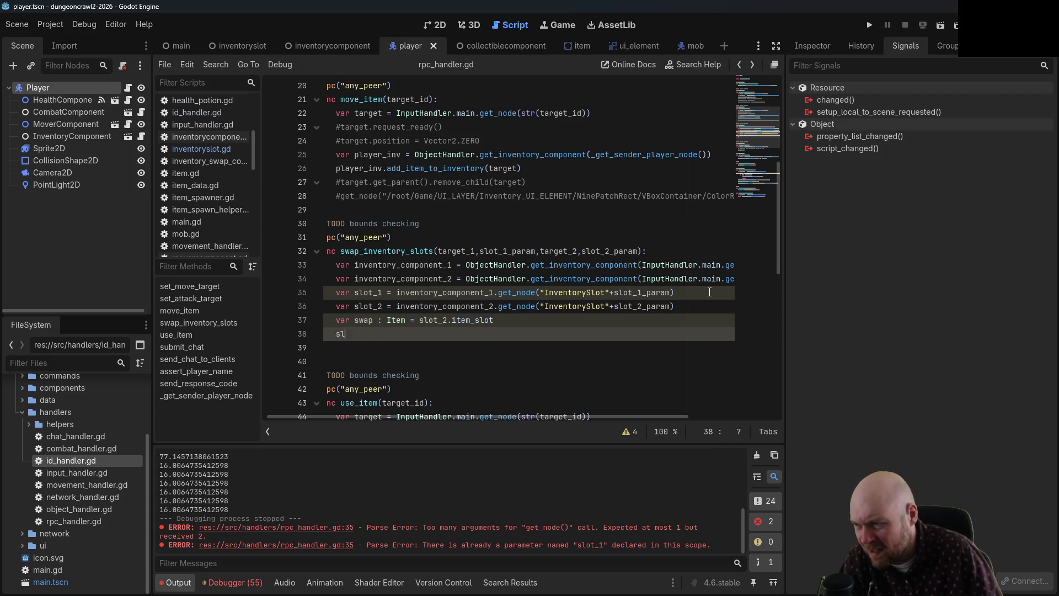
key(BackSpace)
key(BackSpace)
key(BackSpace)
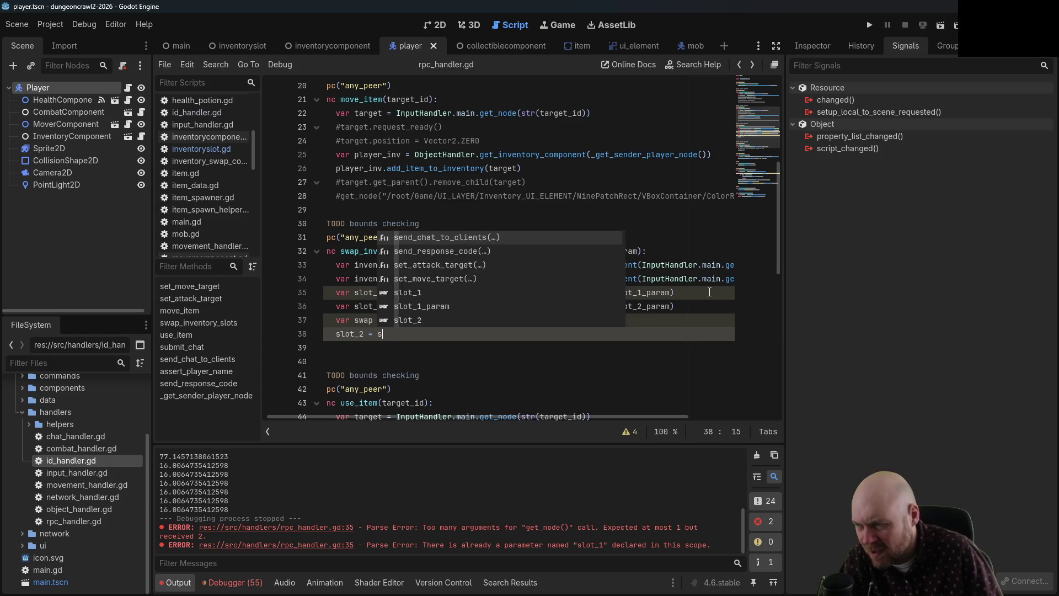
text(.i)
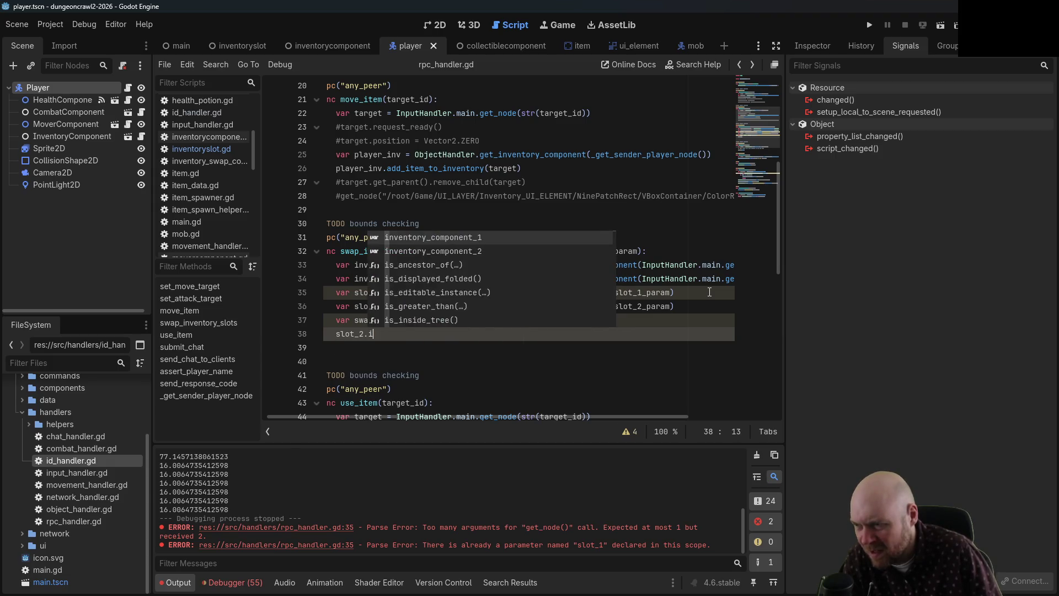
text(tem_slot )
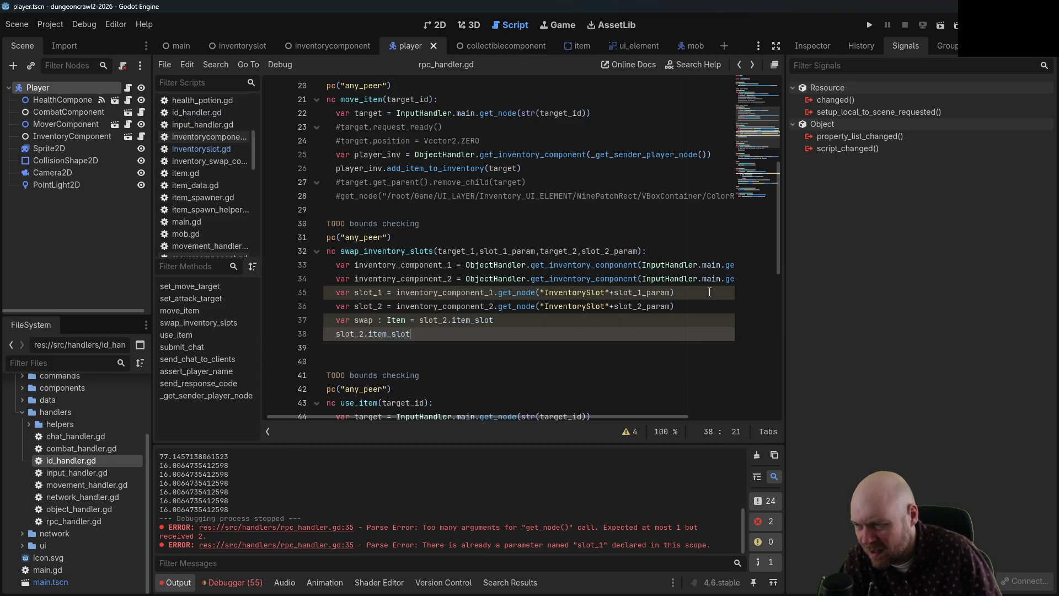
text(= slot_1.ite)
text(m_slot)
key(Return)
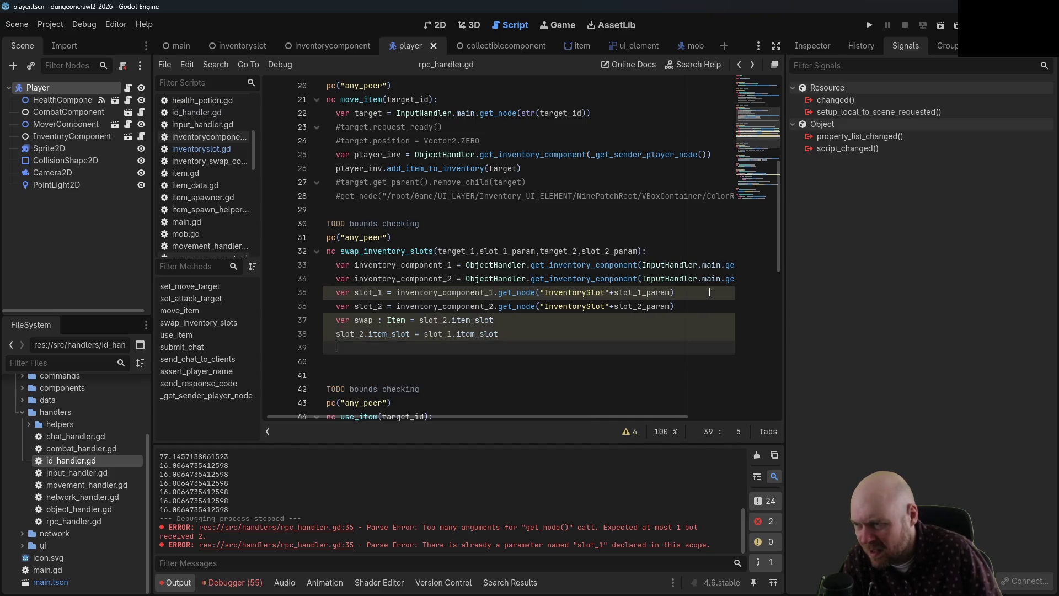
text(slot_1)
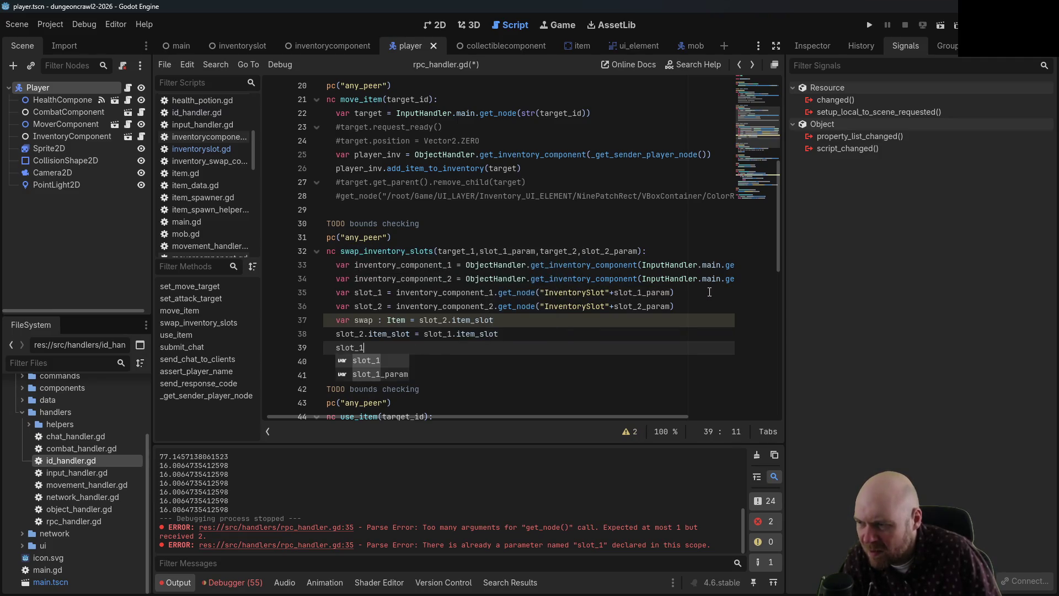
text(.item_slot )
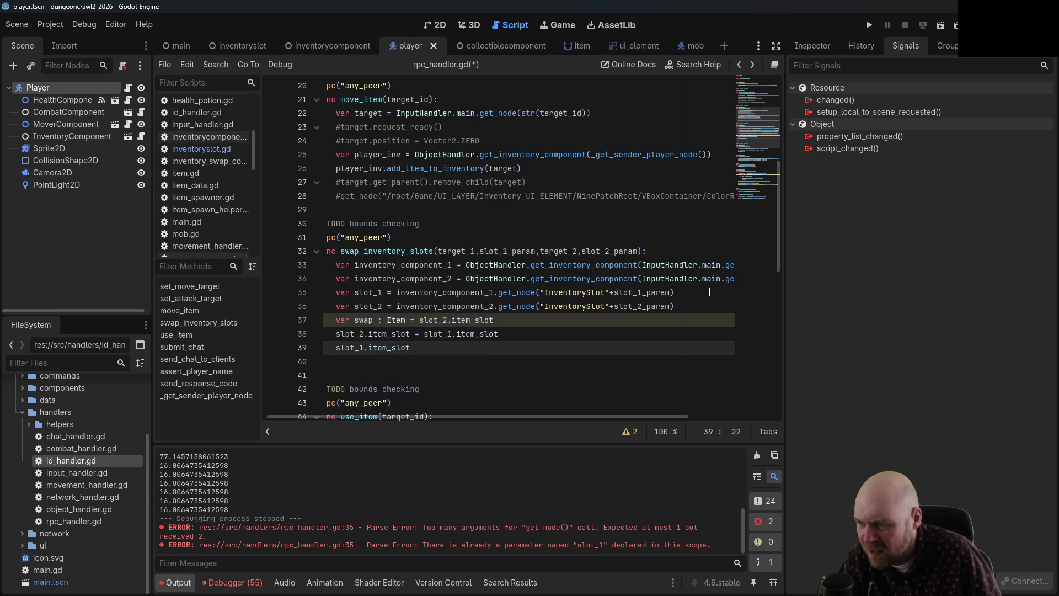
text(= swap)
key(ctrl+s)
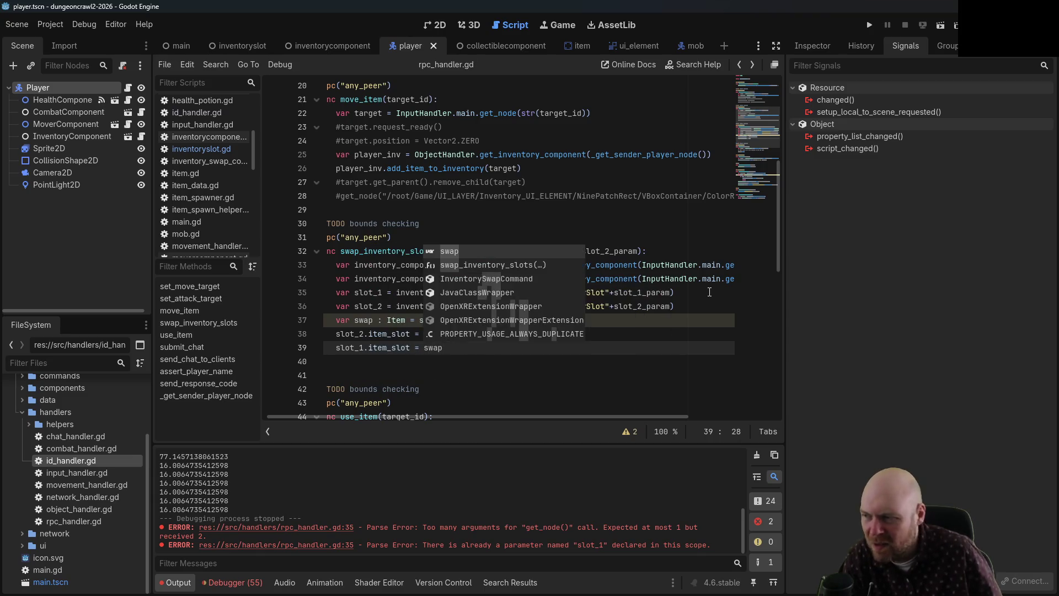
click(635, 196)
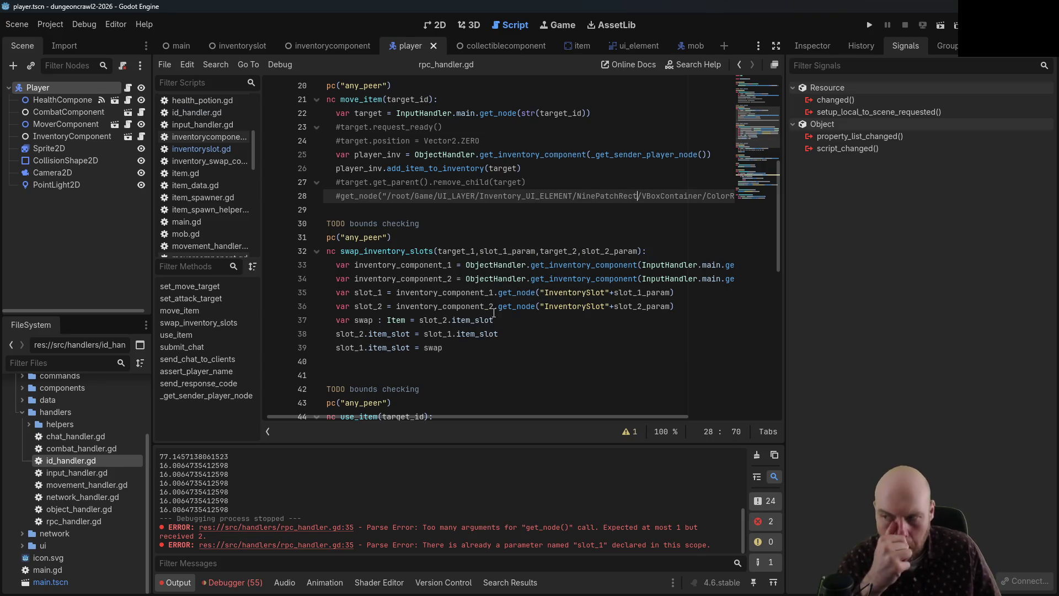
drag(389, 418, 302, 418)
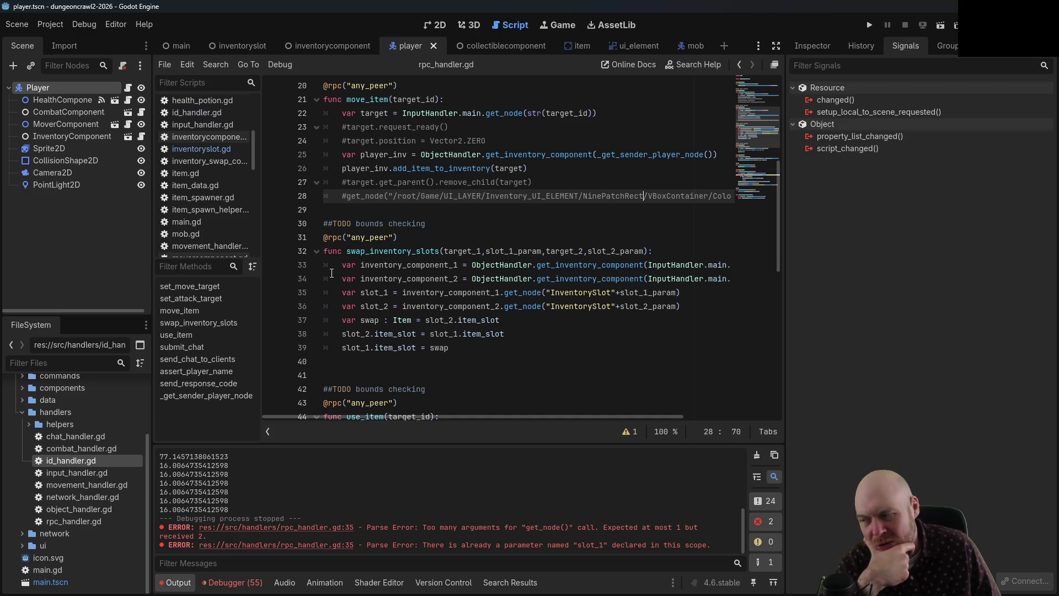
- Delete the extra blank line after the function, collapse the handlers folder, and switch to the main scene
click(340, 375)
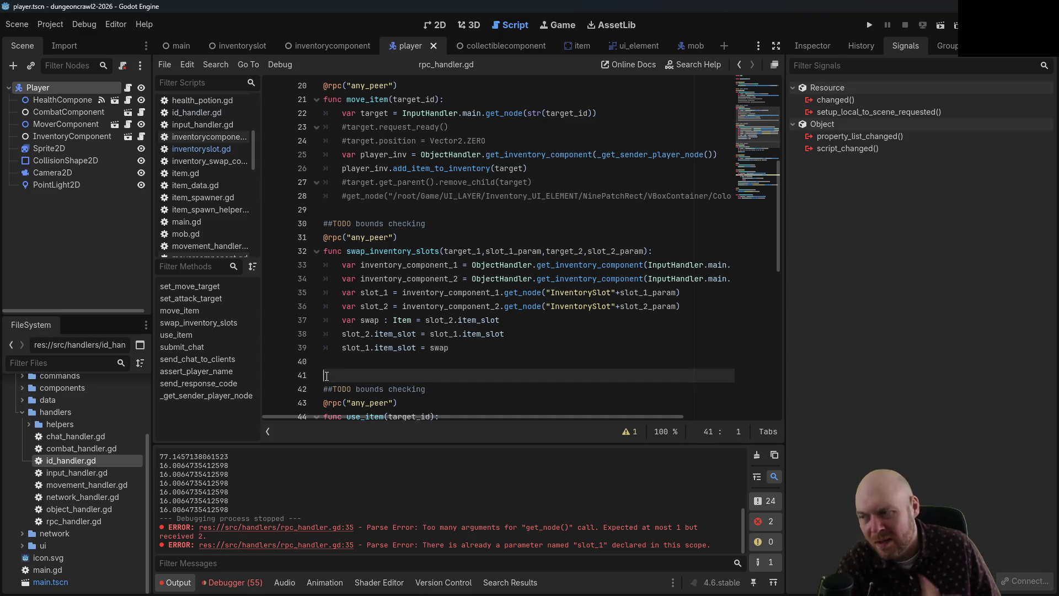
key(BackSpace)
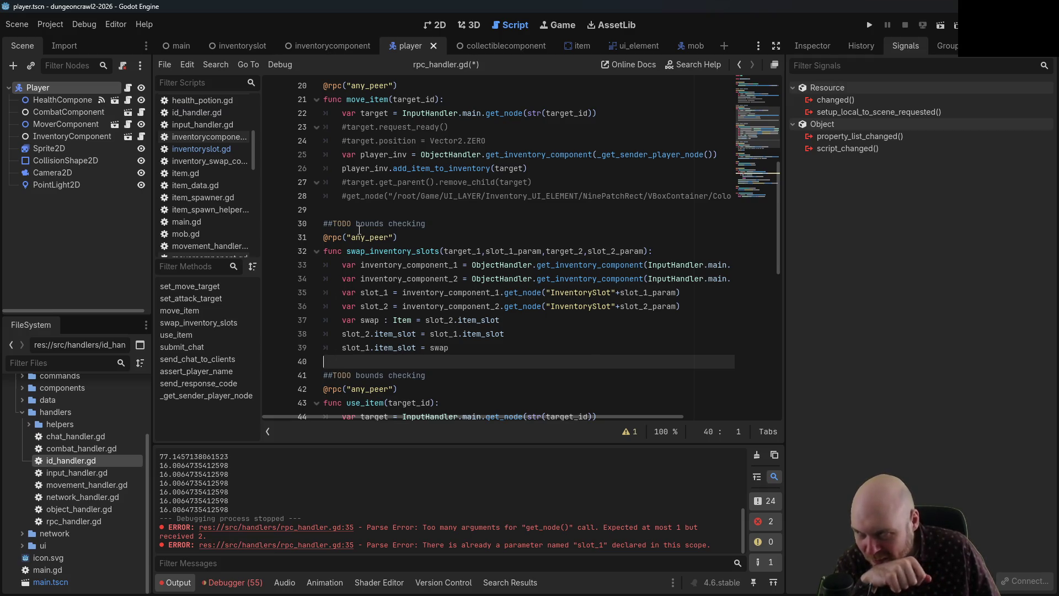
scroll(197, 218, up, 3)
scroll(197, 215, up, 4)
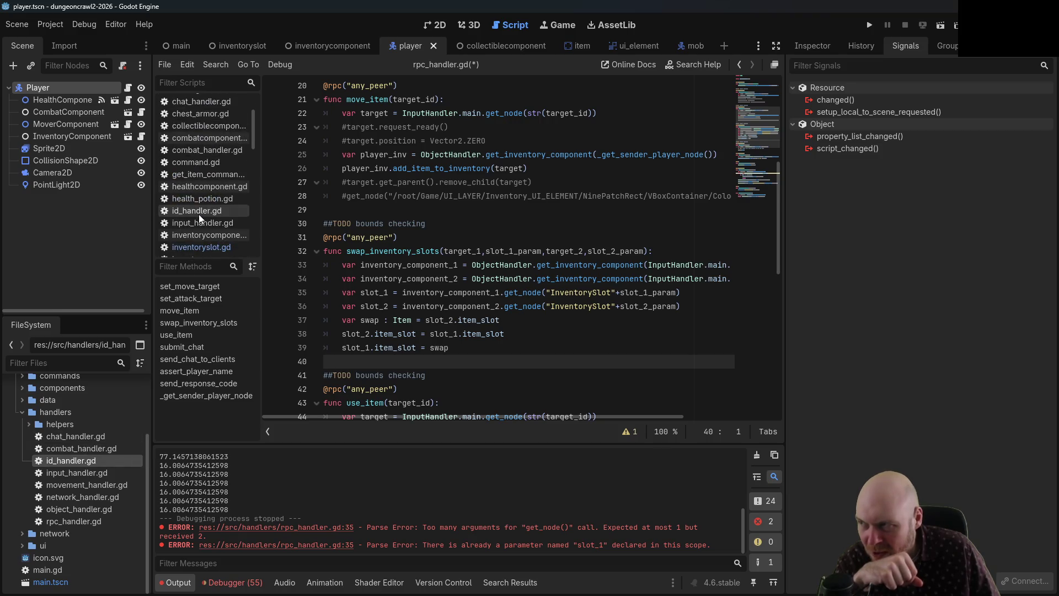
click(23, 414)
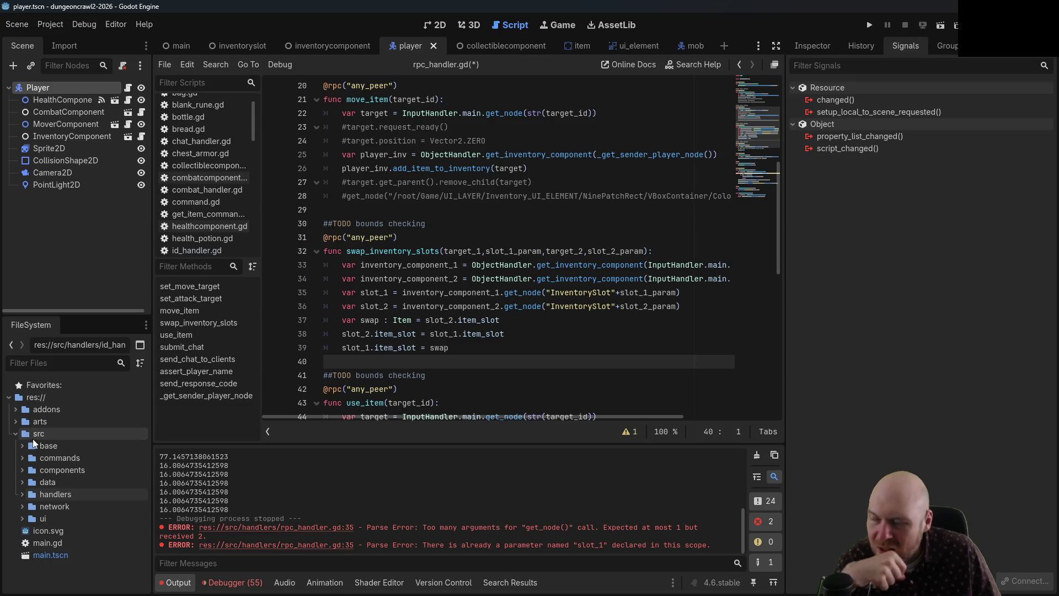
scroll(193, 120, up, 1)
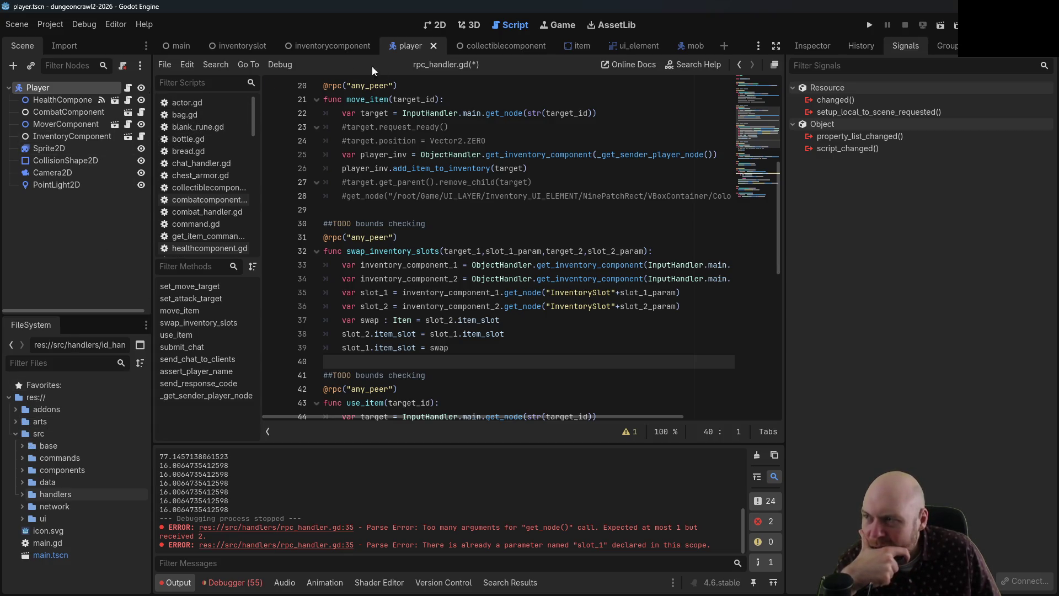
click(182, 45)
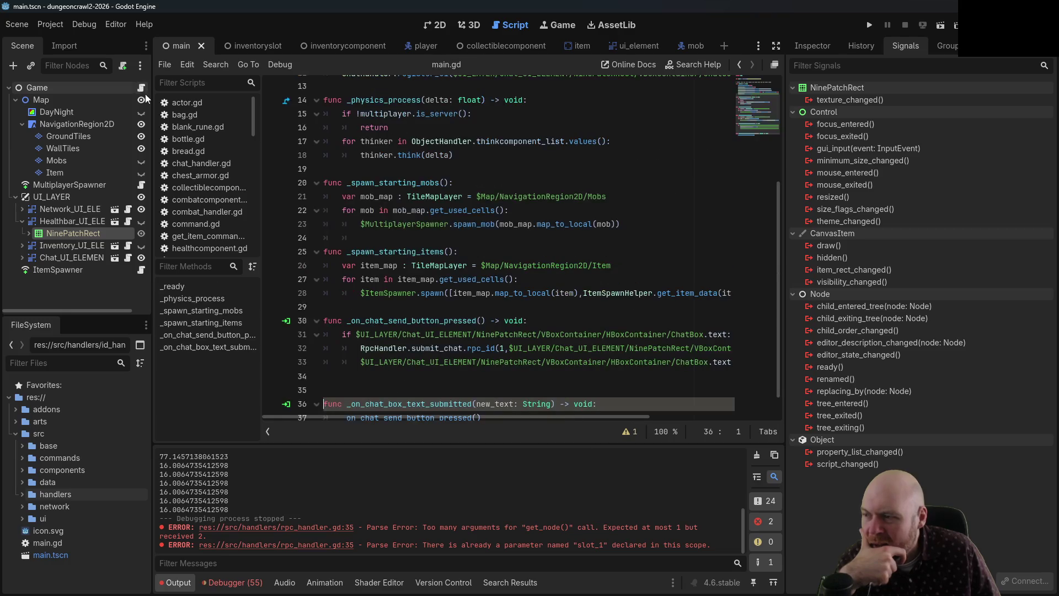
- Review main.gd and expand the components and handlers folders in the FileSystem dock
scroll(468, 319, up, 4)
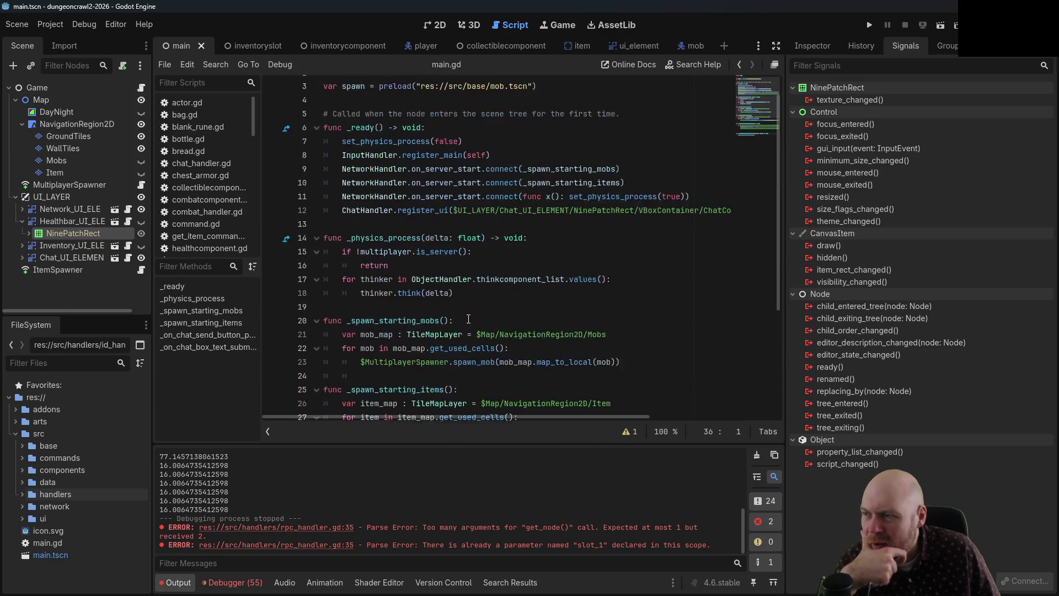
scroll(469, 319, up, 1)
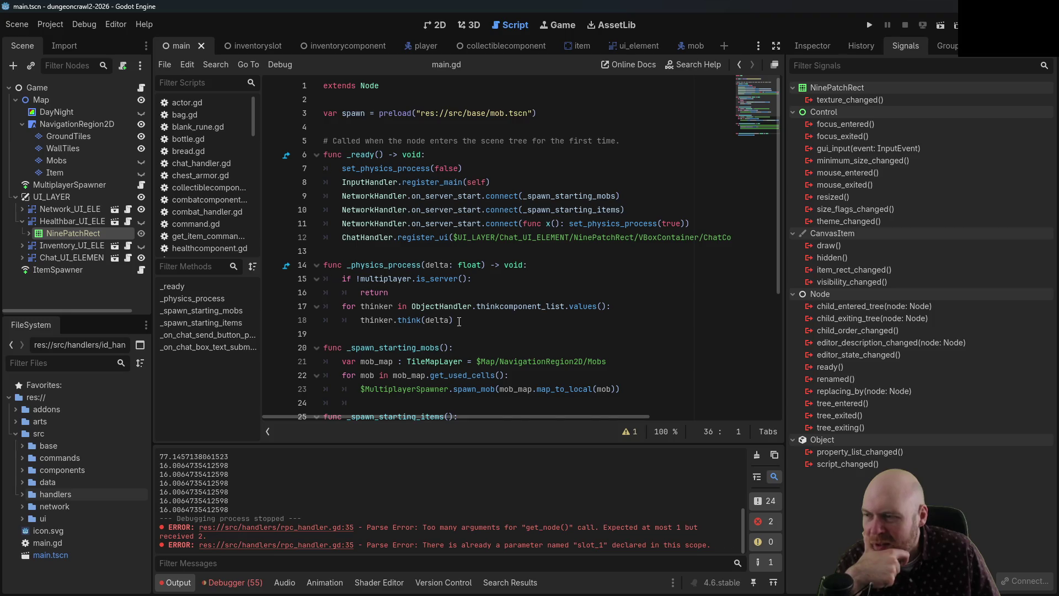
scroll(464, 320, down, 5)
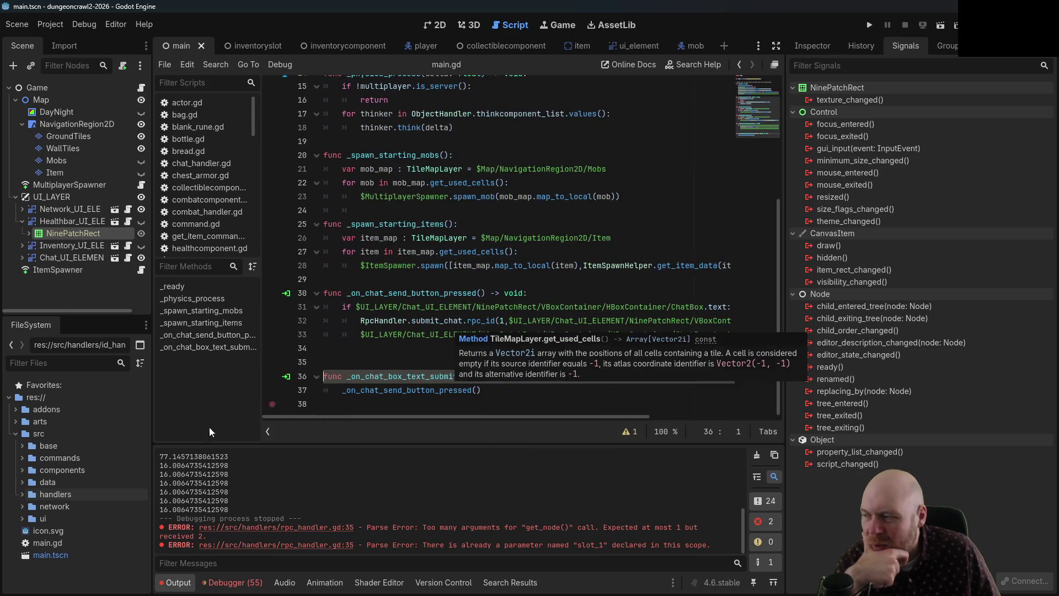
click(22, 470)
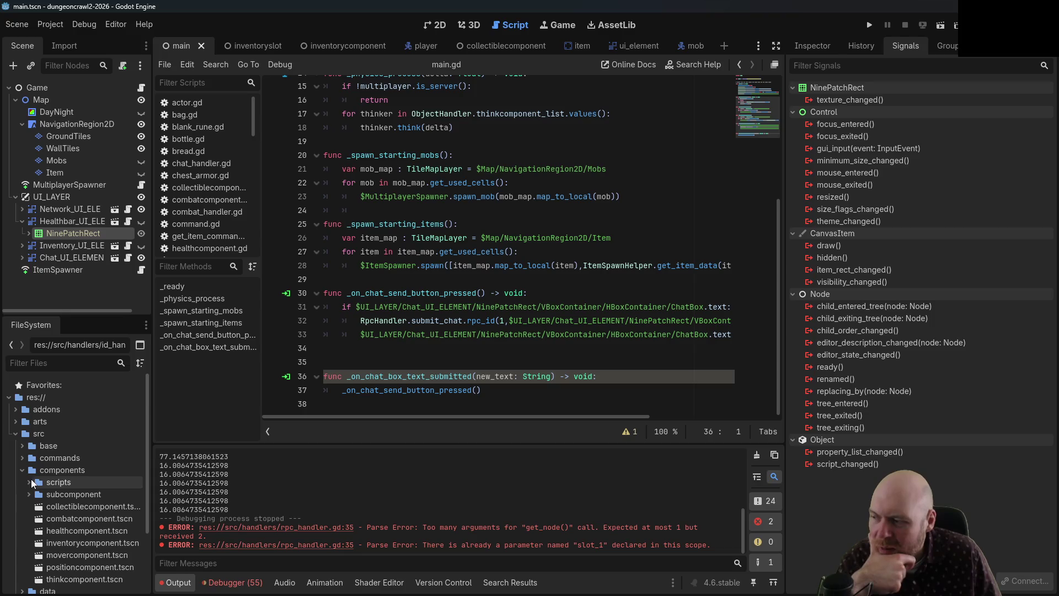
click(22, 469)
click(22, 493)
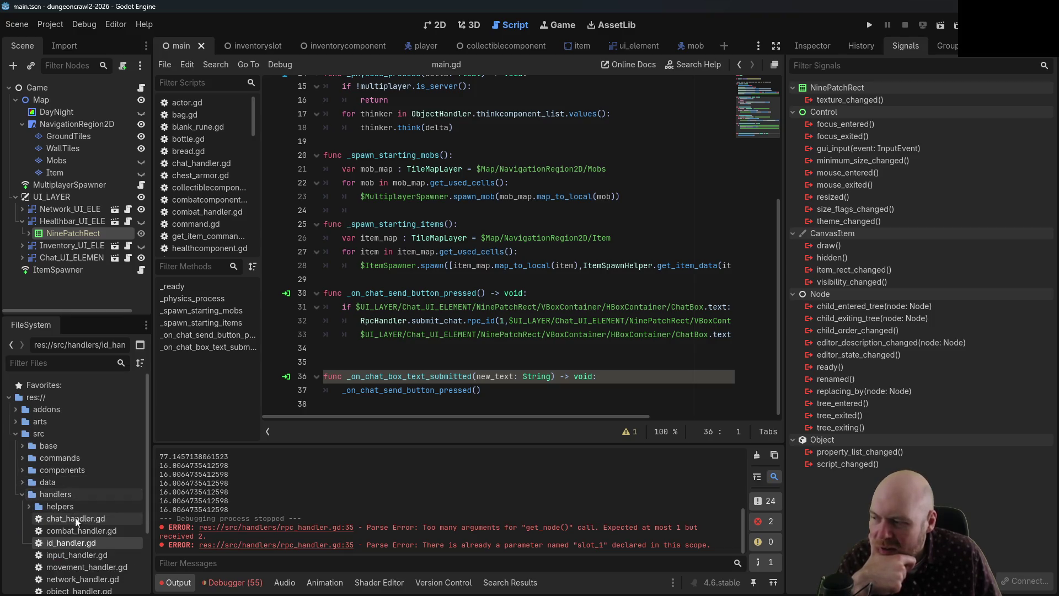
scroll(82, 535, down, 2)
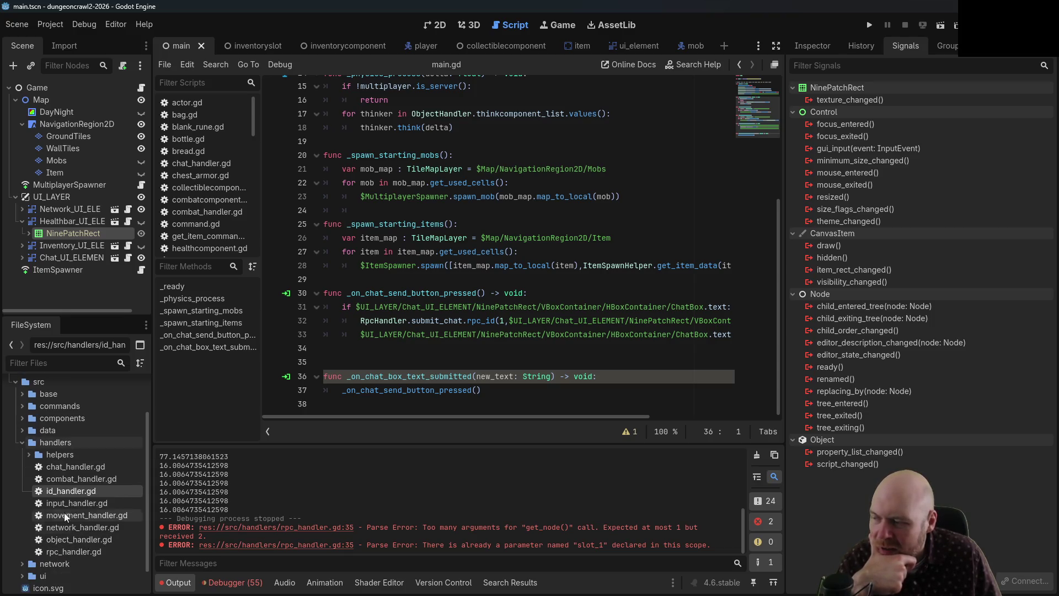
- Expand and collapse the commands folder, select res://src/handlers/, and open the Project menu
click(21, 445)
click(21, 459)
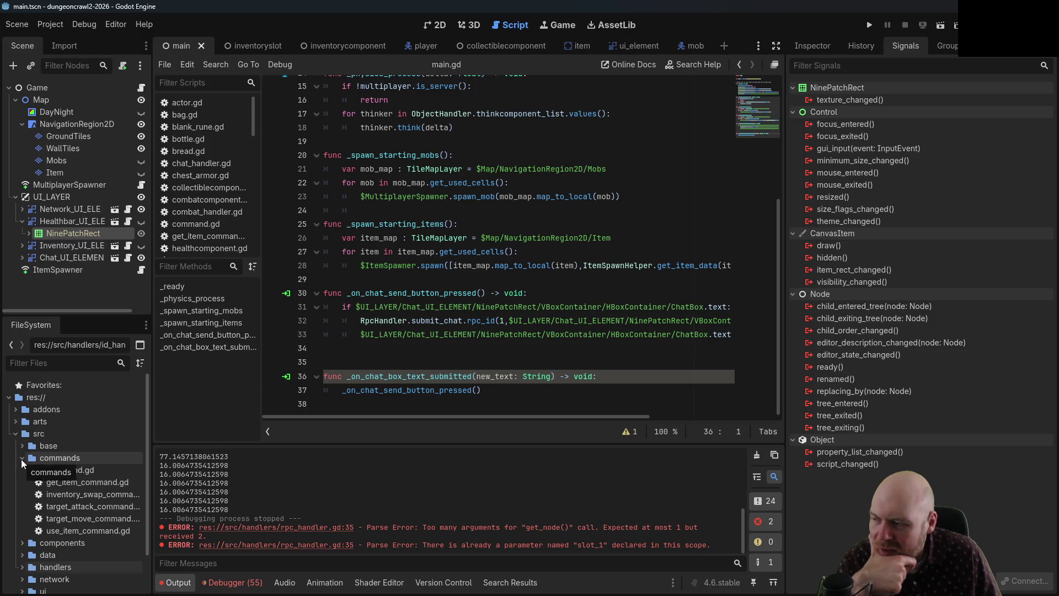
click(21, 459)
click(25, 495)
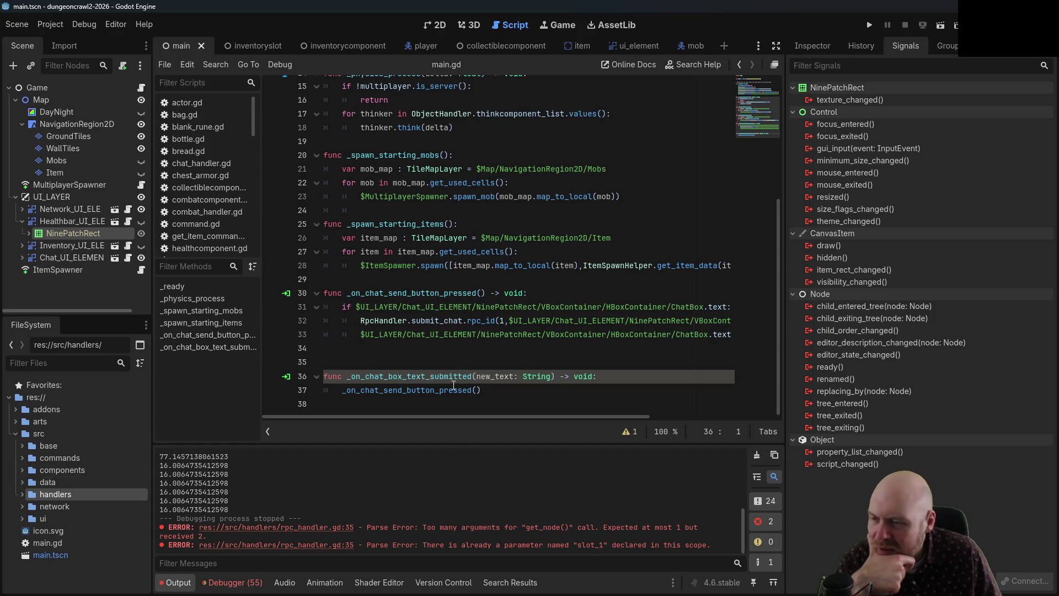
mouse_move(459, 390)
scroll(453, 411, right, 5)
scroll(591, 408, left, 5)
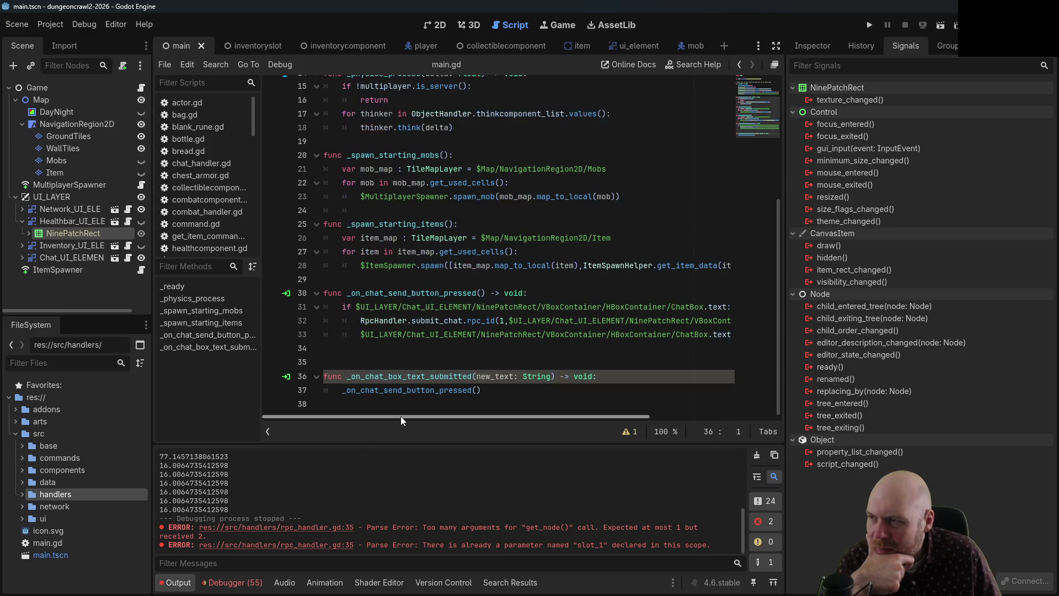
scroll(384, 366, up, 4)
scroll(383, 366, up, 1)
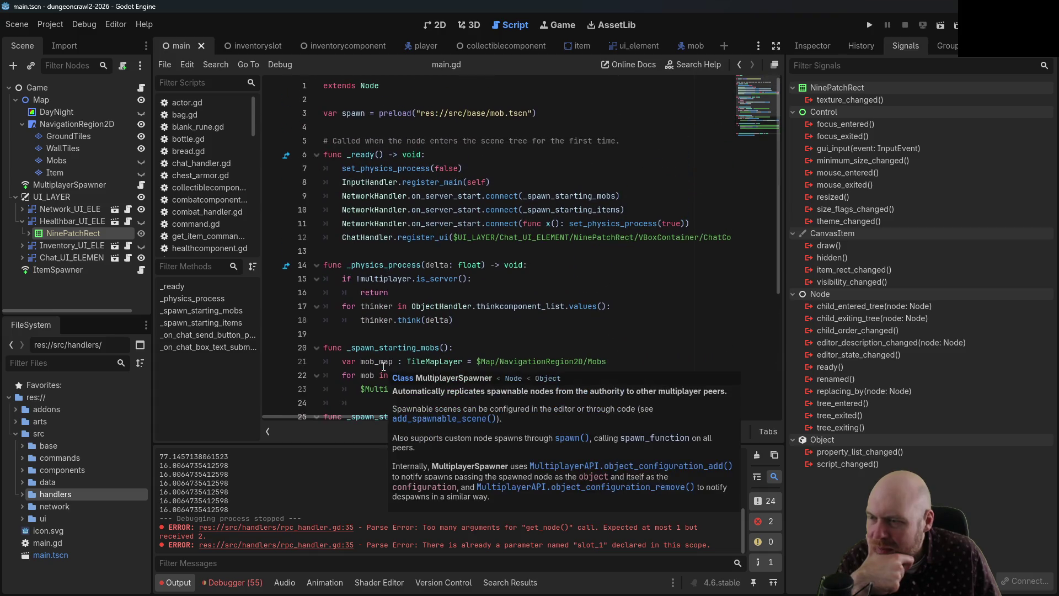
scroll(332, 392, down, 5)
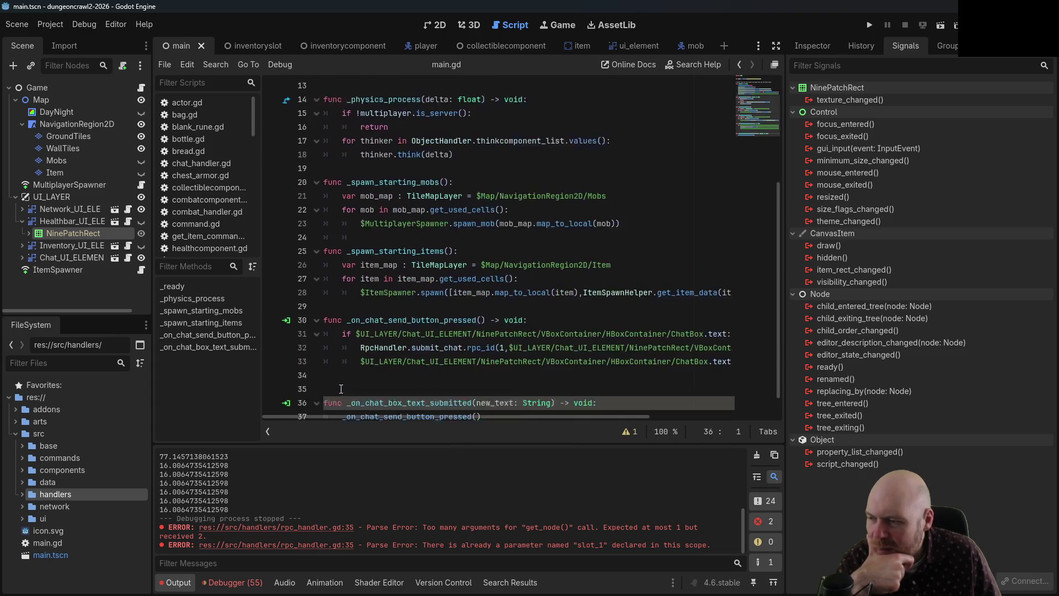
click(53, 28)
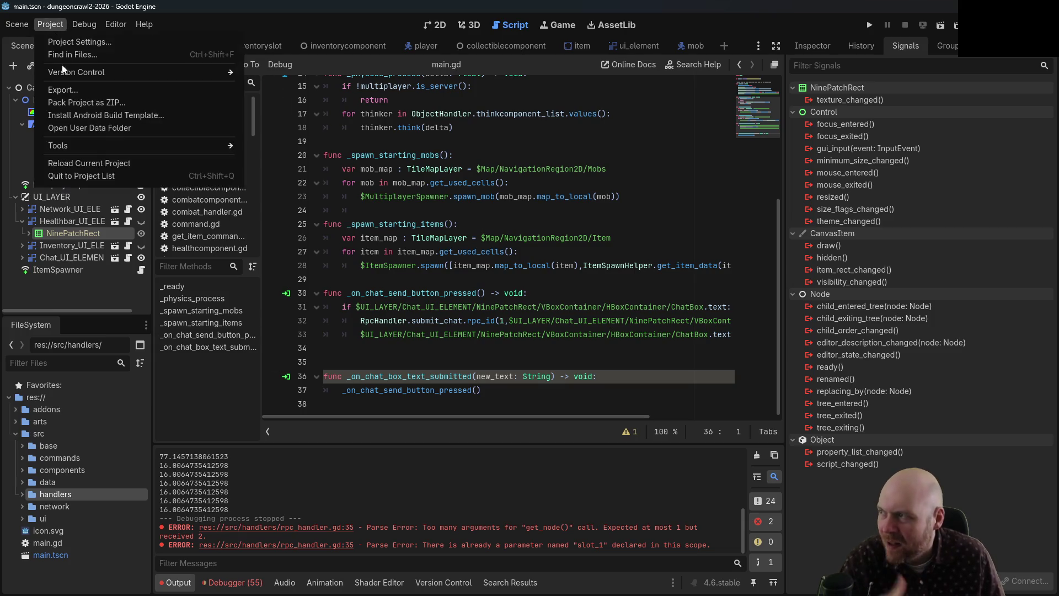
- Search all project files for 'command' and open input_handler.gd at its line-13 match
click(65, 56)
text(command)
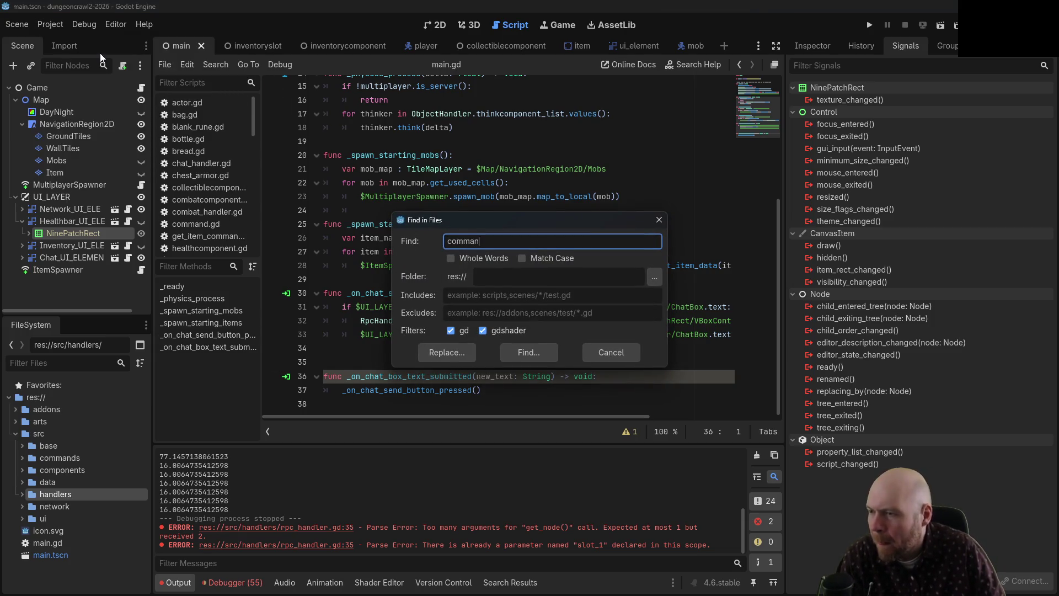
key(Return)
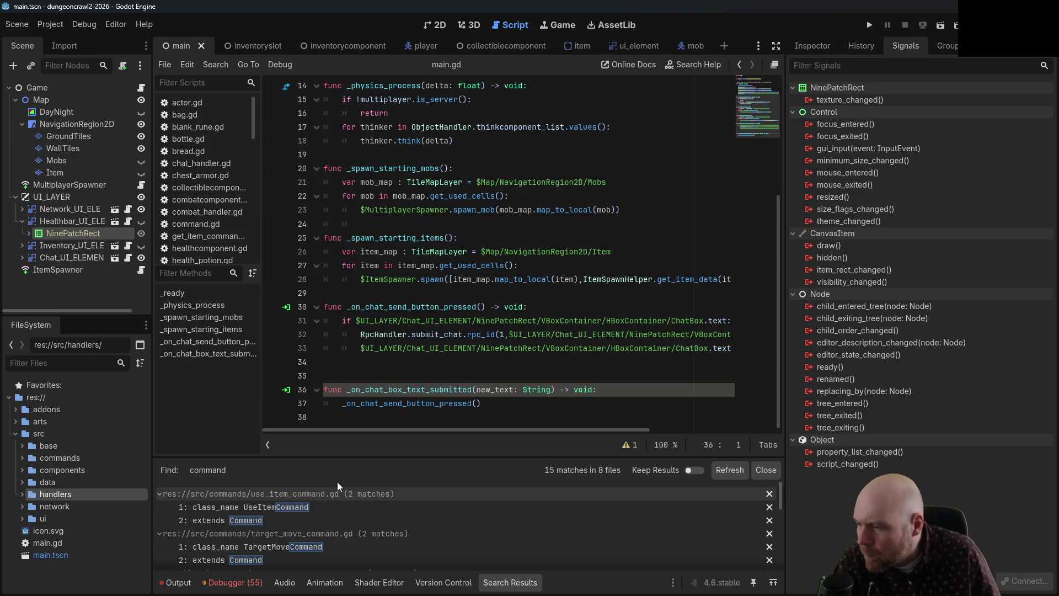
scroll(337, 488, down, 2)
scroll(337, 489, down, 8)
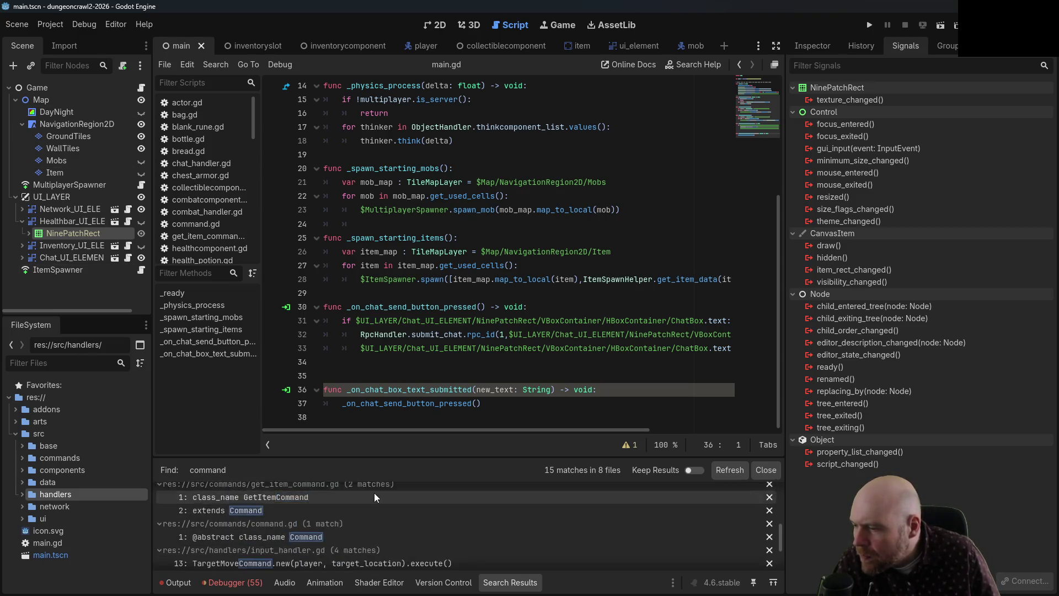
scroll(374, 494, up, 2)
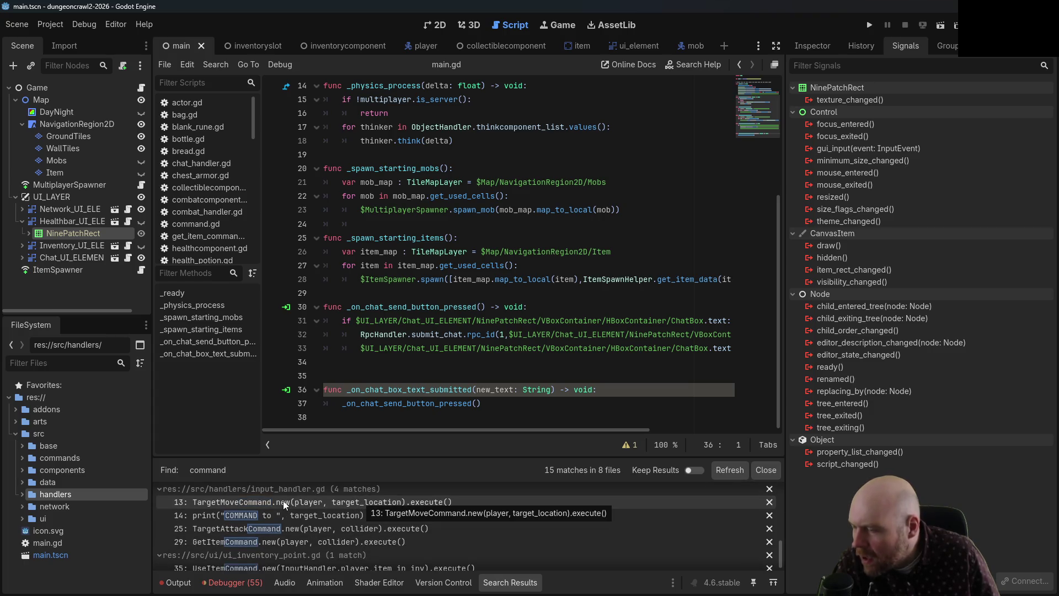
click(283, 500)
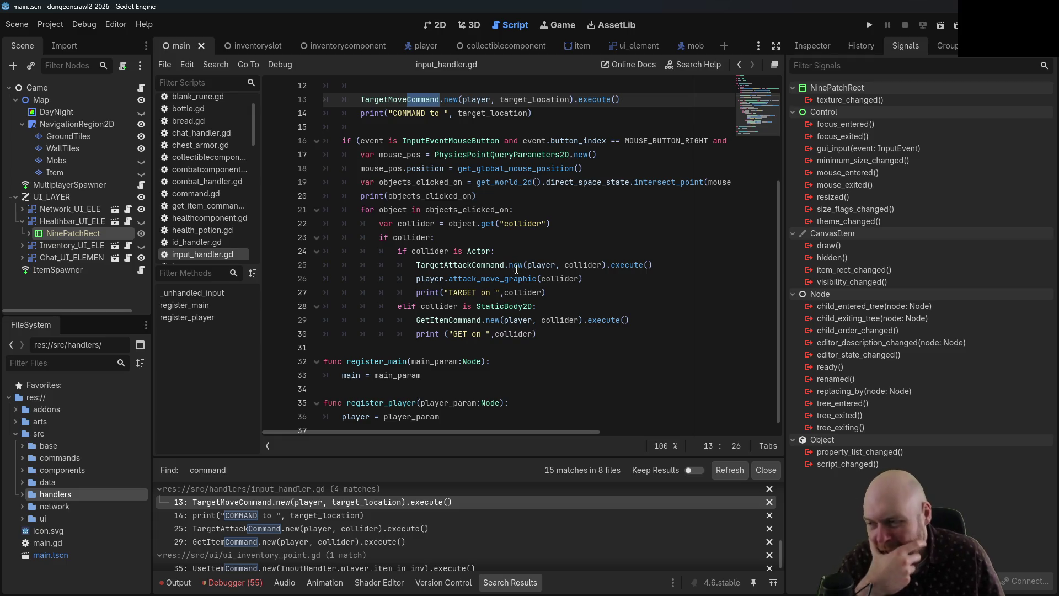
- Declare 'var dragging : bool = false' on a new line 6 of input_handler.gd, below the player variable
scroll(608, 403, up, 2)
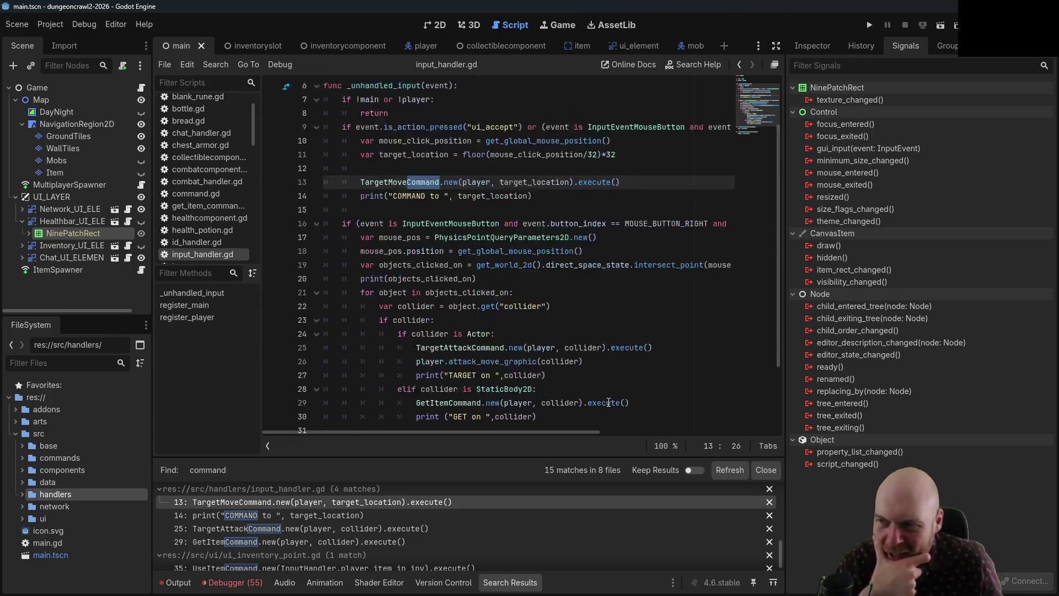
scroll(608, 402, up, 2)
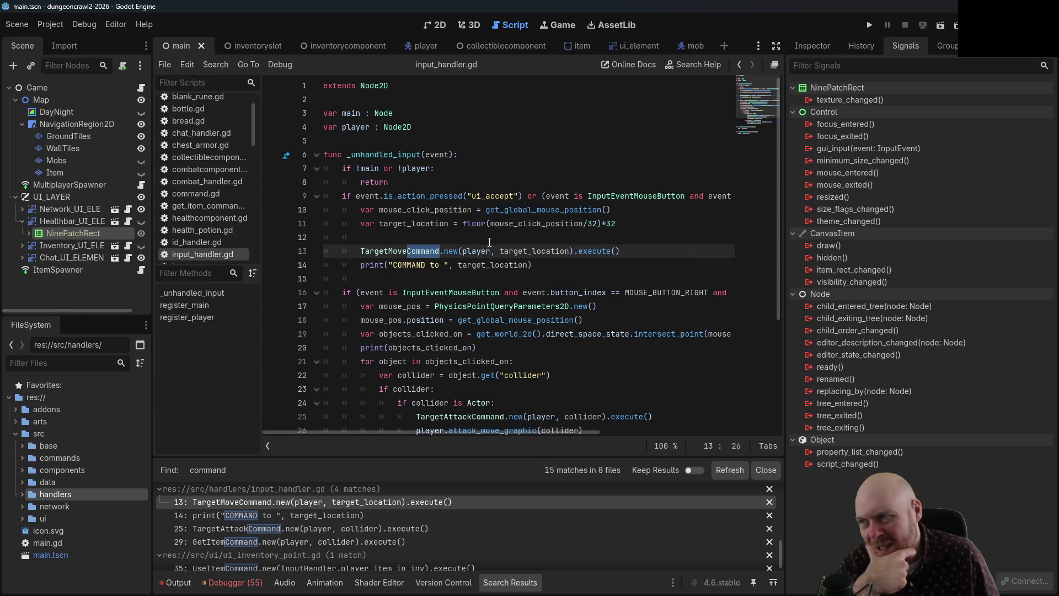
scroll(487, 243, down, 4)
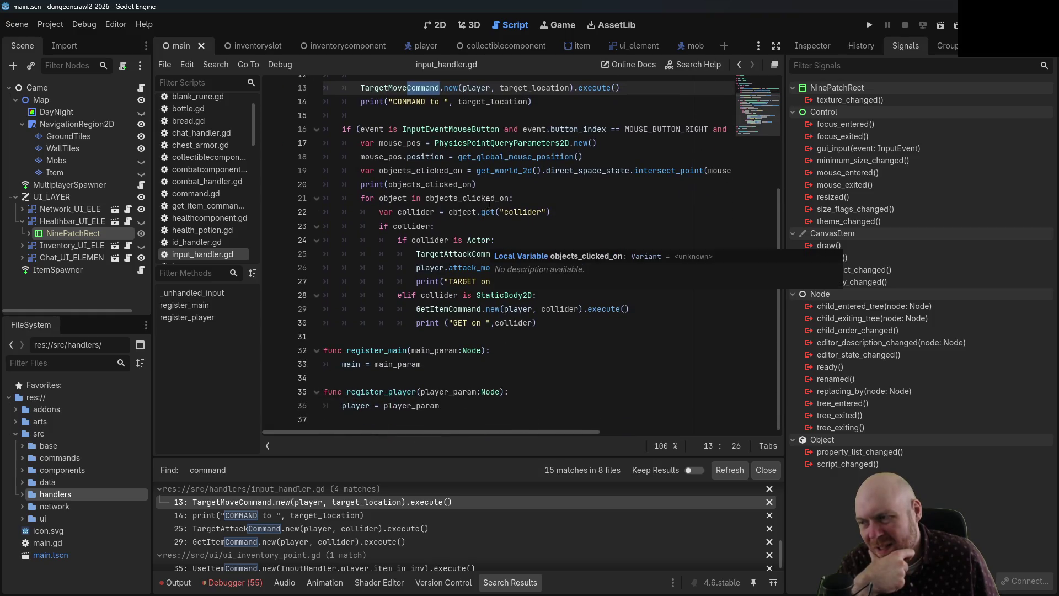
scroll(486, 163, up, 1)
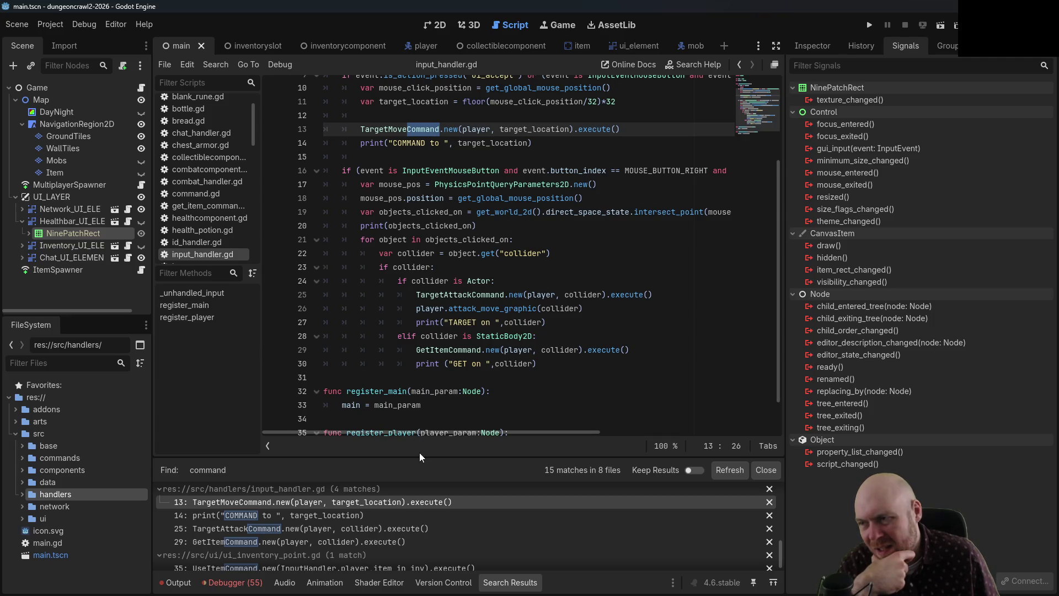
mouse_move(402, 433)
mouse_down()
mouse_move(568, 434)
mouse_move(340, 397)
mouse_up()
scroll(340, 397, up, 3)
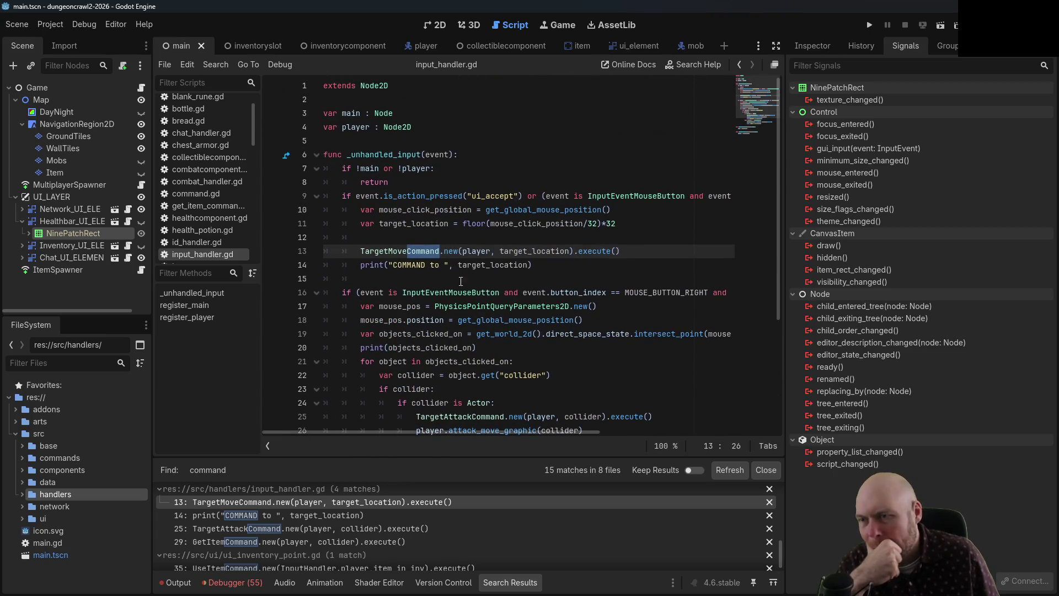
click(422, 279)
click(394, 141)
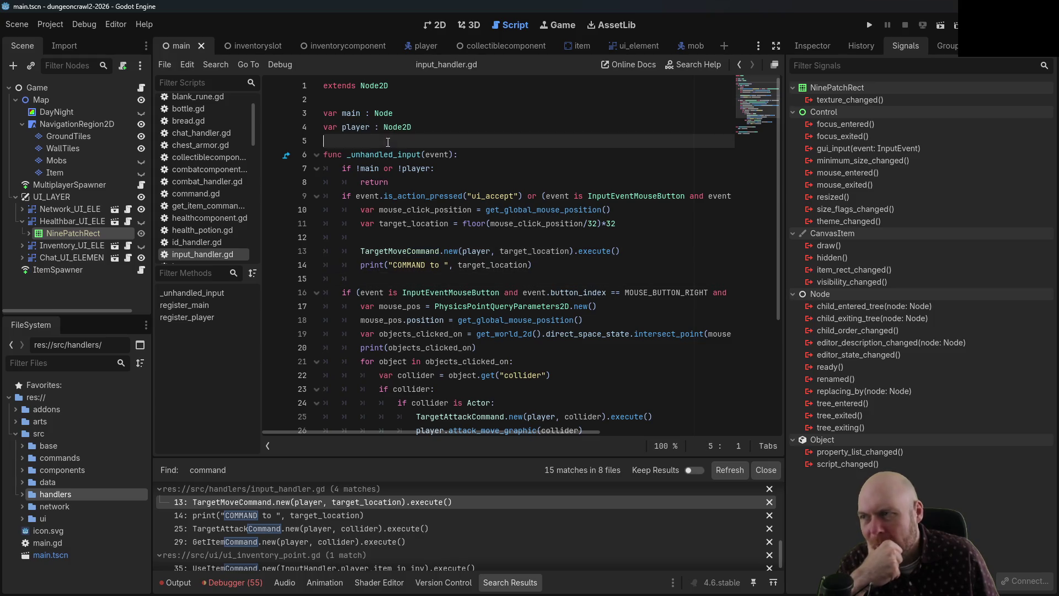
key(Return)
key(Return)
key(Up)
text(var dragging )
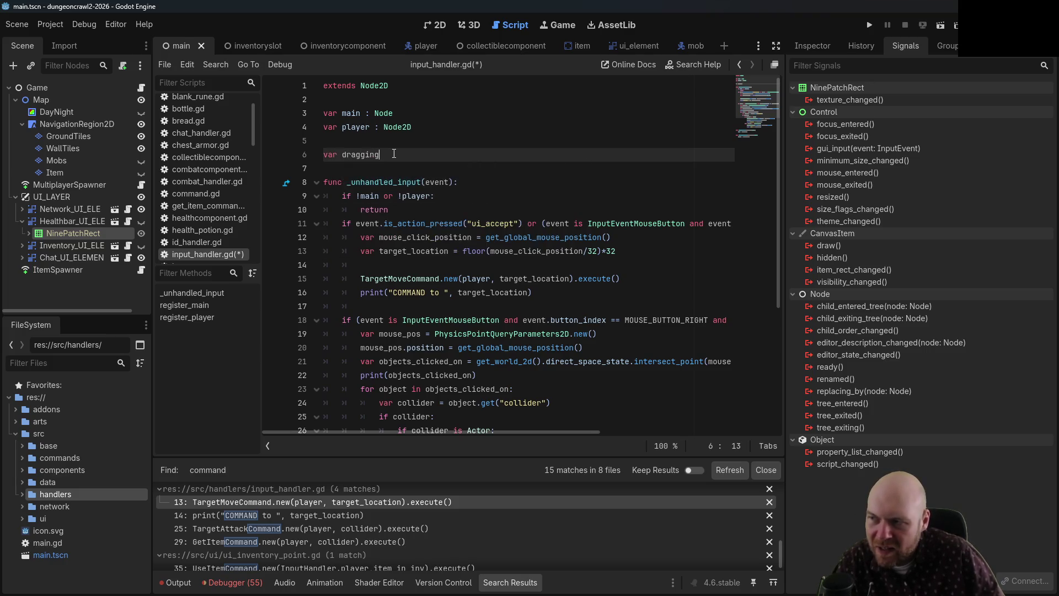
text(: bool = false)
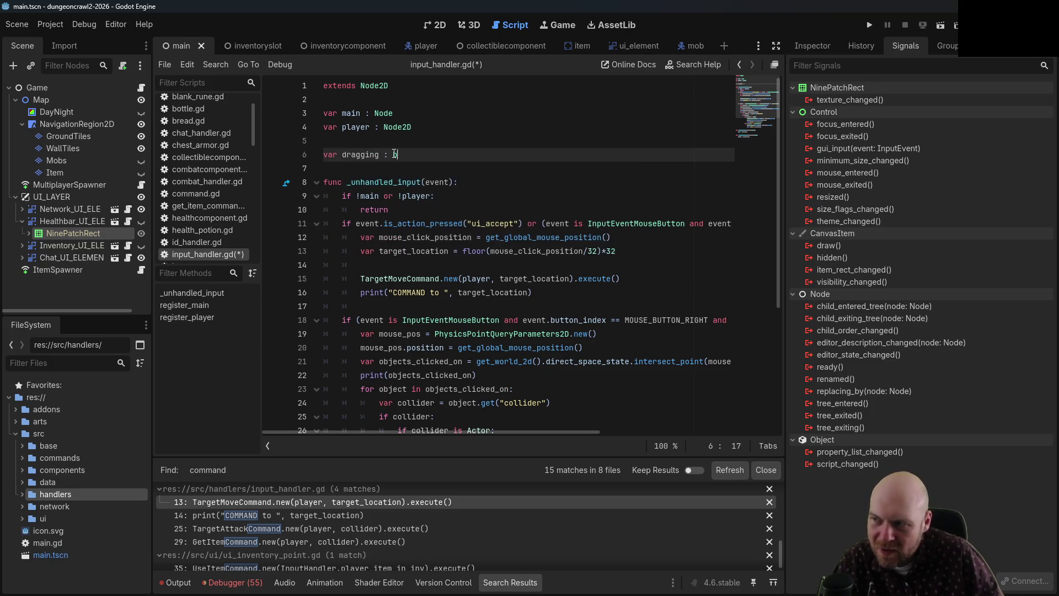
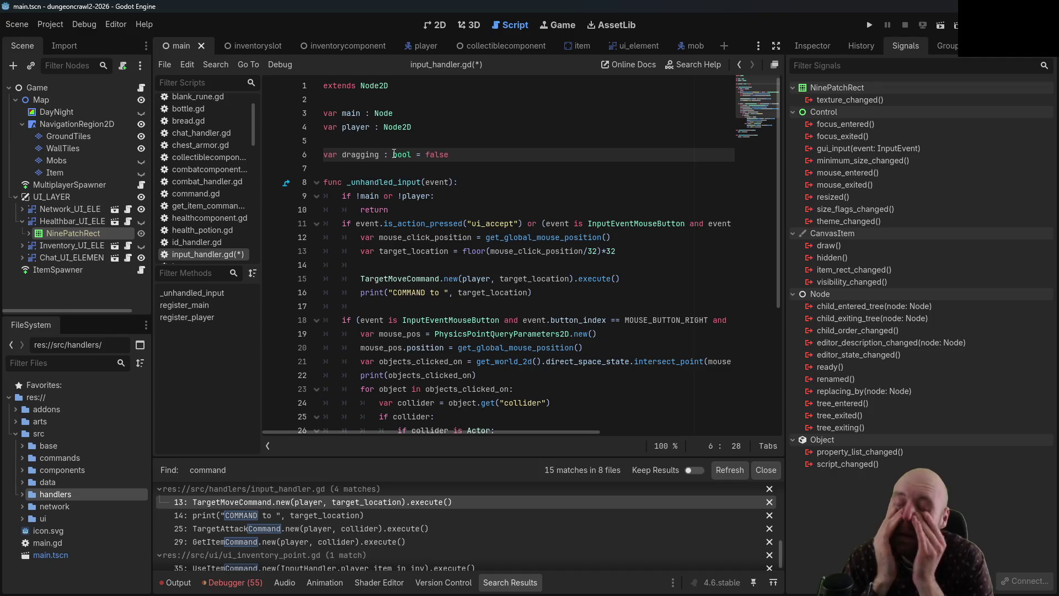
- Delete the unused 'var dragging : bool = false' line and its blank line from input_handler.gd, then save
mouse_move(394, 154)
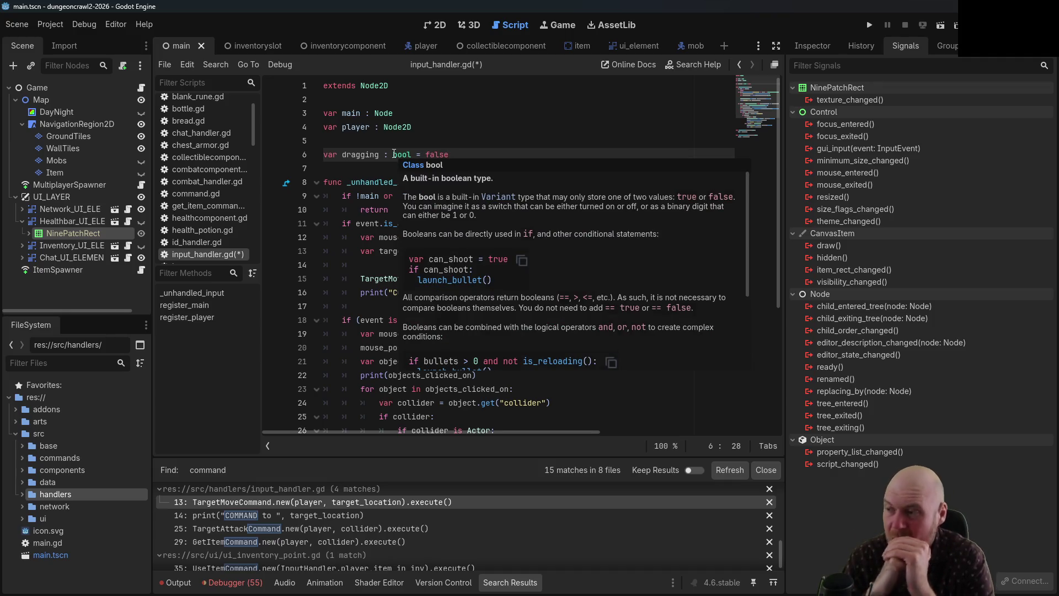
click(533, 182)
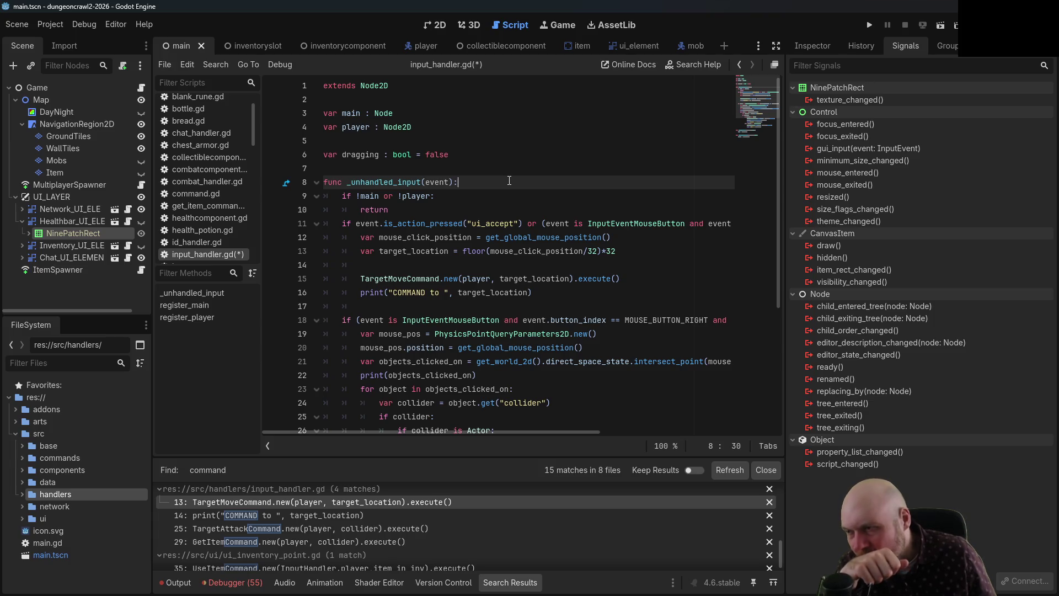
scroll(509, 180, down, 4)
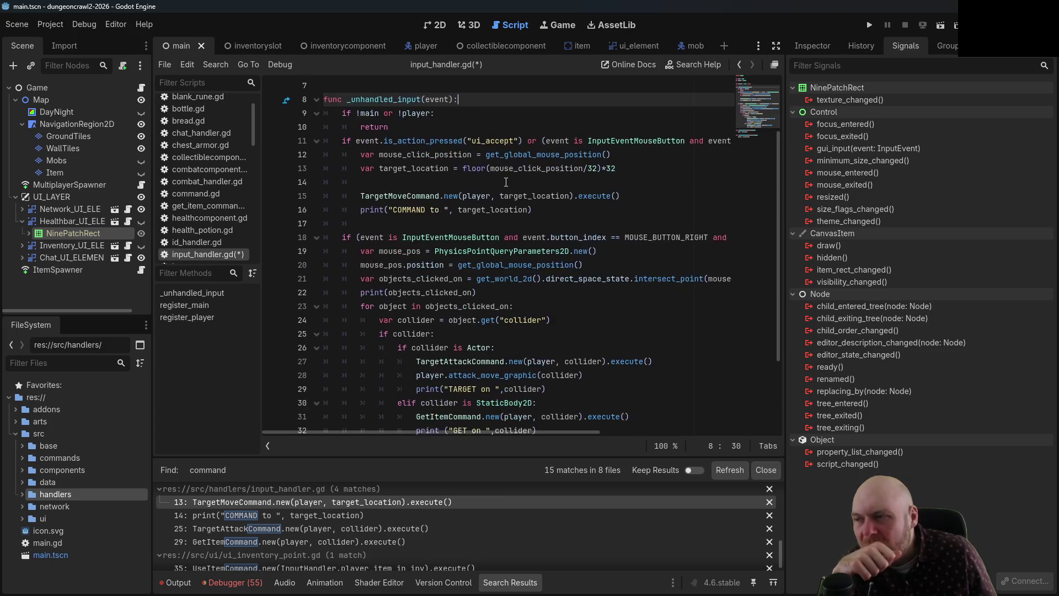
scroll(503, 179, up, 4)
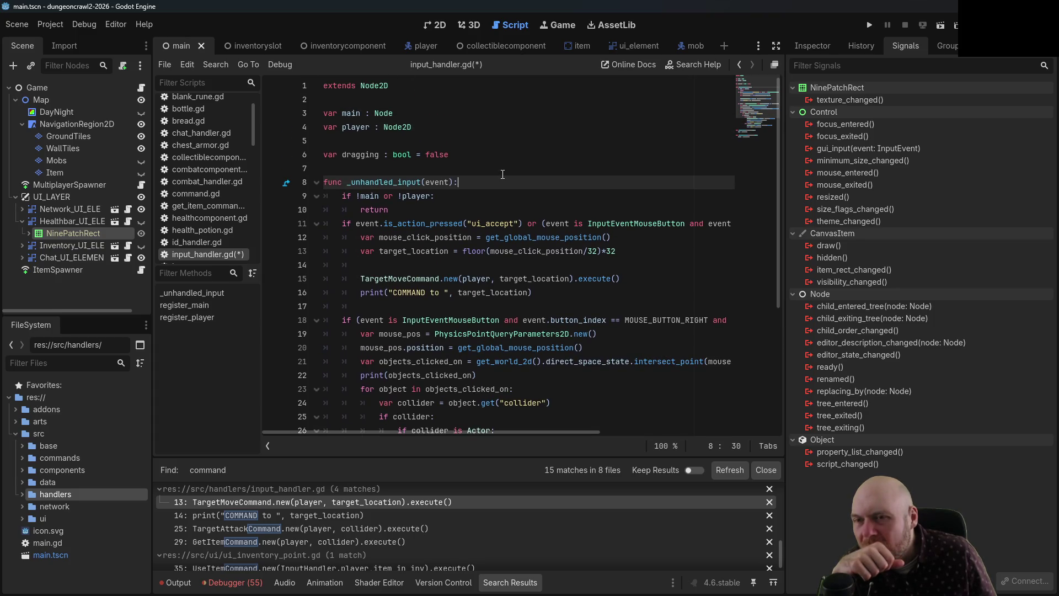
click(503, 155)
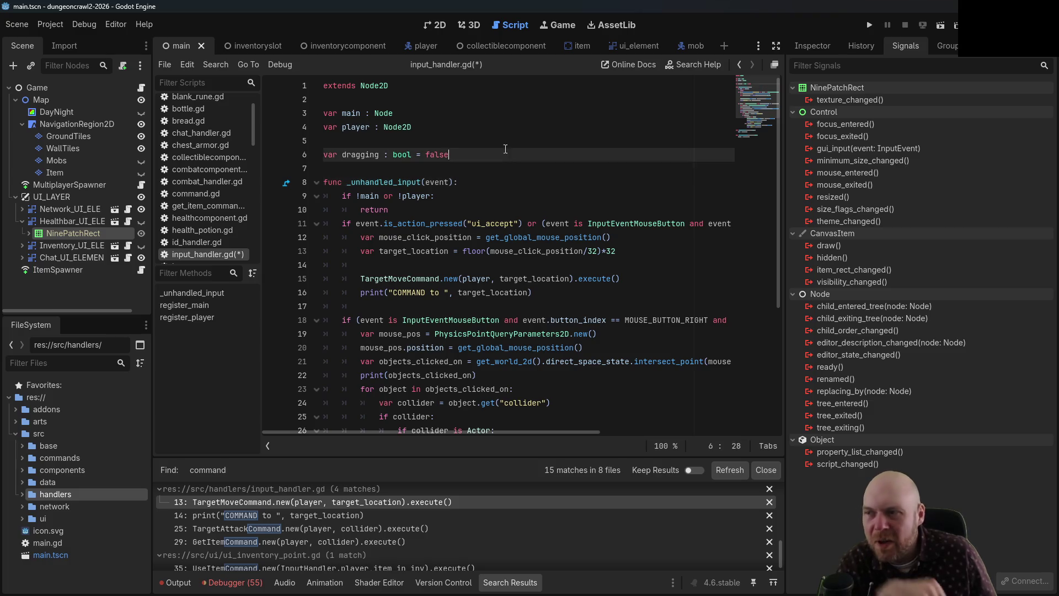
key(shift+Up)
key(shift+Up)
key(BackSpace)
key(ctrl+s)
scroll(204, 196, down, 5)
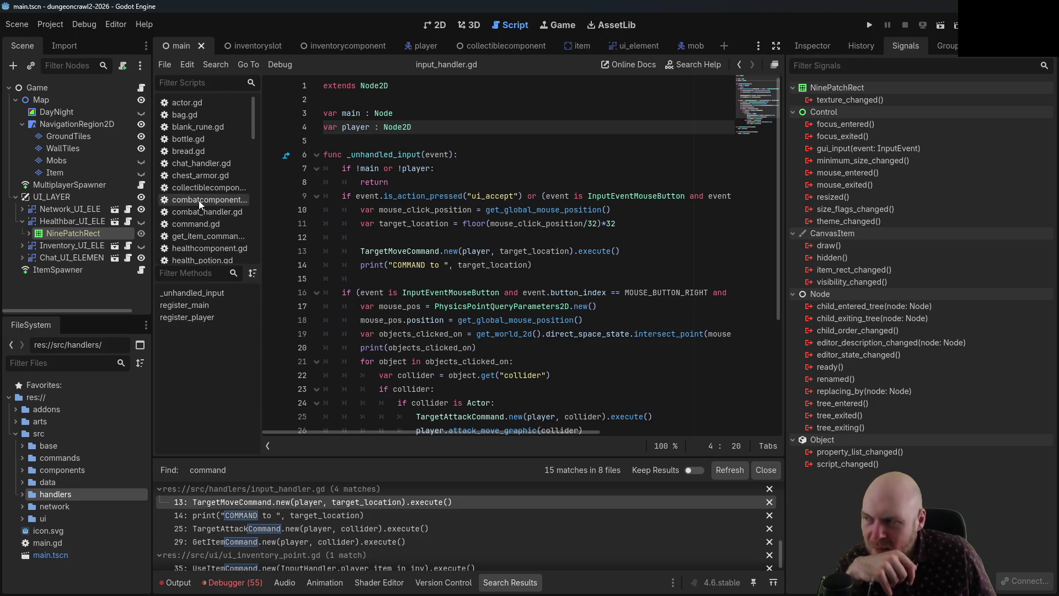
- Open ui_inventory_point.gd and review its item setter, item_in_inv and texture_rect declarations
scroll(200, 212, down, 8)
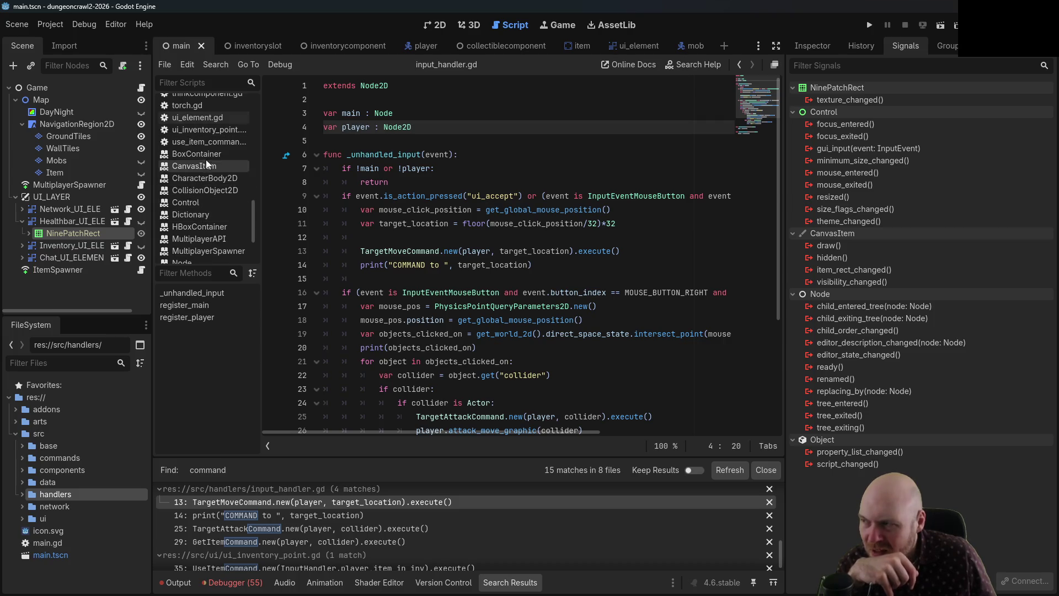
click(206, 131)
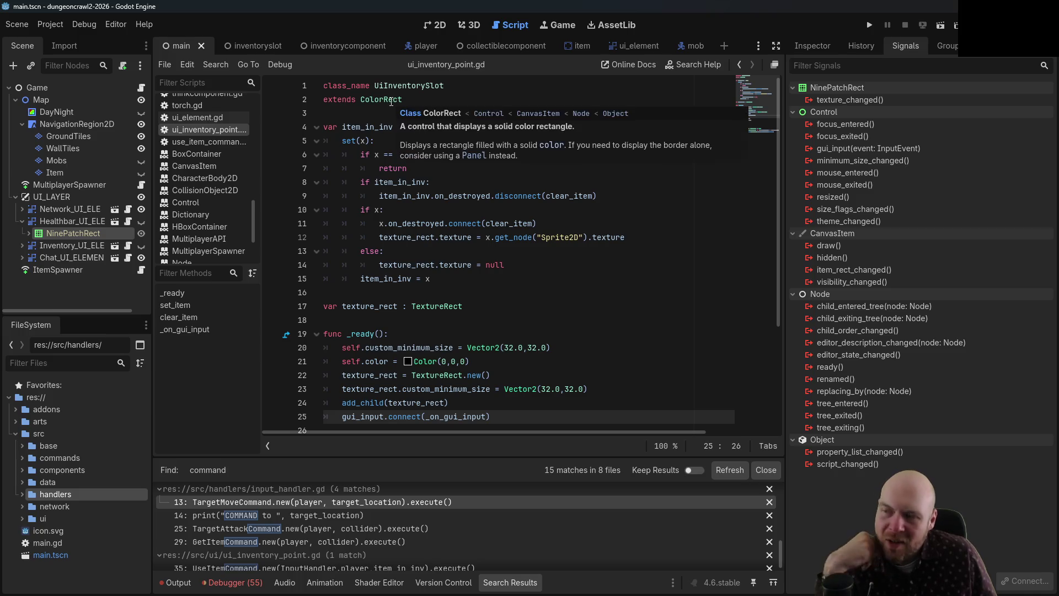
click(419, 210)
scroll(419, 221, down, 4)
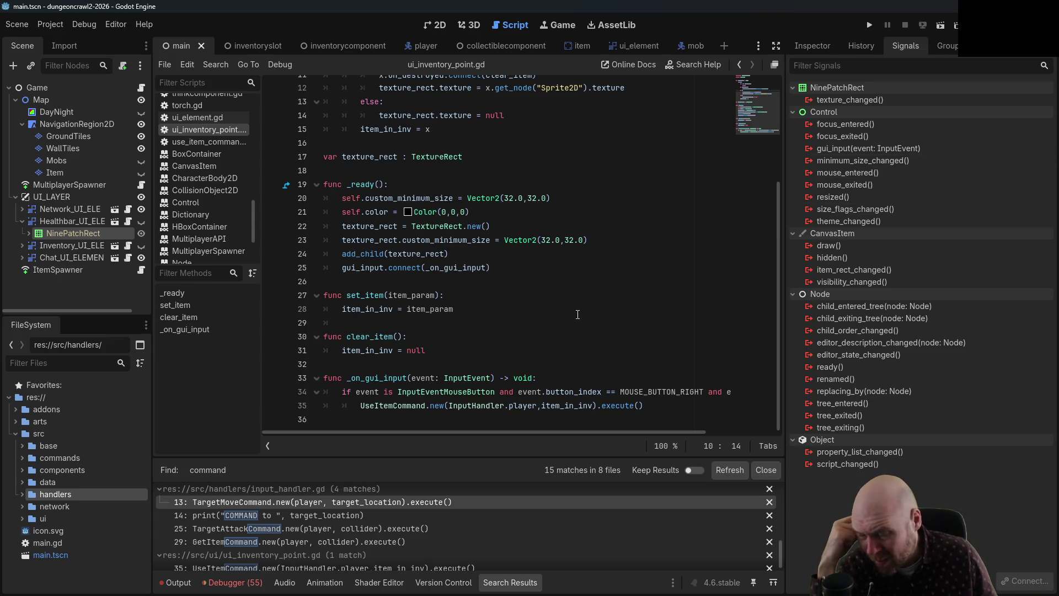
scroll(578, 315, up, 3)
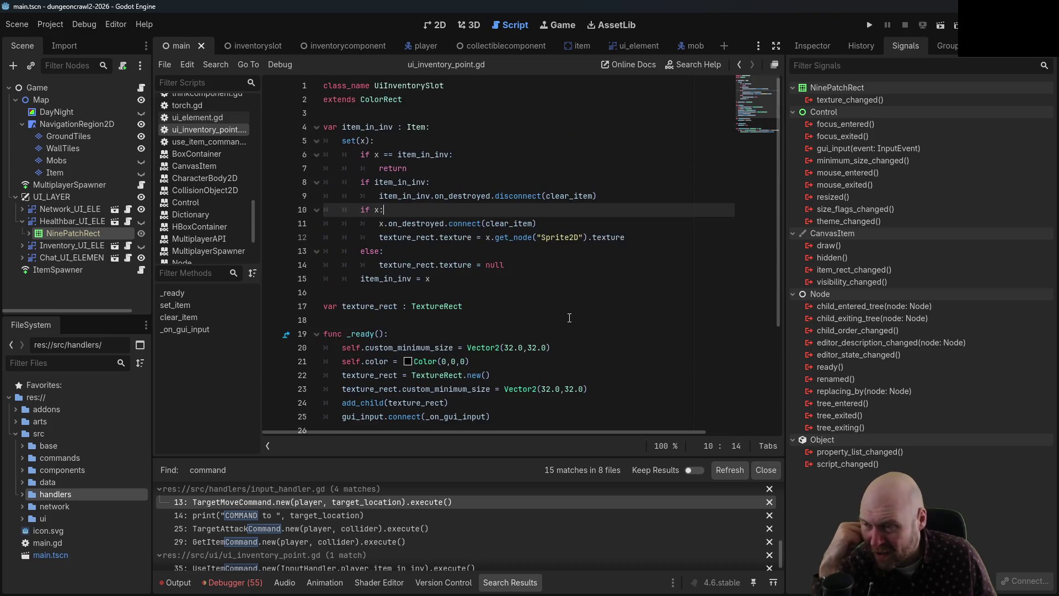
click(469, 133)
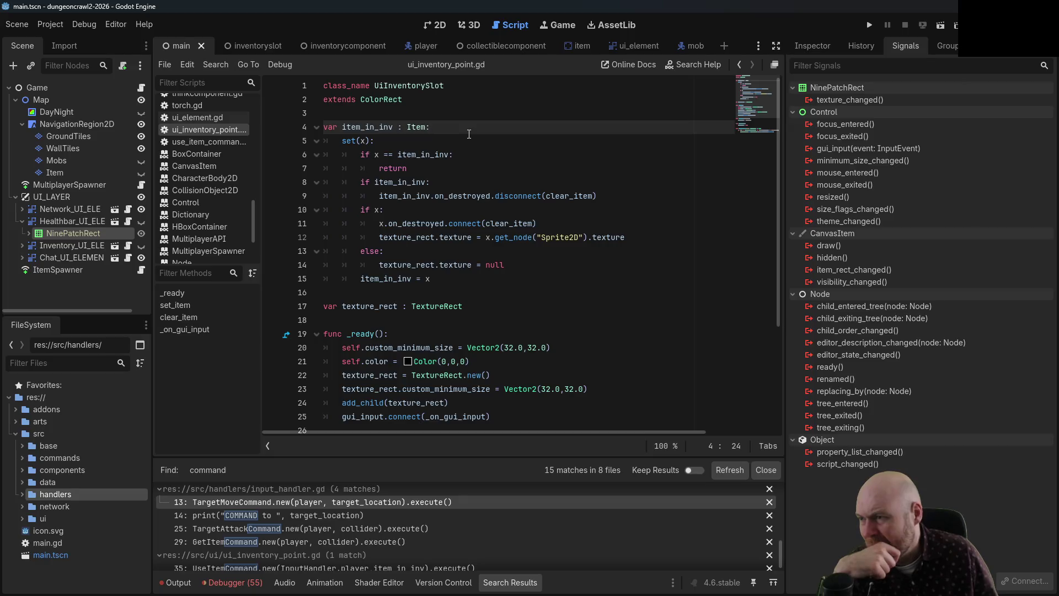
scroll(467, 134, down, 3)
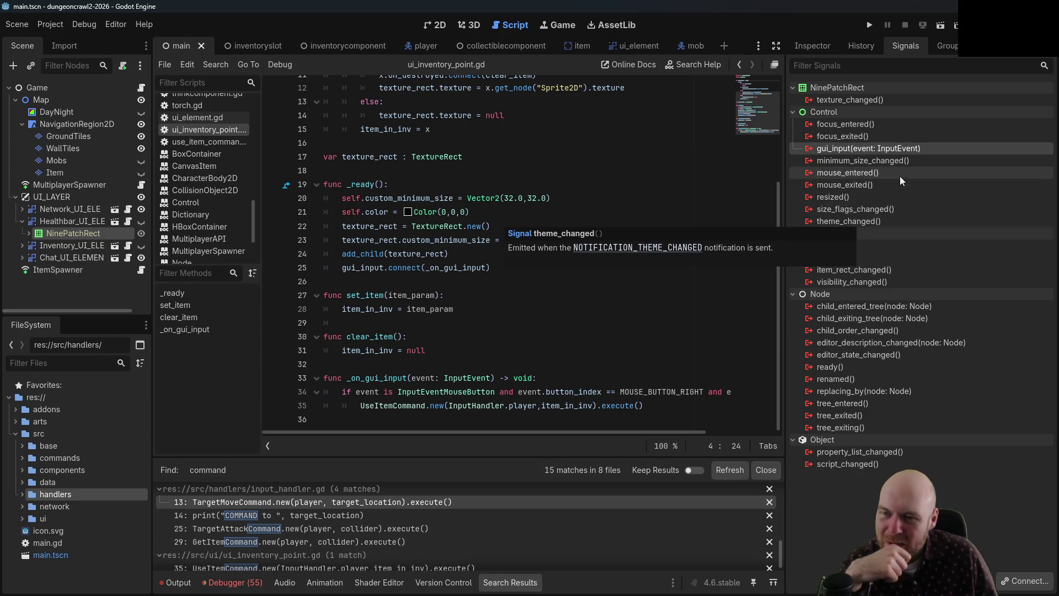
click(605, 155)
scroll(605, 155, up, 3)
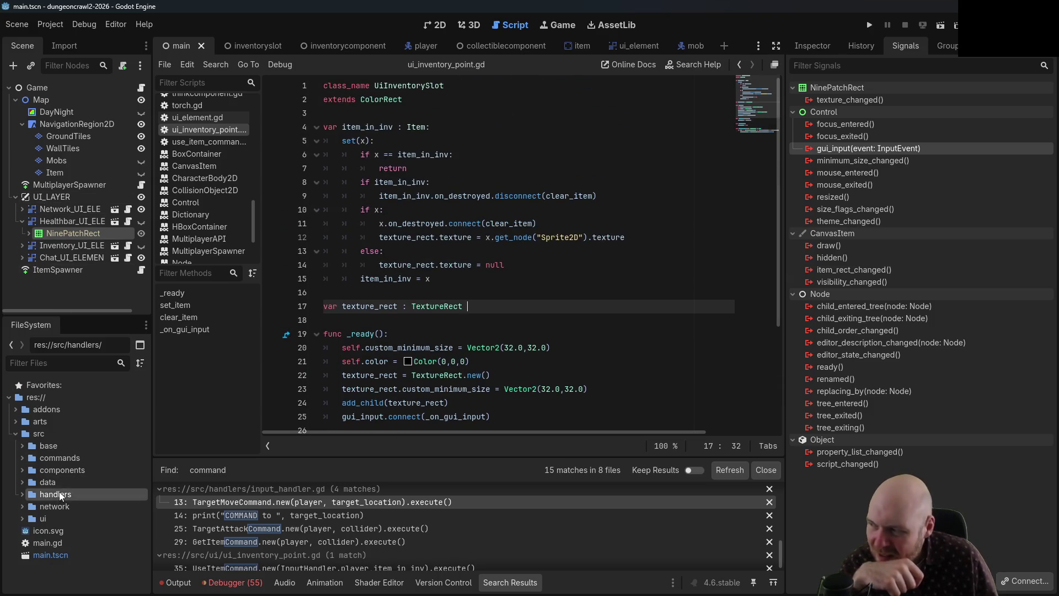
- Inspect the inventory node's children and the item equality check, then select ui_inventory_point.gd
click(22, 246)
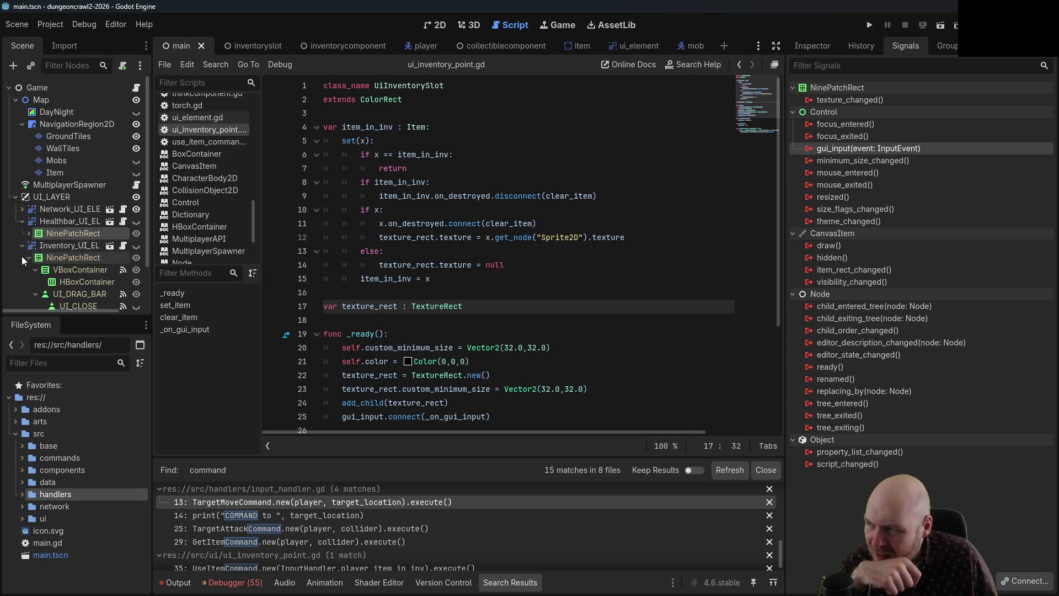
scroll(22, 267, down, 2)
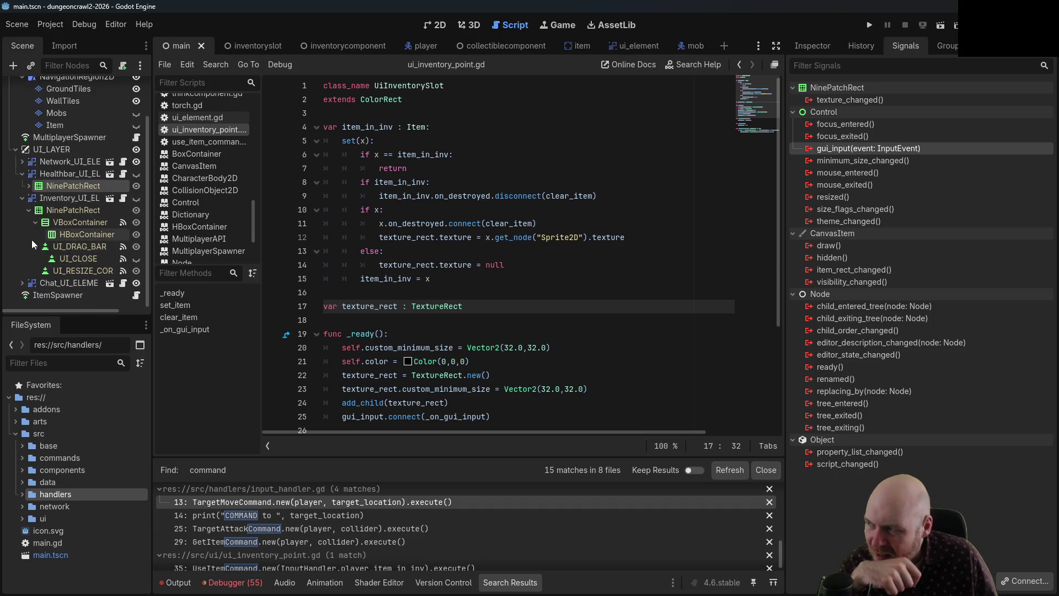
click(22, 198)
click(416, 154)
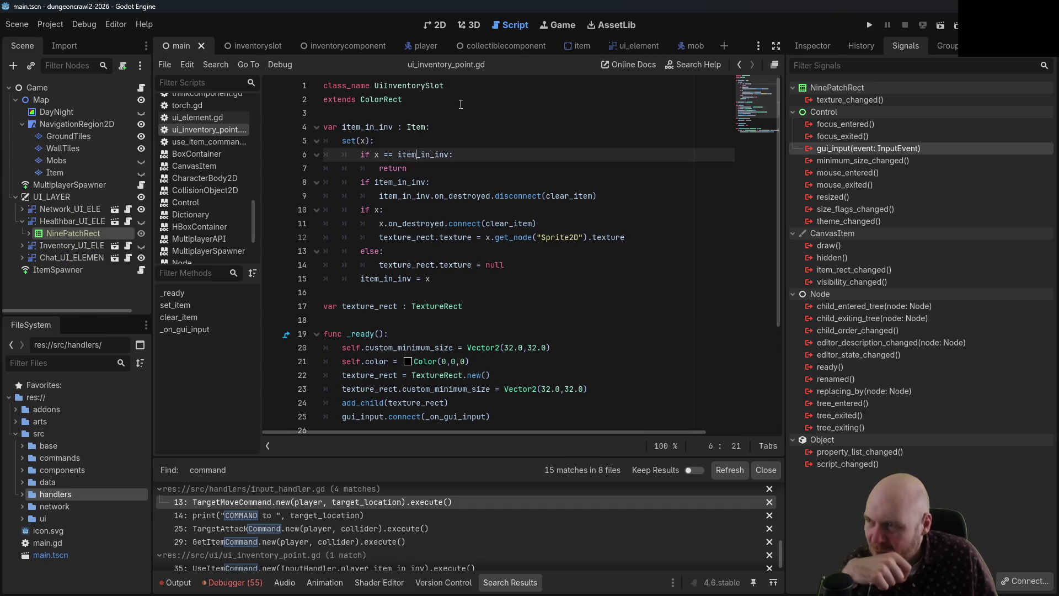
scroll(456, 114, down, 1)
click(456, 113)
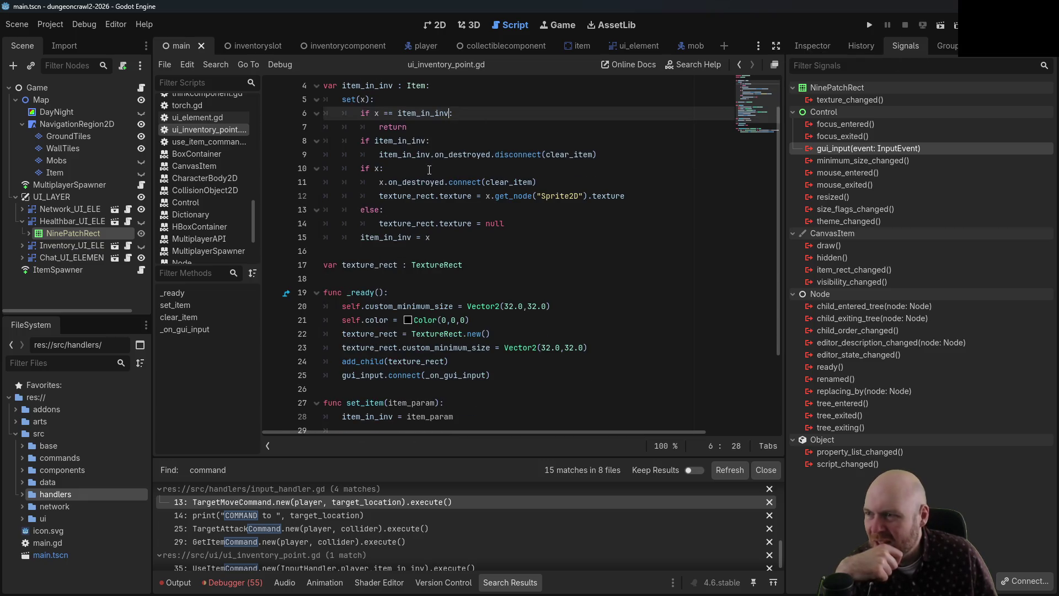
scroll(433, 210, up, 1)
double_click(26, 519)
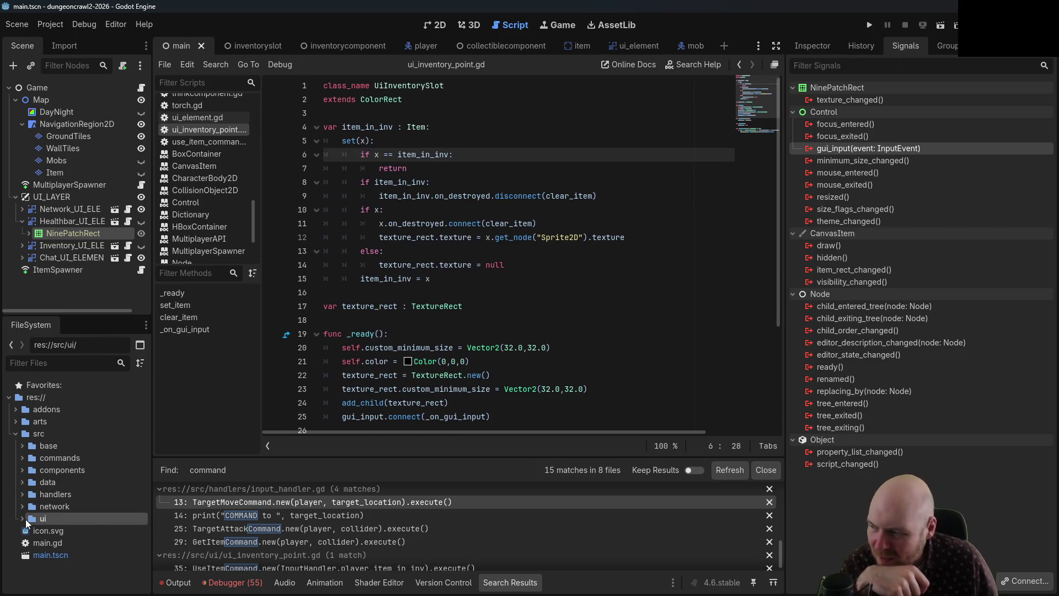
scroll(59, 532, down, 1)
click(61, 549)
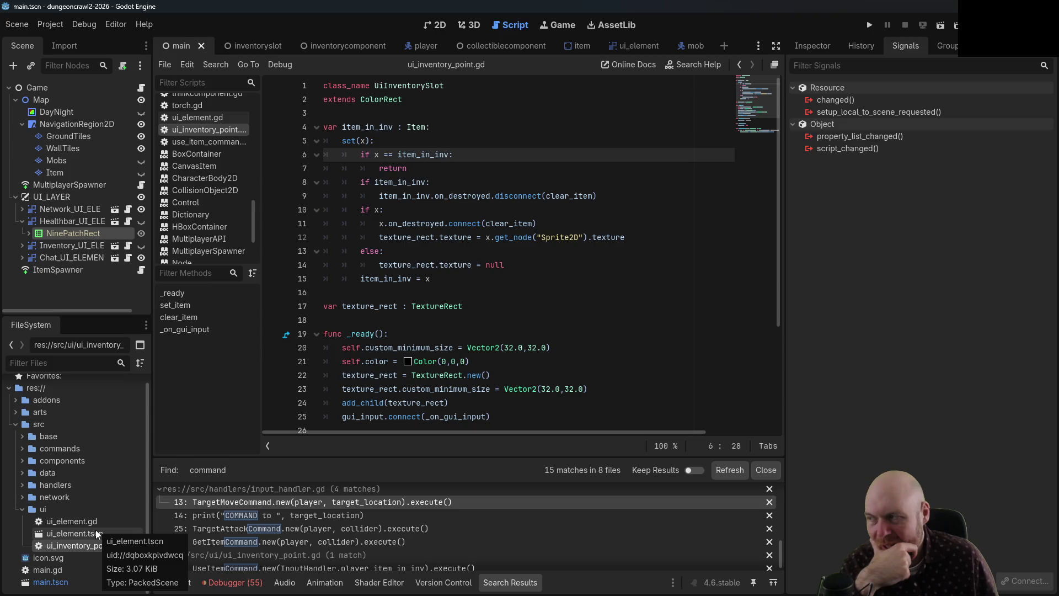
- Delete the Inventory_UI_ELEMENT node from the main scene and run the project
click(18, 221)
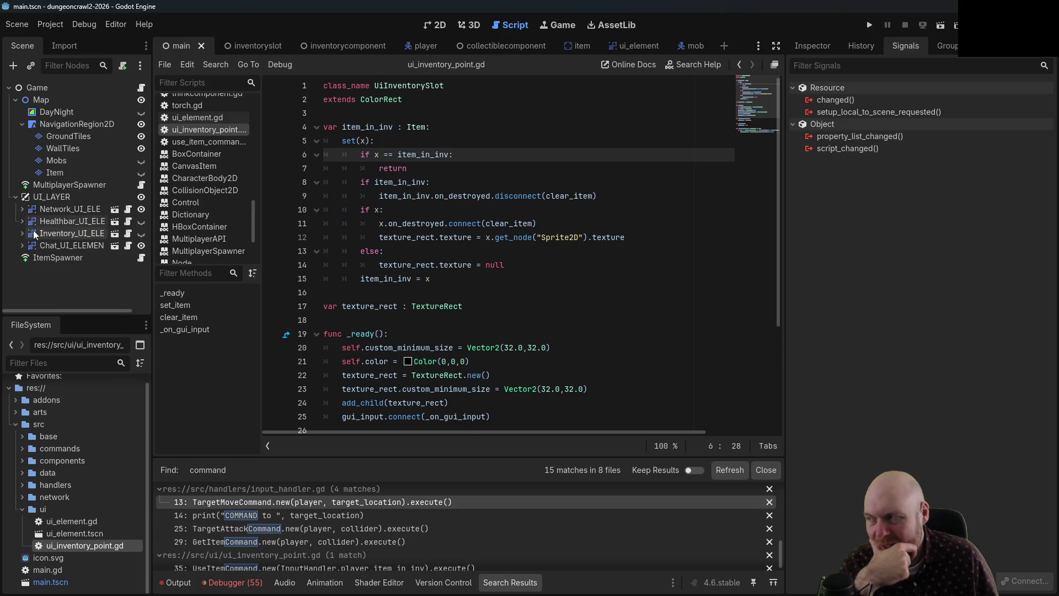
click(58, 233)
right_click(57, 233)
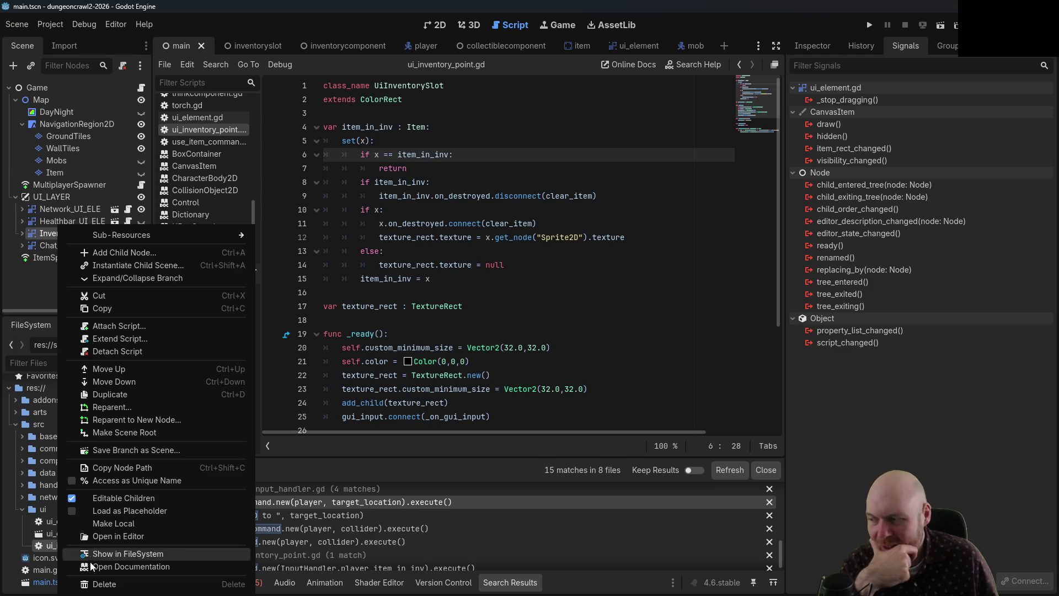
click(105, 583)
click(495, 309)
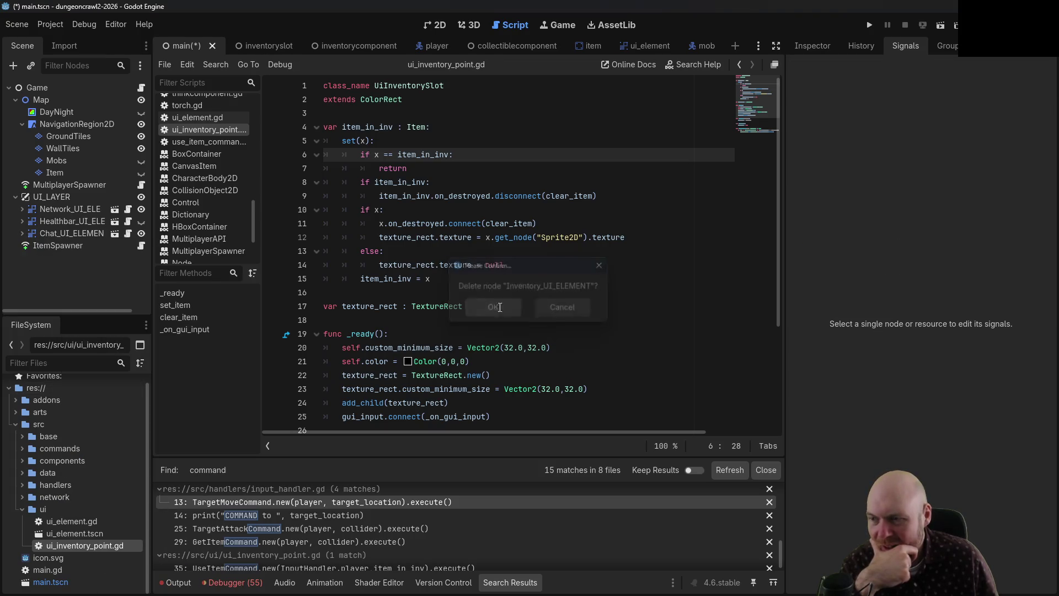
click(869, 26)
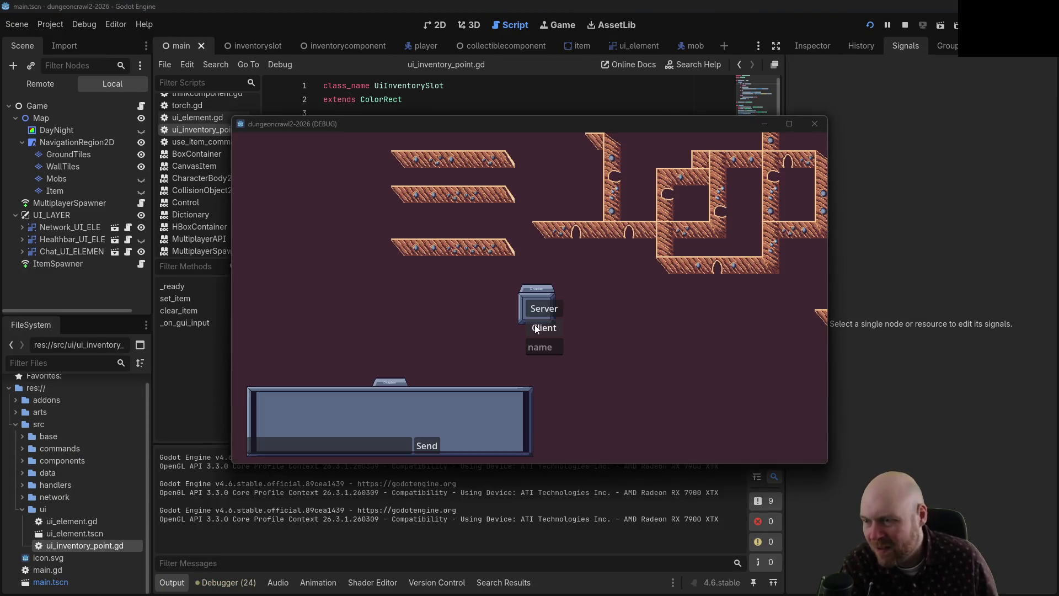
- Host the game as Server, move the chat panel right, and toggle the healthbar off and on
click(537, 309)
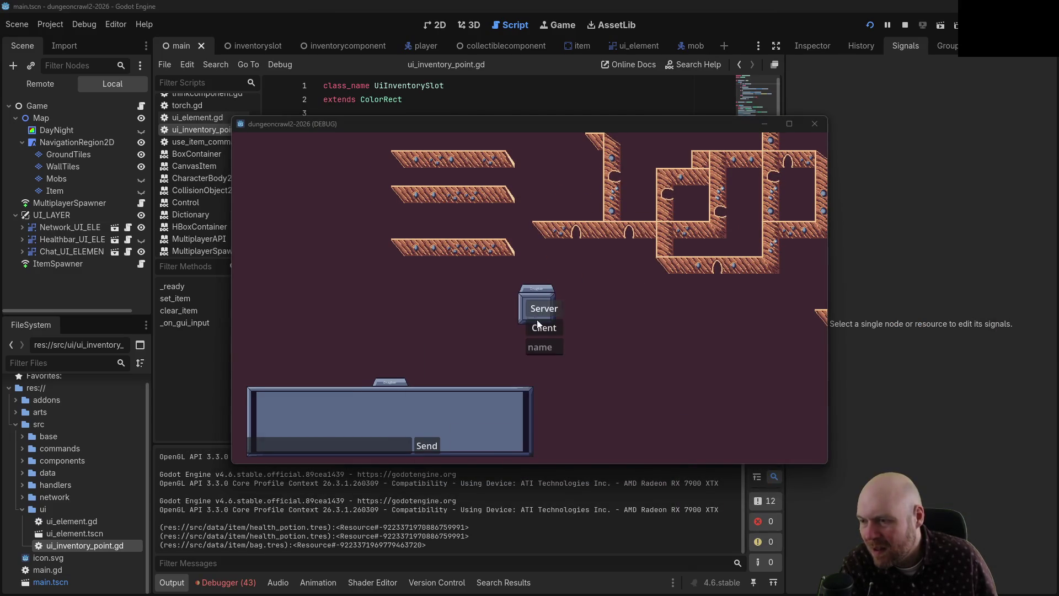
click(528, 326)
drag(383, 384, 499, 377)
click(142, 240)
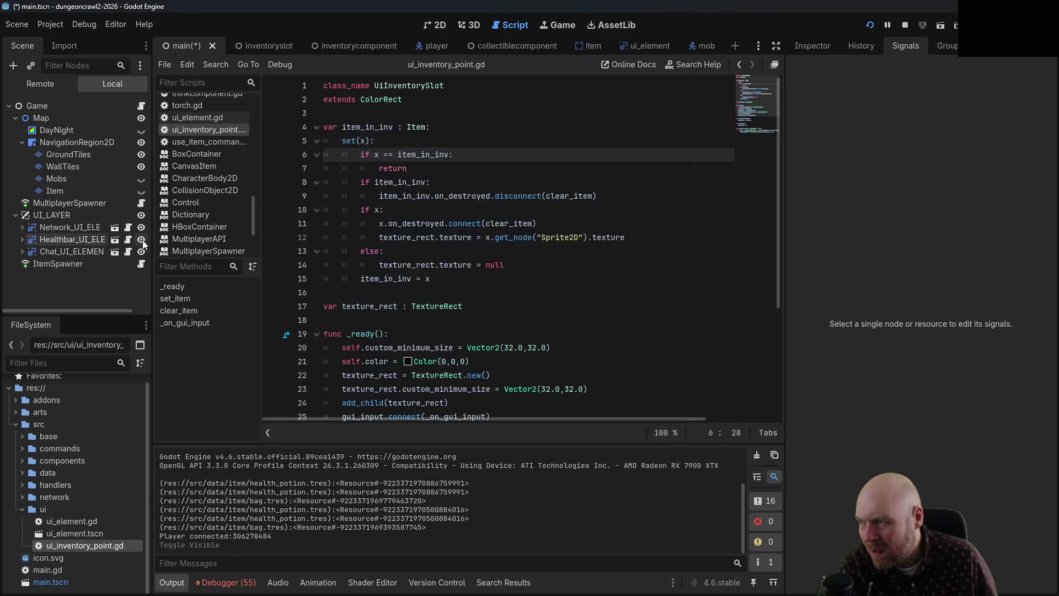
click(140, 240)
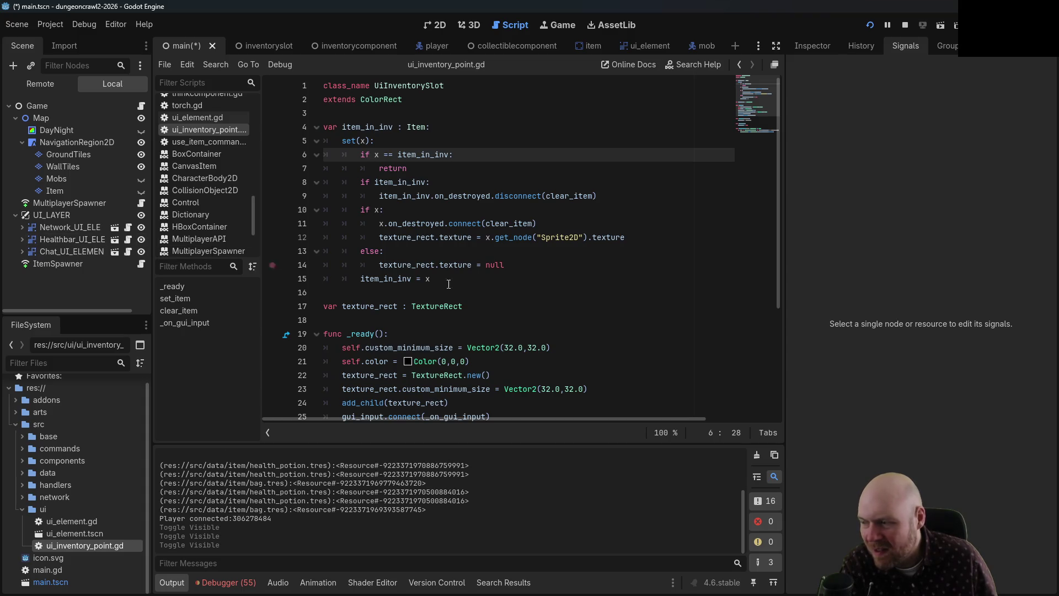
- Walk the player up the map, move the chat panel aside, and close the game window
key(alt+Tab)
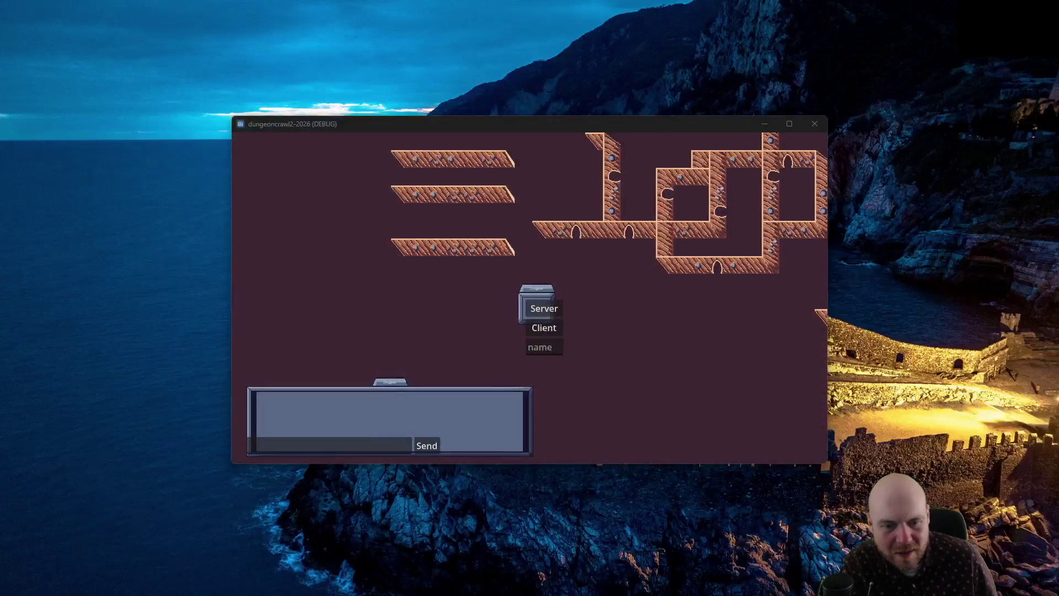
click(807, 123)
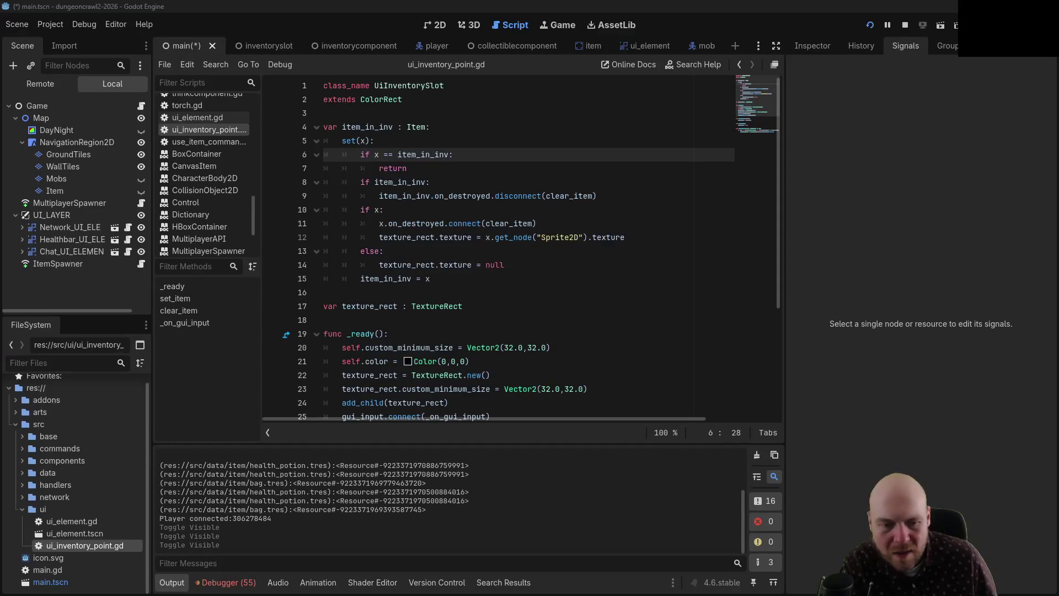
key(alt+Tab)
click(567, 320)
click(567, 257)
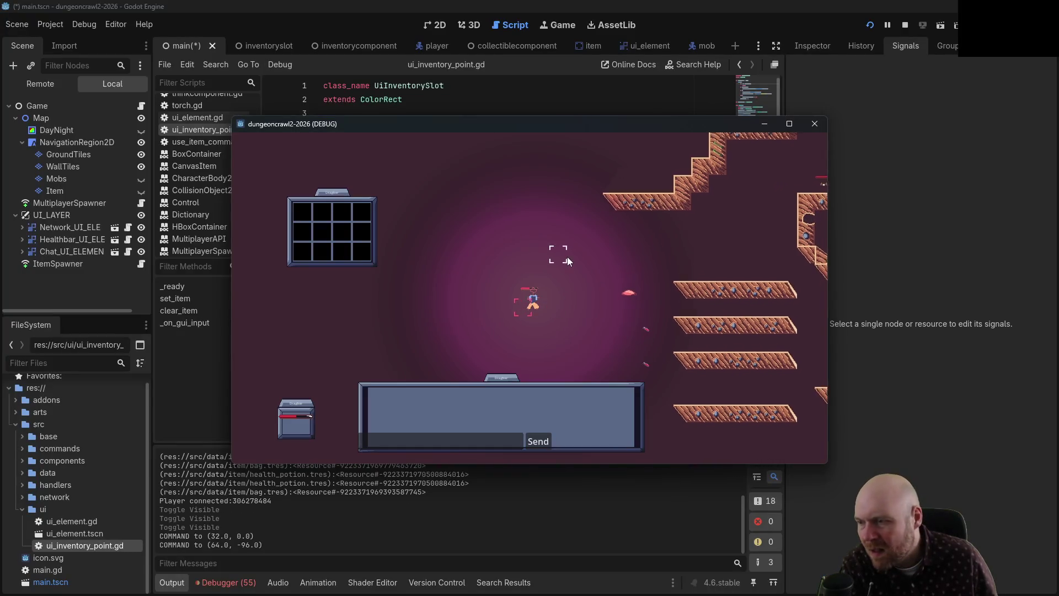
click(528, 276)
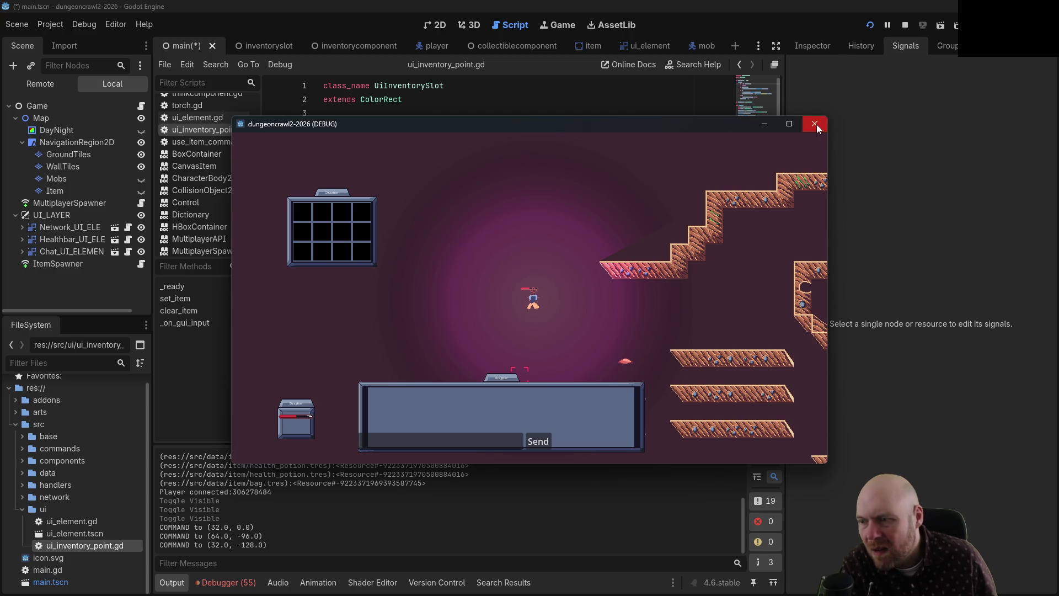
drag(498, 381, 565, 353)
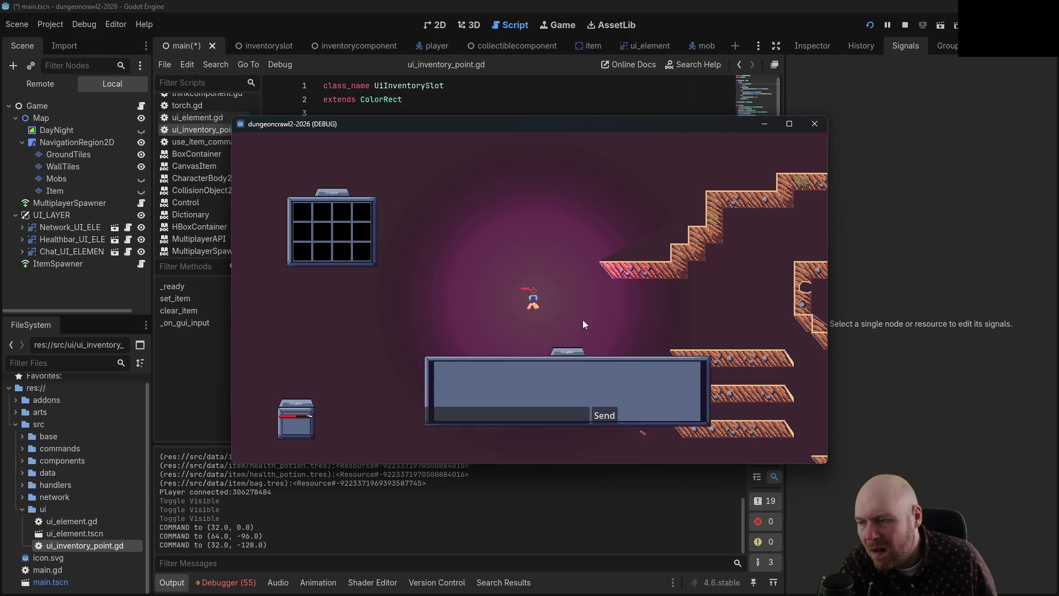
click(814, 124)
- Relaunch the game as Server and pick up the three dropped items from the ground
click(870, 25)
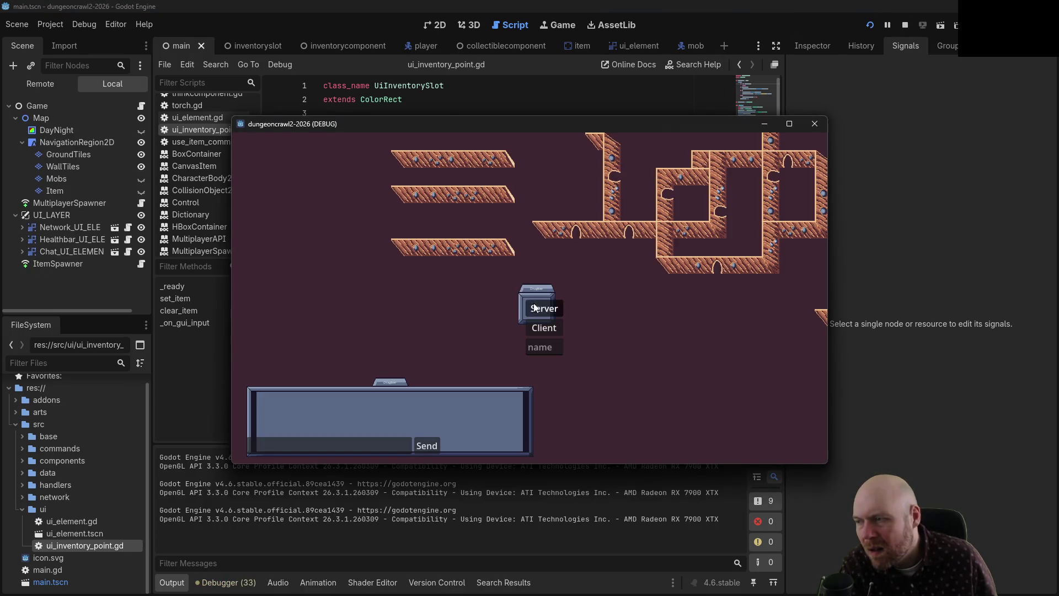
drag(392, 385, 546, 381)
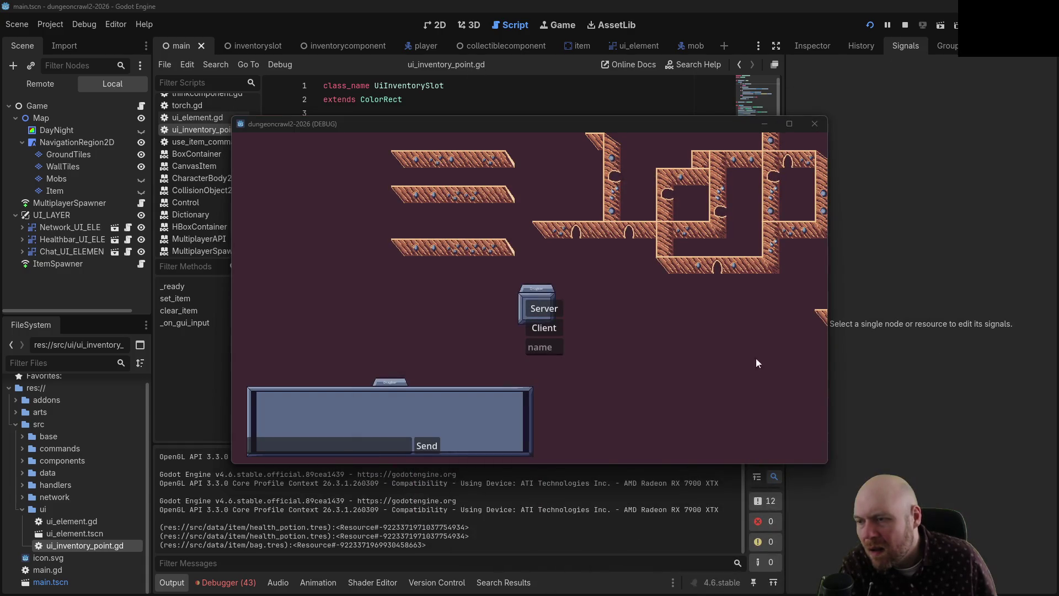
click(528, 328)
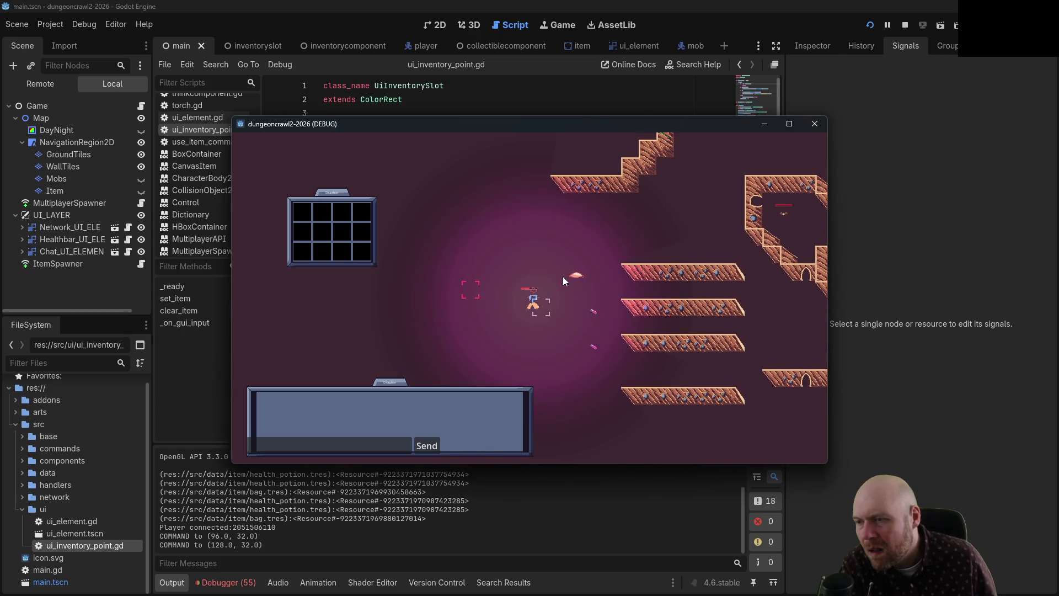
click(573, 275)
click(589, 309)
click(586, 342)
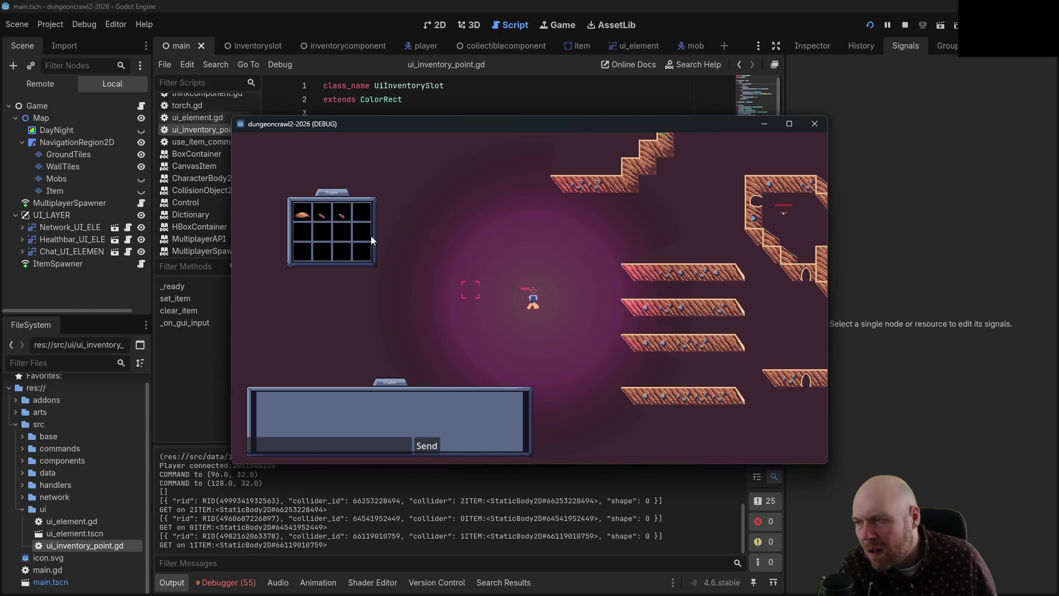
- Open the bag grid, use the items in the second and third slots, then stop the game
key(i)
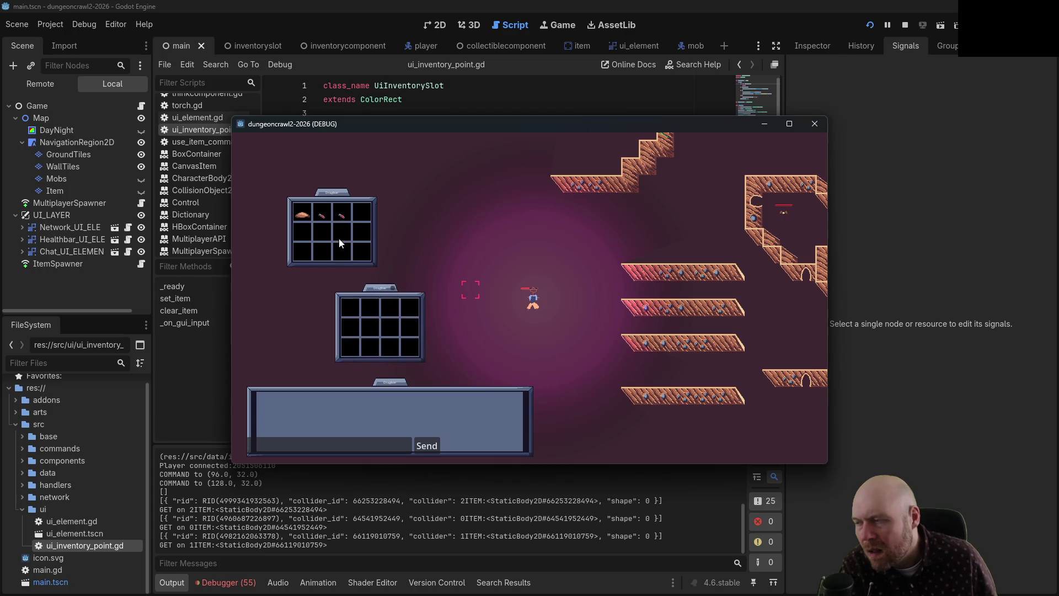
click(321, 217)
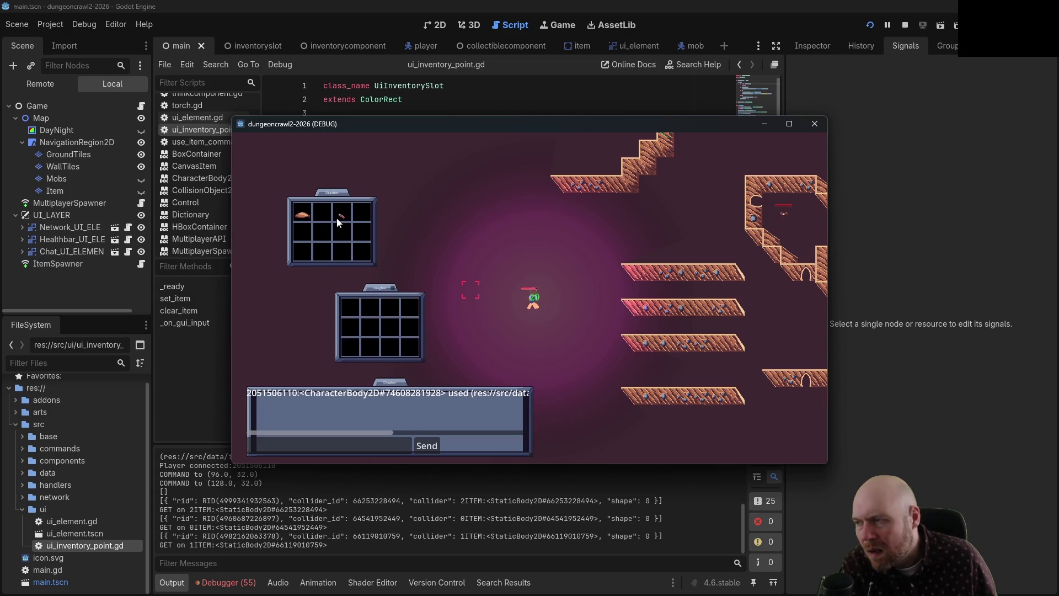
click(341, 218)
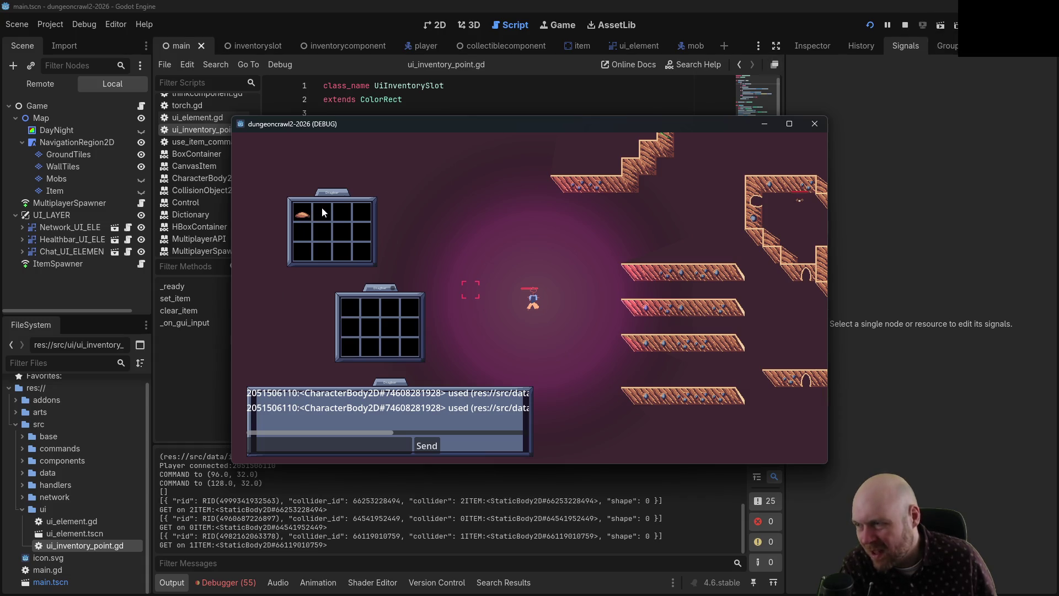
click(389, 289)
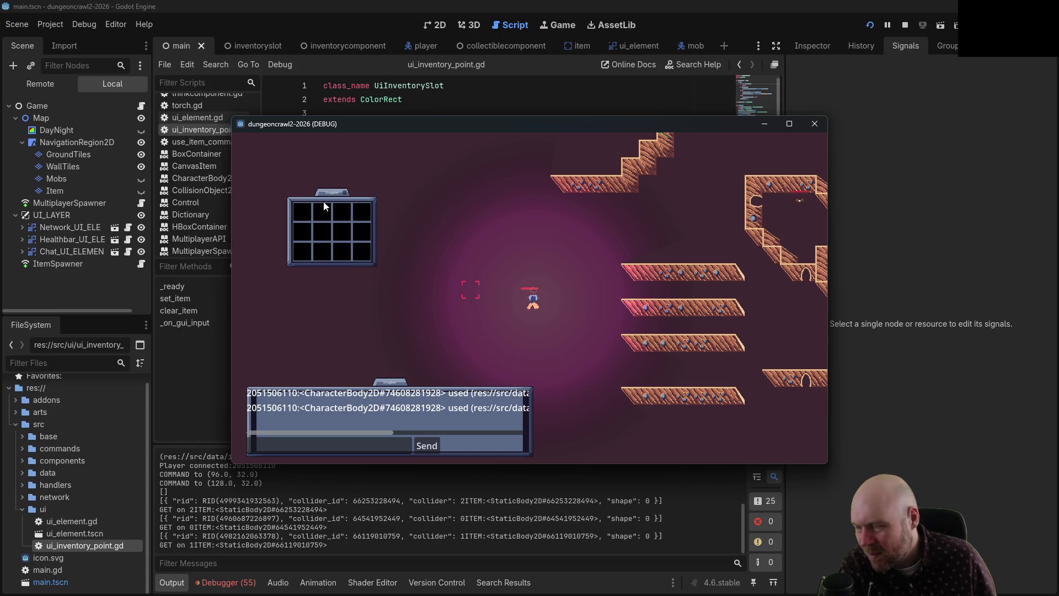
mouse_move(425, 284)
mouse_down()
mouse_move(471, 316)
mouse_move(463, 257)
mouse_up()
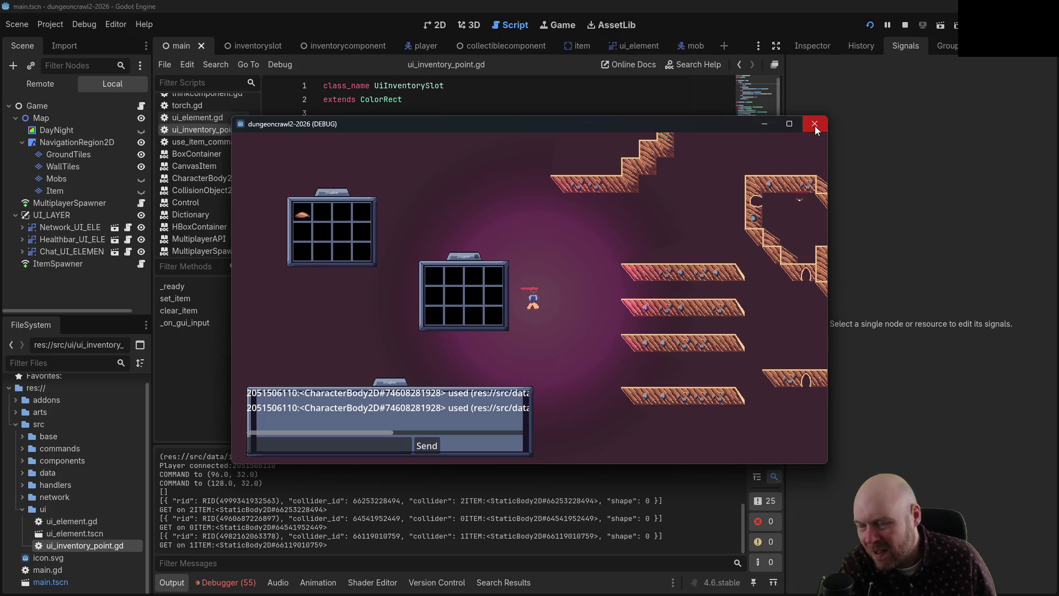
click(905, 25)
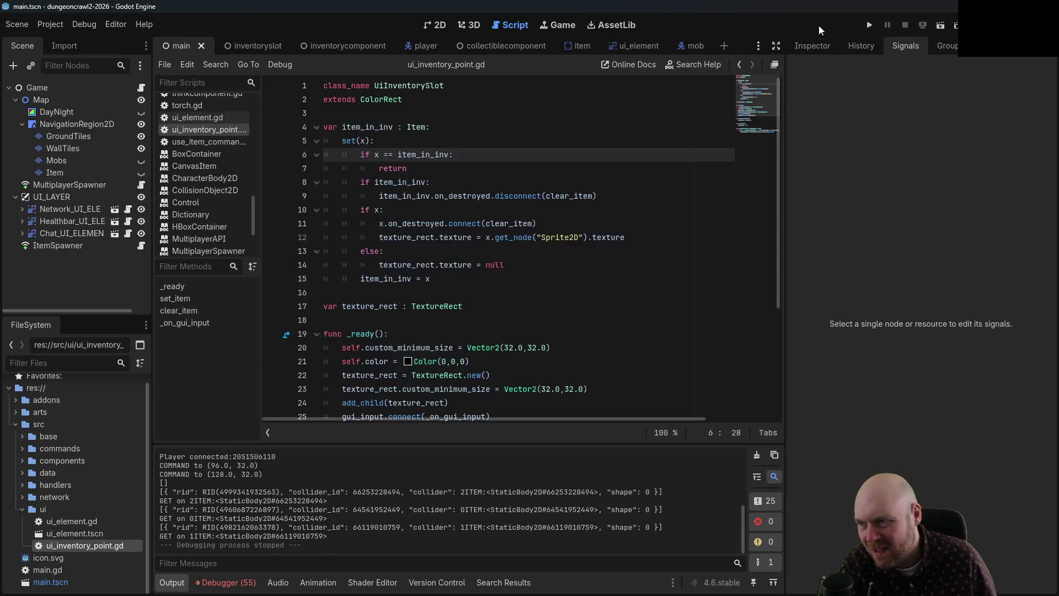
- Open input_handler.gd and scroll through its code
click(397, 251)
scroll(209, 185, up, 10)
scroll(210, 160, up, 3)
click(213, 149)
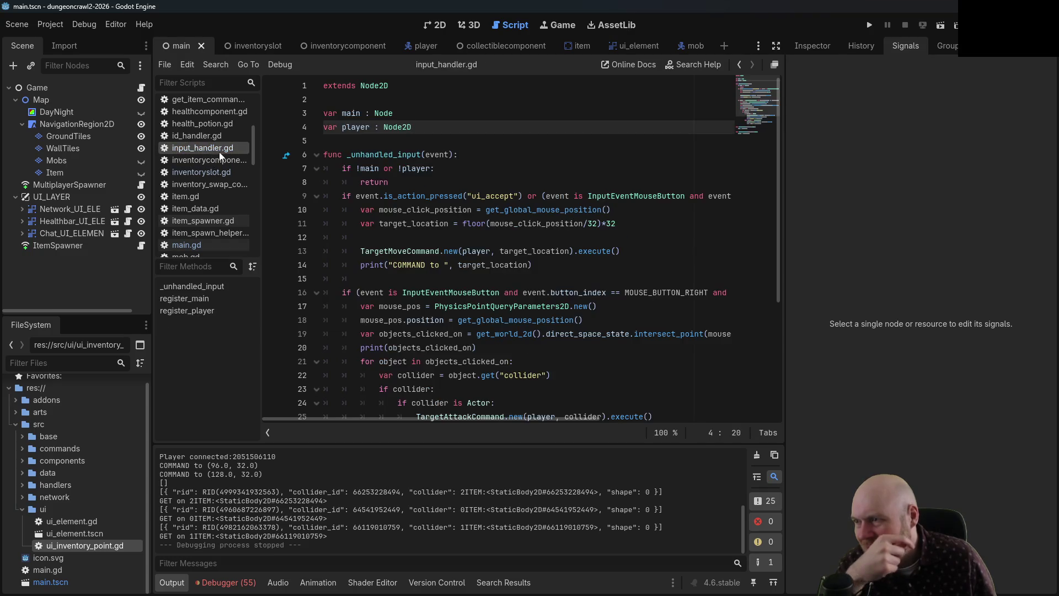
scroll(578, 224, down, 3)
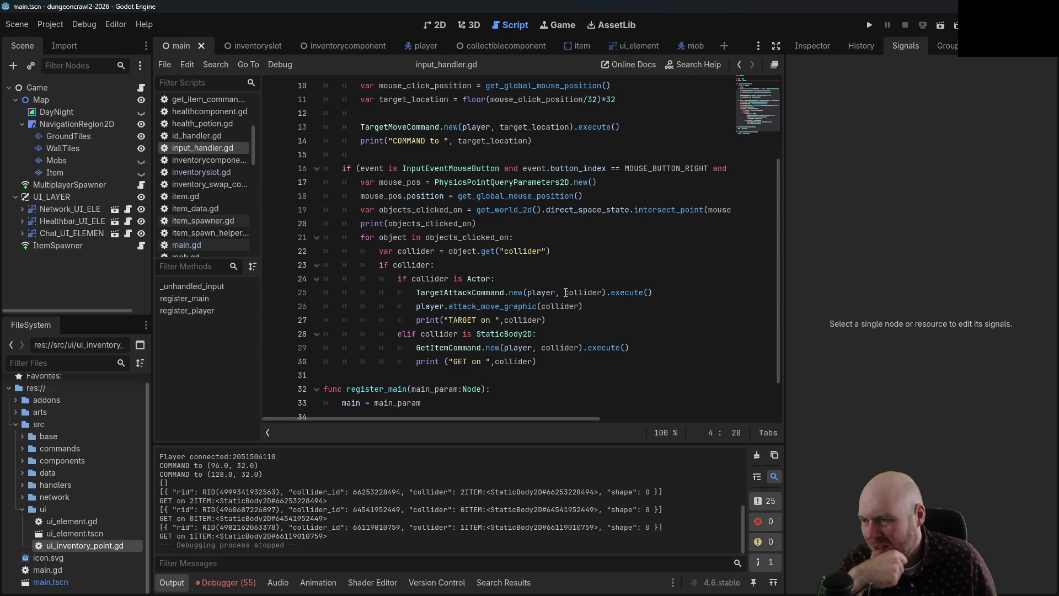
scroll(567, 293, down, 2)
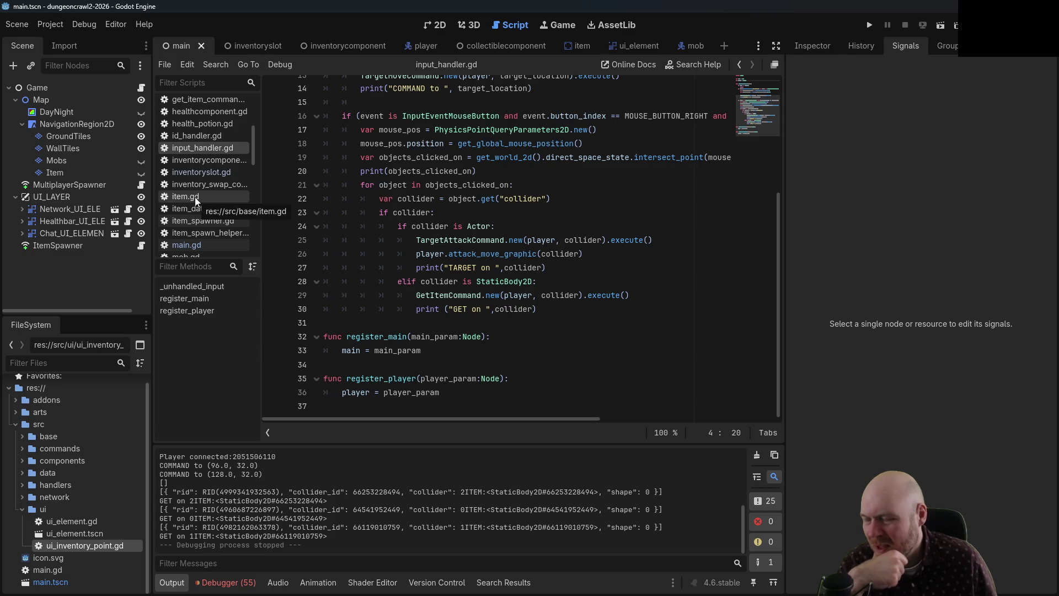
scroll(403, 303, up, 5)
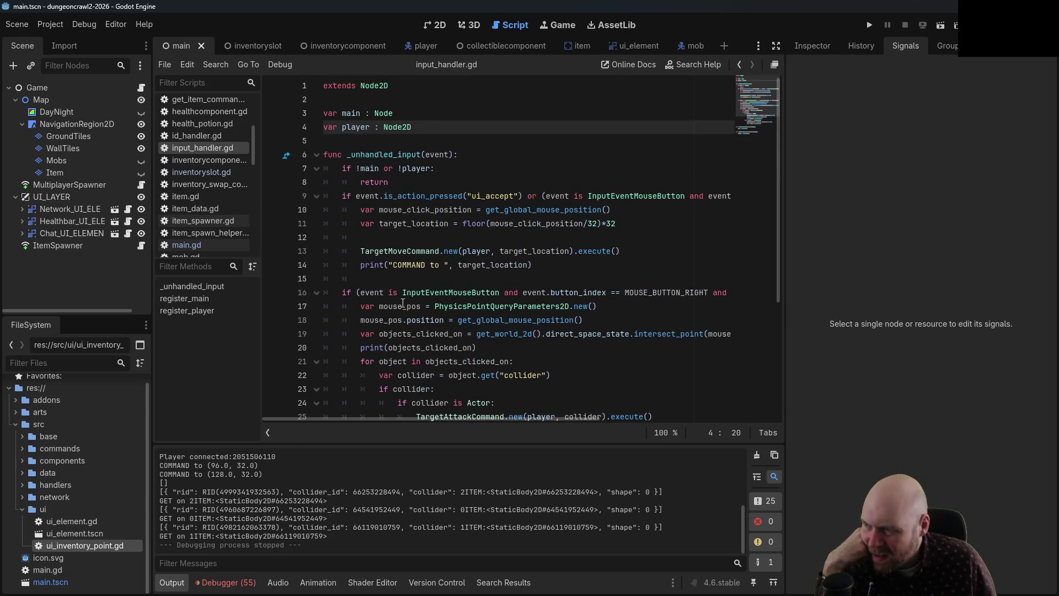
- Browse the FileSystem folders and open bag.gd from the data folder
click(23, 512)
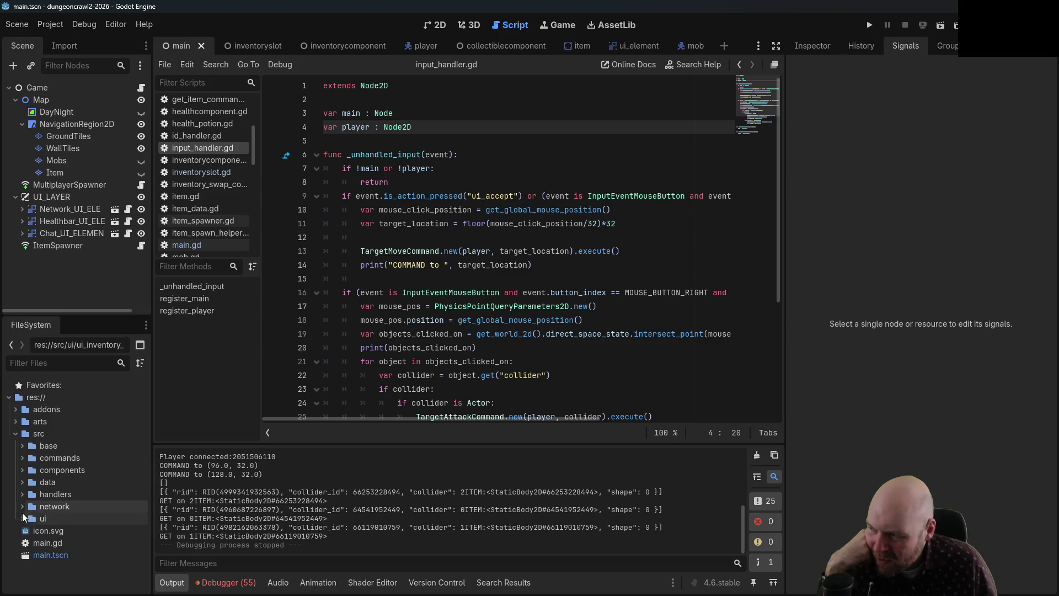
click(22, 458)
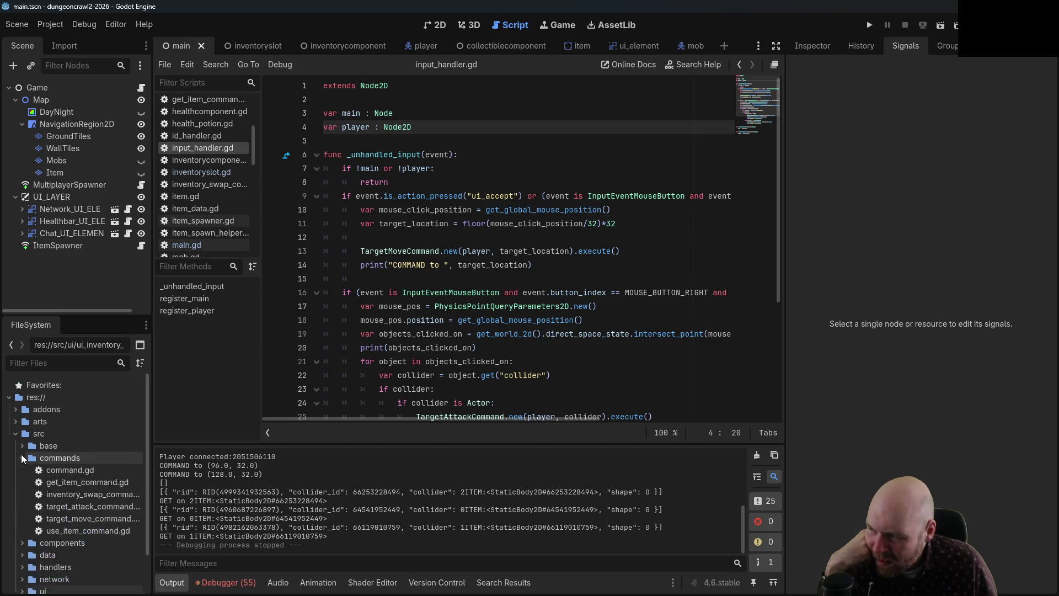
click(23, 458)
click(23, 470)
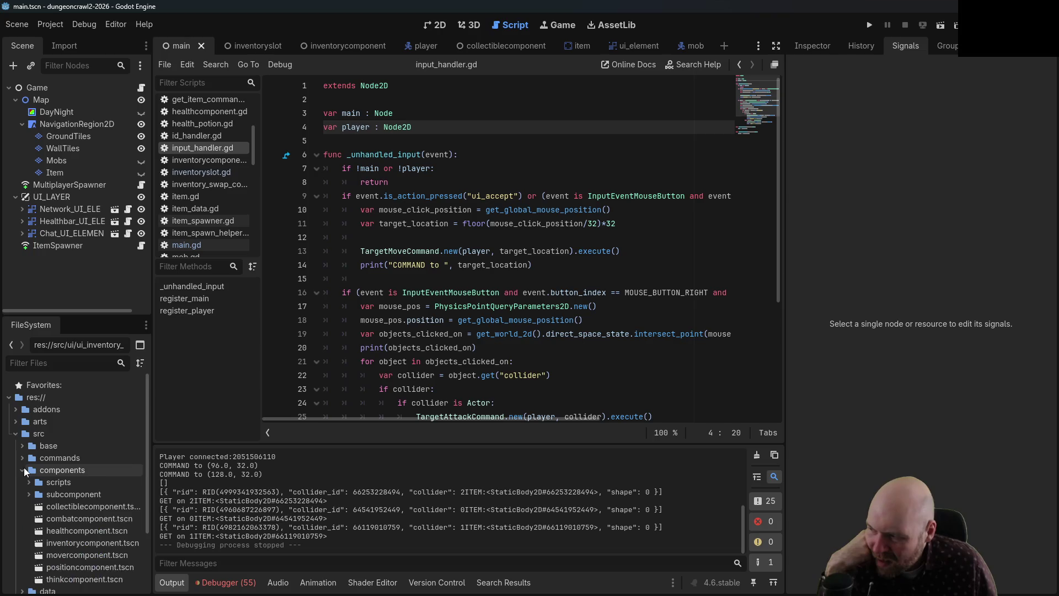
click(23, 470)
click(23, 446)
click(58, 484)
scroll(33, 524, down, 1)
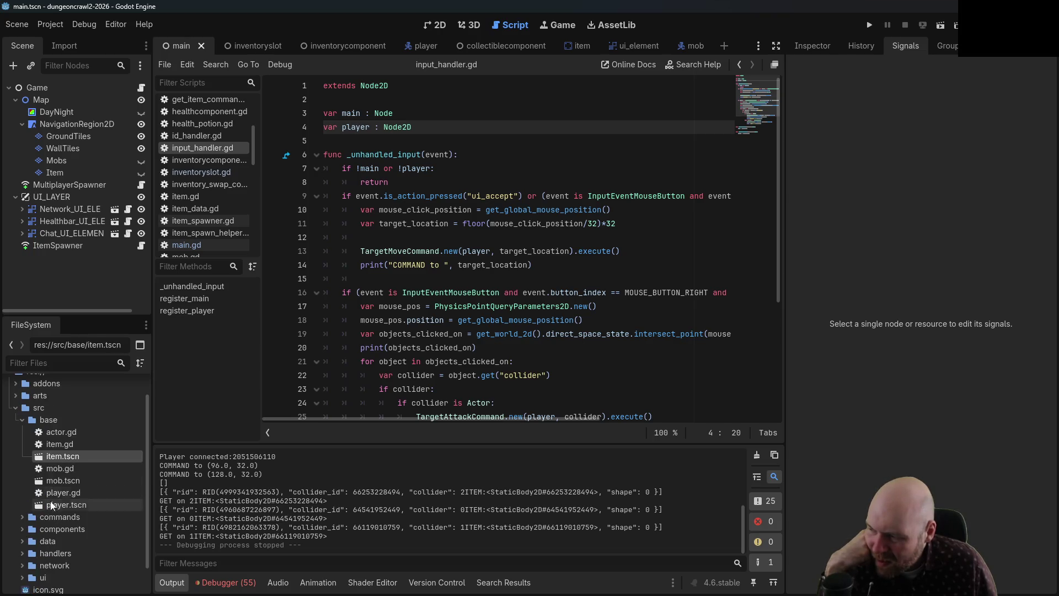
click(22, 541)
scroll(67, 535, down, 2)
double_click(85, 528)
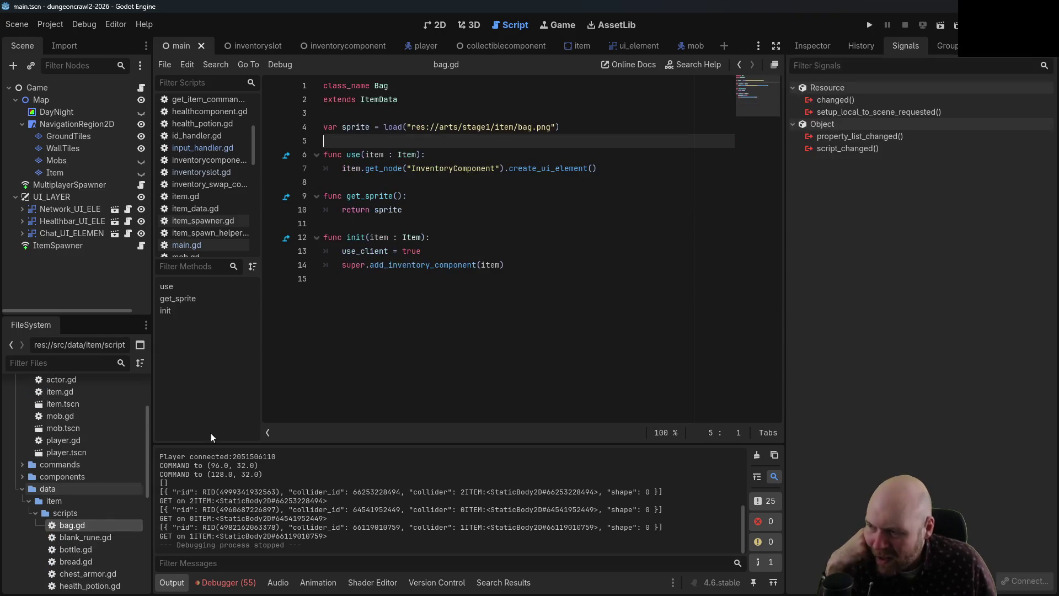
- Place the caret after the use function header in bag.gd
click(428, 237)
click(428, 209)
click(428, 168)
click(428, 154)
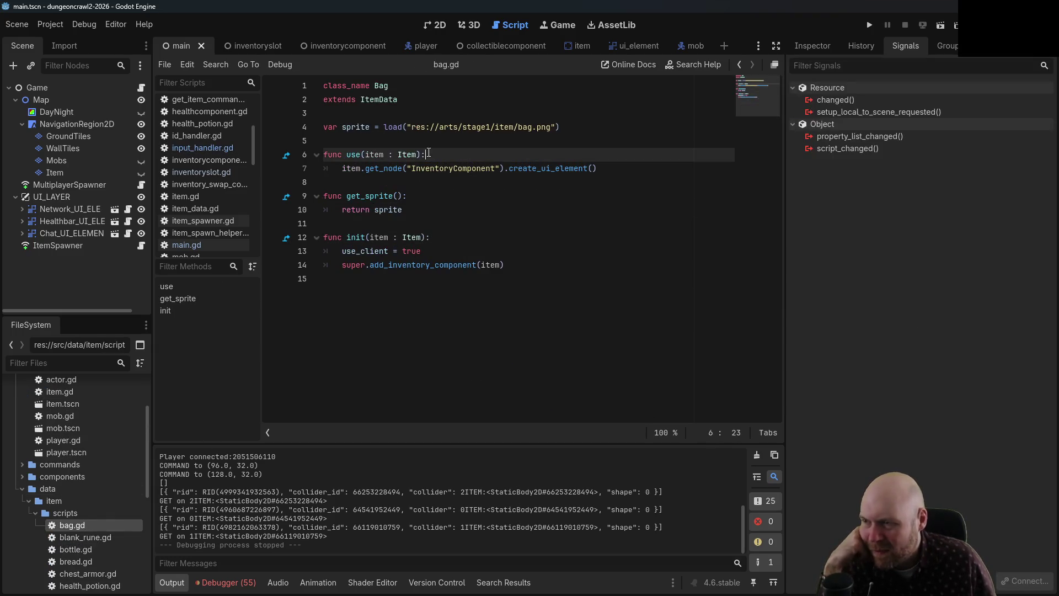
scroll(95, 544, down, 2)
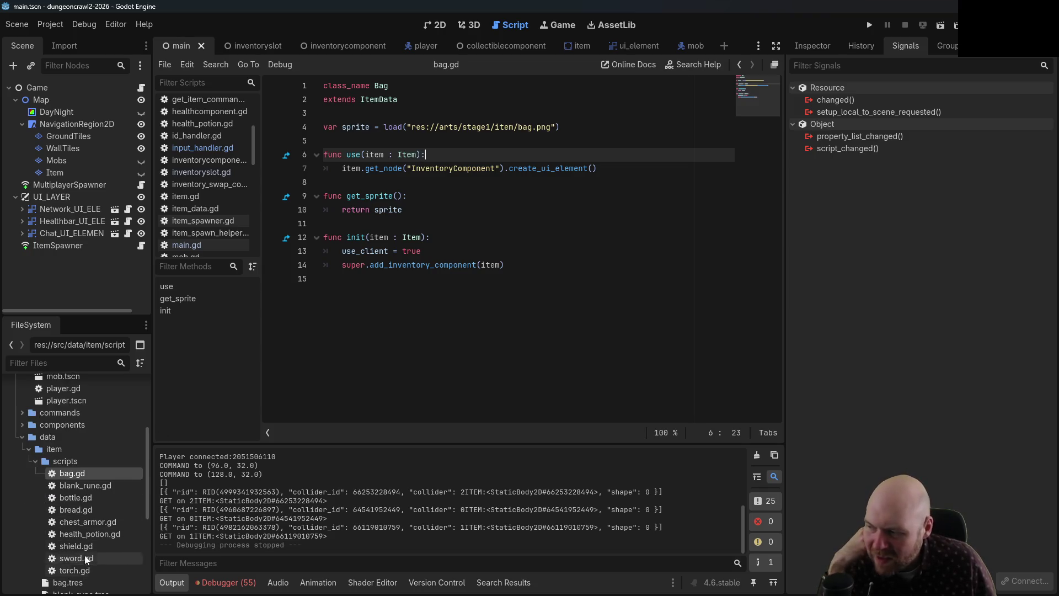
- Open item_data.gd at its abstract use declaration and bring up Project > Find in Files
click(36, 461)
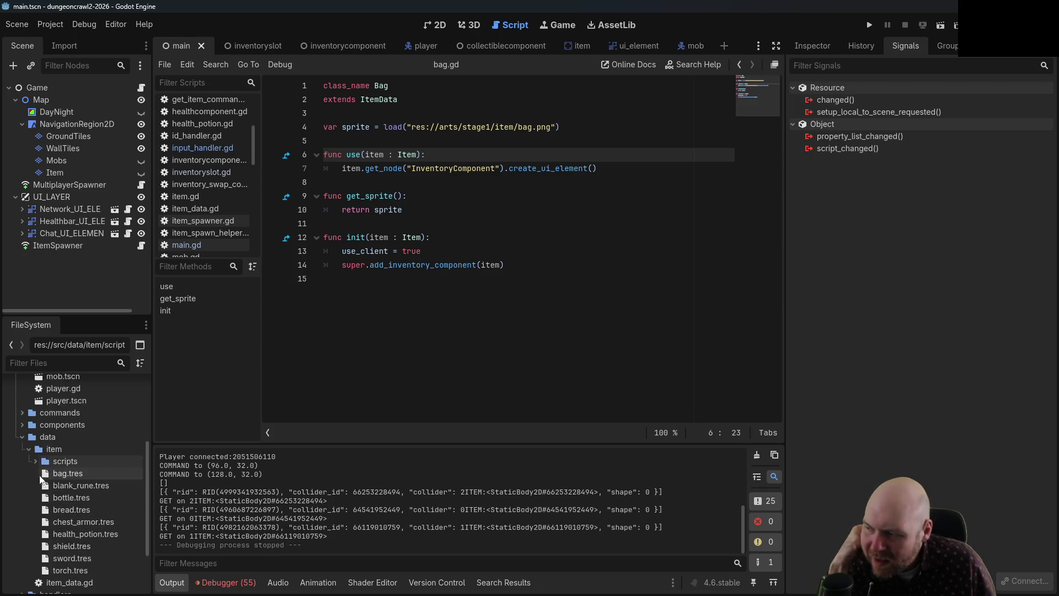
scroll(44, 508, down, 2)
double_click(61, 531)
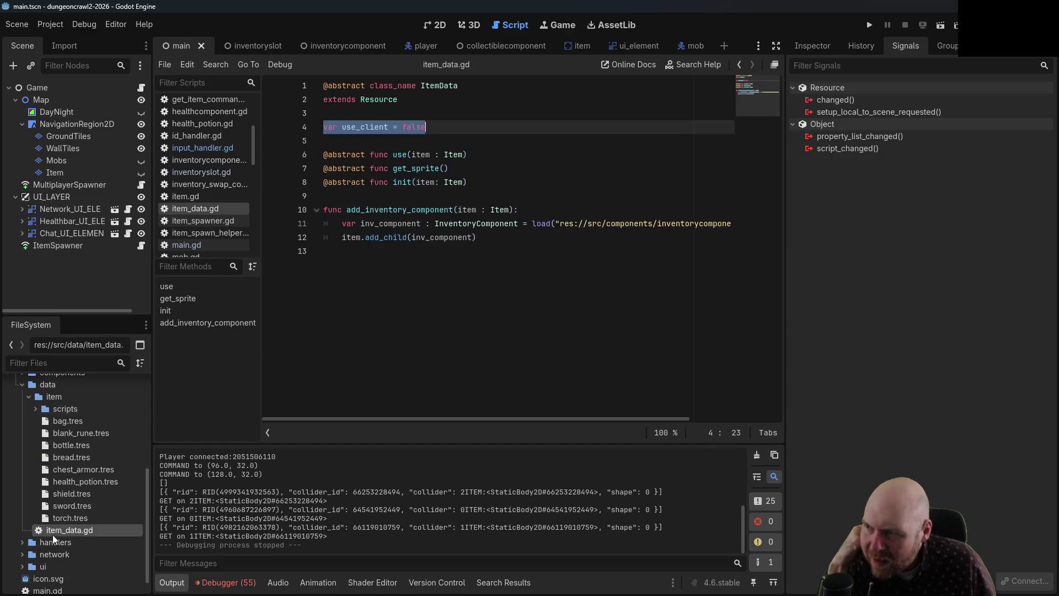
click(402, 168)
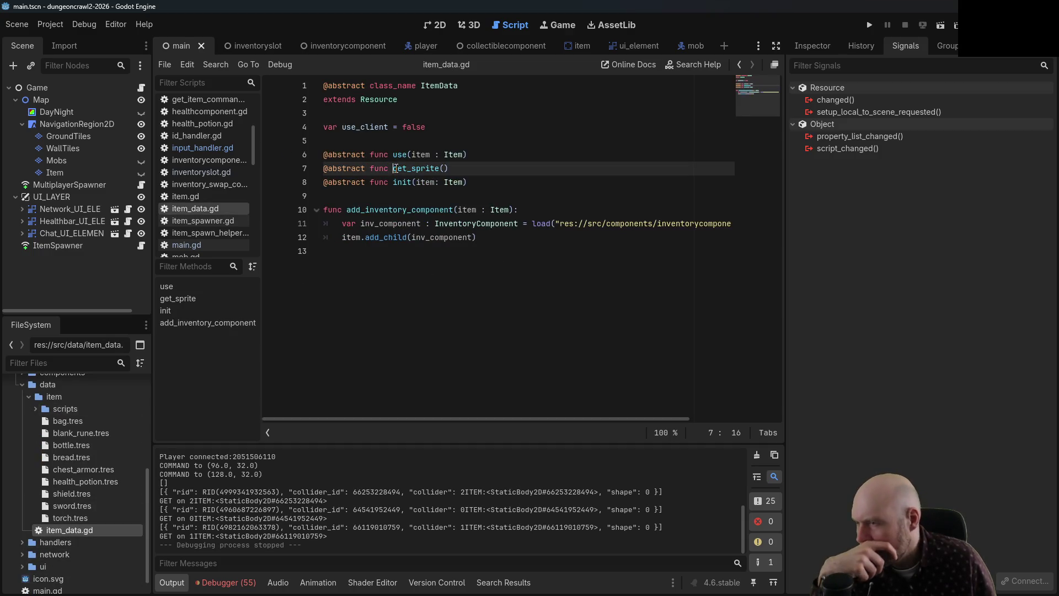
click(398, 154)
click(50, 24)
click(74, 54)
- Search the project for 'use', then rerun the search for 'use()'
text(use)
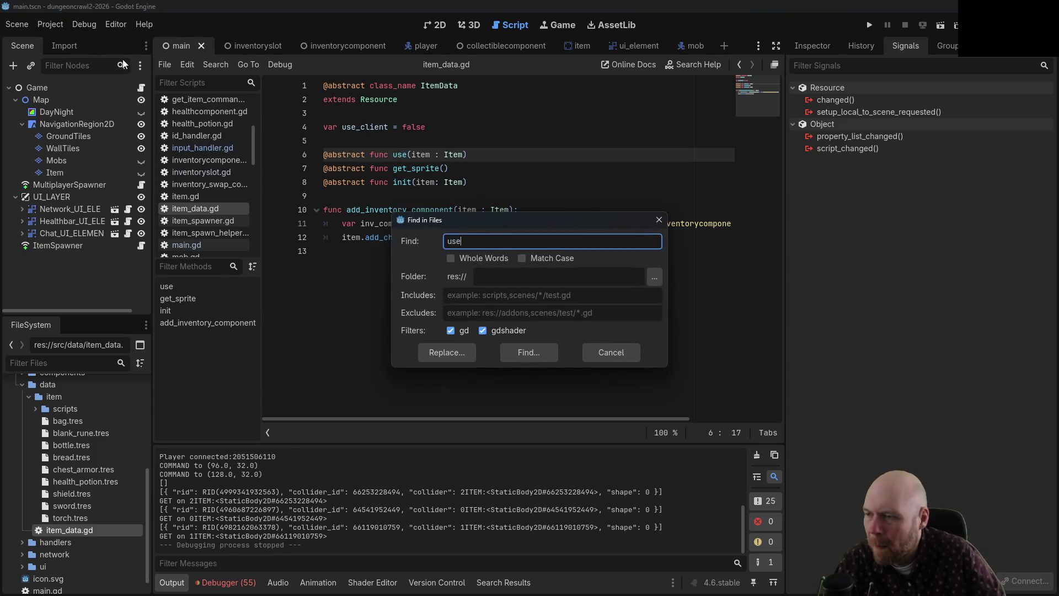
key(Return)
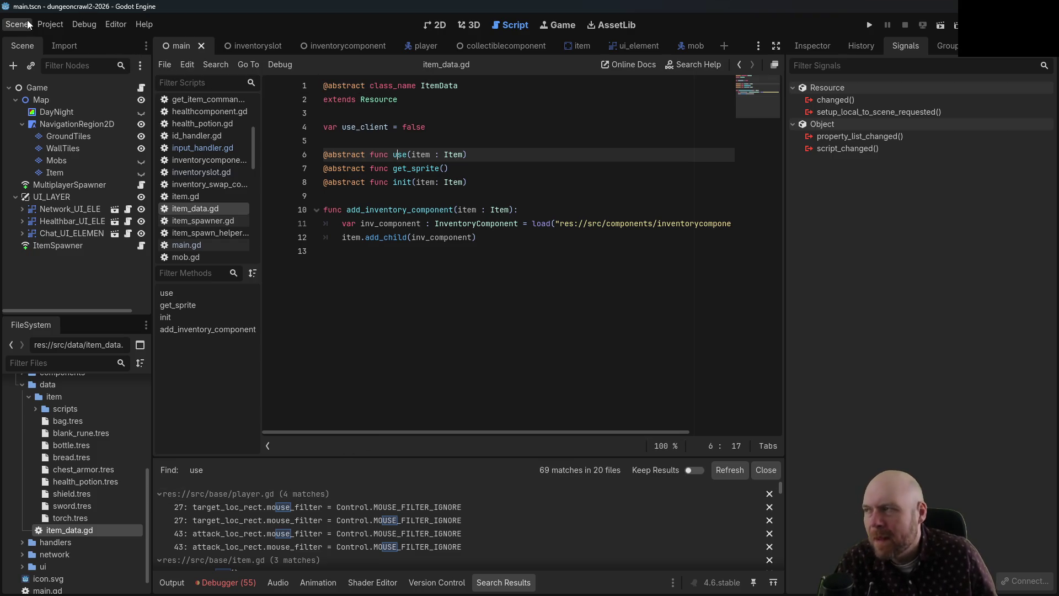
click(50, 24)
click(67, 60)
text(use())
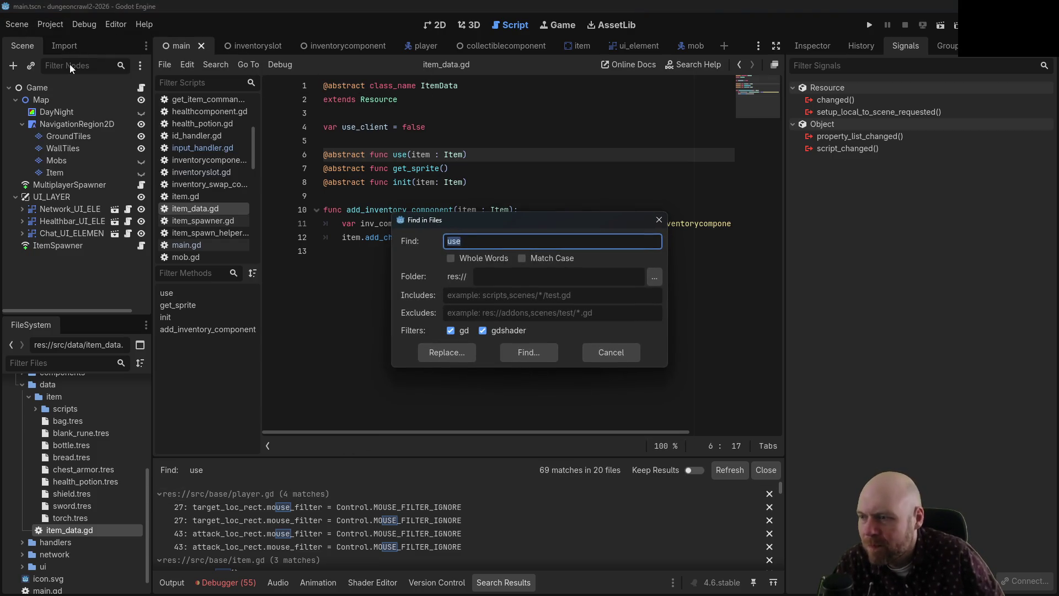
key(Return)
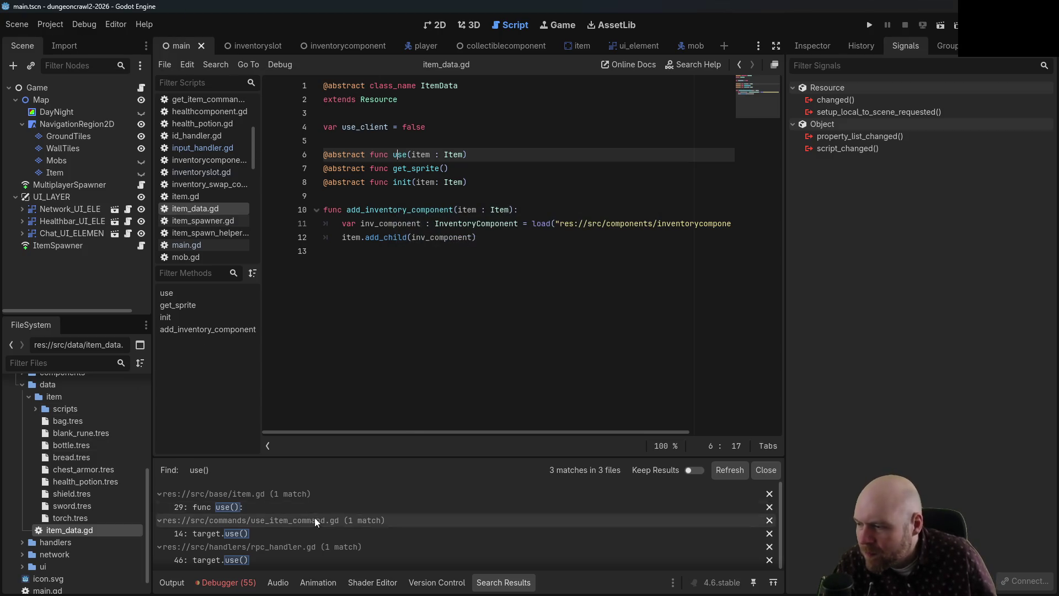
- Open the item.gd and use_item_command.gd results, then launch the game
click(313, 509)
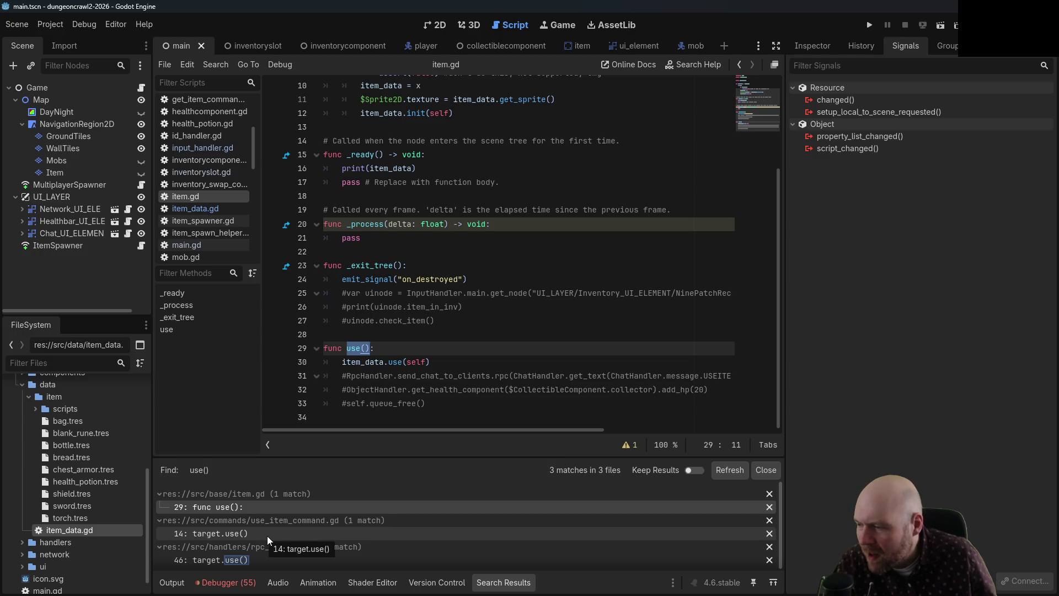
click(305, 534)
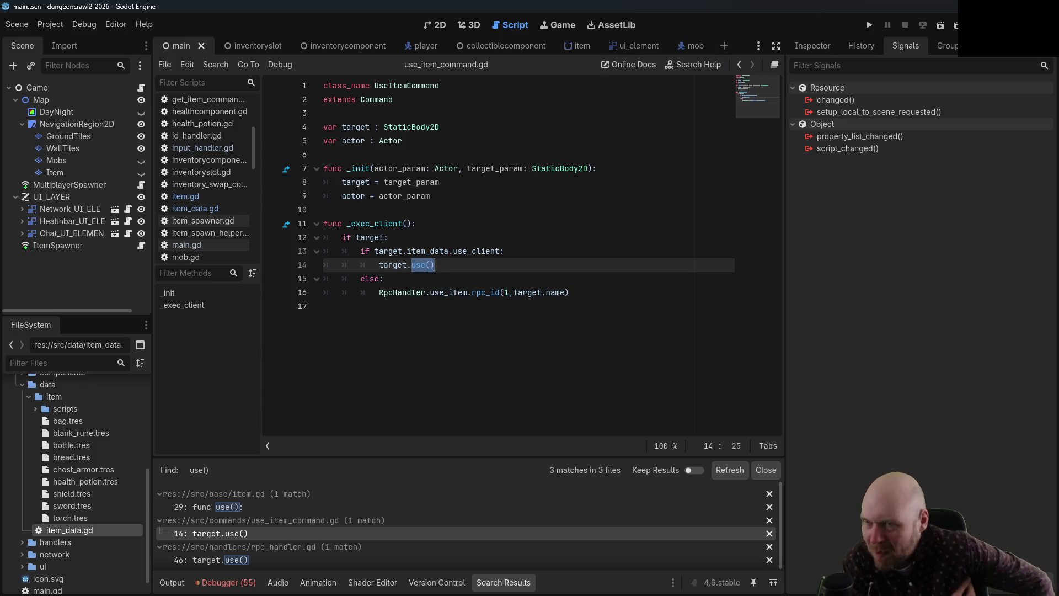
click(869, 25)
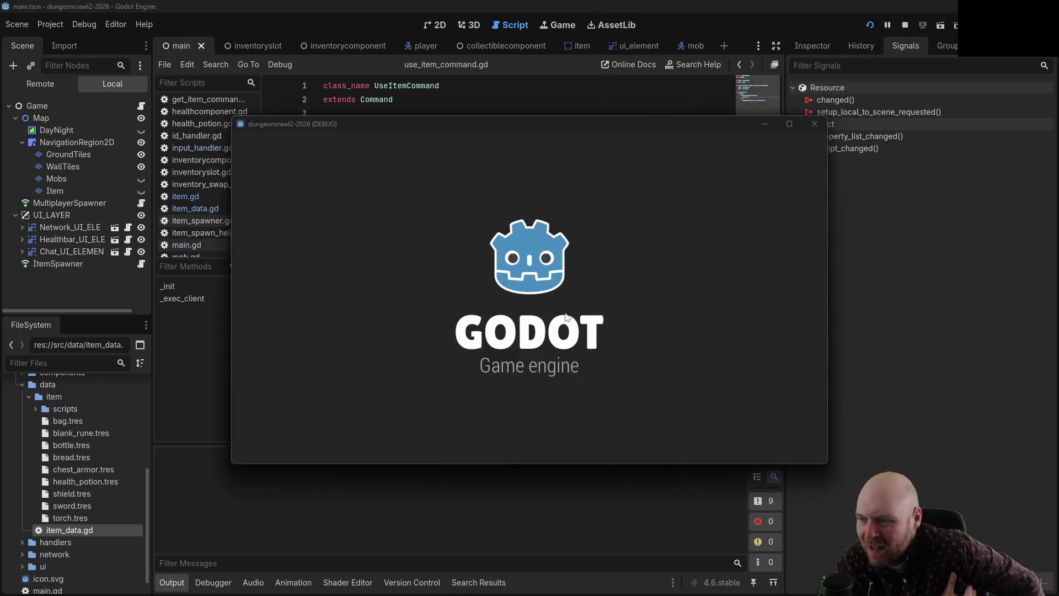
- Join as Client, pick up the pink item into the first slot, and stop the game
click(542, 310)
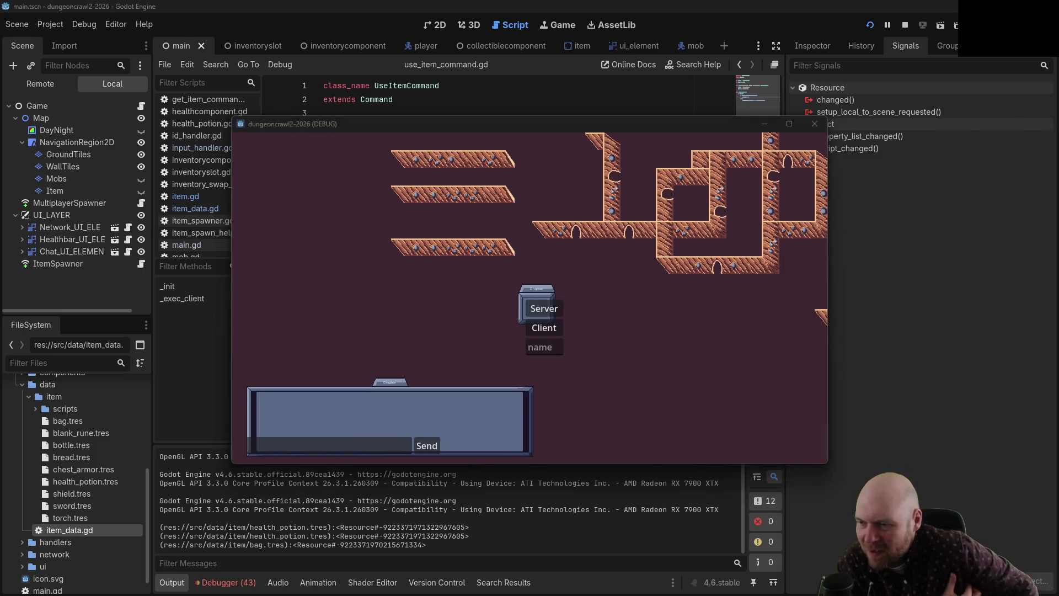
click(544, 326)
click(562, 290)
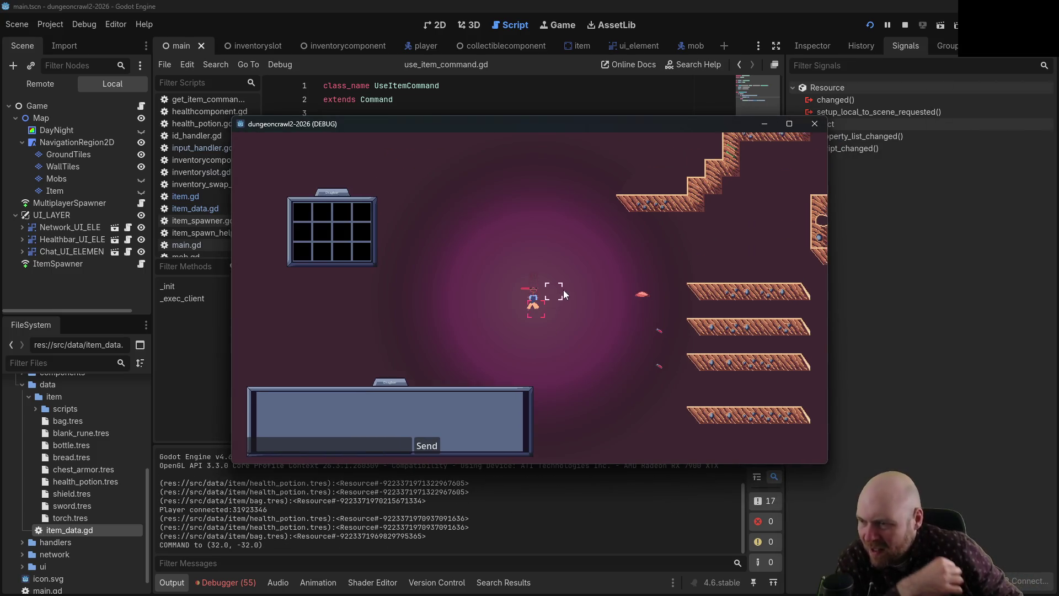
click(627, 304)
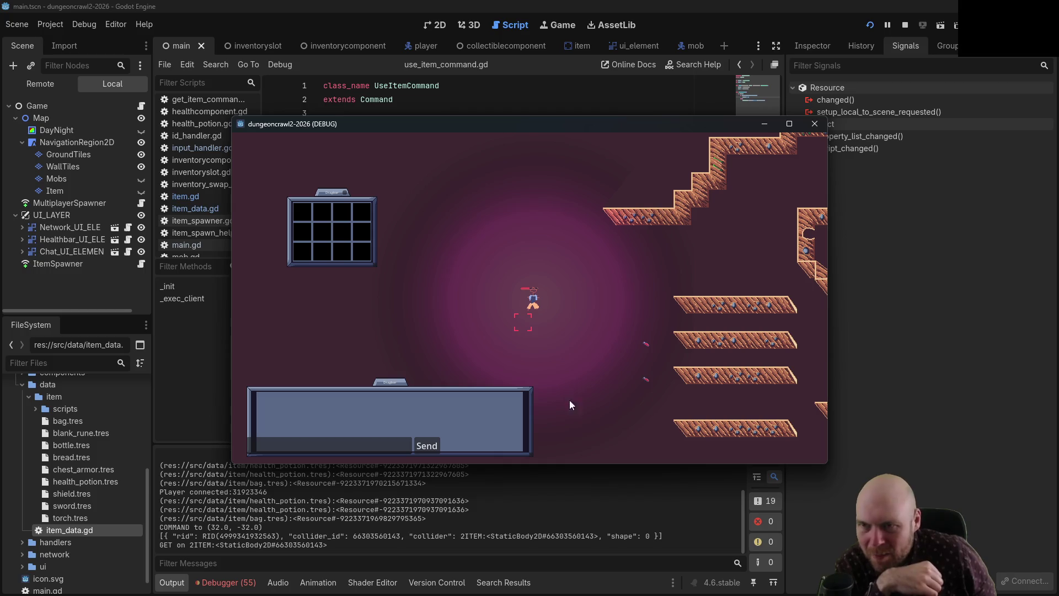
click(905, 25)
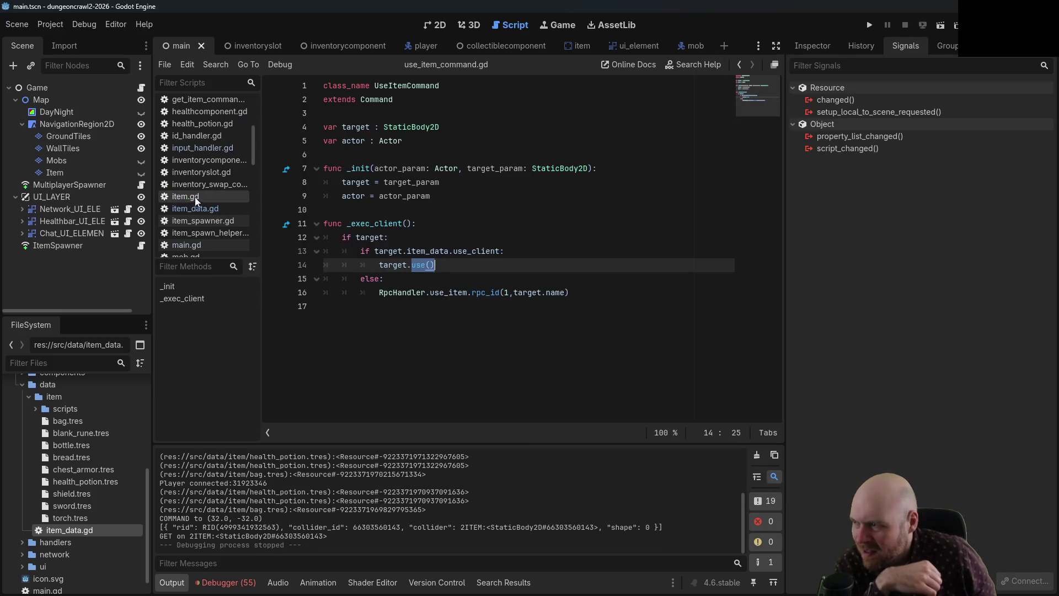
- Open input_handler.gd and search all project files for 'UseItem'
click(204, 148)
scroll(548, 263, down, 3)
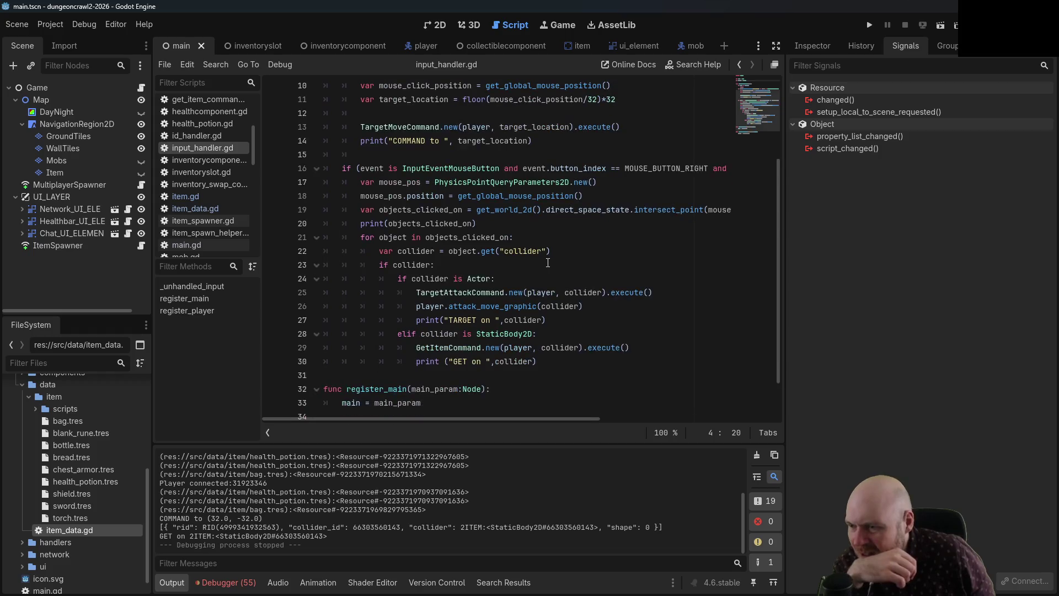
scroll(550, 256, down, 2)
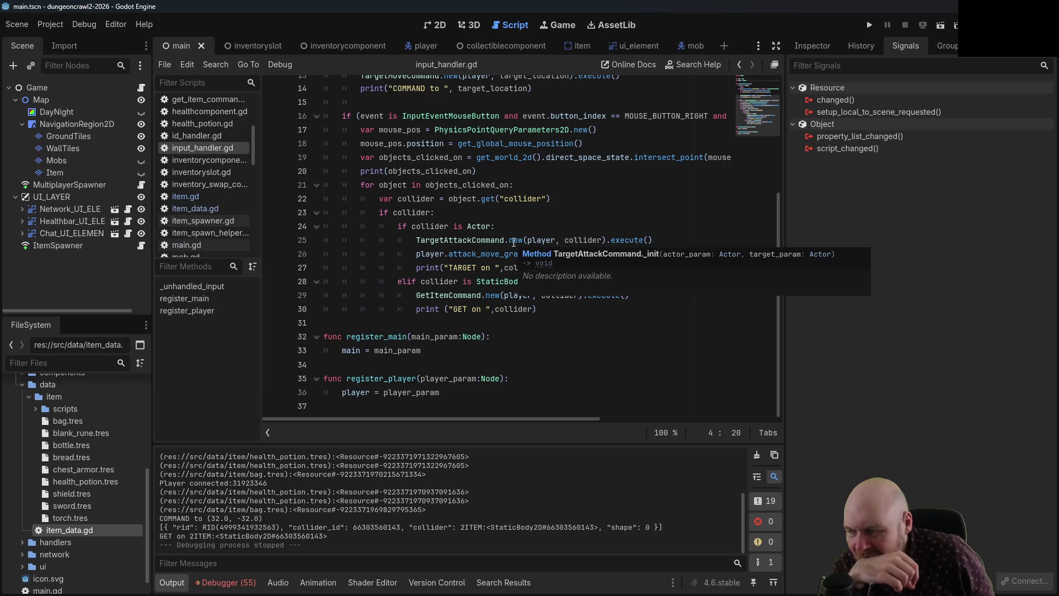
click(42, 25)
click(64, 54)
text(UseItem)
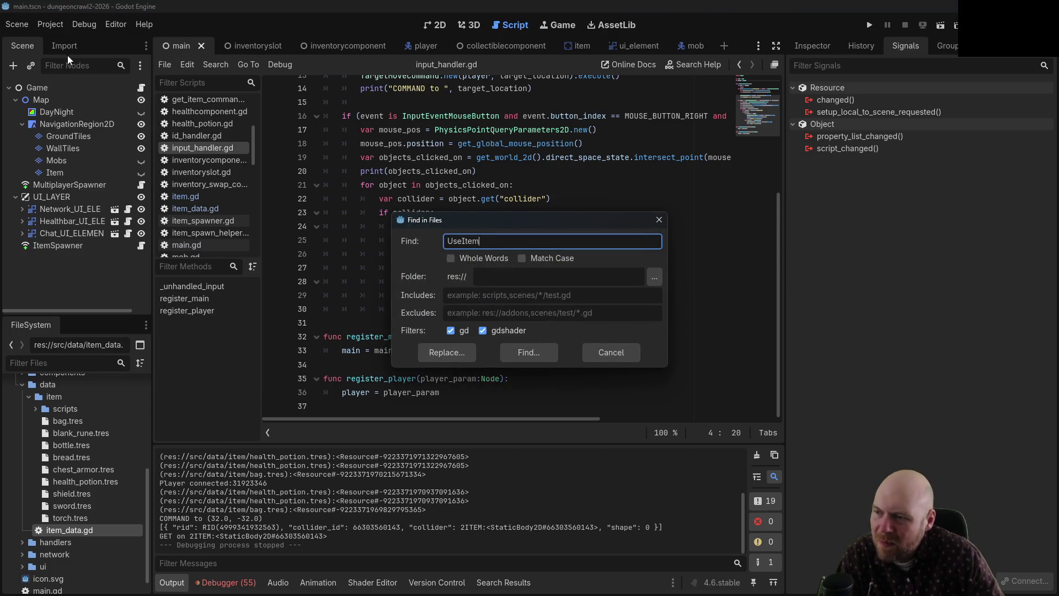
key(Return)
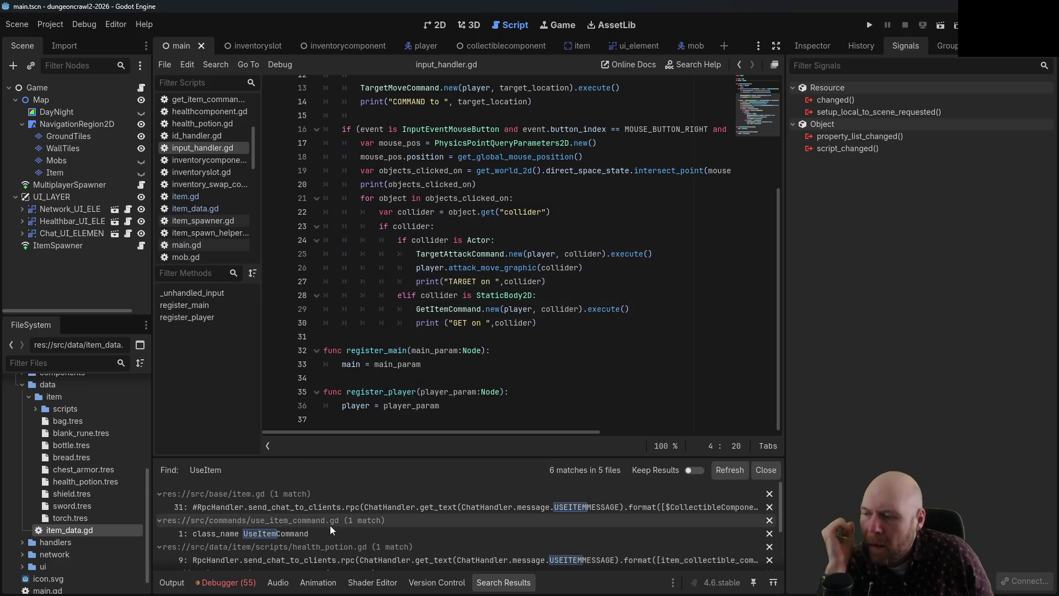
- Open the UseItemCommand class definition and the UseItem match in health_potion.gd
click(320, 531)
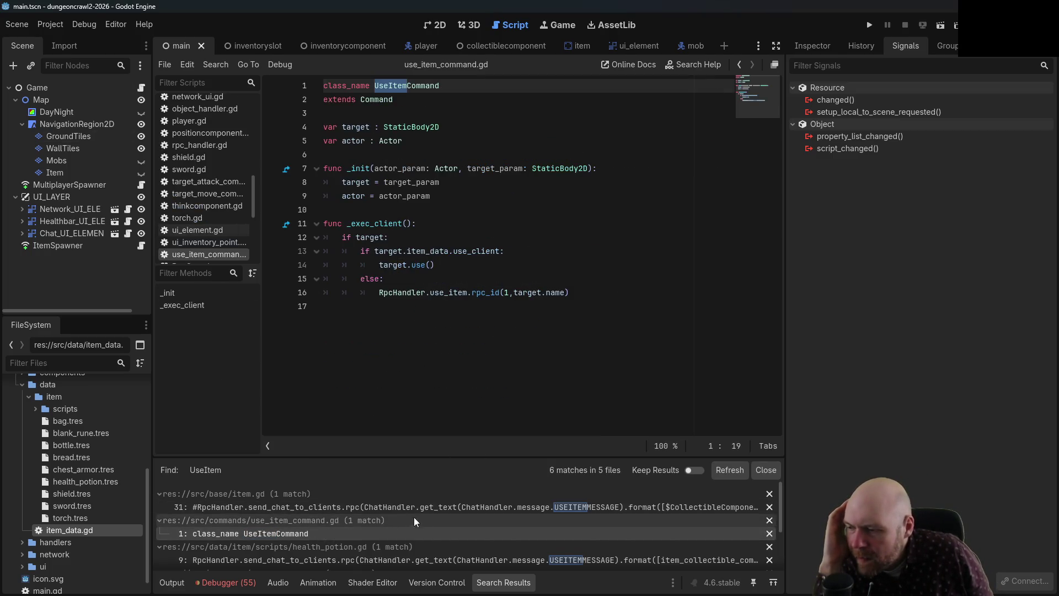
scroll(442, 514, down, 1)
click(375, 550)
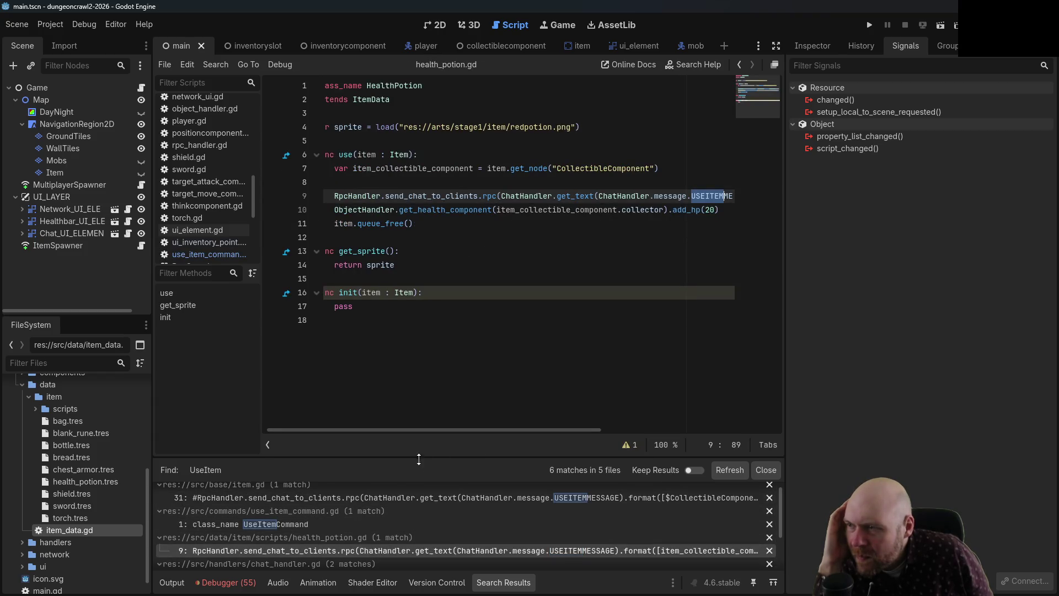
mouse_move(405, 430)
mouse_down()
mouse_move(500, 430)
mouse_move(361, 421)
mouse_up()
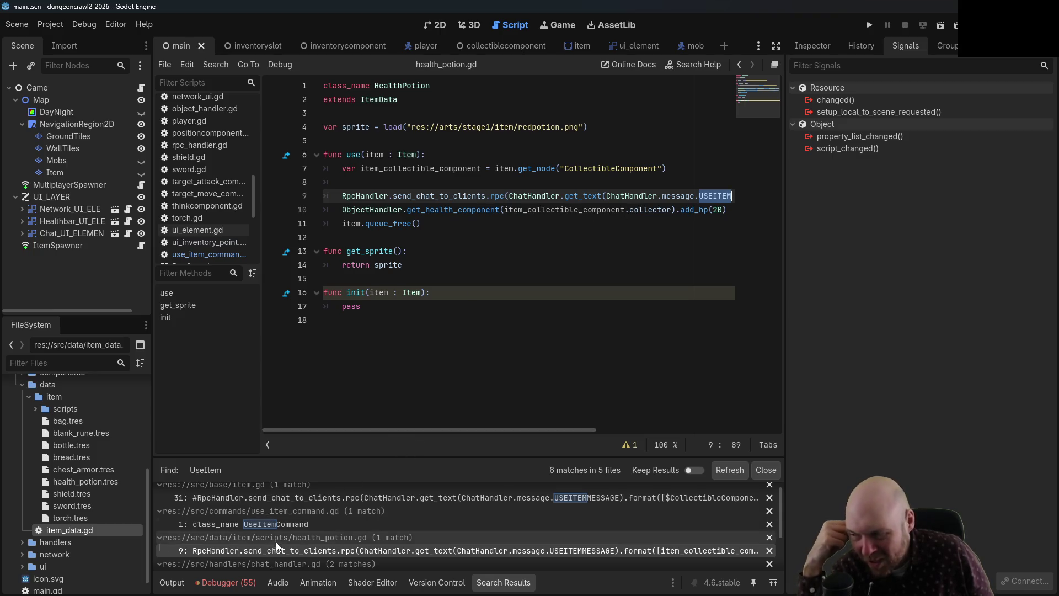
scroll(275, 546, down, 3)
scroll(310, 543, up, 4)
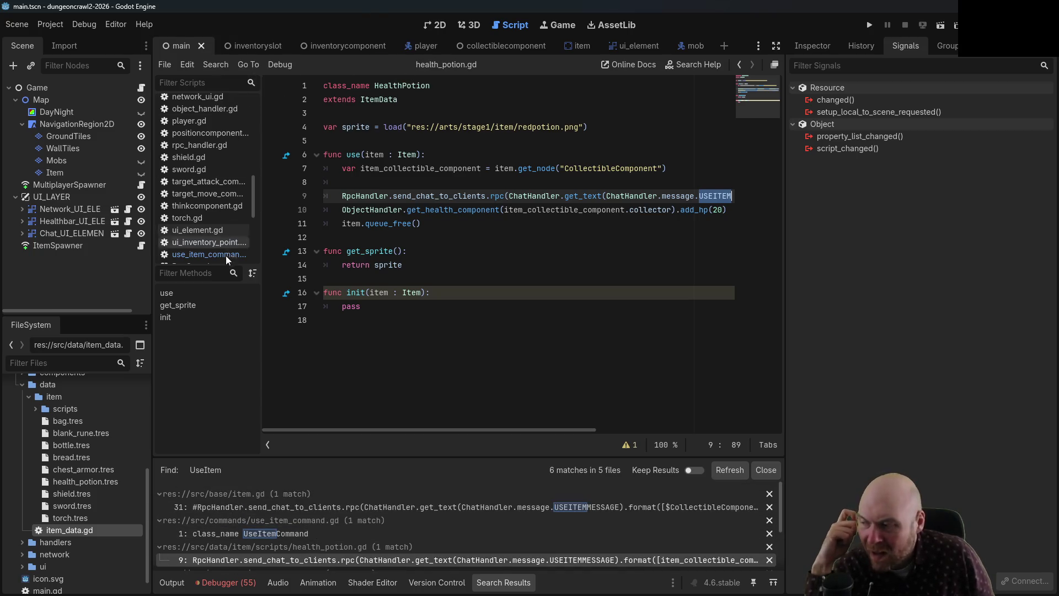
click(50, 25)
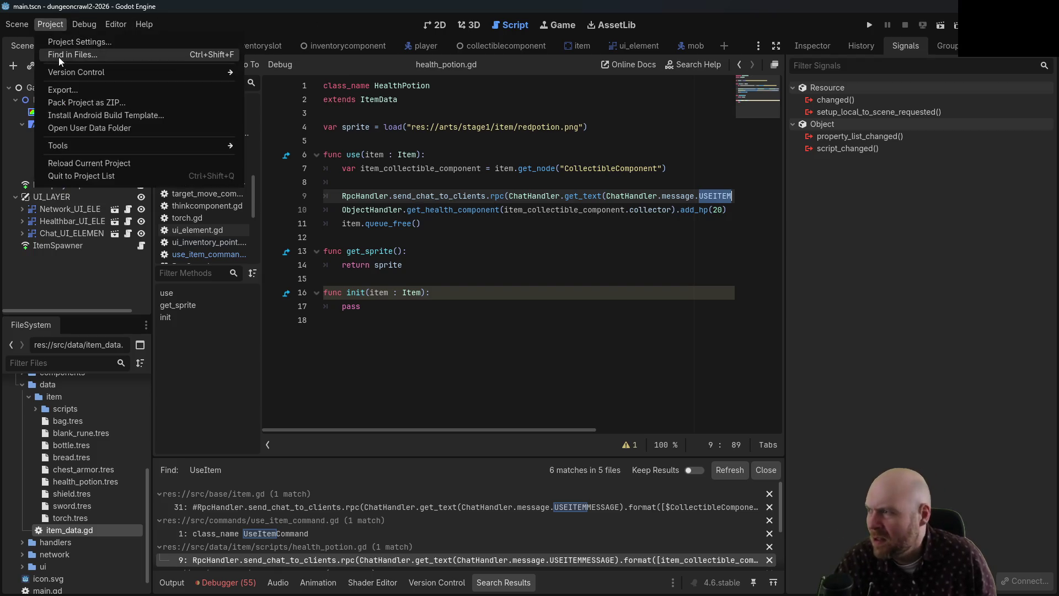
- Search the project for 'use()' and inspect the use() definition in item.gd
click(58, 58)
text(use())
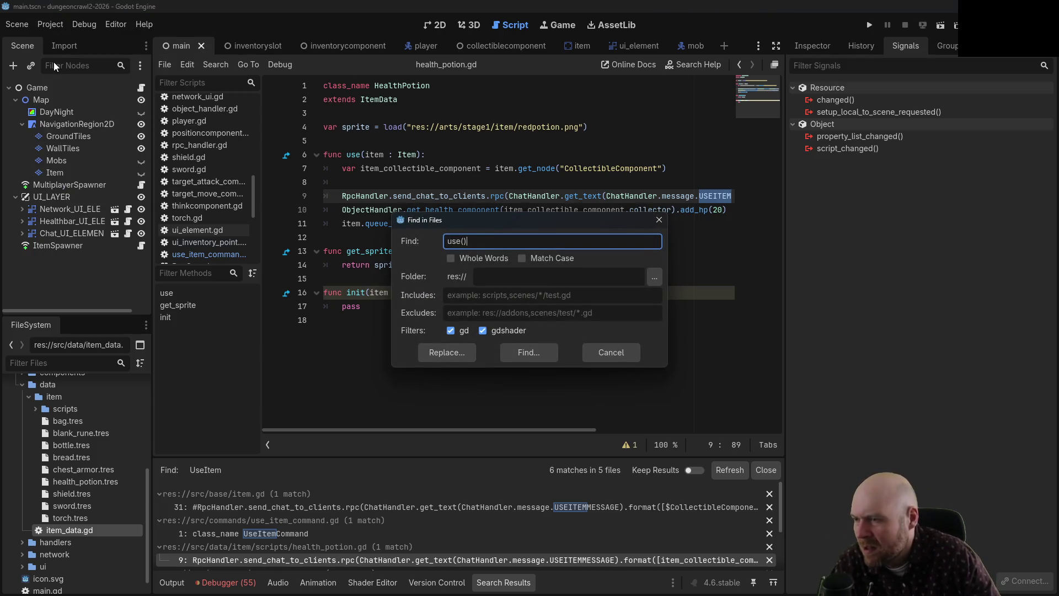
key(Return)
scroll(331, 493, down, 1)
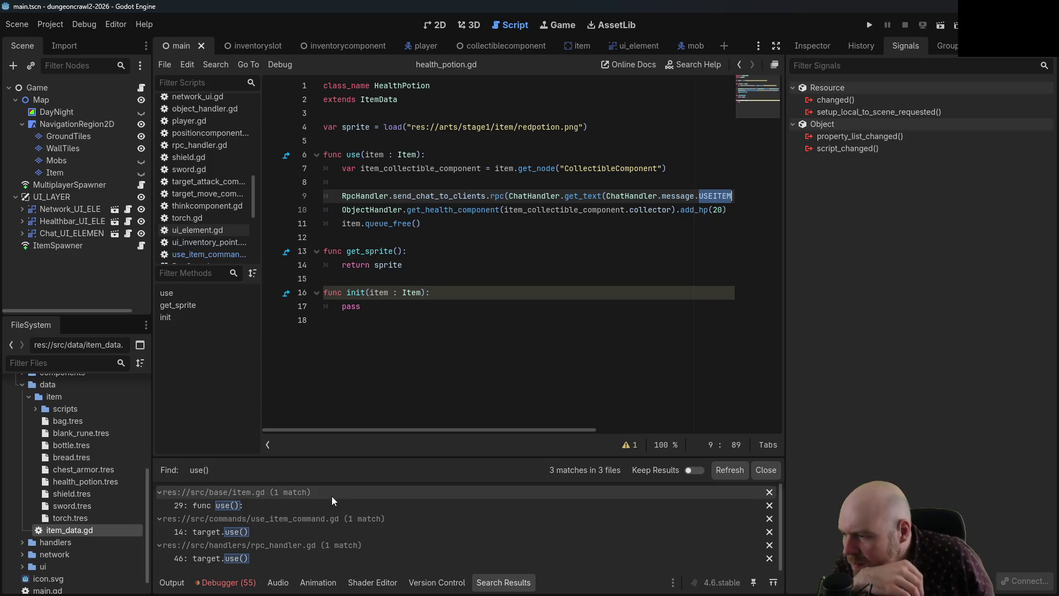
click(259, 504)
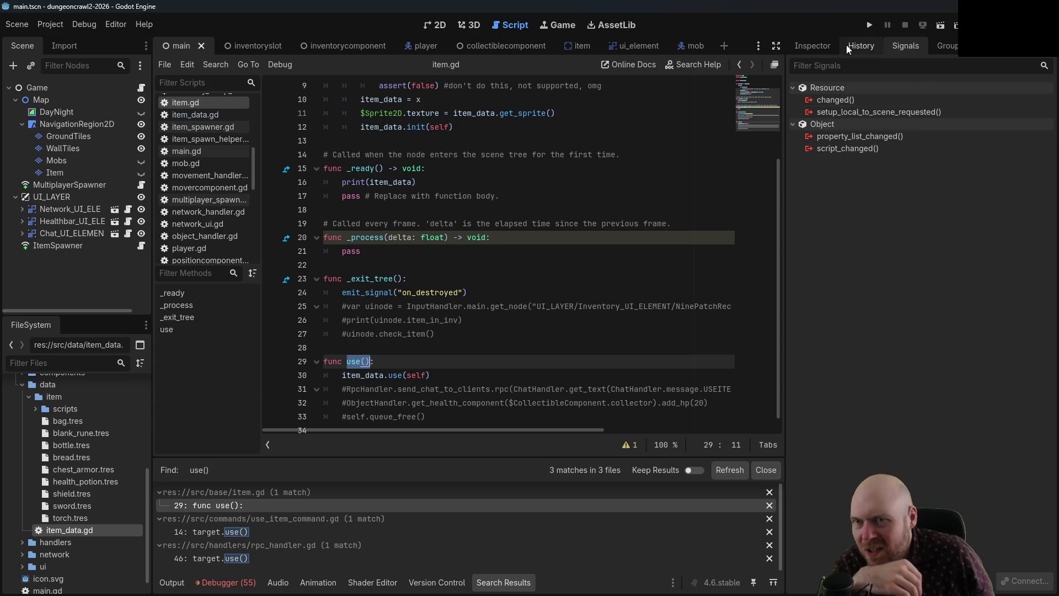
click(395, 375)
click(395, 362)
key(Left)
key(Left)
key(Left)
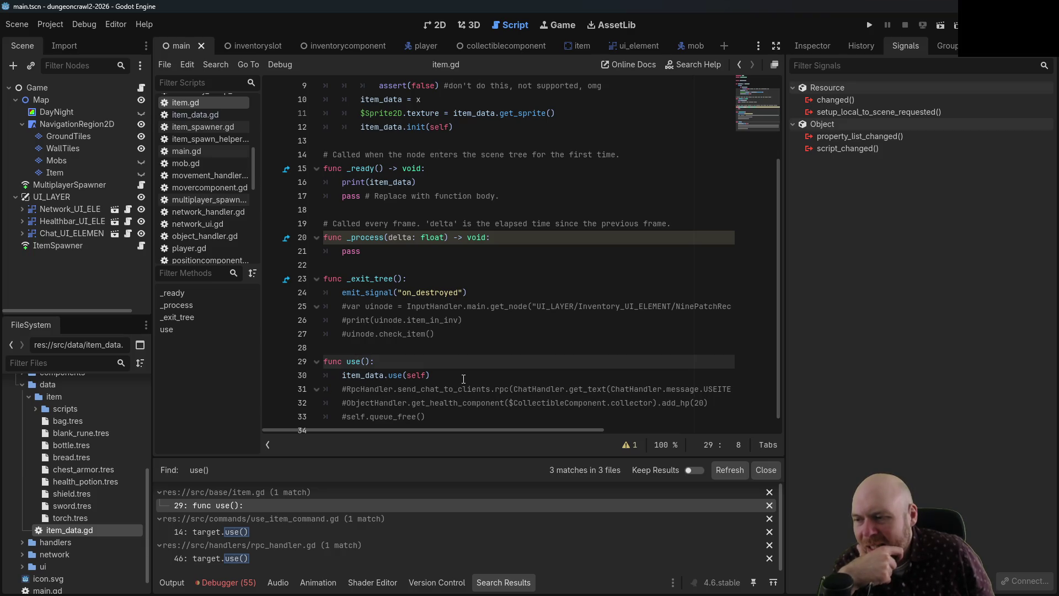
click(821, 46)
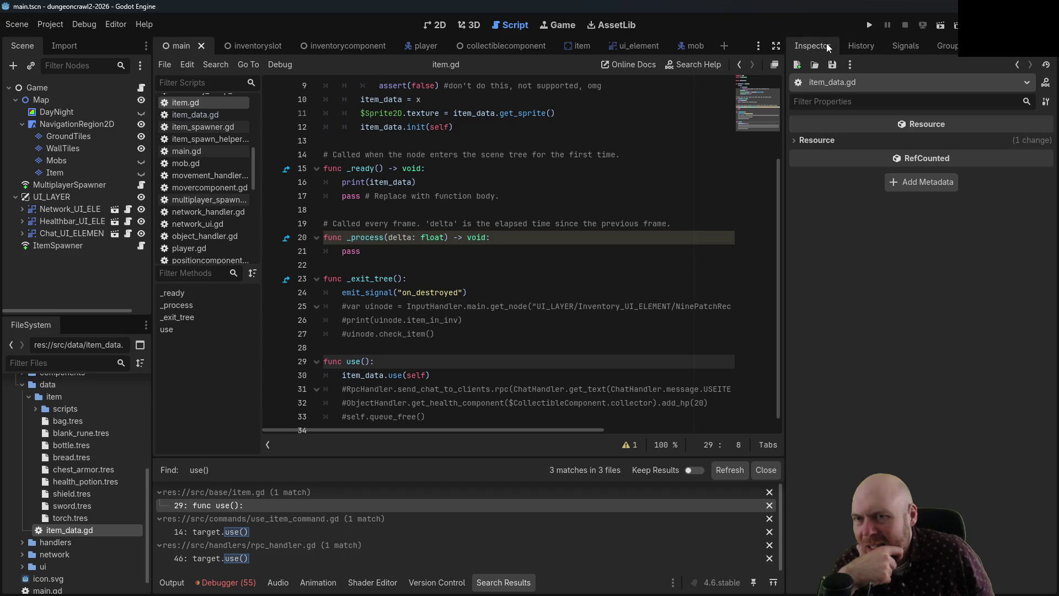
click(874, 45)
click(901, 48)
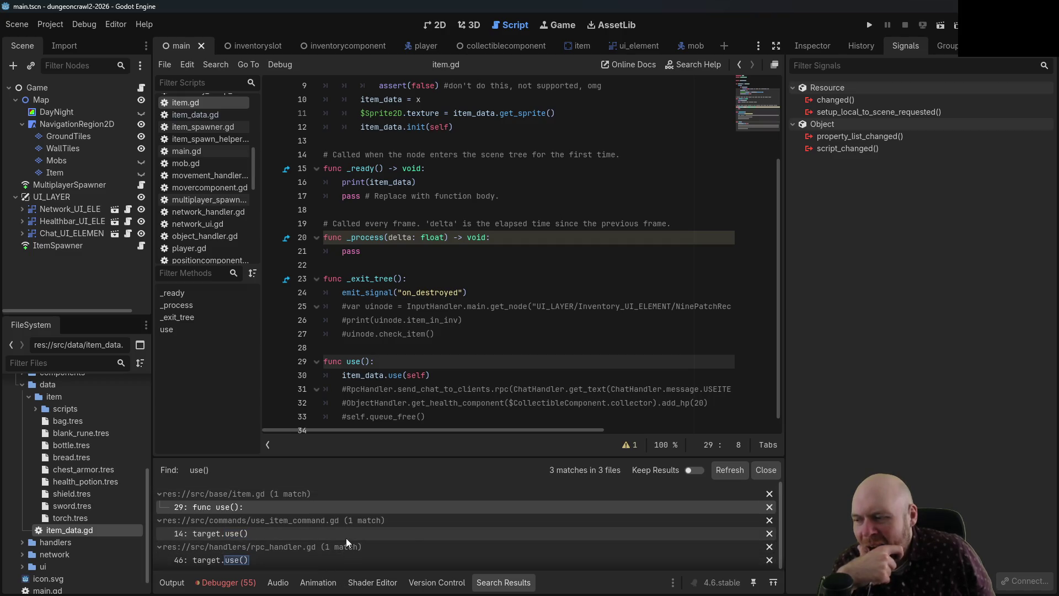
- Open the use() calls in rpc_handler.gd line 46 and use_item_command.gd, then reopen Find in Files
click(335, 562)
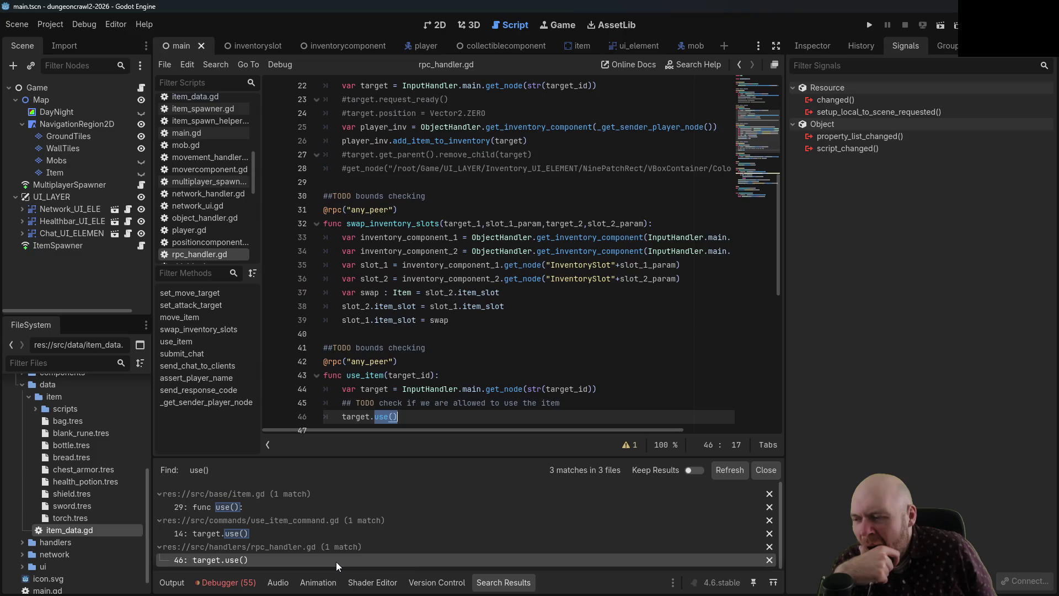
scroll(448, 337, down, 3)
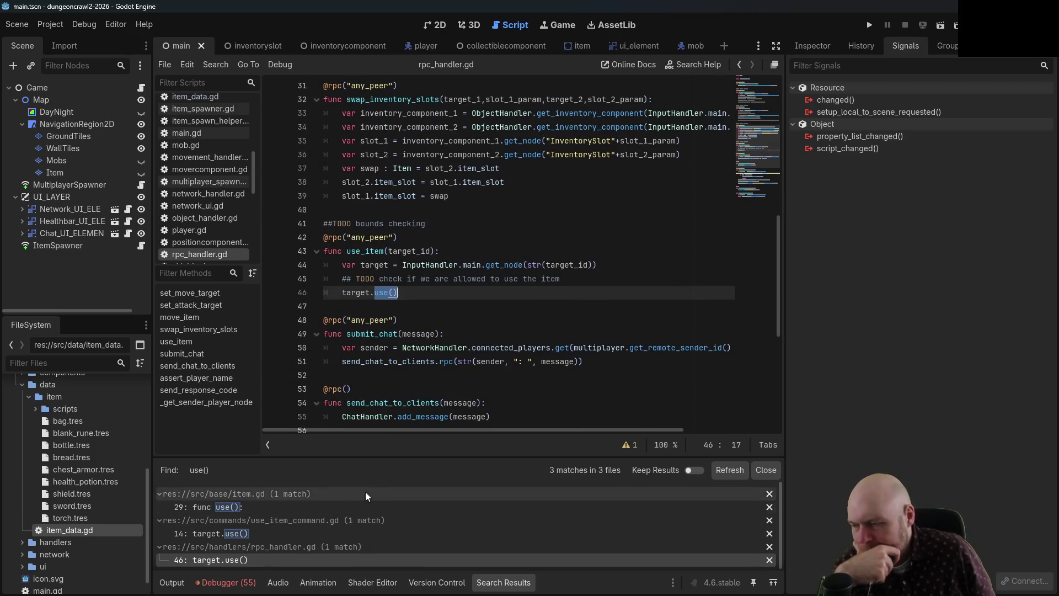
click(292, 537)
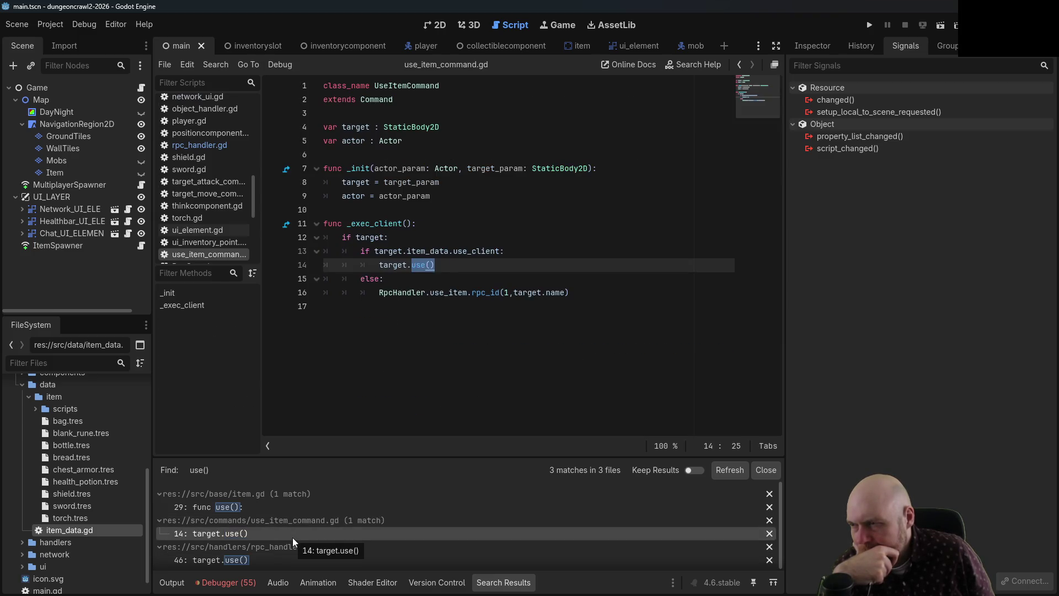
scroll(207, 144, up, 5)
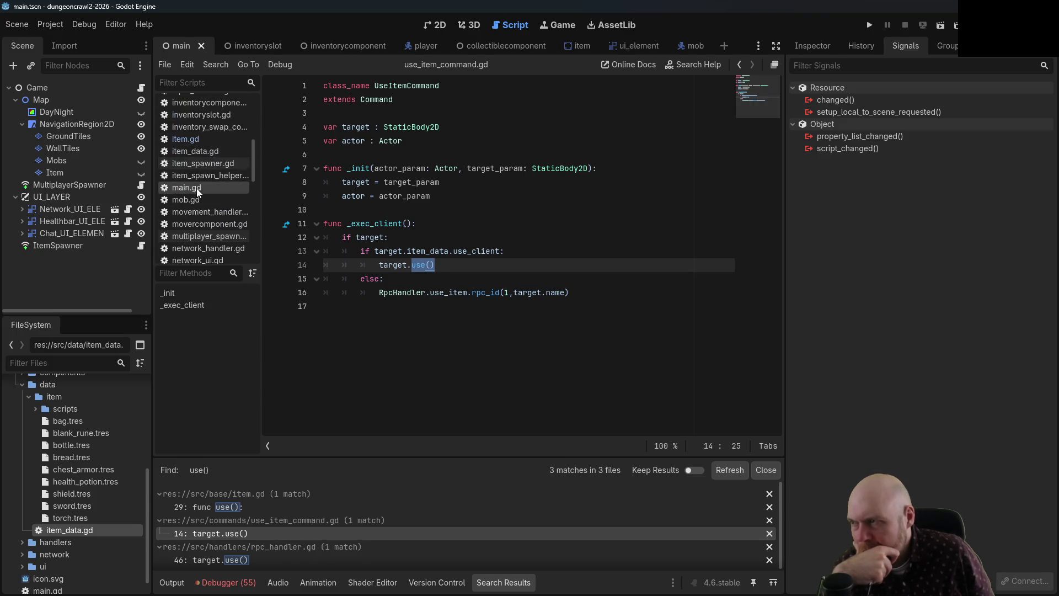
scroll(204, 165, up, 1)
scroll(220, 117, up, 2)
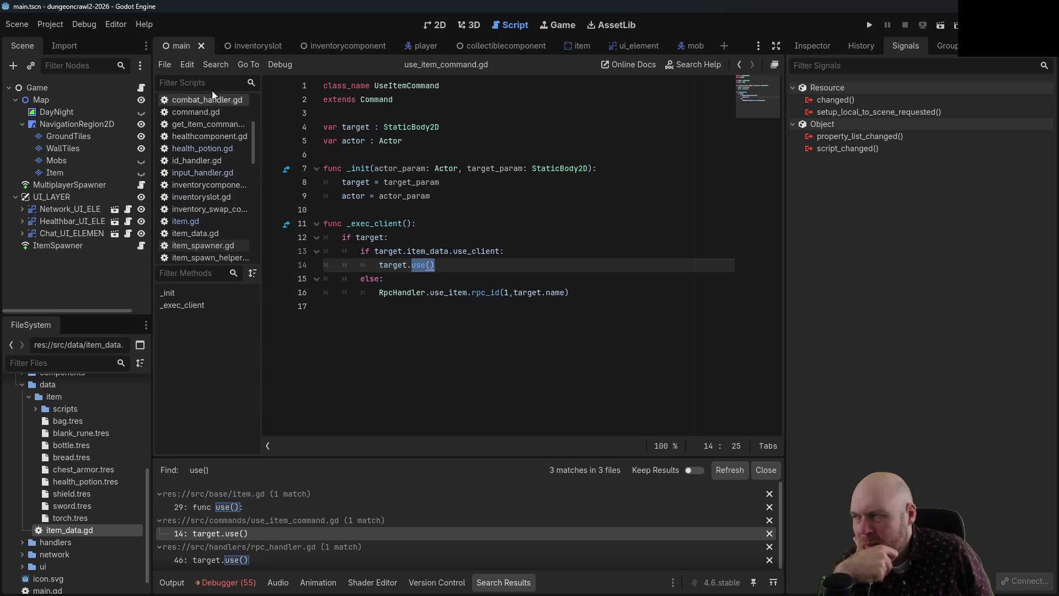
click(50, 24)
click(62, 54)
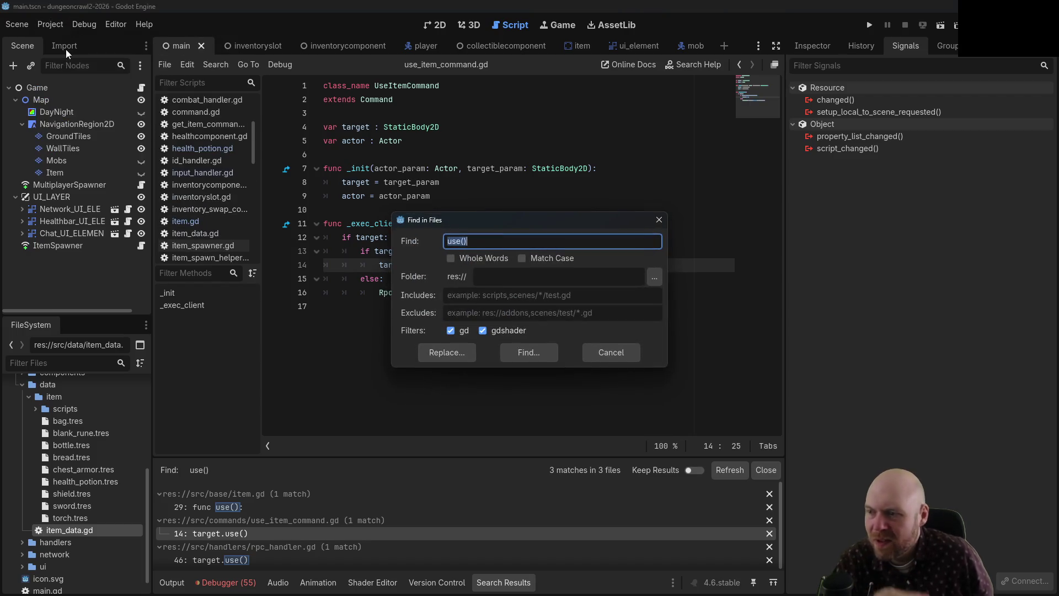
- Search the project for 'input' and view the player.gd, item.gd and inventorycomponent.gd matches
text(input)
key(Return)
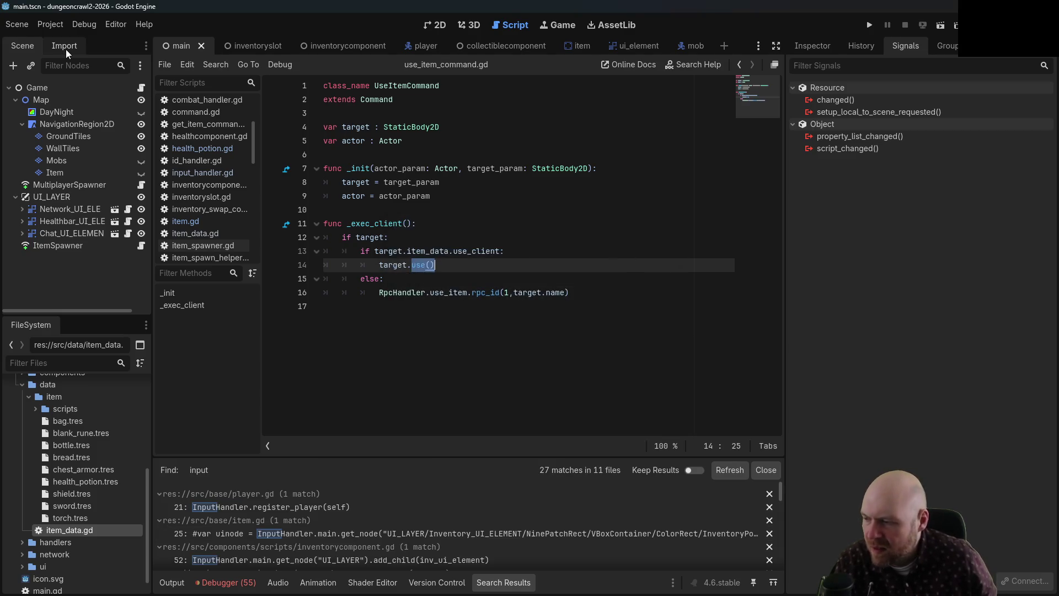
click(283, 503)
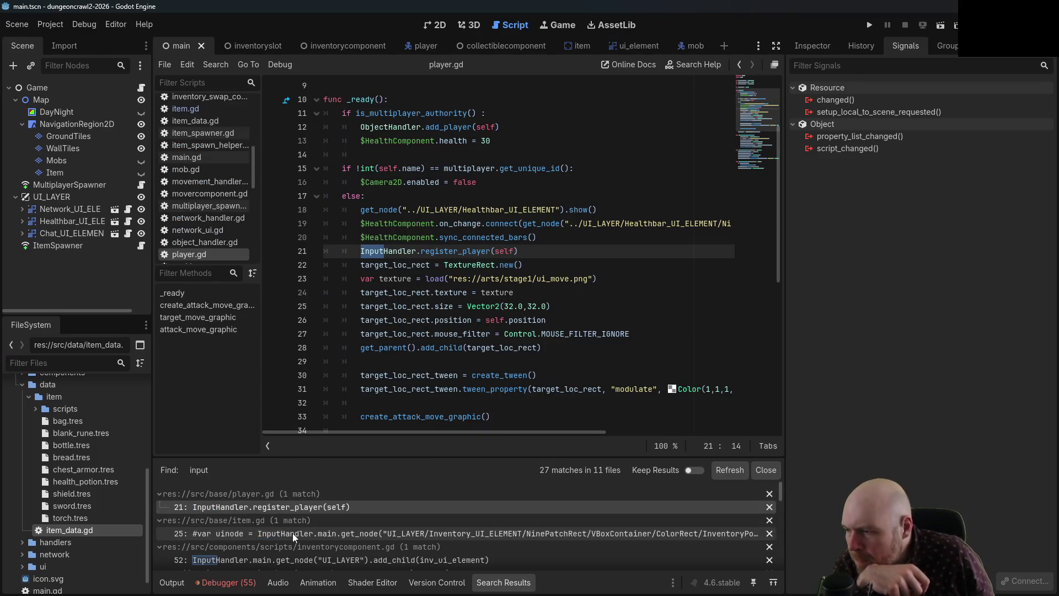
click(293, 533)
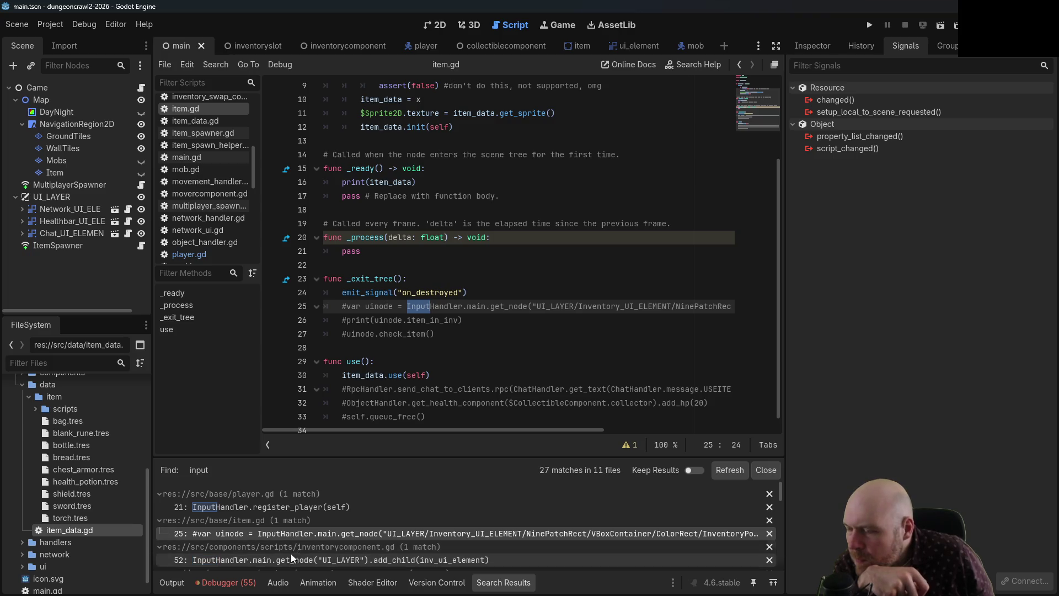
click(285, 560)
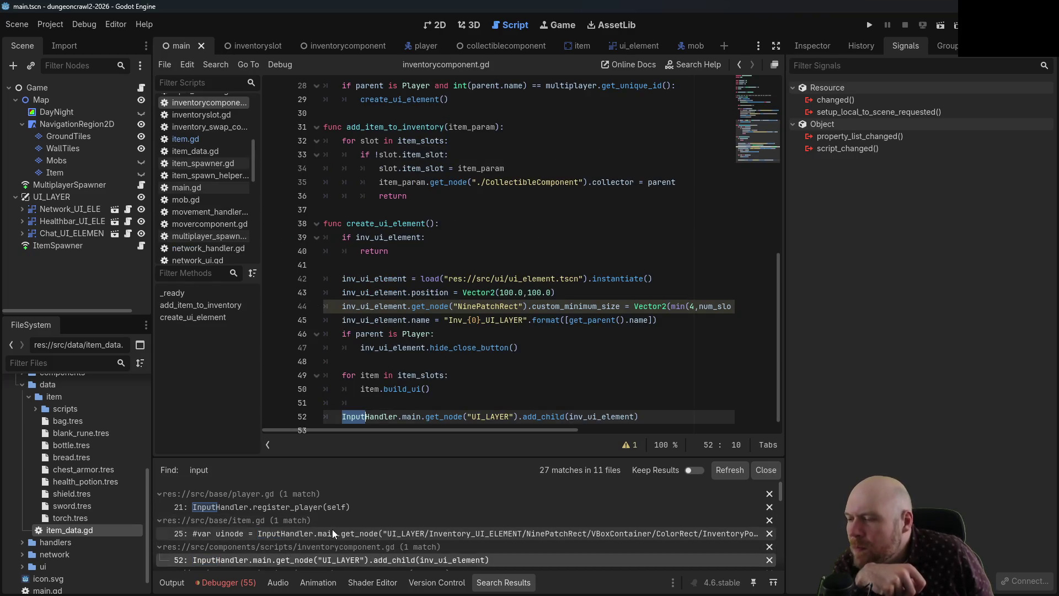
- Browse the collectiblecomponent.gd line 18 and inventoryslot.gd line 22 matches
scroll(465, 292, down, 1)
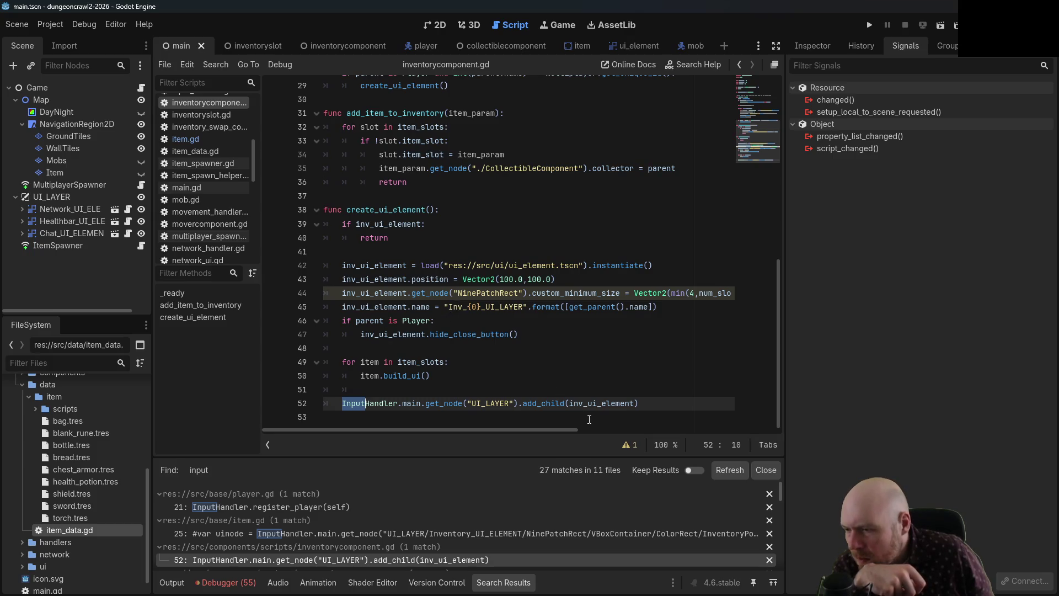
scroll(395, 523, down, 3)
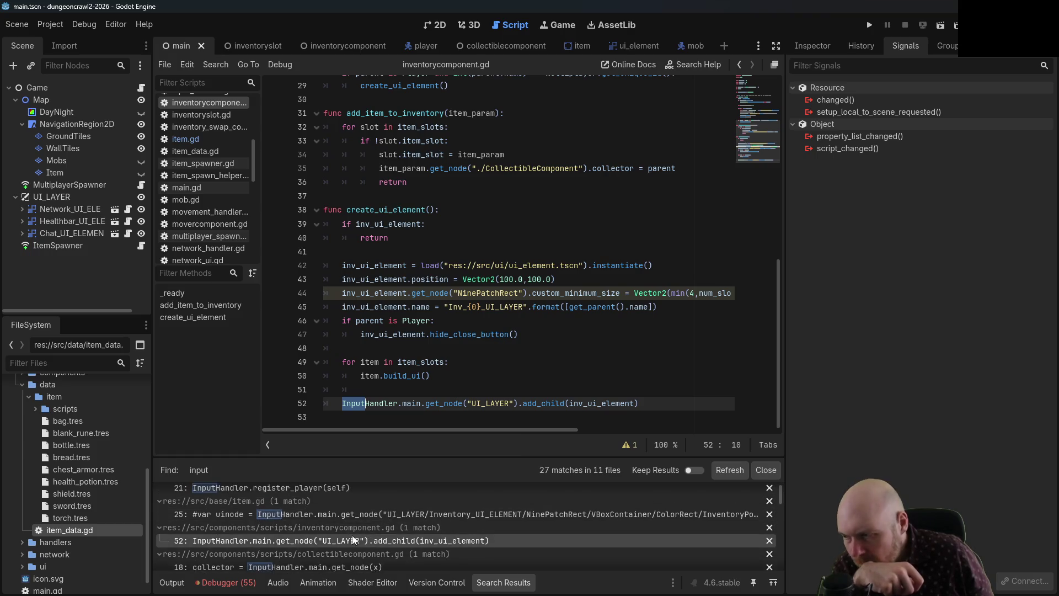
click(343, 546)
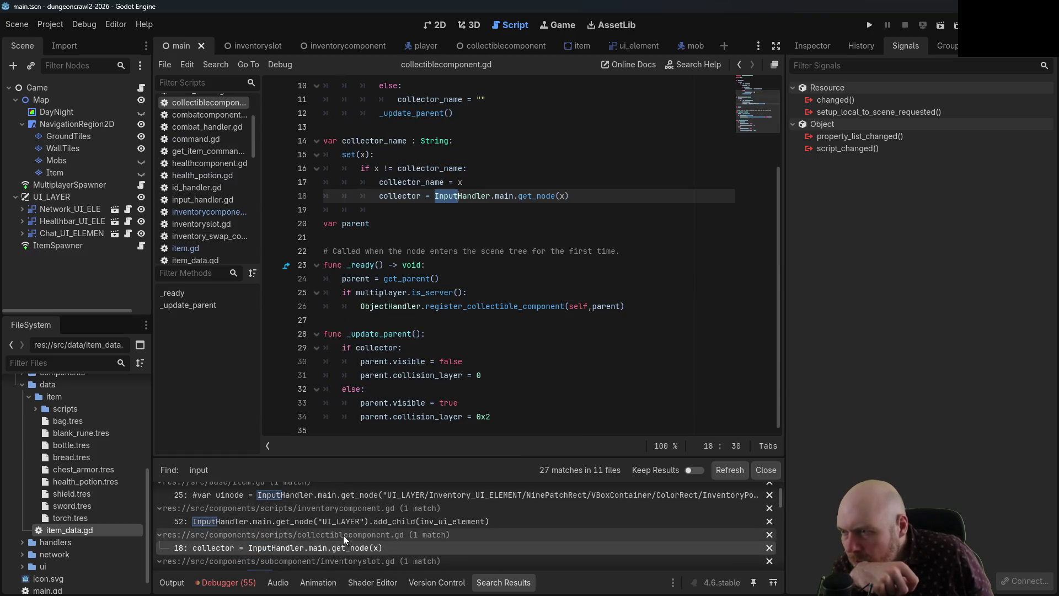
scroll(310, 530, down, 2)
click(310, 544)
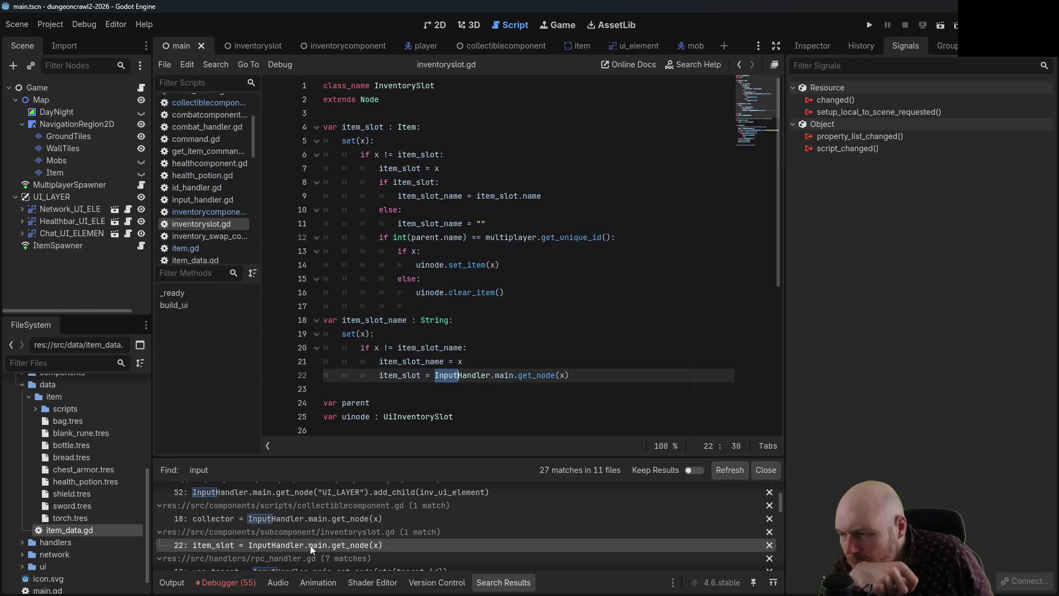
- Step through the rpc_handler.gd and network_handler.gd matches to input_handler.gd's _unhandled_input
scroll(315, 543, down, 2)
click(315, 543)
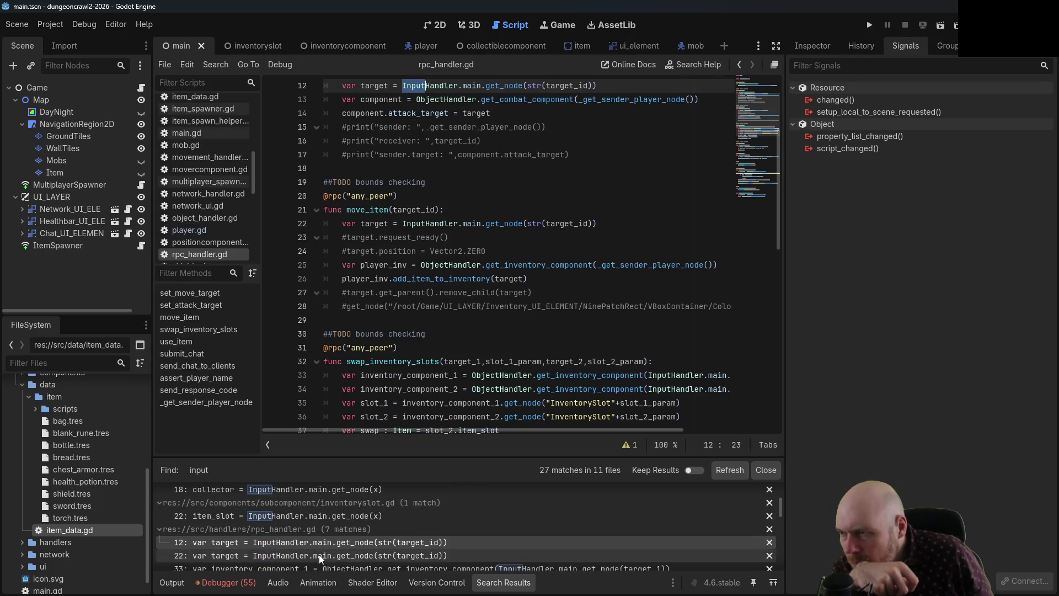
click(320, 555)
scroll(321, 551, down, 5)
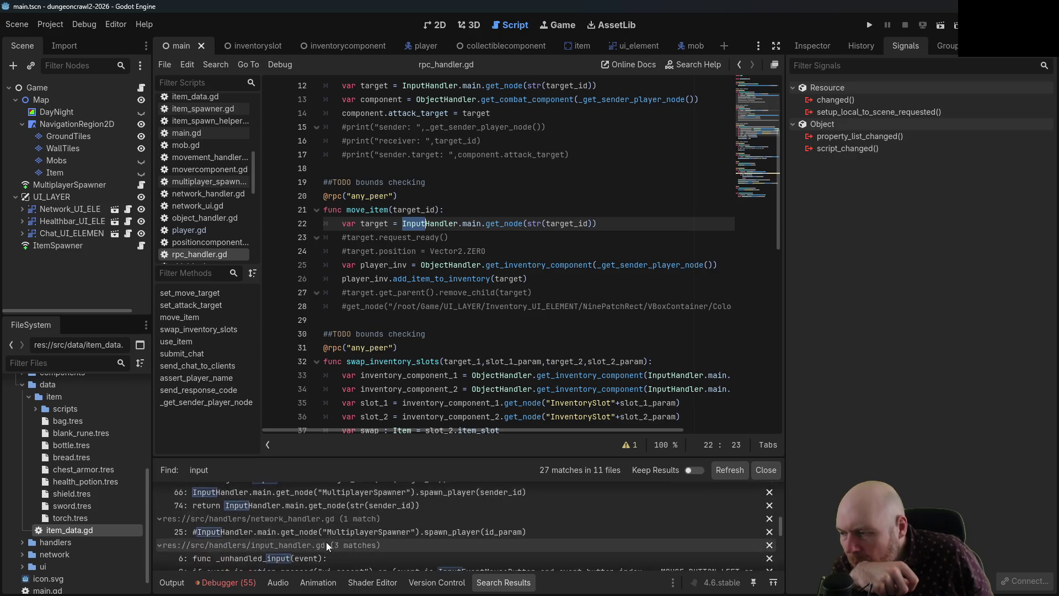
click(330, 523)
click(317, 549)
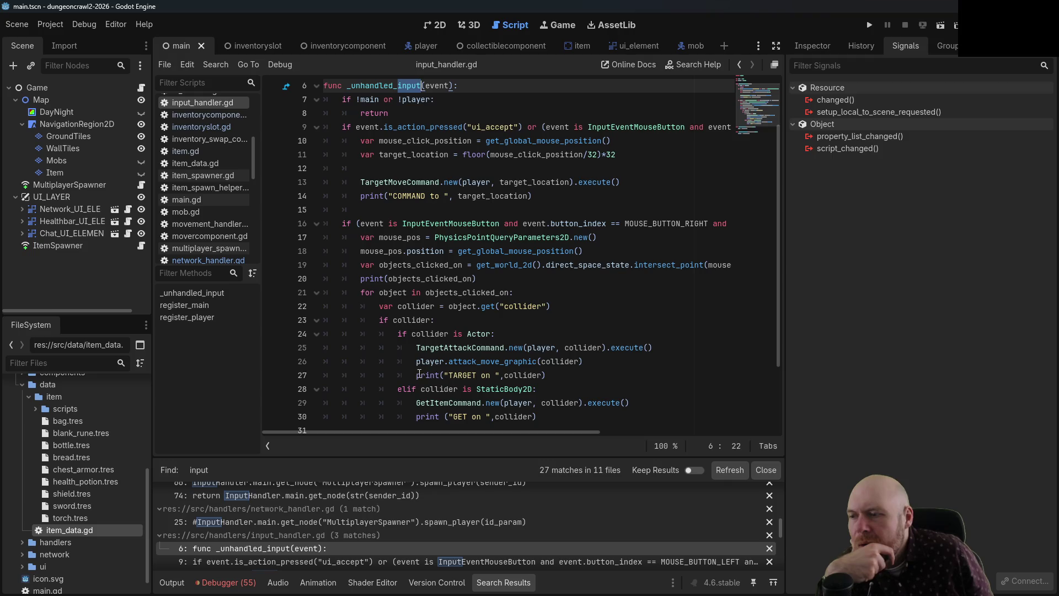
- Scroll the search results to the '25: gui_input.connect' match in ui_inventory_point.gd
scroll(405, 396, down, 1)
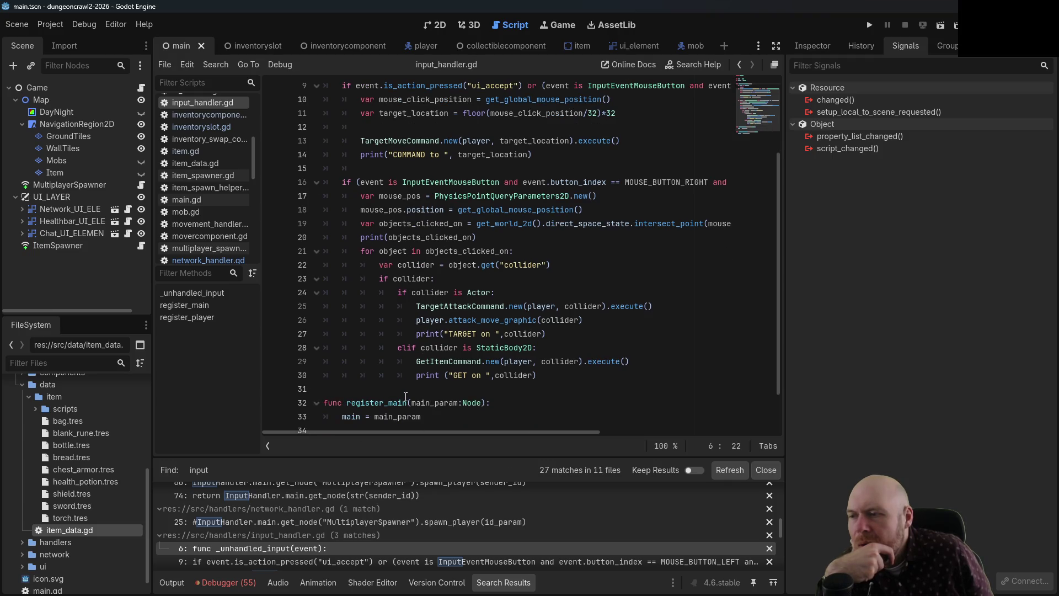
scroll(406, 397, down, 1)
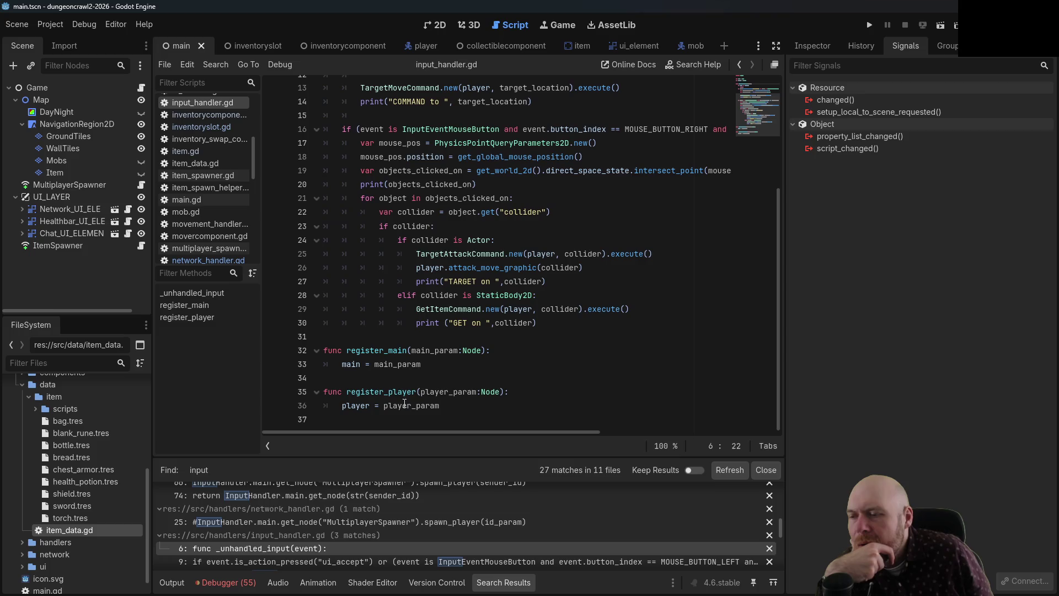
scroll(402, 403, up, 4)
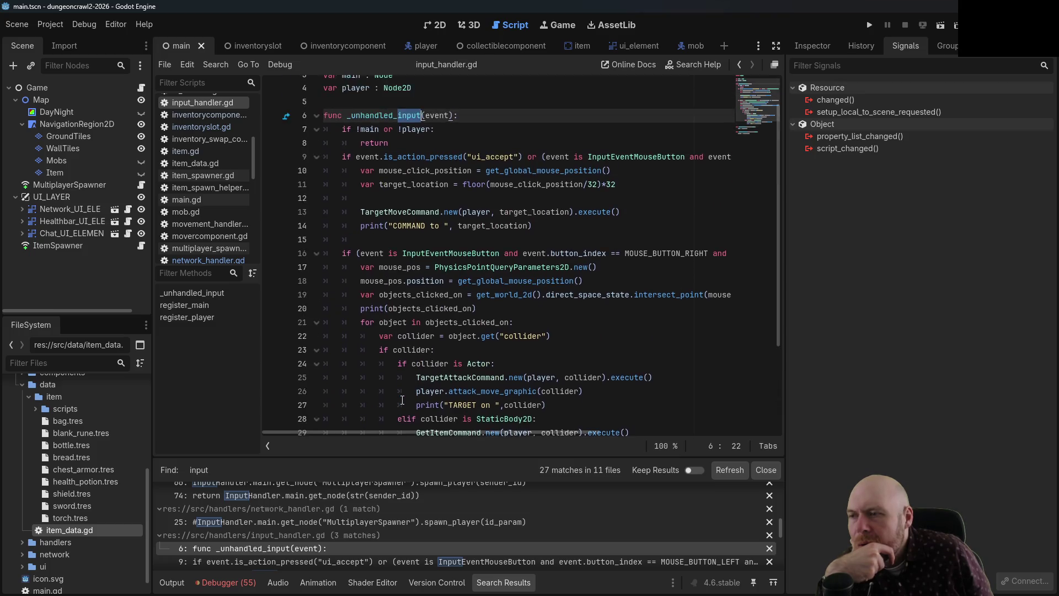
scroll(402, 400, down, 2)
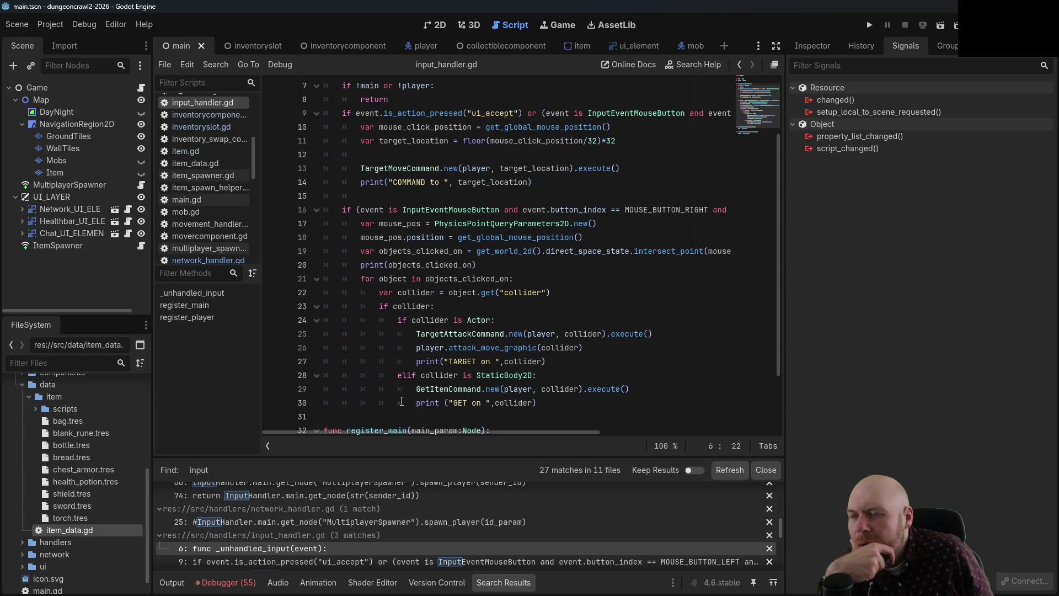
scroll(338, 521, down, 1)
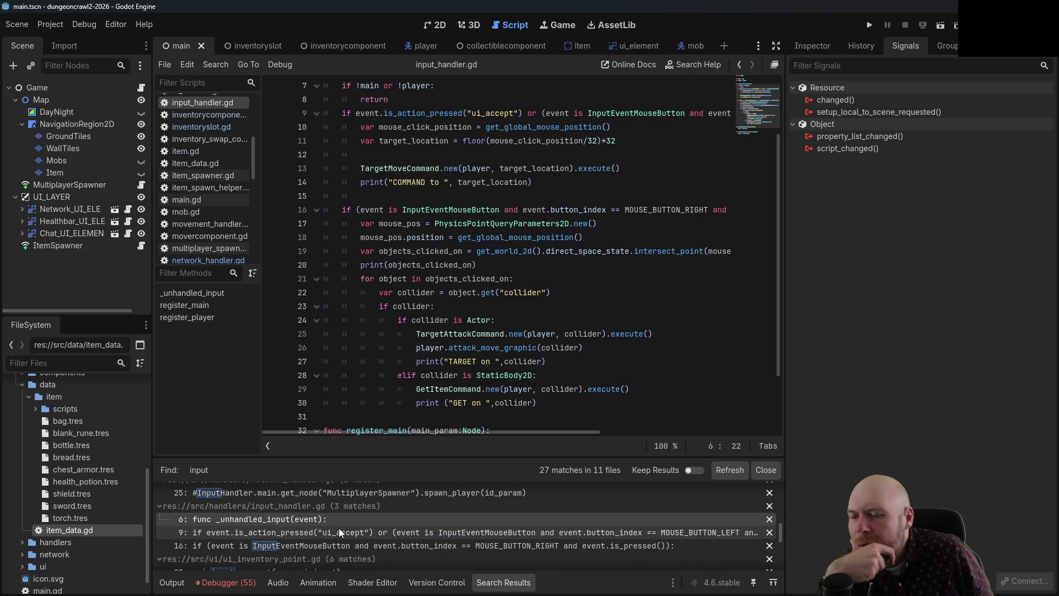
scroll(339, 528, down, 2)
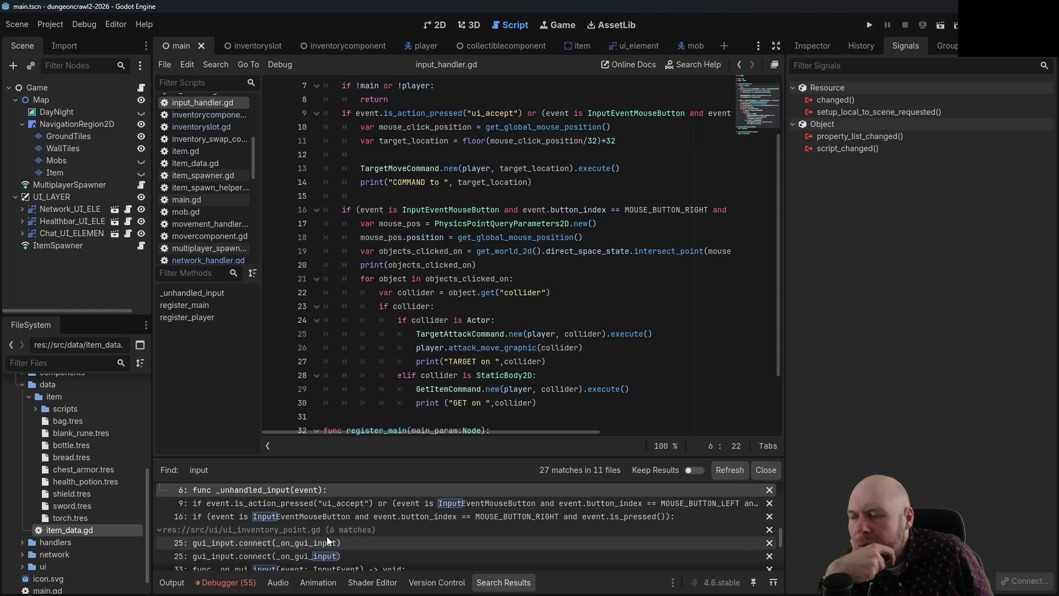
scroll(325, 538, down, 2)
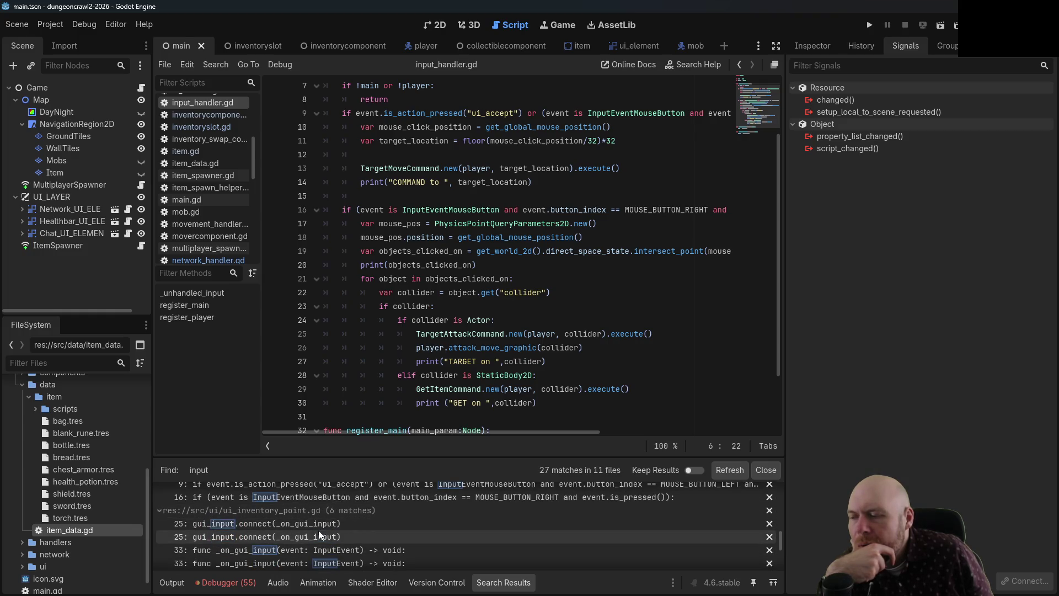
click(319, 524)
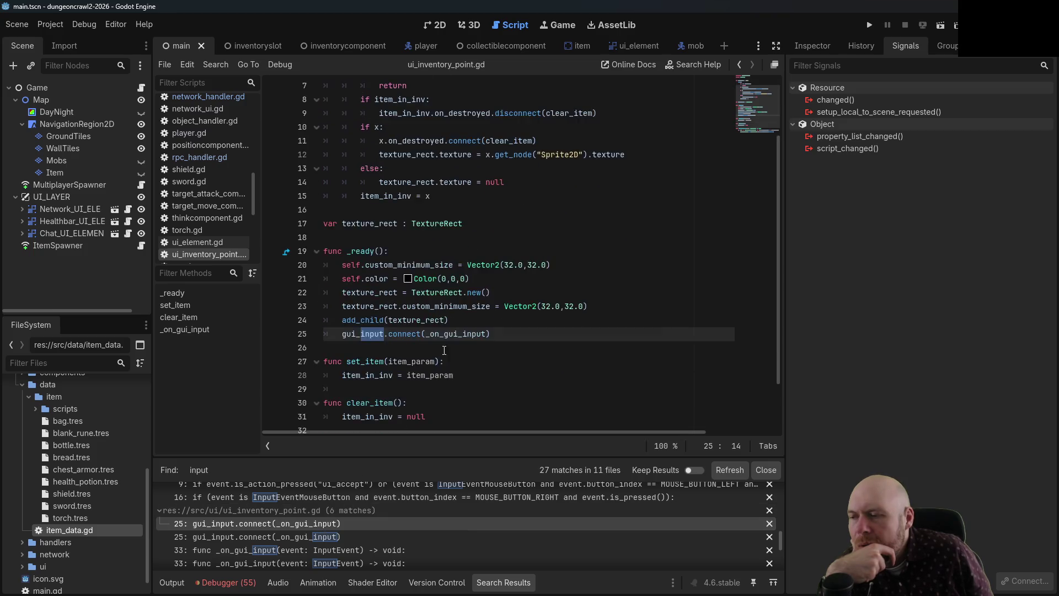
scroll(444, 349, down, 2)
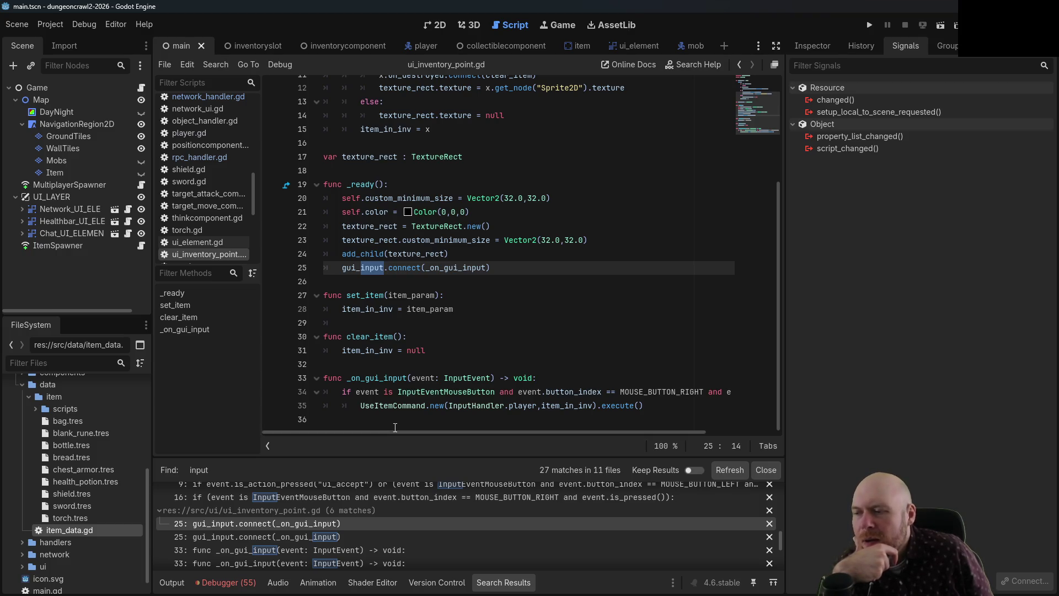
key(Up)
key(Up)
key(Up)
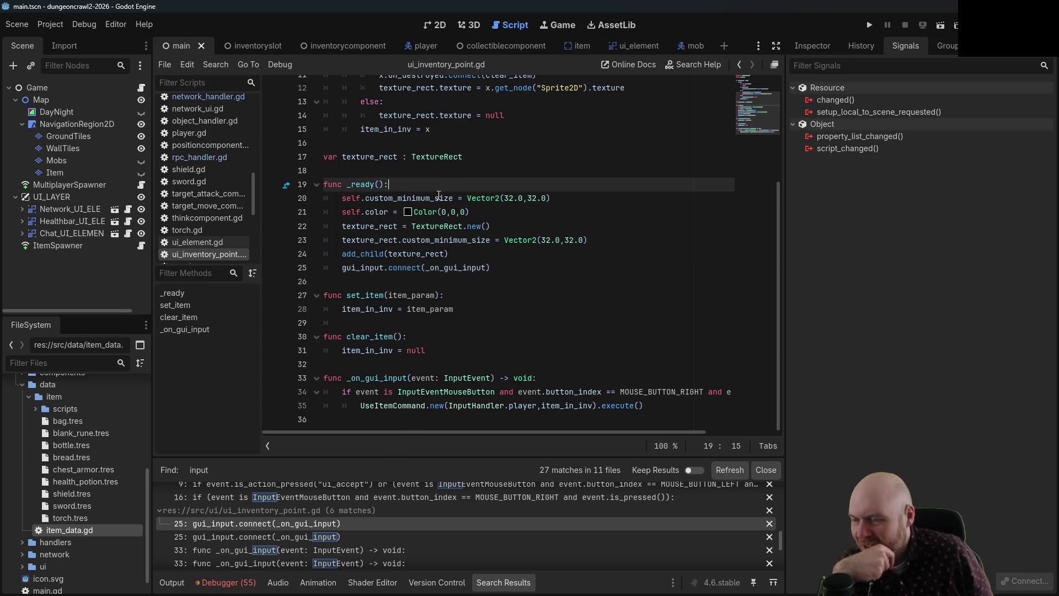
scroll(417, 307, up, 3)
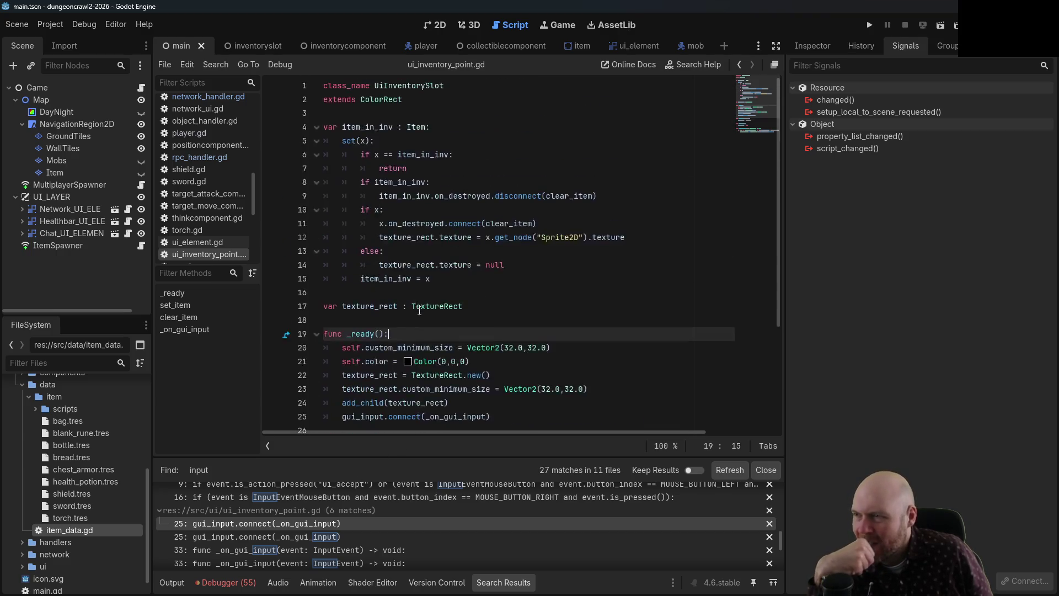
scroll(417, 308, down, 3)
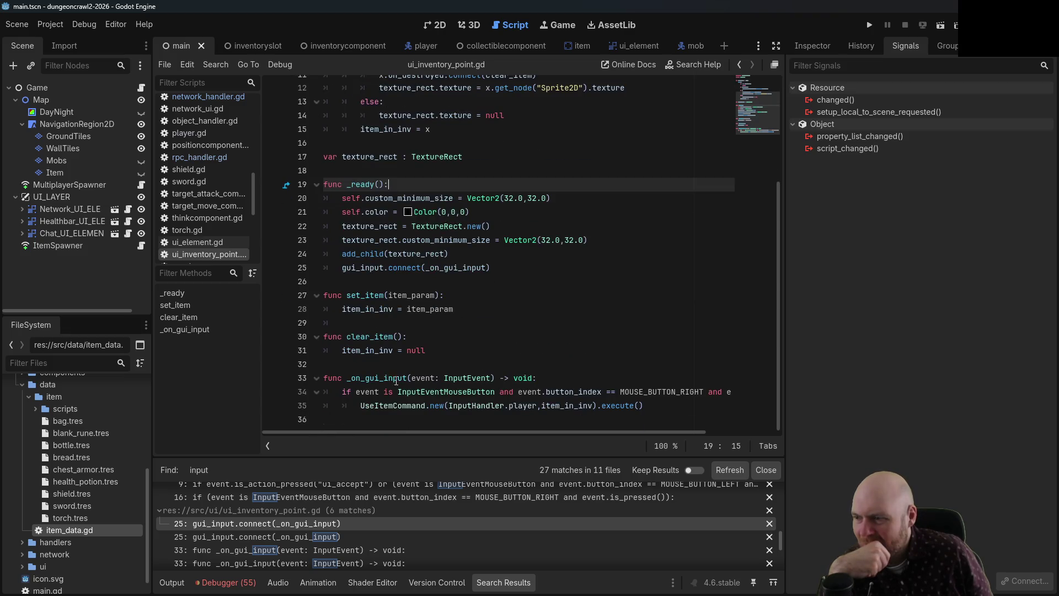
click(380, 378)
scroll(381, 377, up, 3)
scroll(364, 397, down, 3)
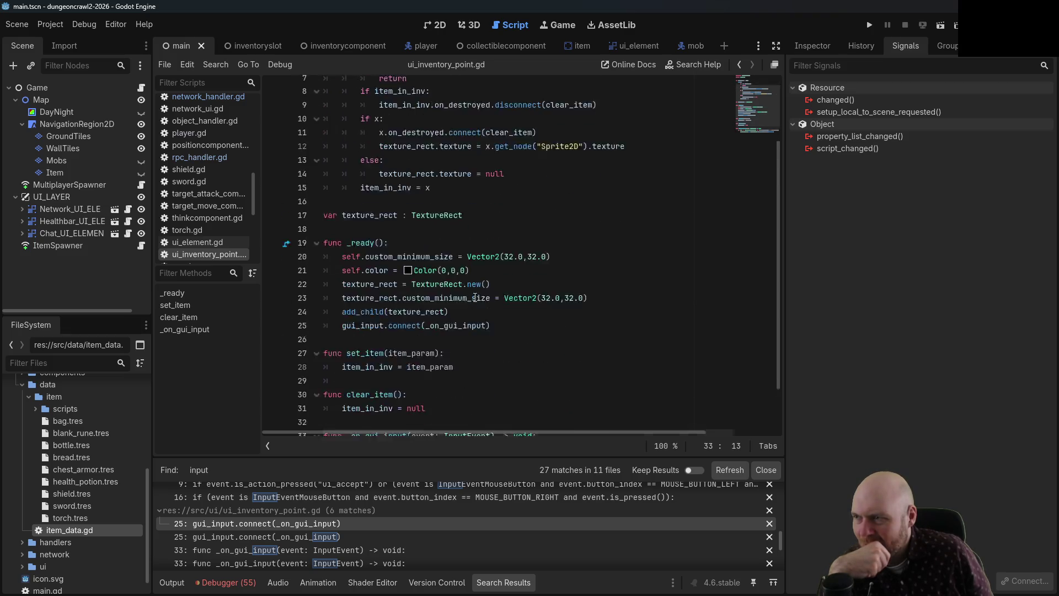
scroll(377, 402, down, 1)
scroll(392, 213, up, 4)
scroll(403, 133, down, 4)
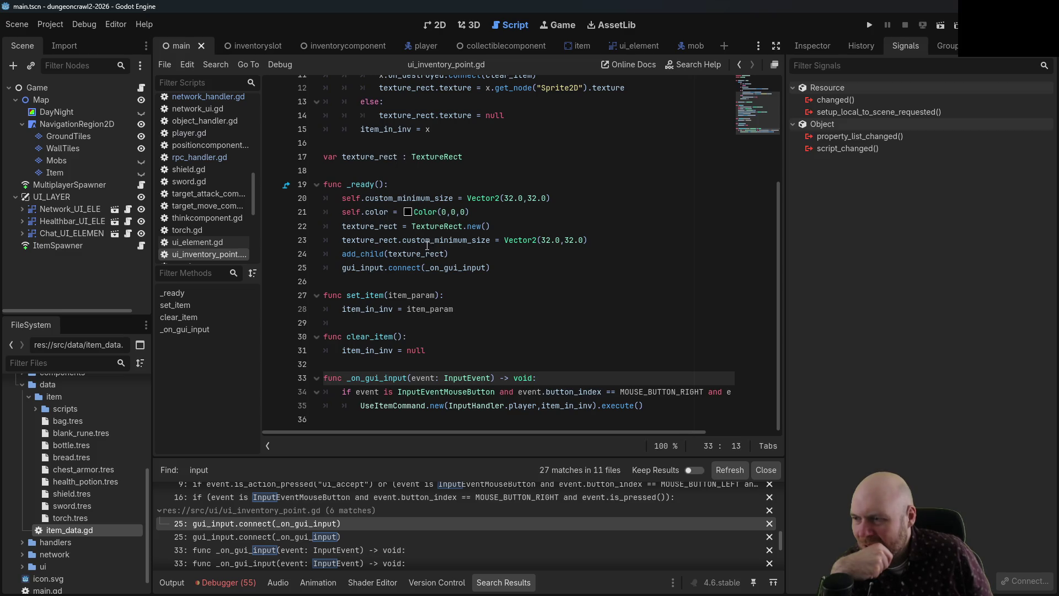
scroll(427, 246, up, 4)
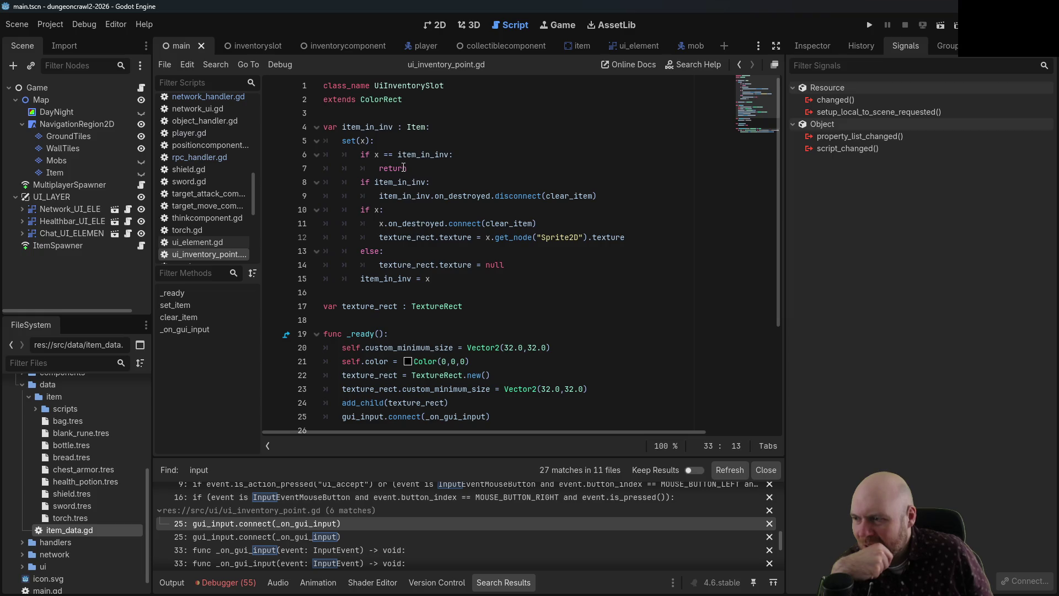
scroll(404, 167, down, 2)
scroll(400, 320, down, 2)
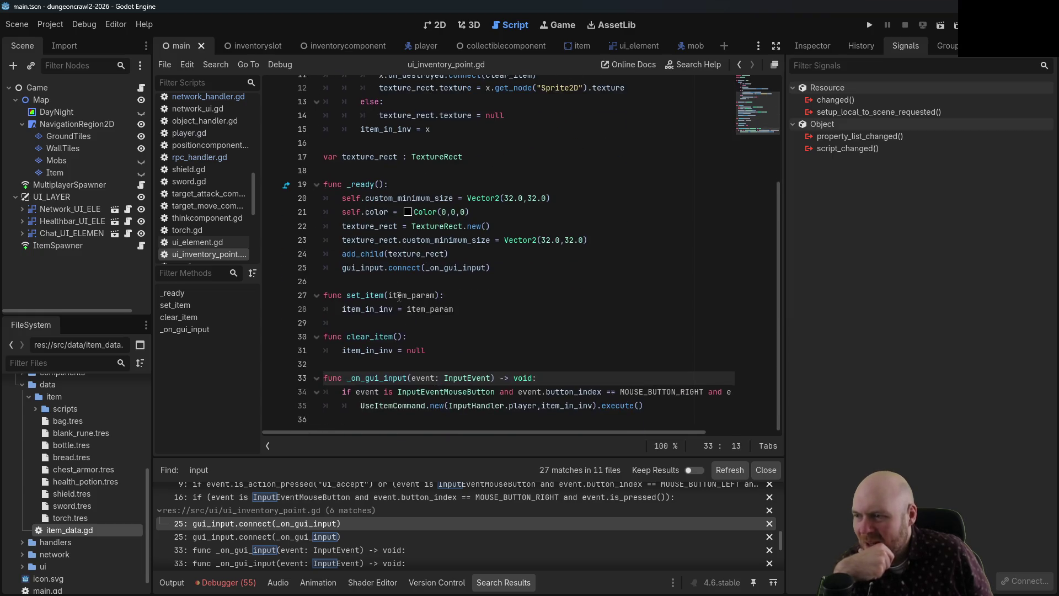
drag(347, 268, 490, 276)
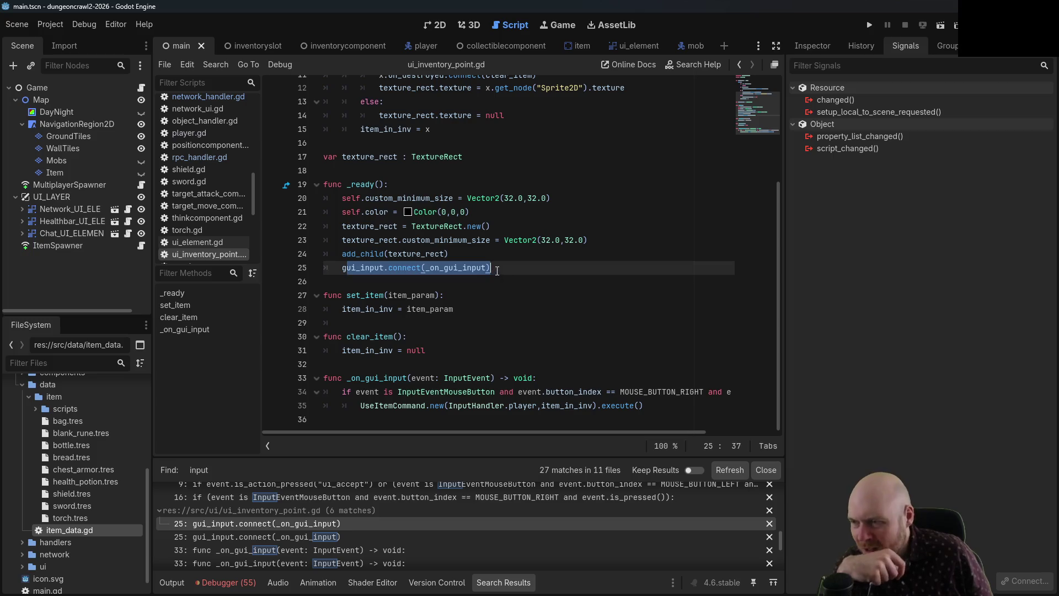
click(389, 268)
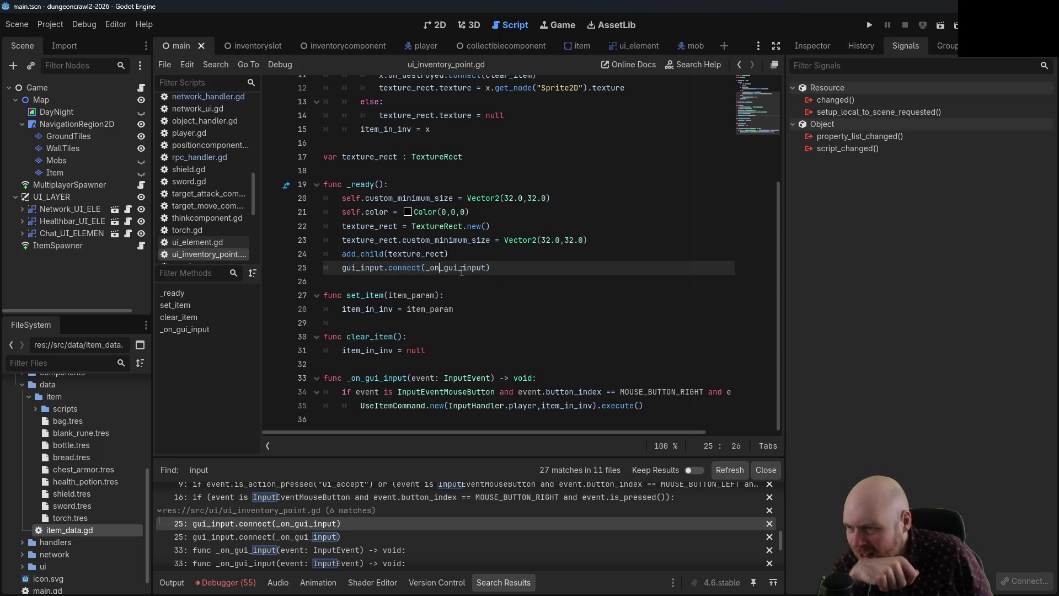
key(End)
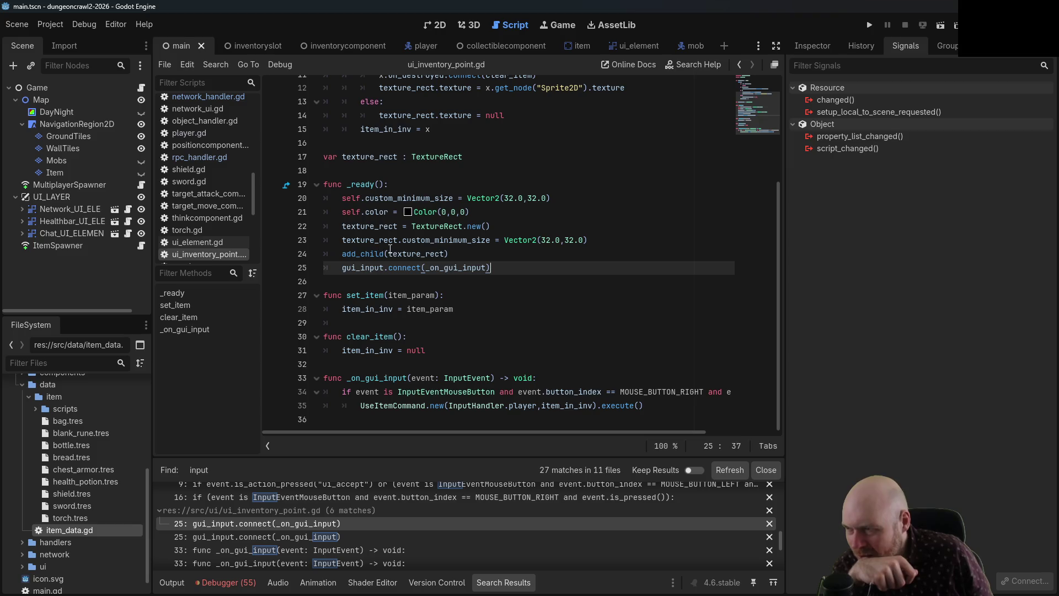
scroll(375, 237, up, 4)
scroll(375, 204, down, 4)
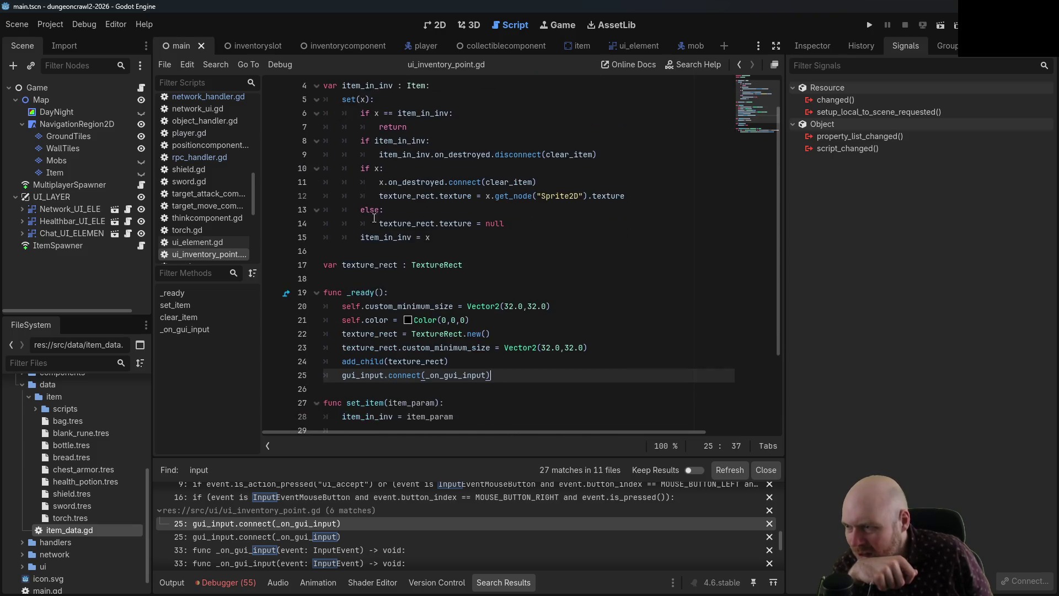
click(370, 268)
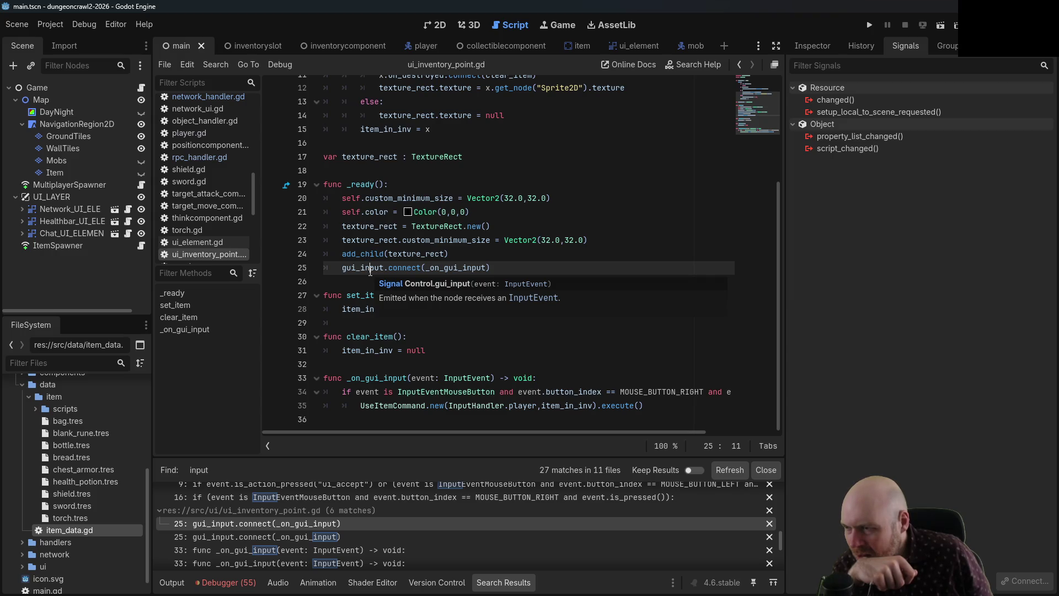
scroll(370, 271, up, 4)
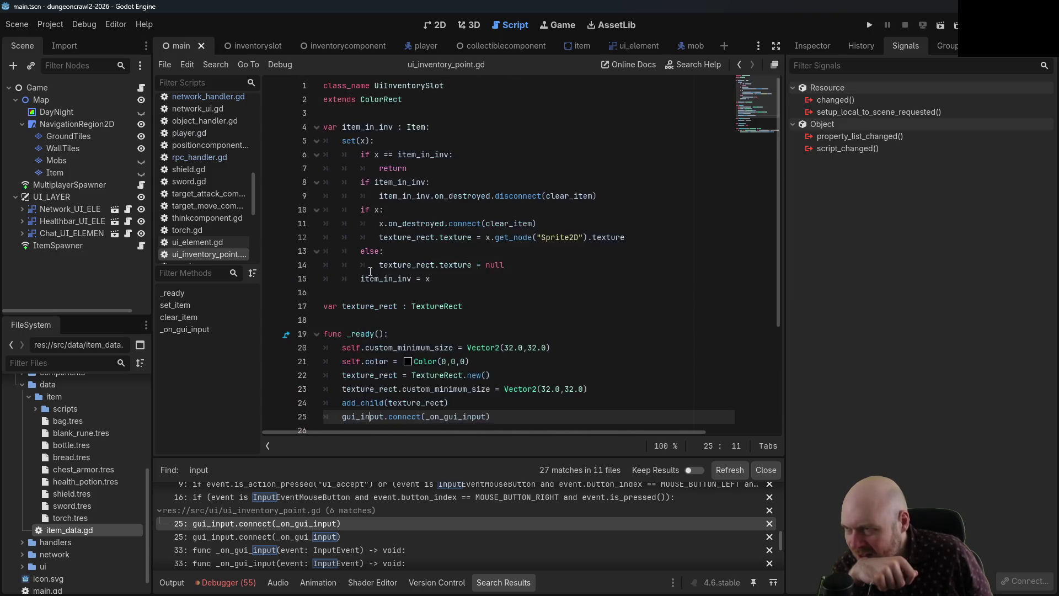
mouse_move(372, 103)
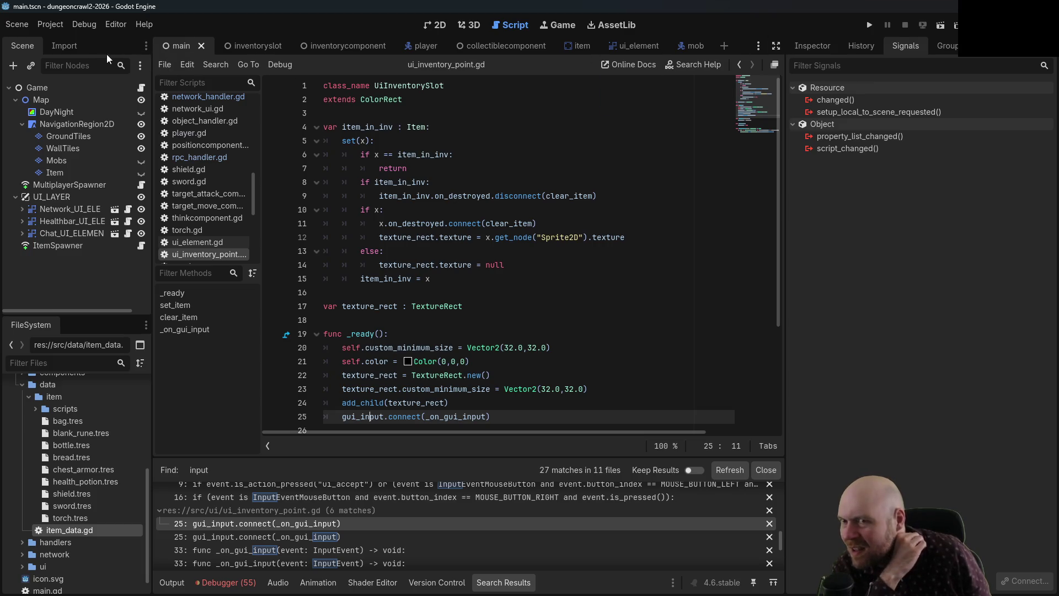
click(52, 48)
click(35, 50)
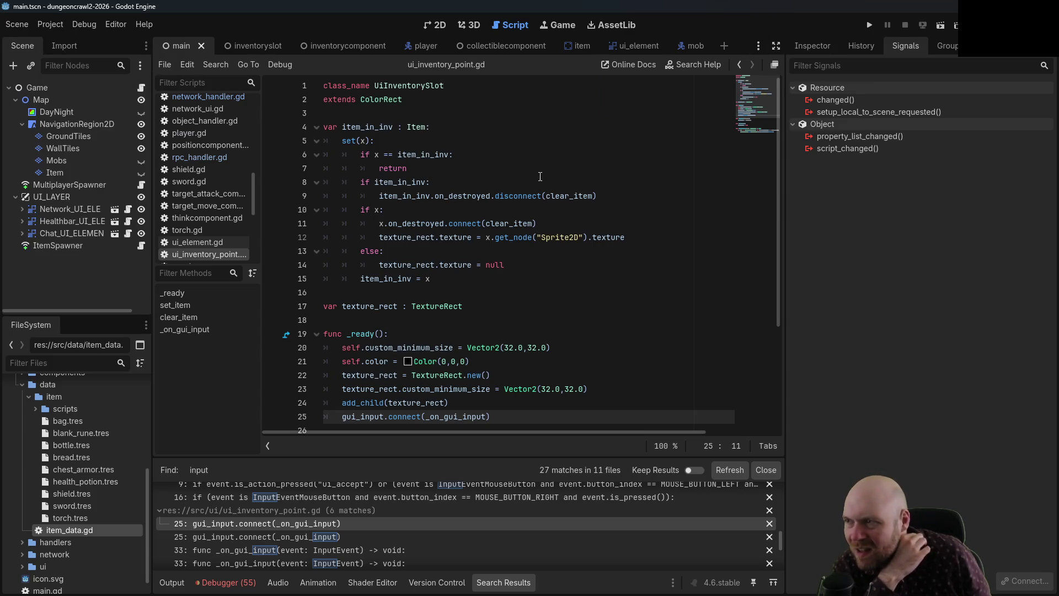
click(436, 182)
click(246, 48)
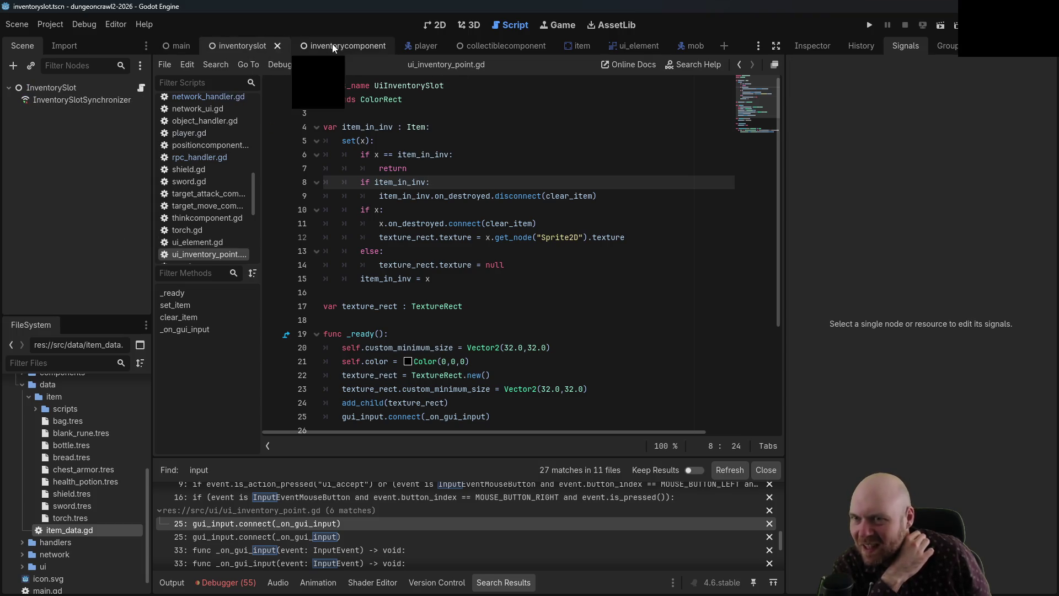
- View the inventory slot scene, then return to main and select the Game and ItemSpawner nodes
key(Up)
key(Up)
key(Up)
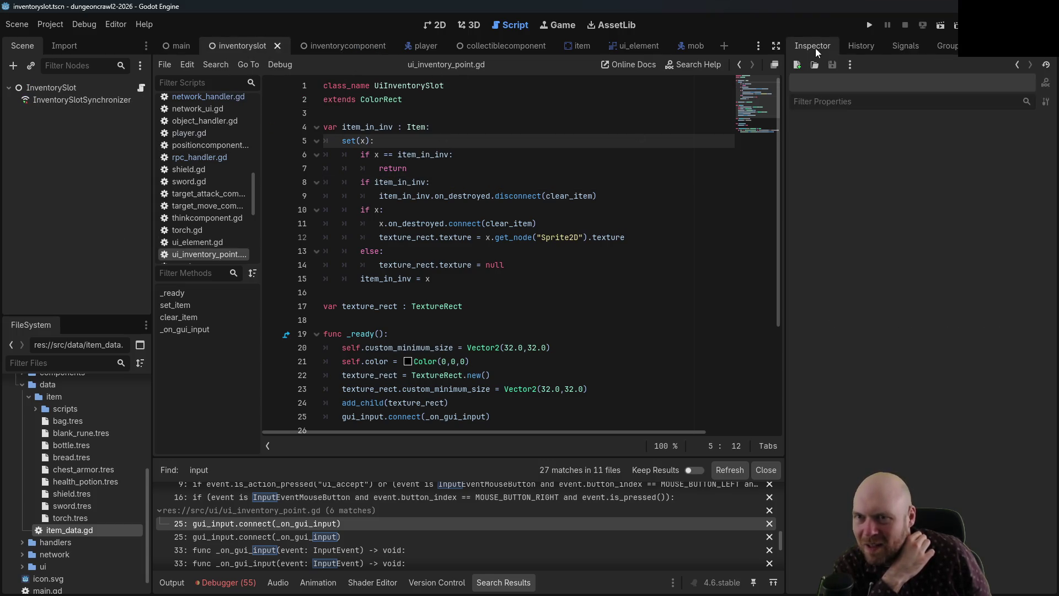
click(455, 222)
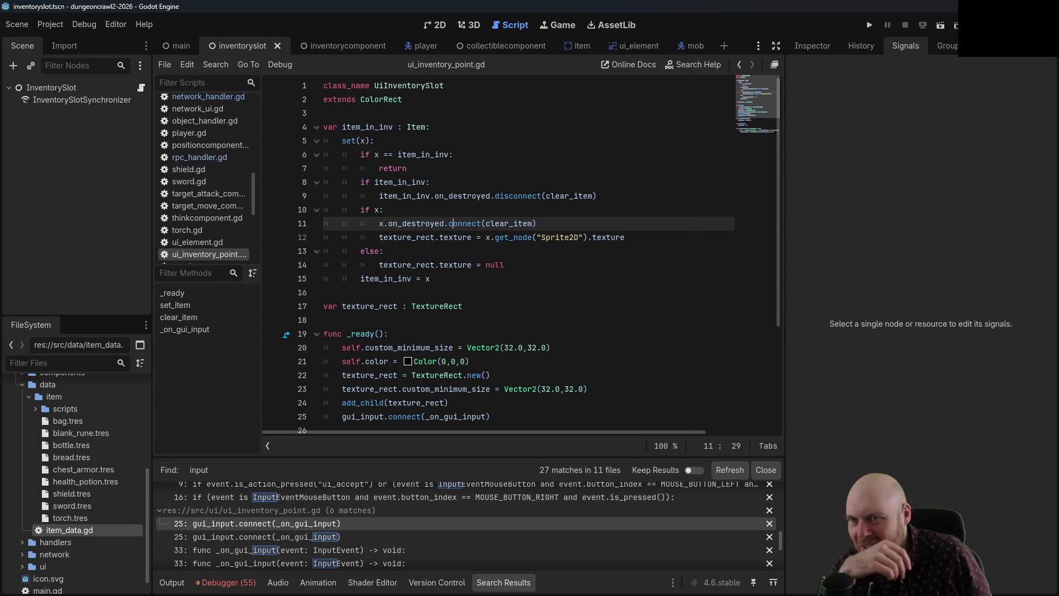
click(171, 45)
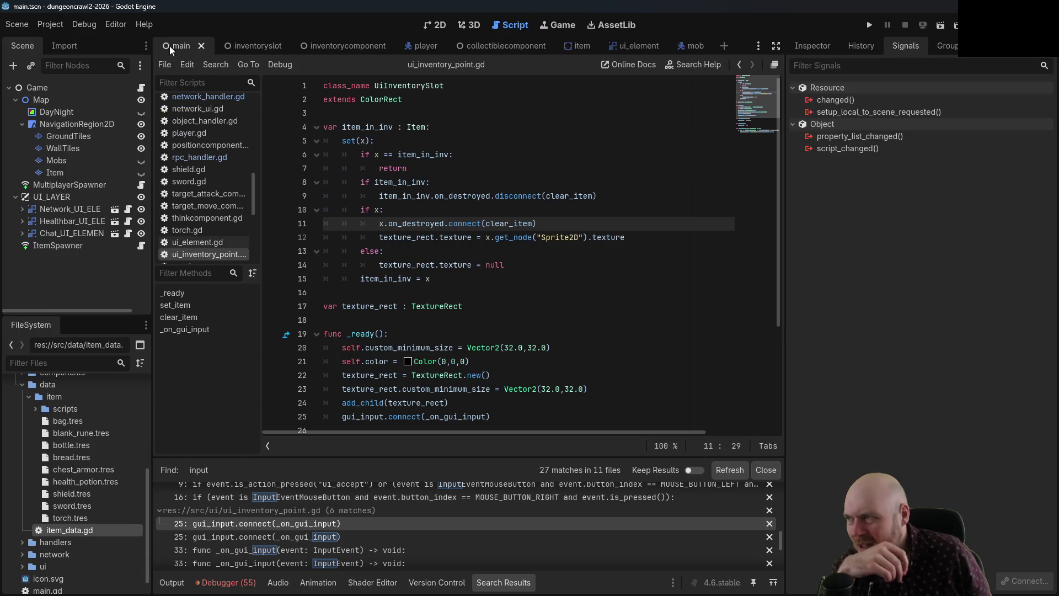
click(38, 88)
click(79, 247)
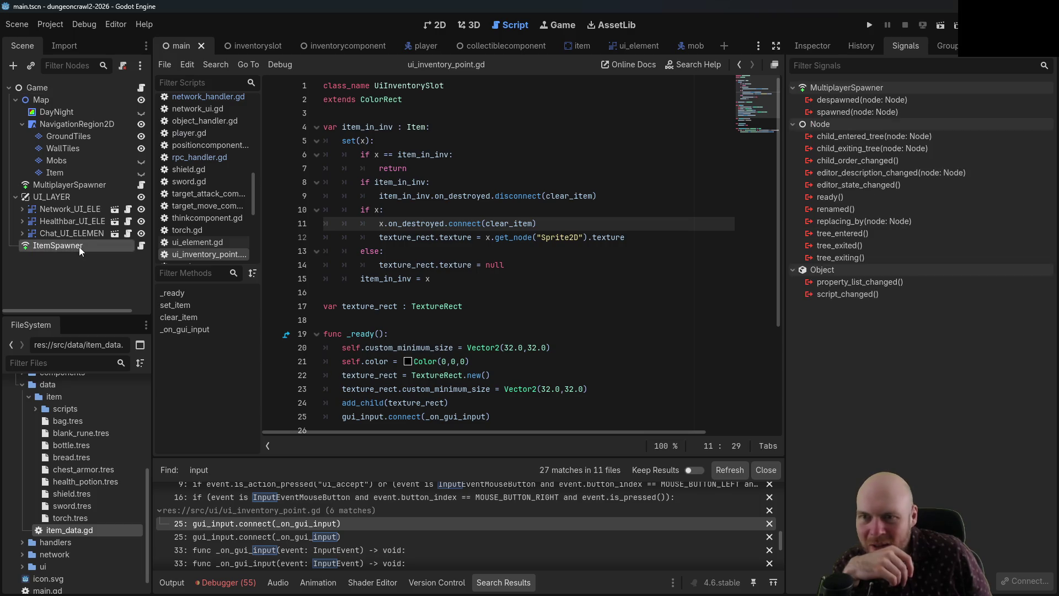
click(476, 154)
- Collapse the data/item folder in the FileSystem dock
scroll(497, 158, down, 2)
scroll(468, 194, up, 2)
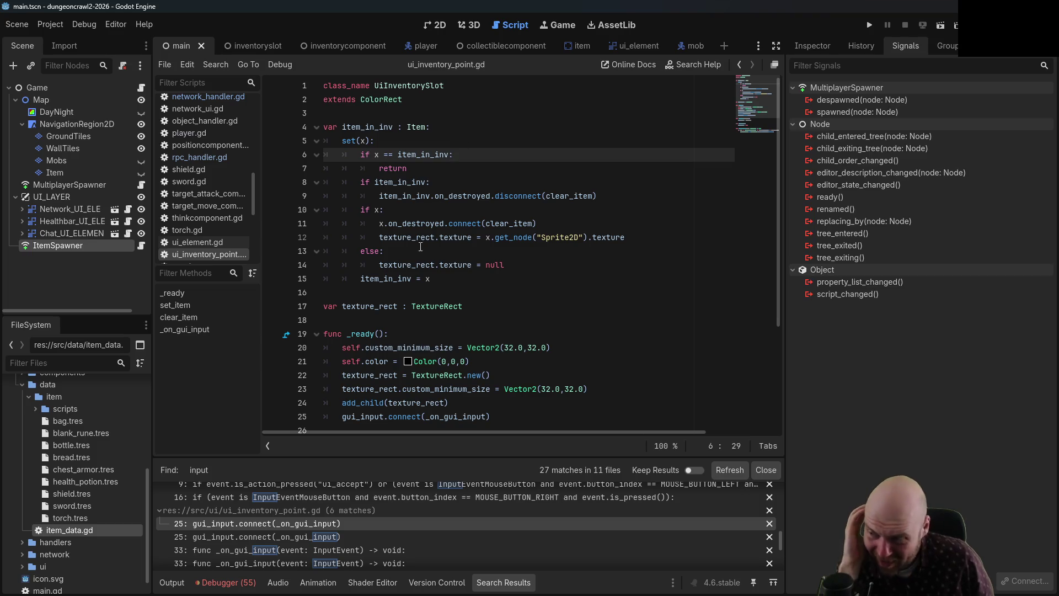
scroll(422, 249, down, 4)
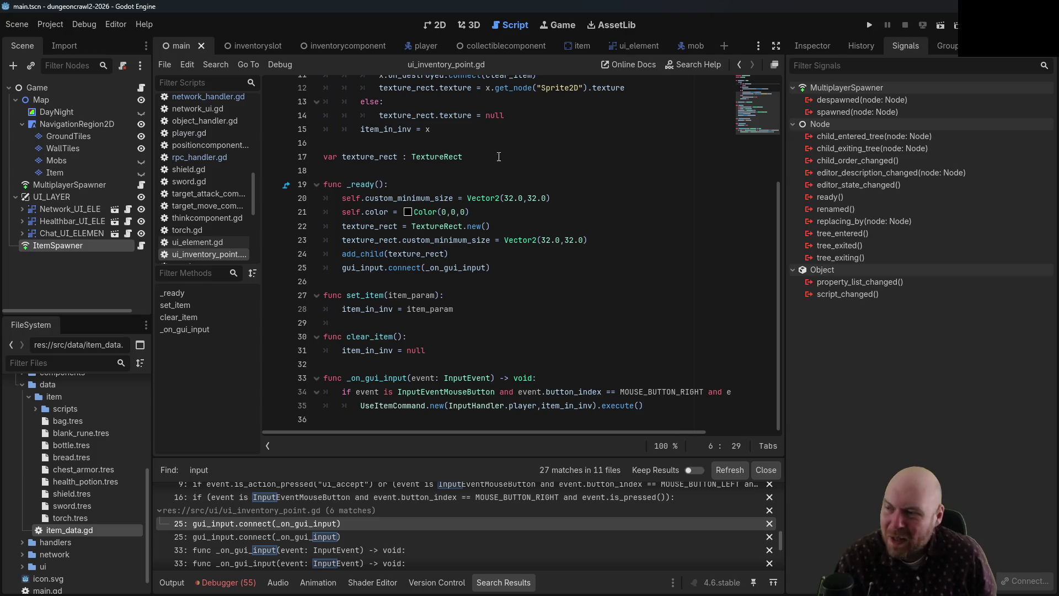
scroll(505, 149, up, 4)
click(505, 141)
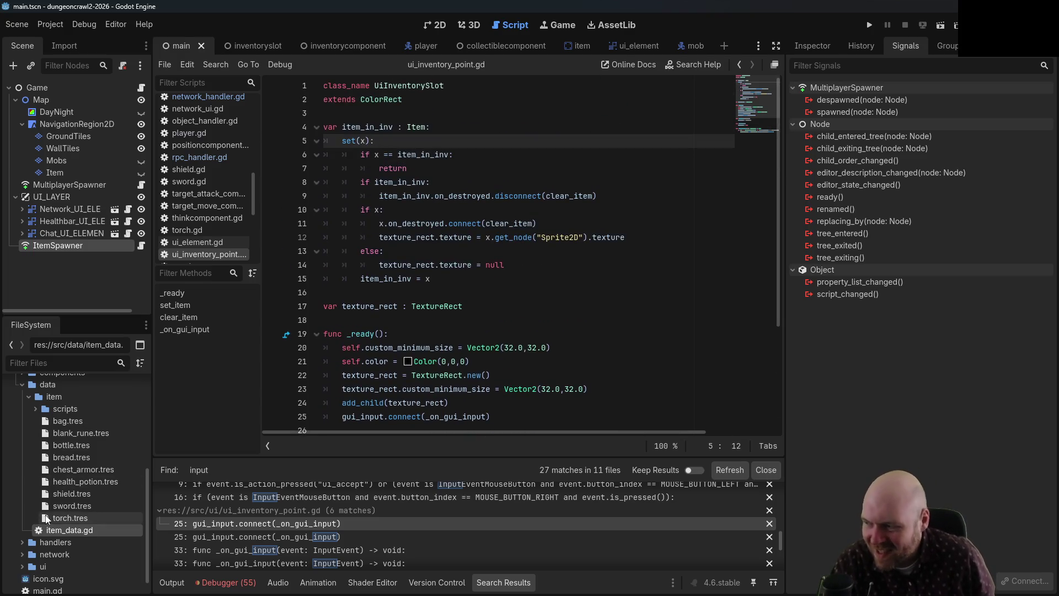
click(29, 397)
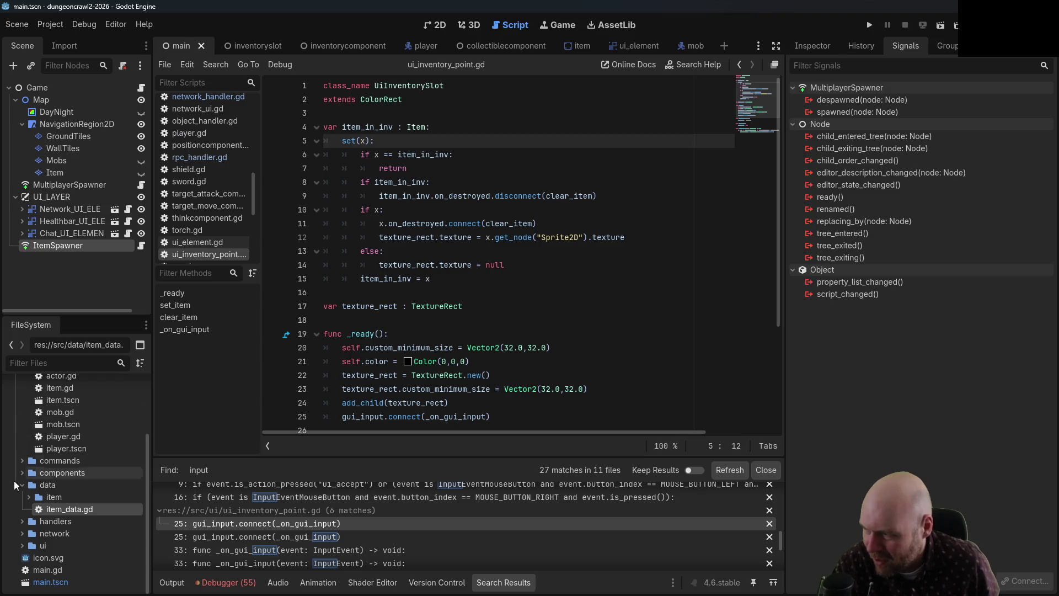
- Collapse the base folder and expand ui to locate ui_inventory_point.gd
scroll(22, 441, up, 1)
click(24, 388)
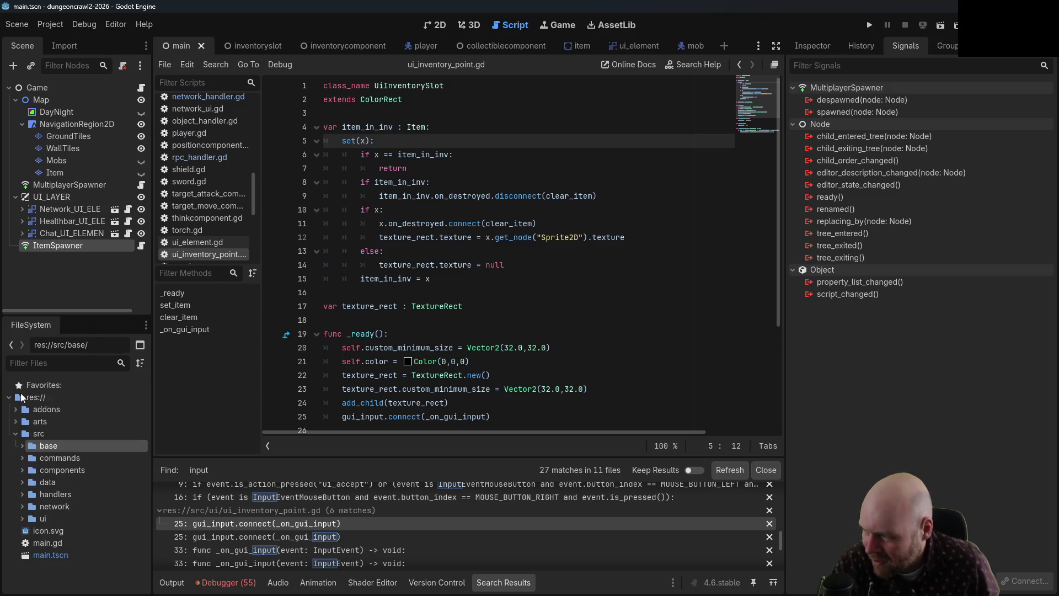
click(22, 518)
scroll(33, 529, down, 1)
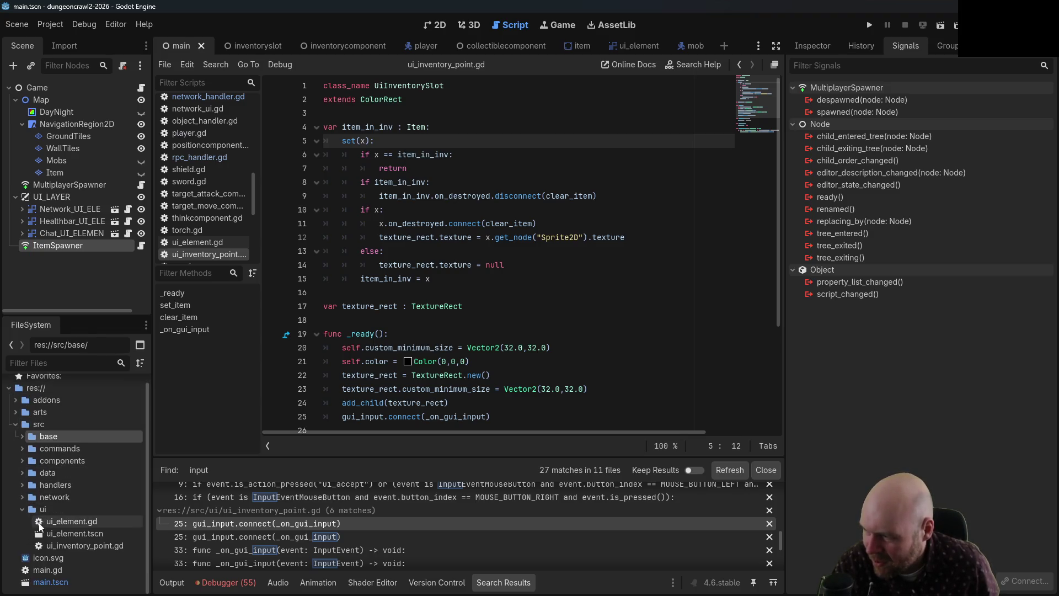
click(57, 543)
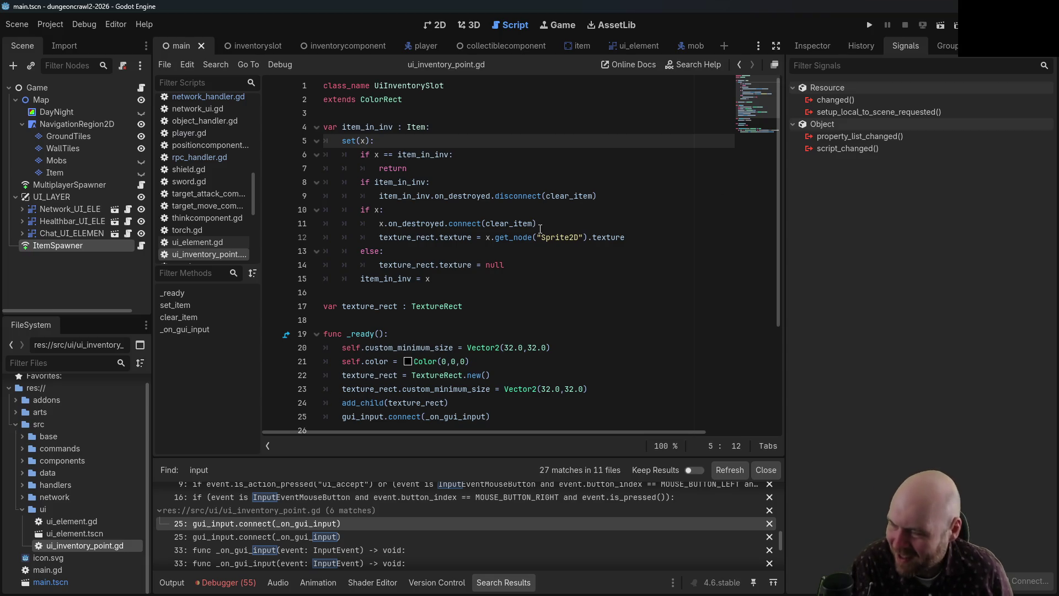
- Open the ColorRect class documentation from the slot script
click(431, 111)
scroll(485, 179, down, 2)
scroll(361, 104, up, 2)
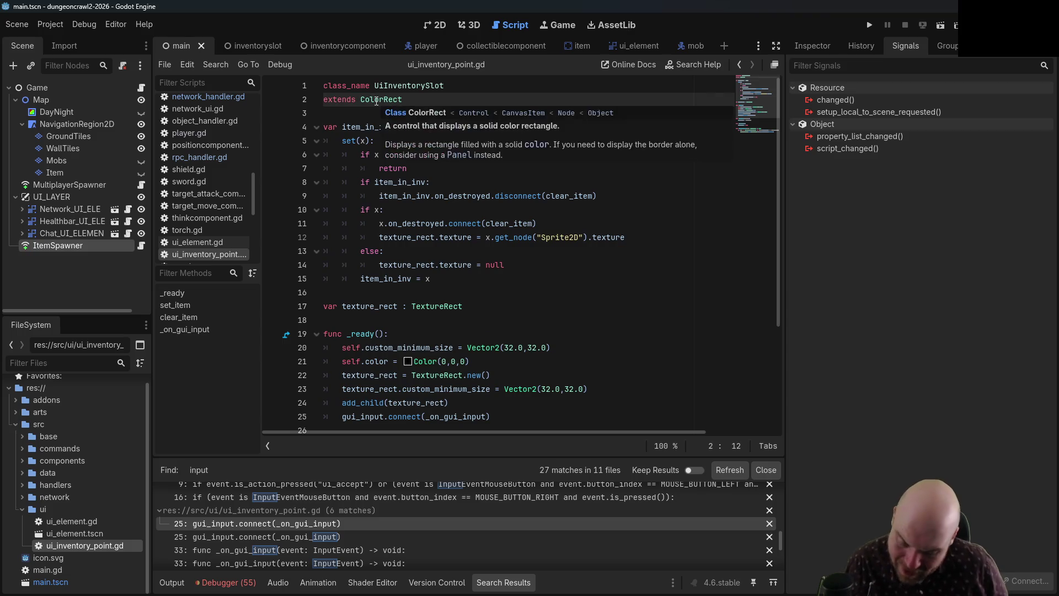
ctrl+click(377, 100)
- Reopen the ColorRect docs and follow its Inherits link to the Control class reference
scroll(491, 220, down, 3)
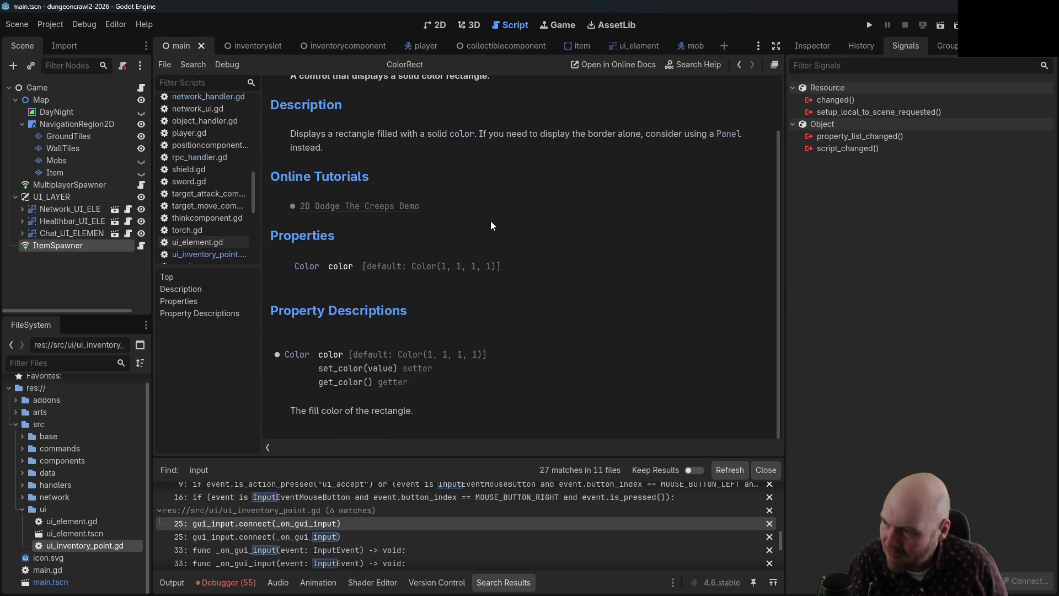
scroll(685, 131, up, 2)
click(738, 65)
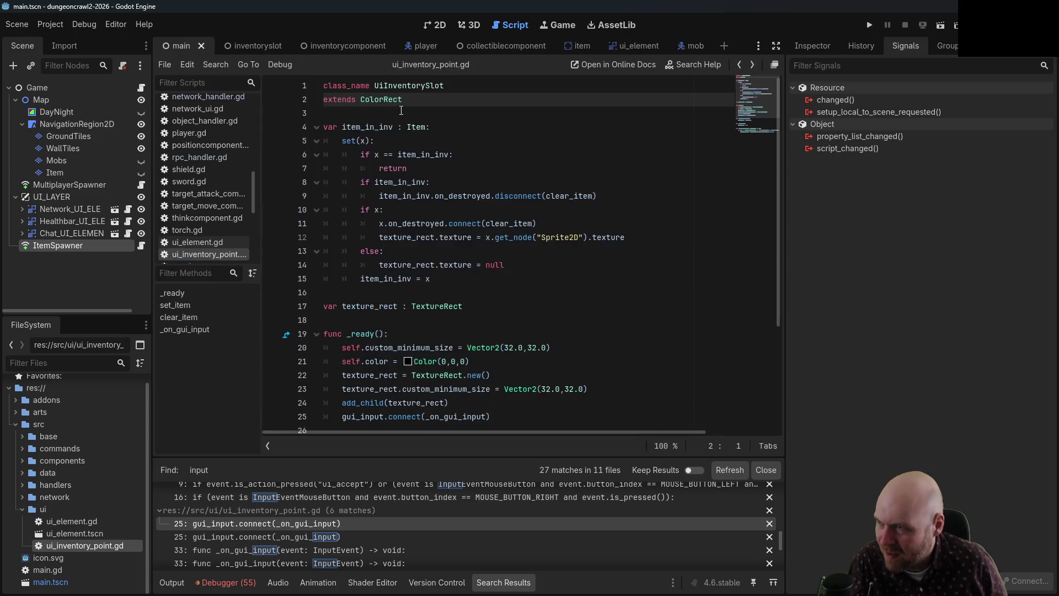
ctrl+click(386, 100)
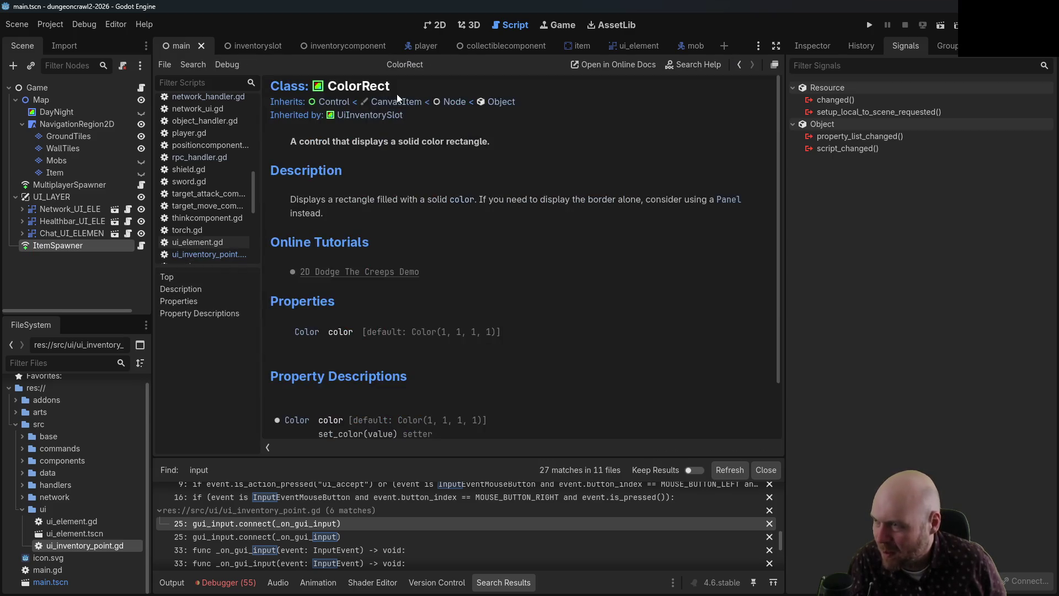
click(349, 101)
- Read through the Control class reference, then step back through help history
scroll(489, 221, down, 8)
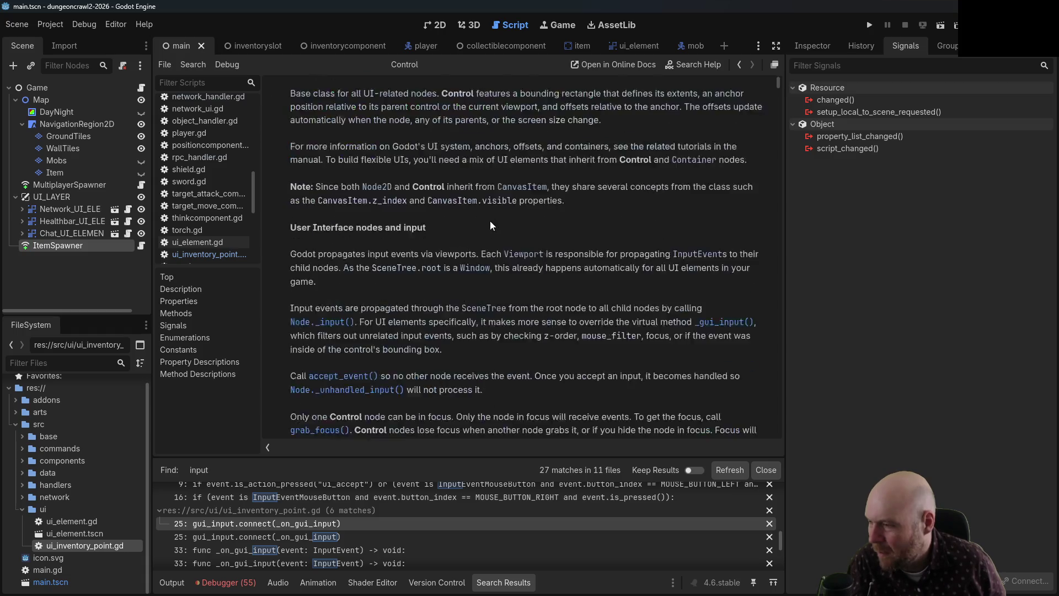
scroll(491, 226, down, 15)
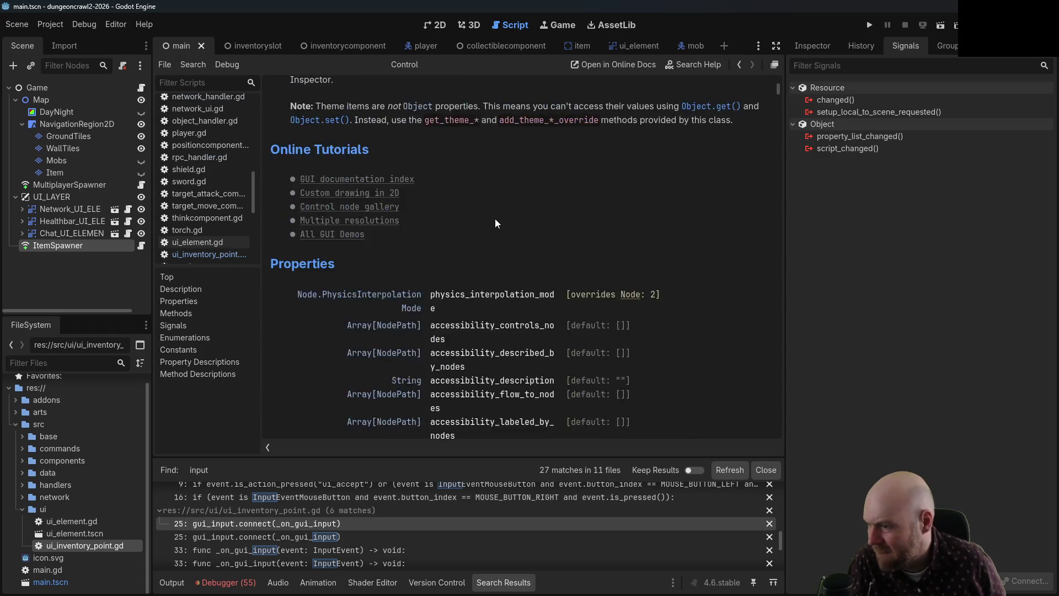
scroll(495, 218, down, 15)
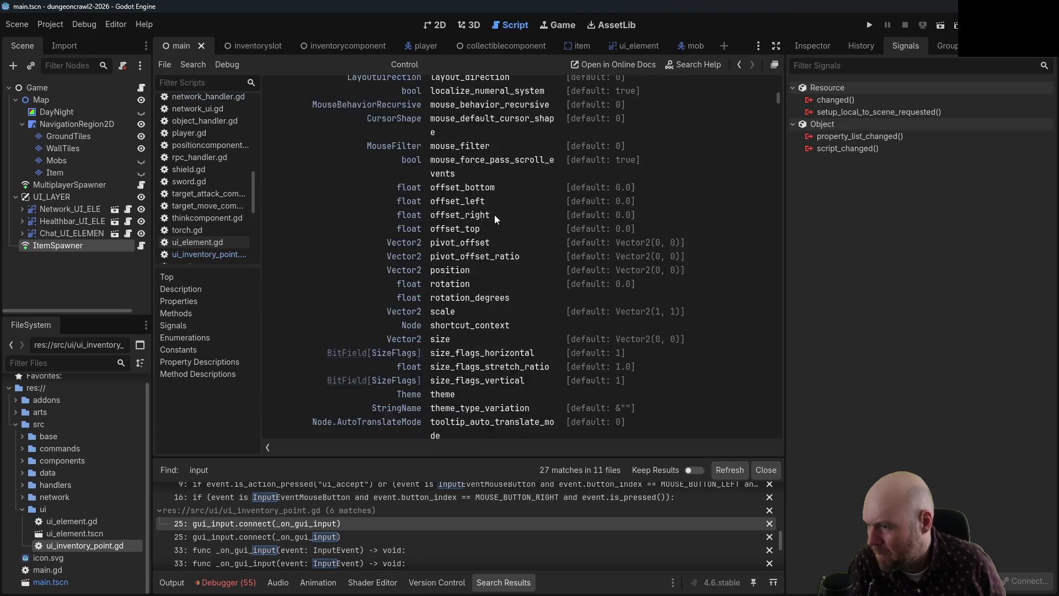
scroll(497, 213, down, 10)
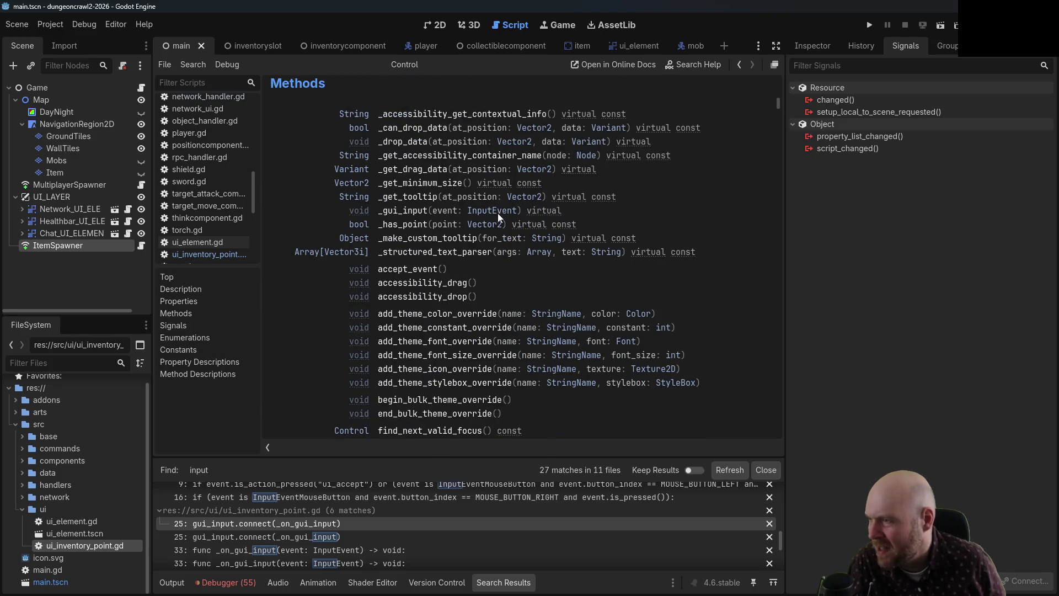
scroll(498, 213, down, 8)
scroll(498, 213, down, 12)
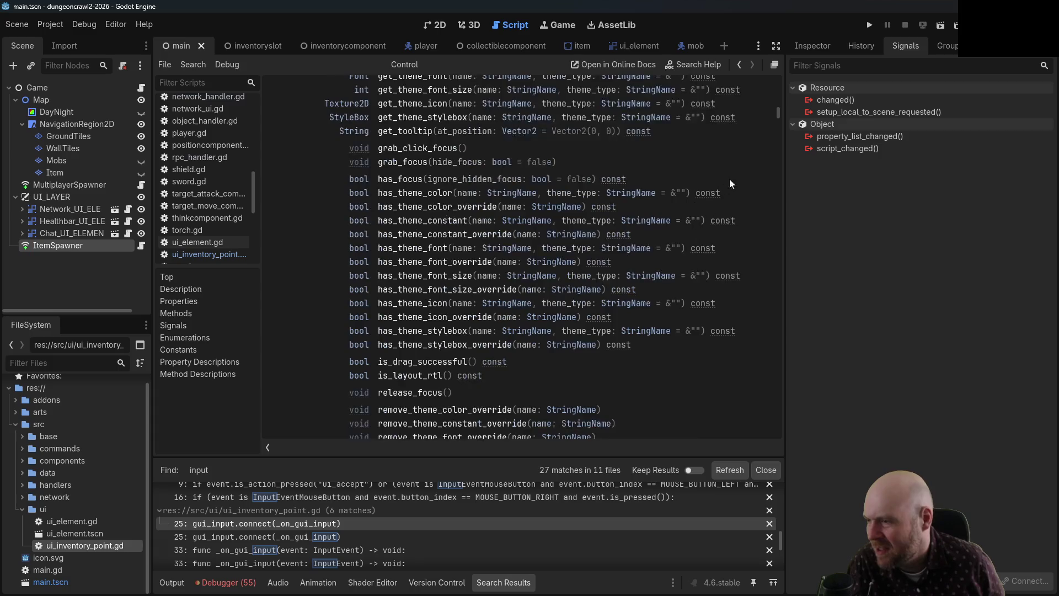
drag(778, 114, 783, 123)
scroll(339, 236, down, 7)
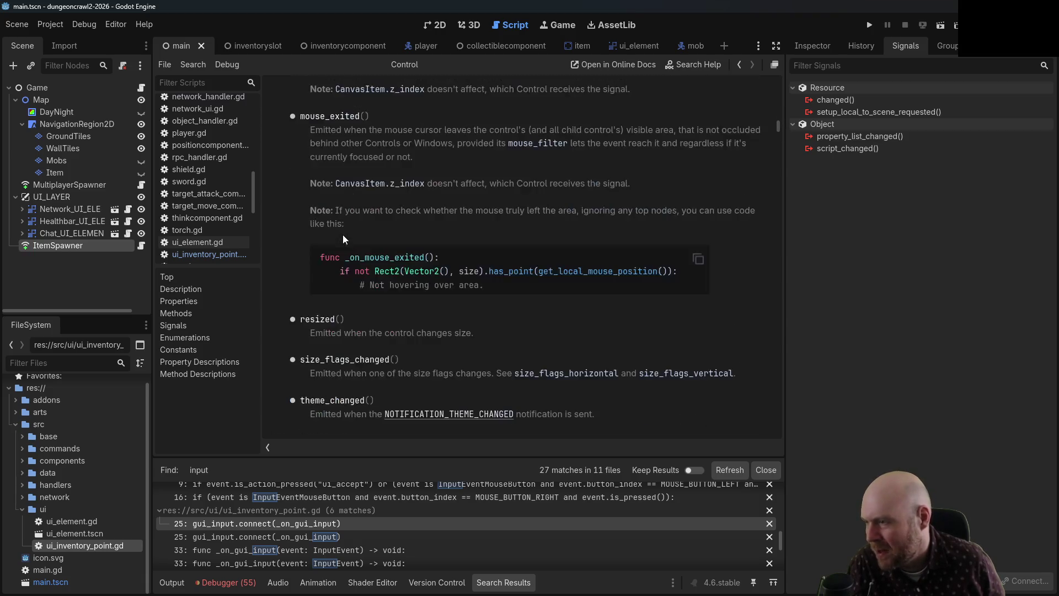
scroll(353, 234, down, 3)
scroll(355, 235, down, 5)
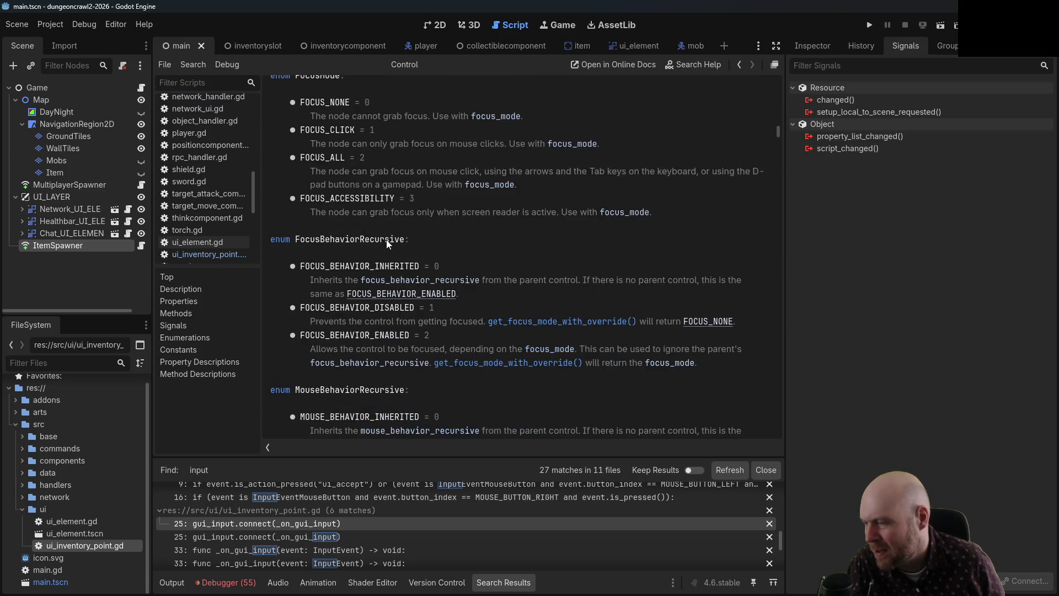
scroll(441, 249, down, 7)
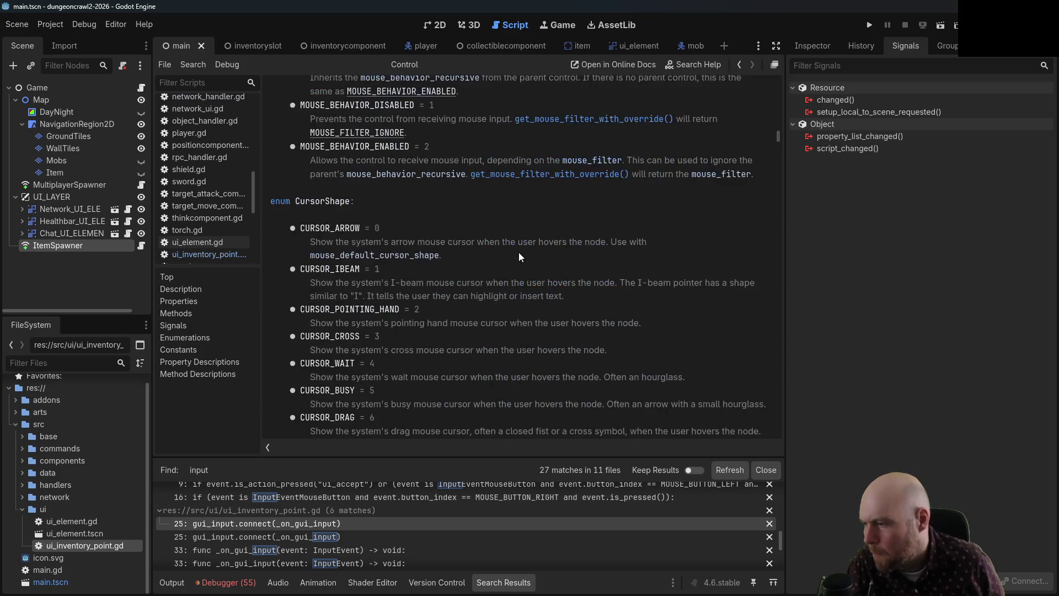
drag(780, 134, 783, 140)
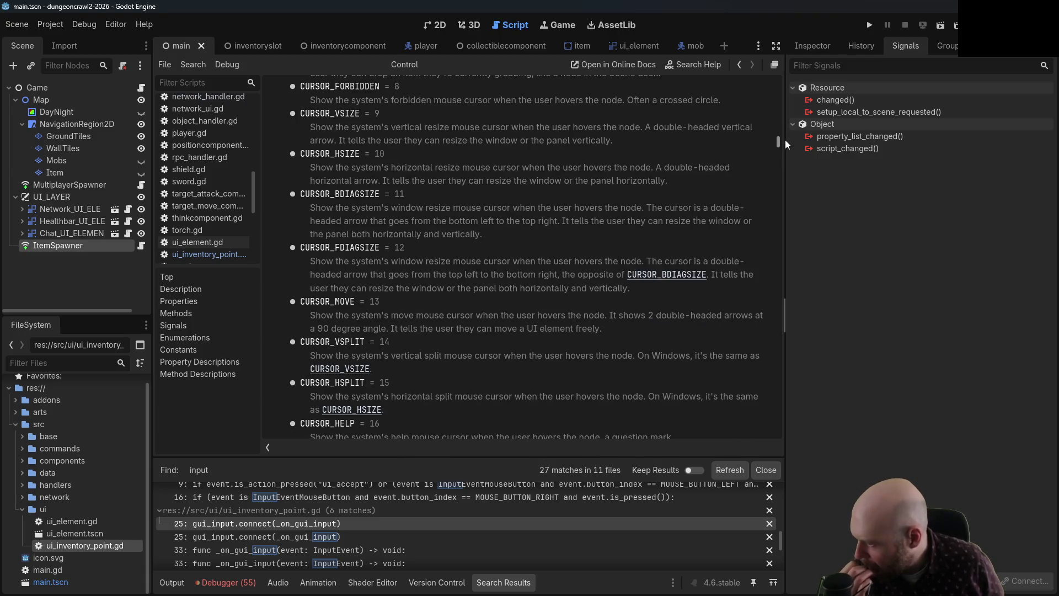
drag(786, 140, 765, 51)
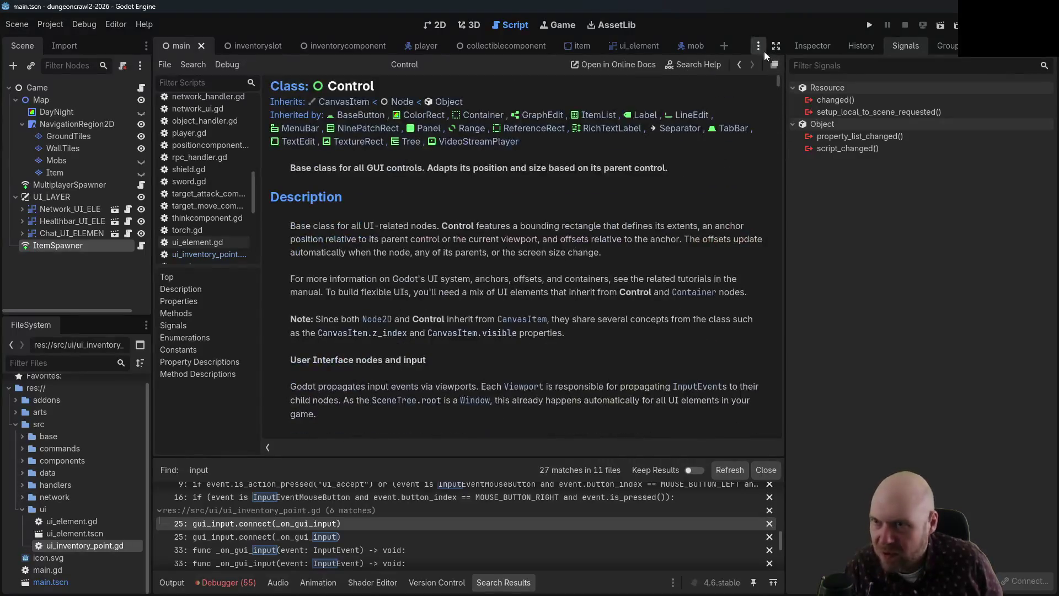
click(738, 65)
- Add an empty line after the _on_gui_input header and select the right-click condition line
click(738, 65)
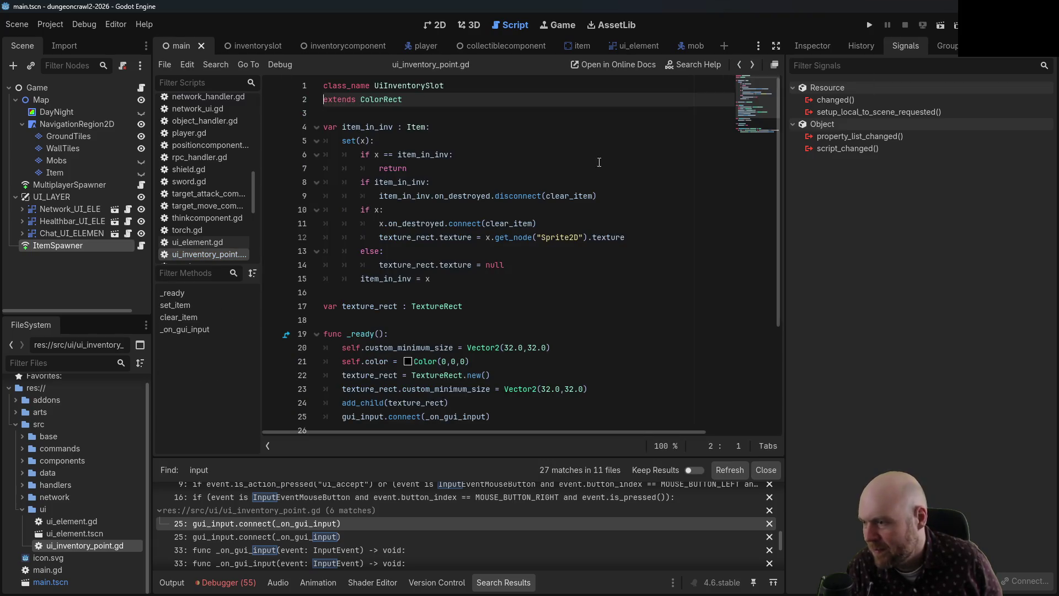
scroll(468, 259, down, 2)
click(422, 378)
click(586, 379)
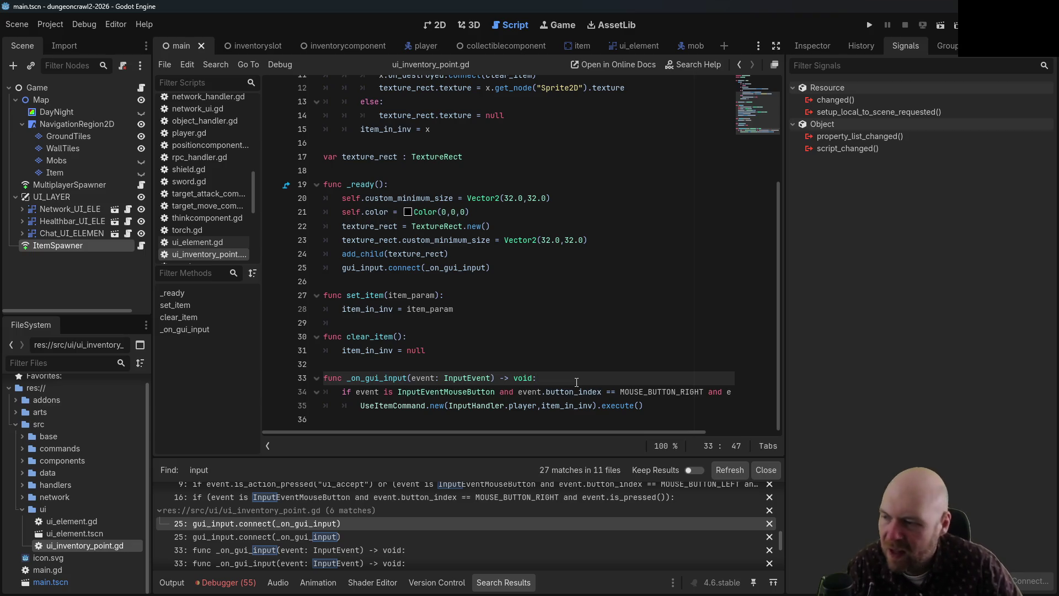
key(Return)
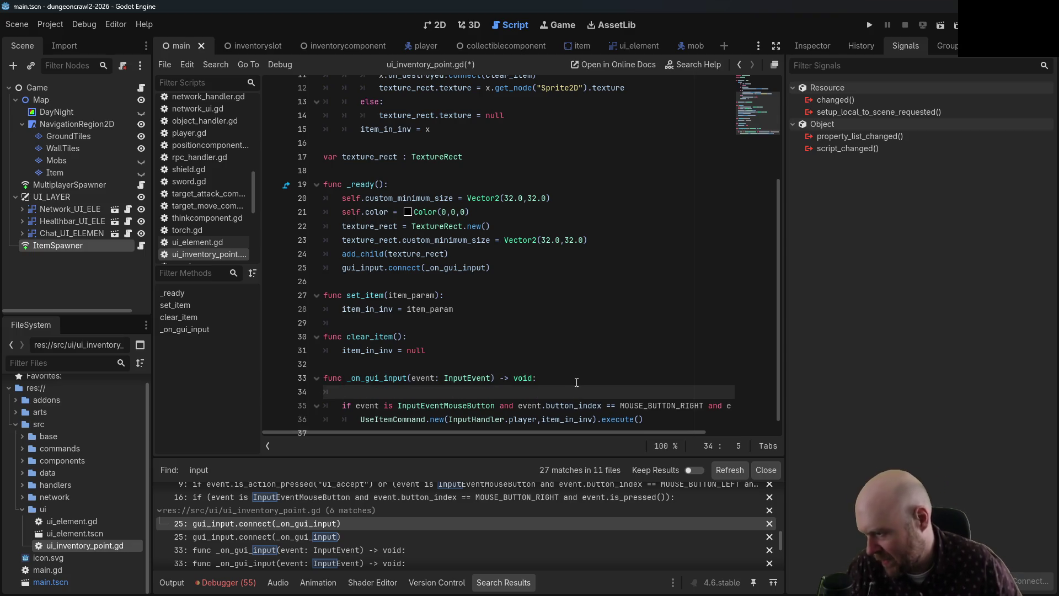
drag(345, 405, 739, 406)
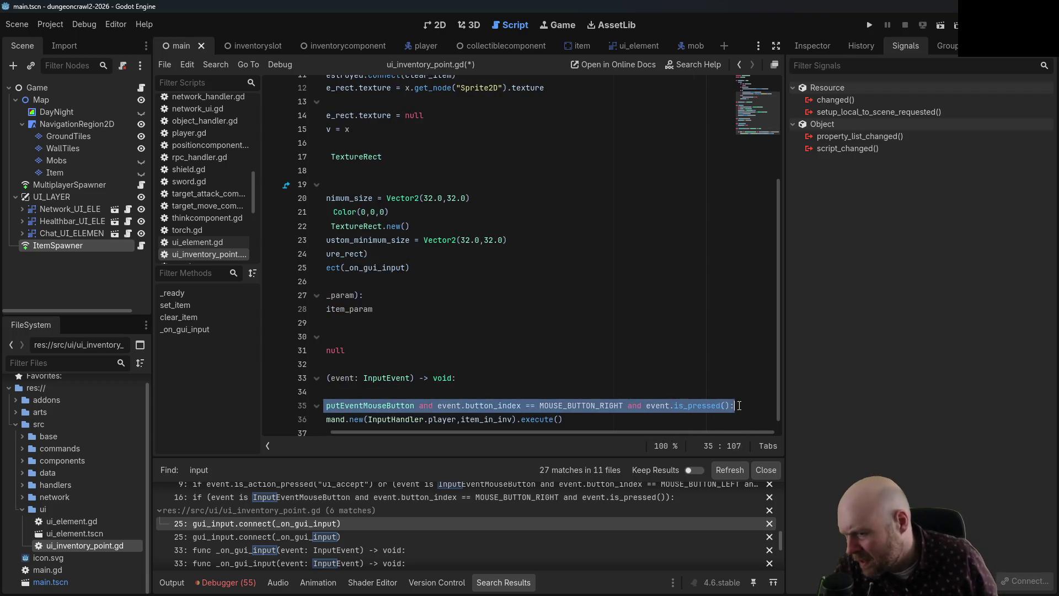
key(Up)
key(Up)
key(Home)
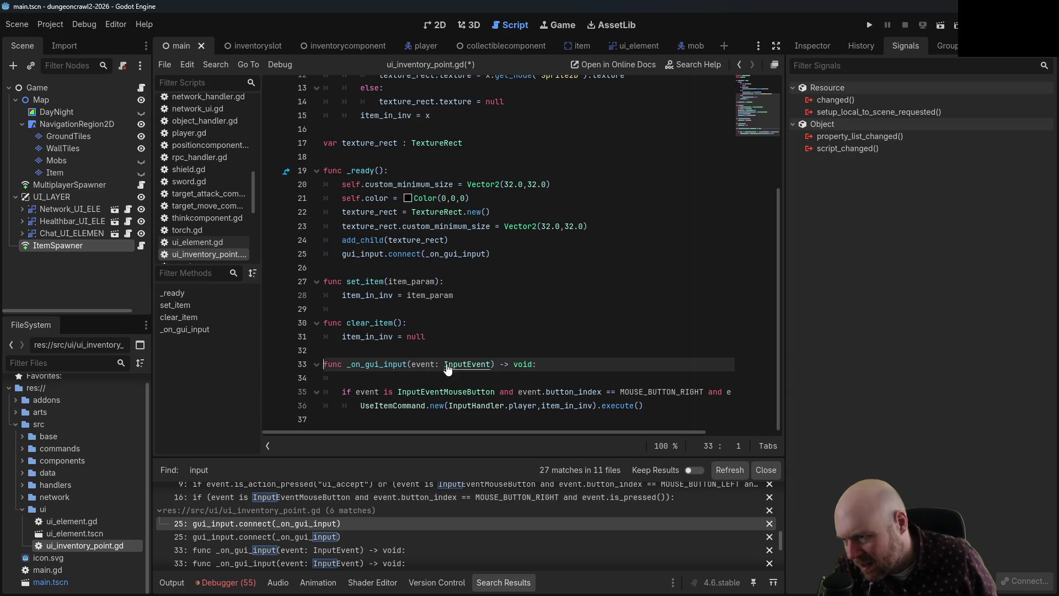
ctrl+click(448, 365)
scroll(457, 328, down, 10)
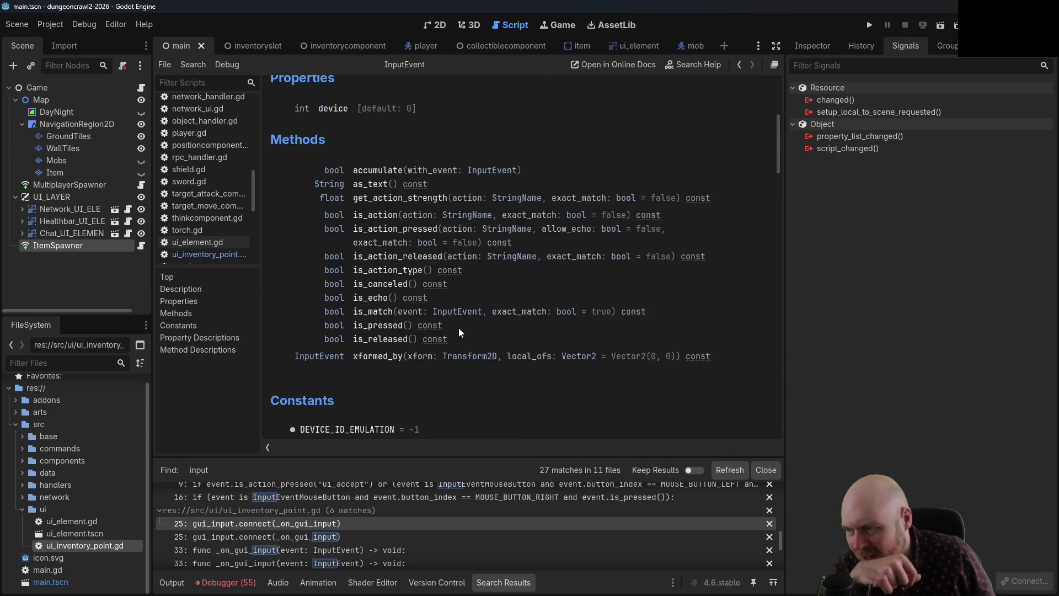
scroll(459, 327, down, 5)
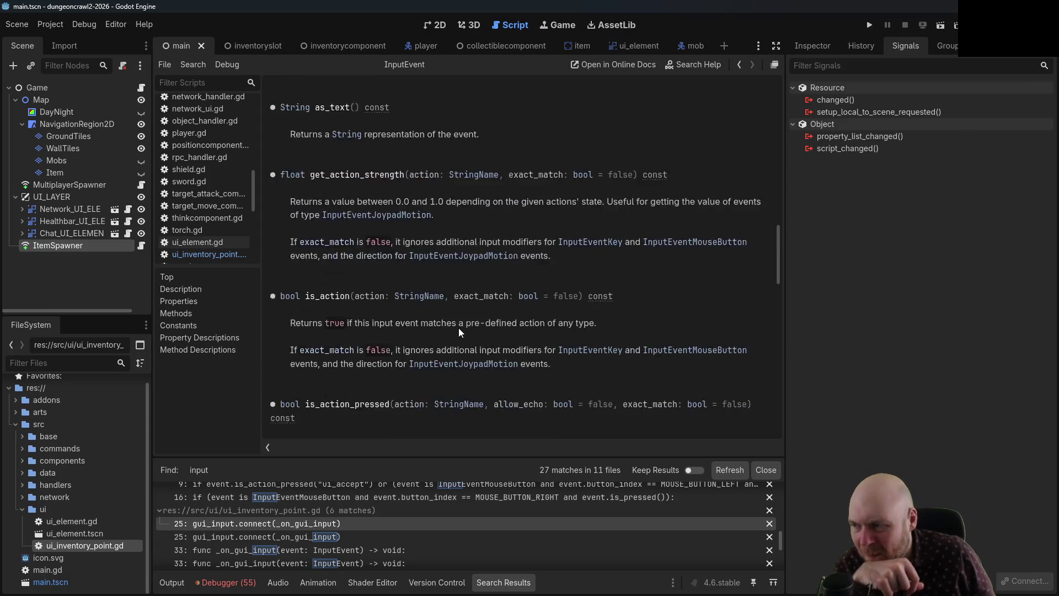
scroll(459, 327, down, 10)
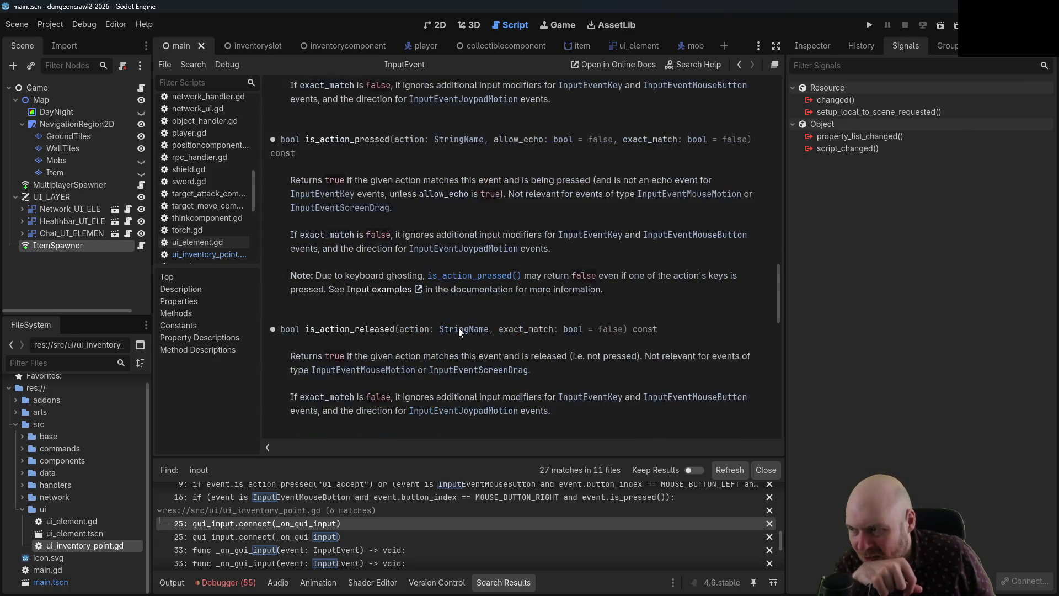
scroll(539, 335, down, 9)
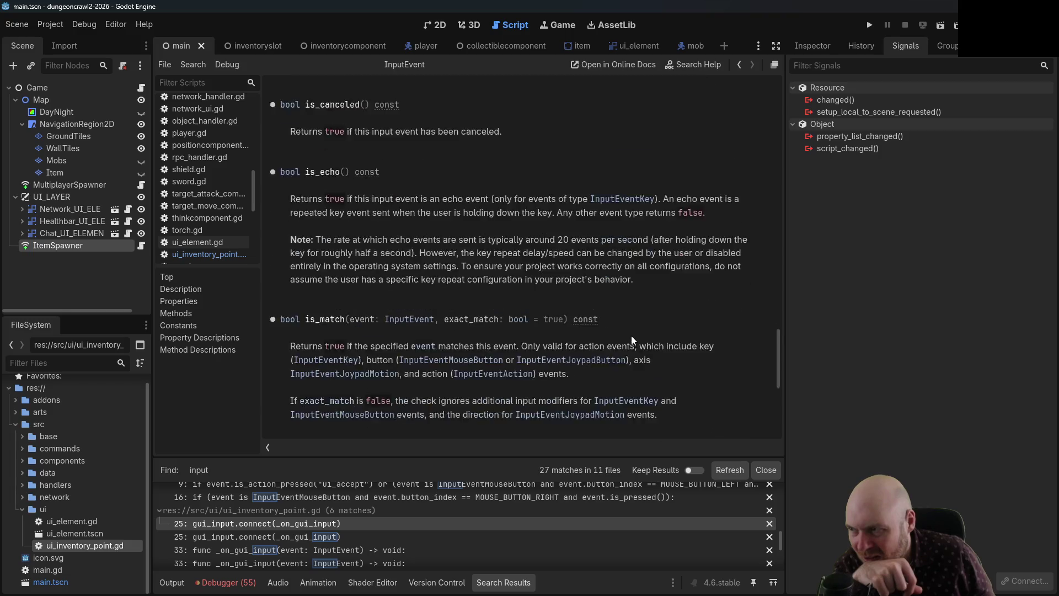
scroll(731, 341, down, 3)
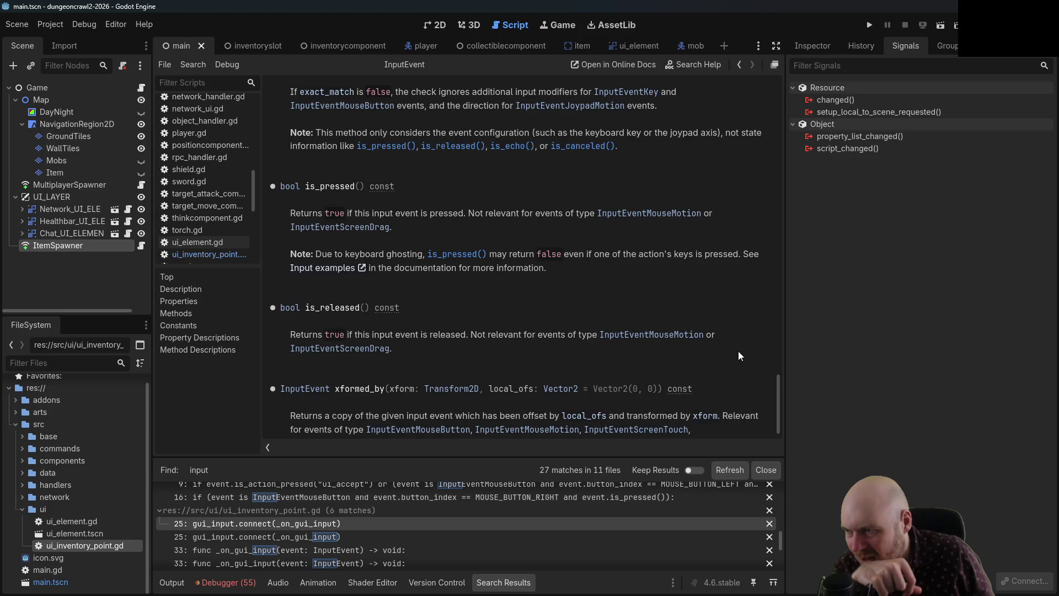
scroll(738, 352, down, 1)
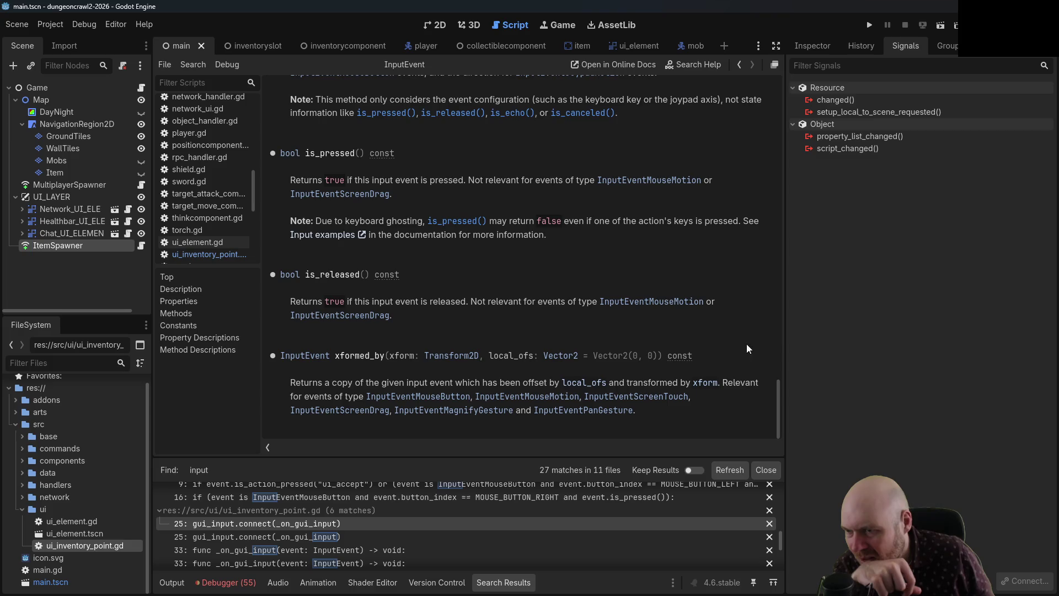
mouse_move(779, 390)
mouse_down()
mouse_move(780, 318)
mouse_move(797, 260)
mouse_up()
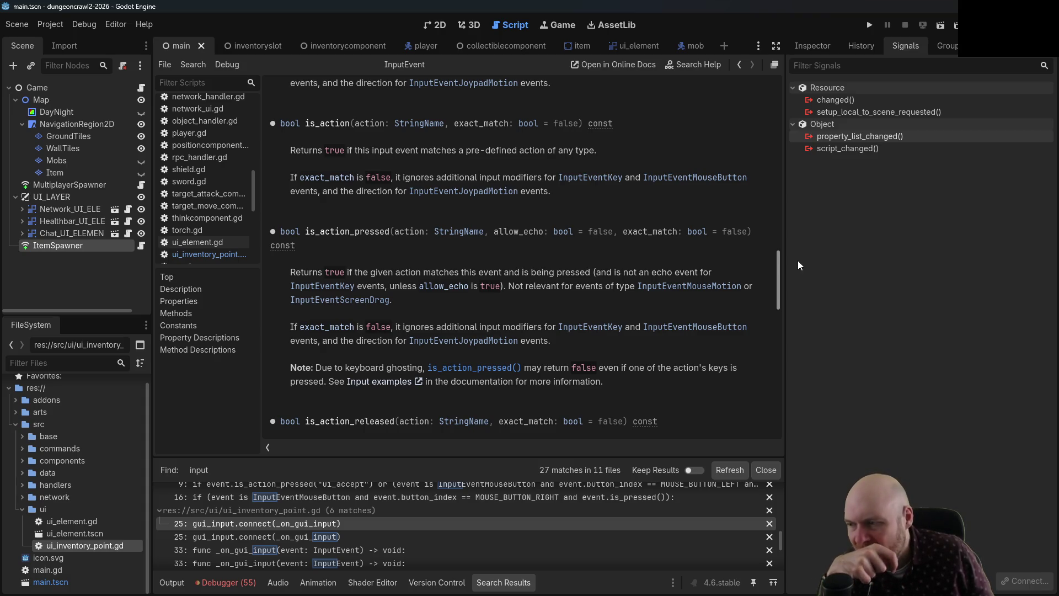
key(Page_Up)
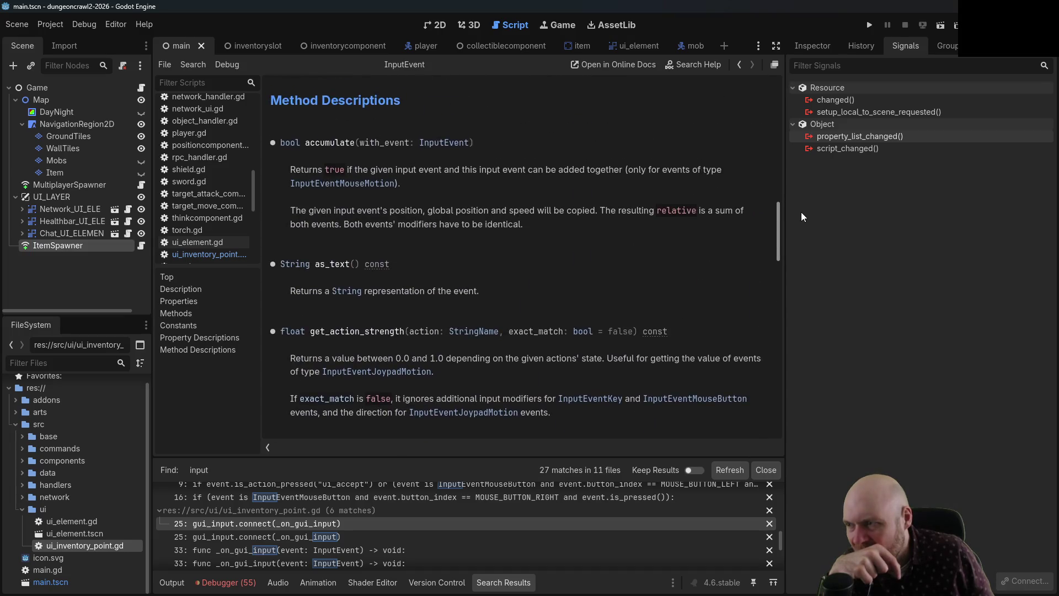
key(Page_Up)
key(Page_Up)
key(Page_Up)
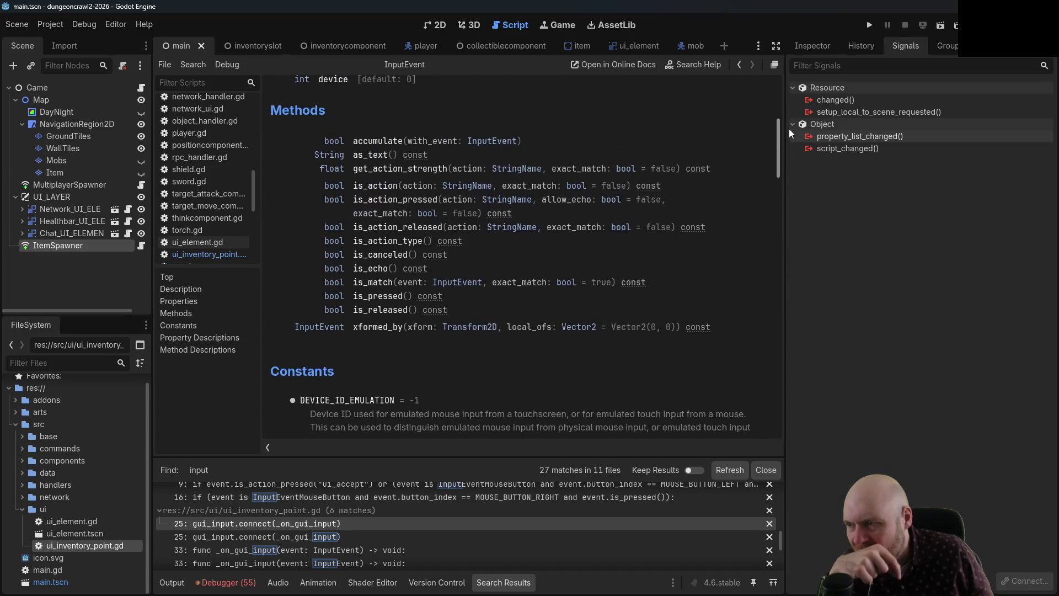
scroll(378, 303, down, 10)
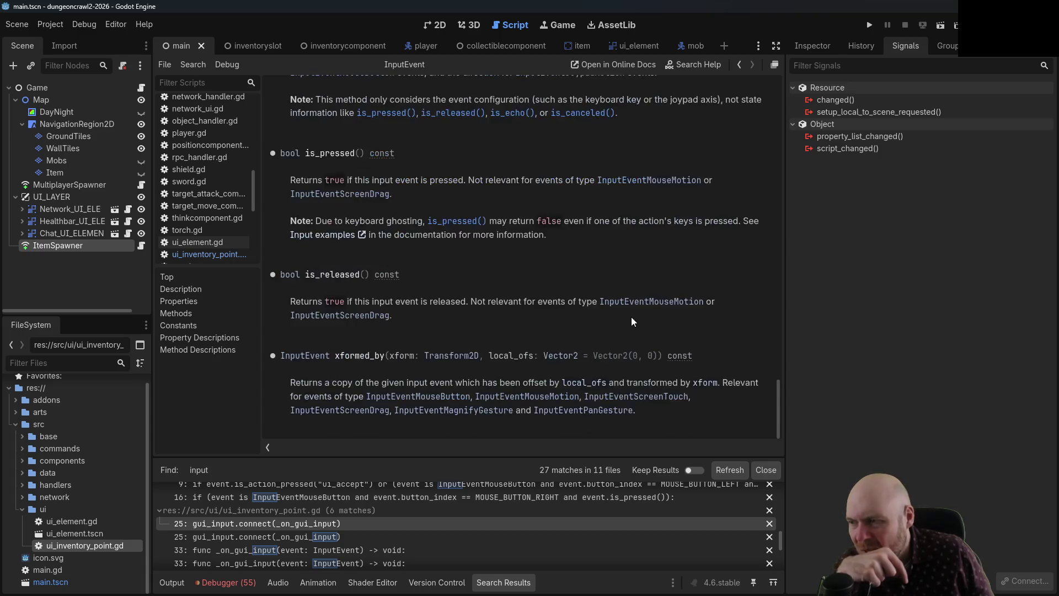
scroll(633, 316, up, 2)
scroll(633, 320, up, 5)
scroll(766, 343, up, 5)
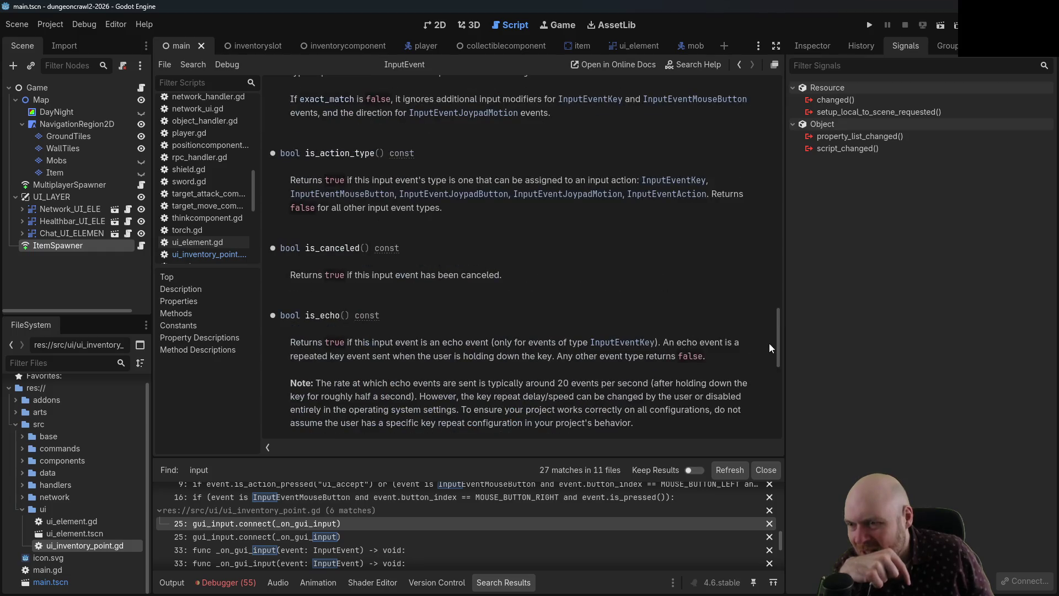
mouse_move(779, 339)
mouse_down()
mouse_move(776, 251)
mouse_move(773, 268)
mouse_up()
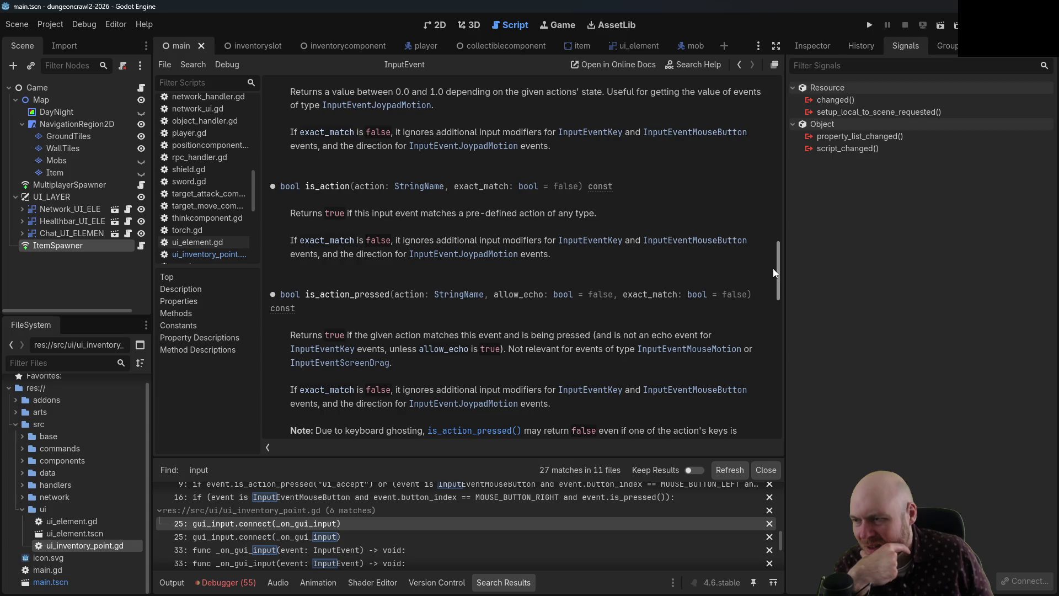
drag(773, 268, 745, 389)
scroll(746, 389, up, 1)
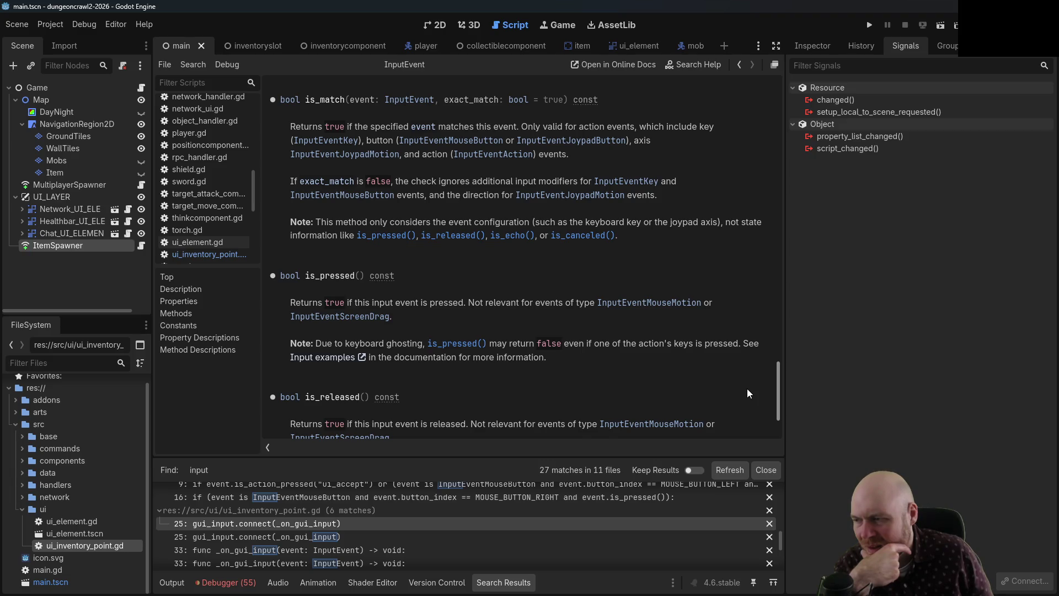
scroll(746, 388, down, 3)
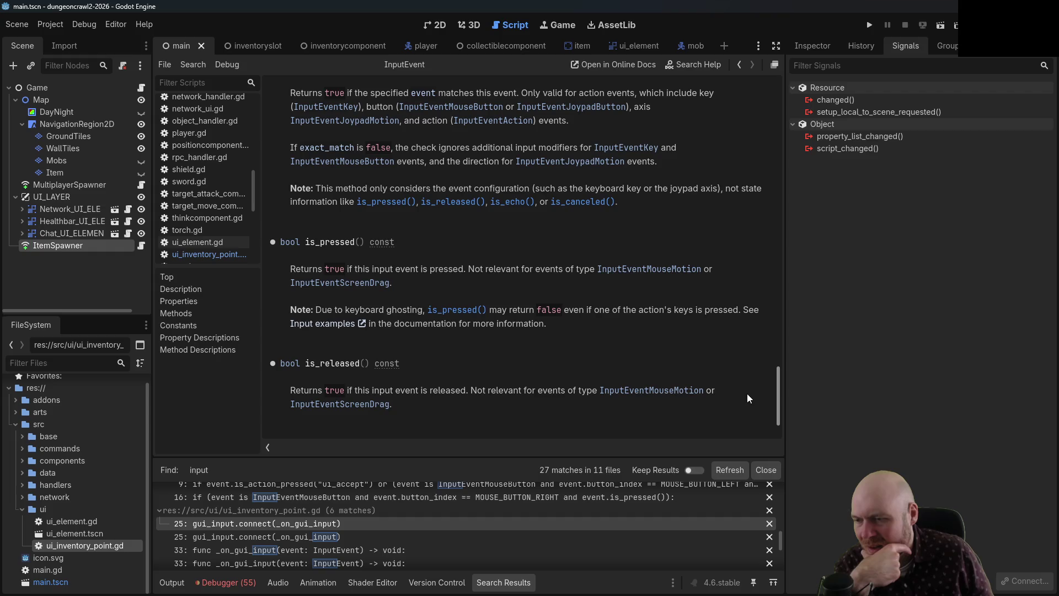
scroll(746, 393, down, 5)
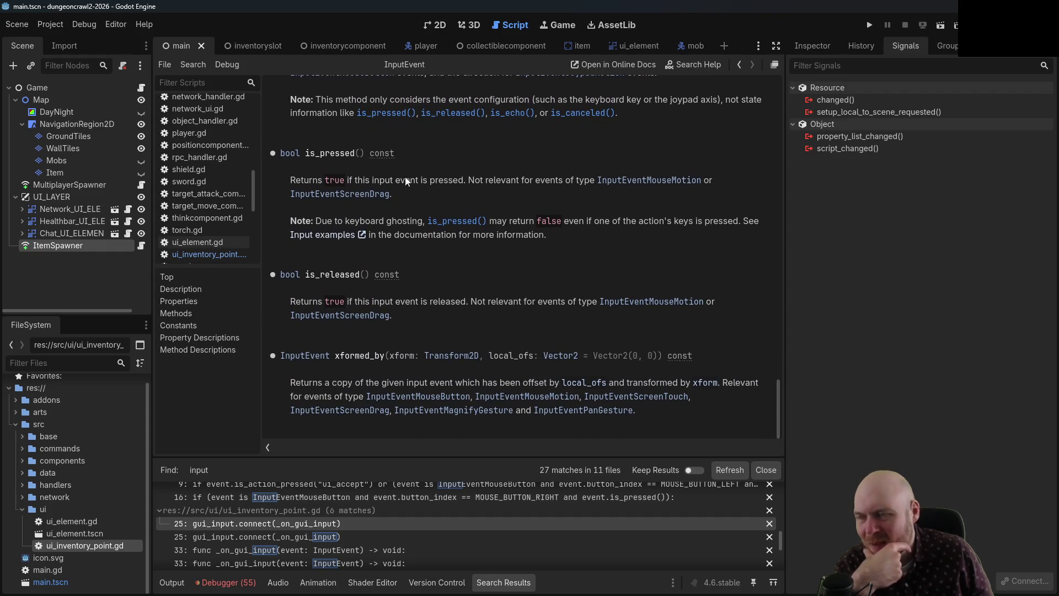
click(739, 64)
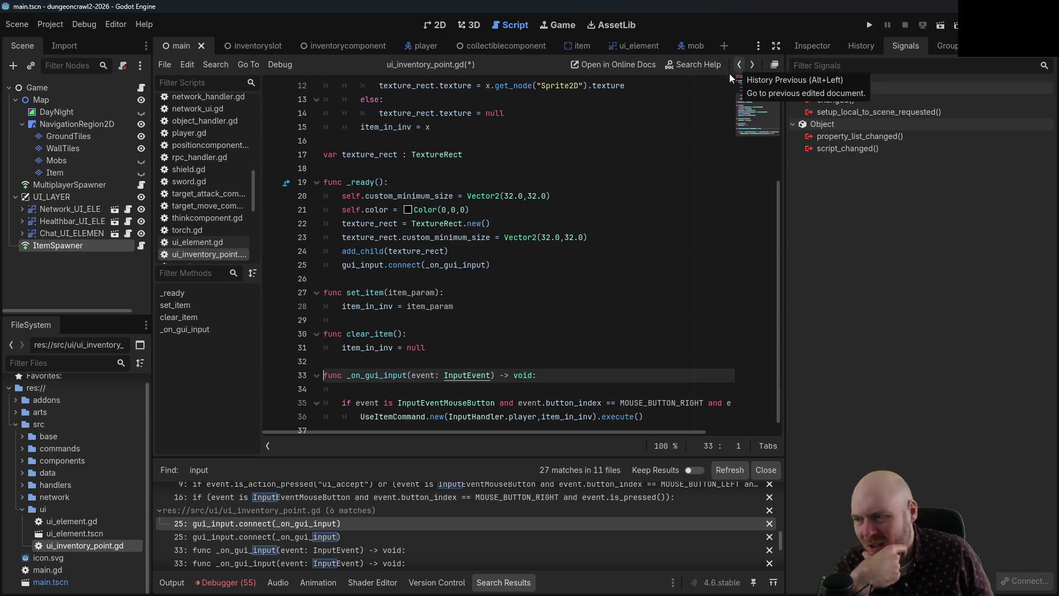
- Start line 34 with 'if event is InputEventMouseButton and' inside _on_gui_input
click(574, 377)
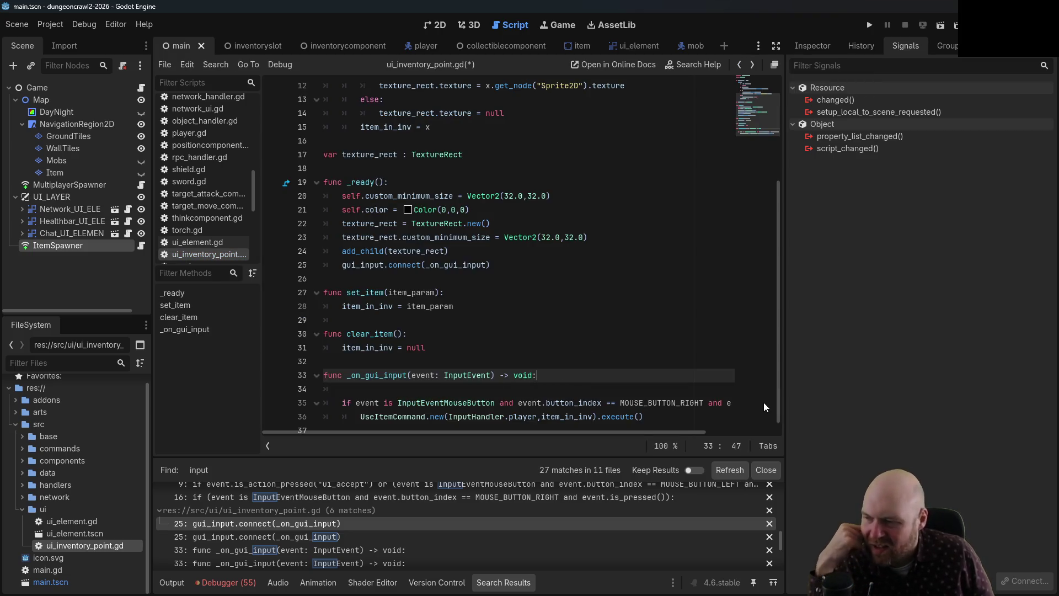
key(Return)
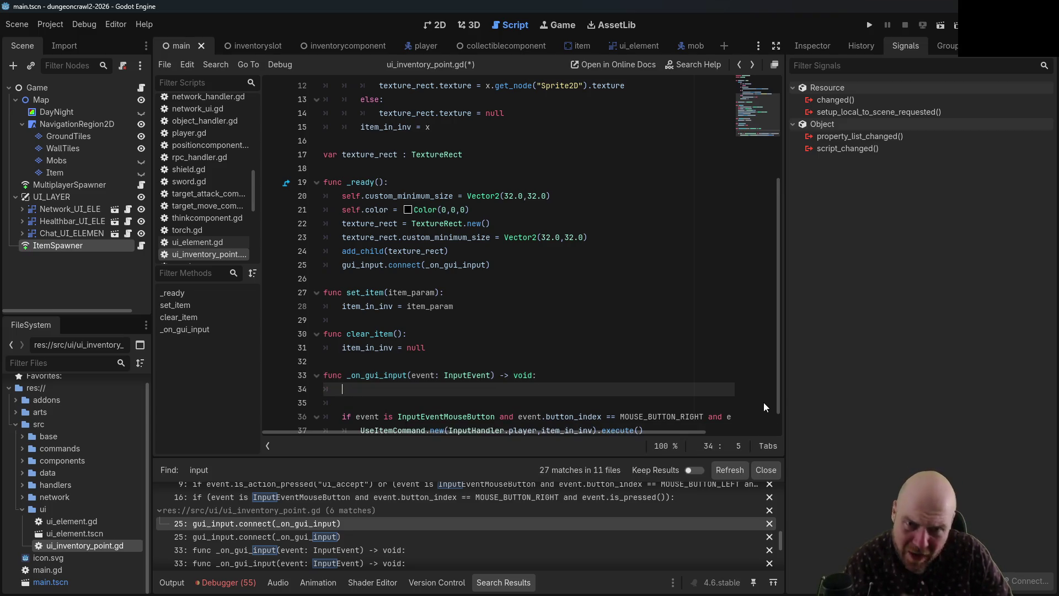
text(if ev)
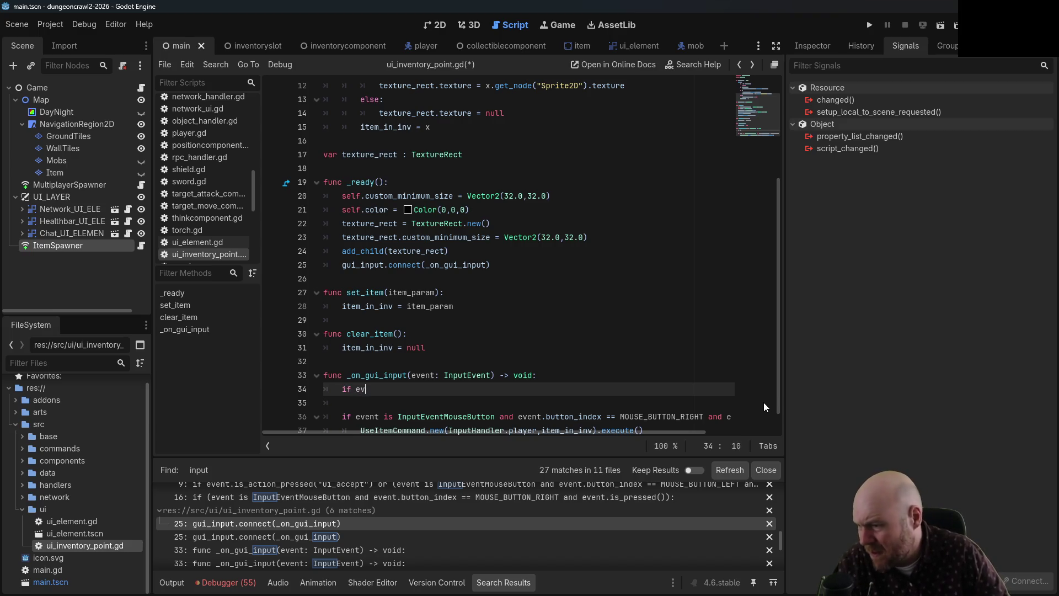
text(ent is InputE)
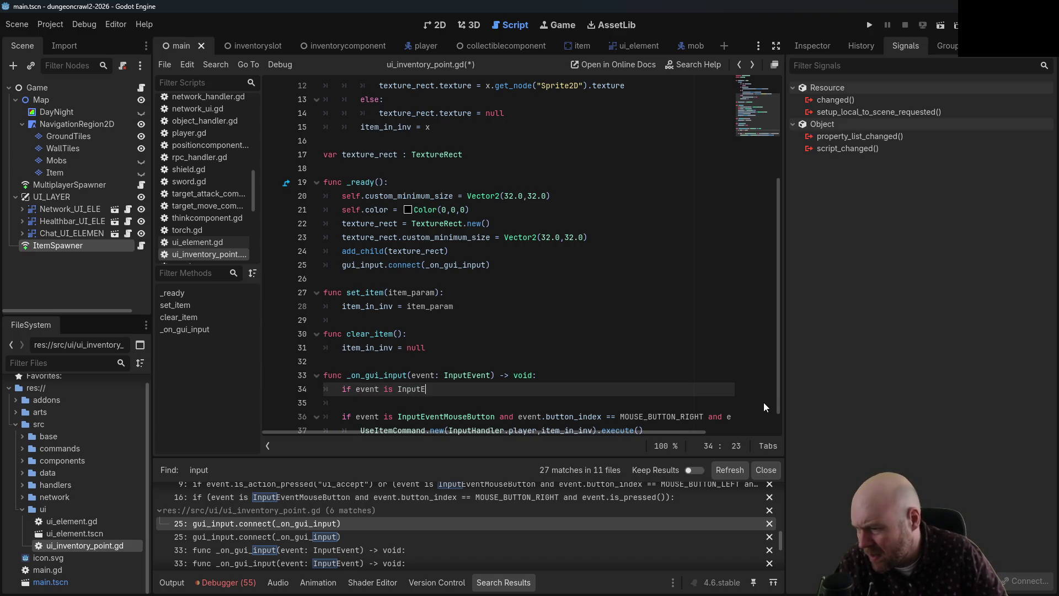
text(ventMouseButton an)
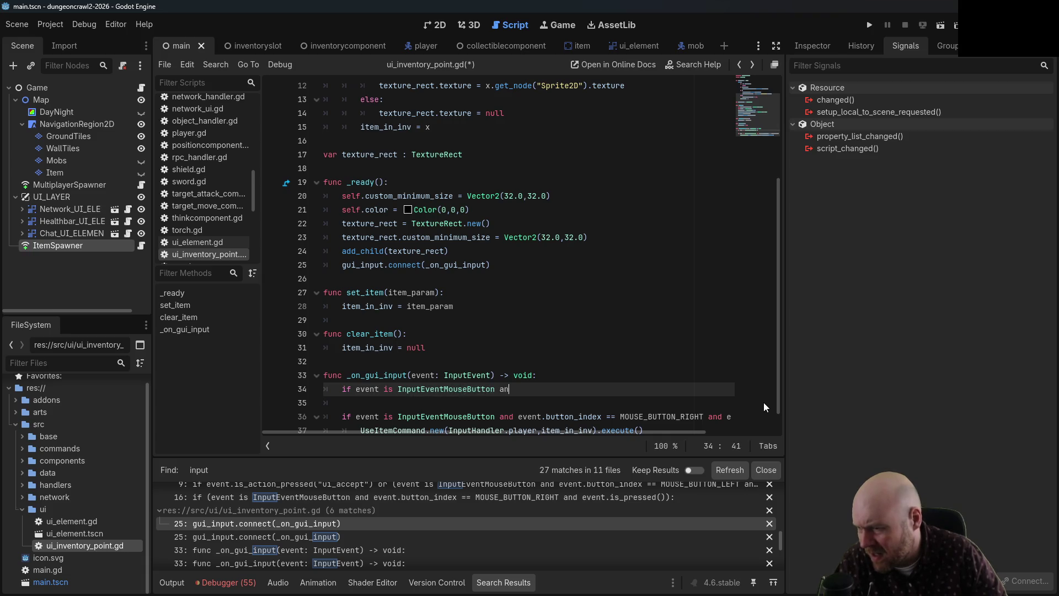
text(d event.butt)
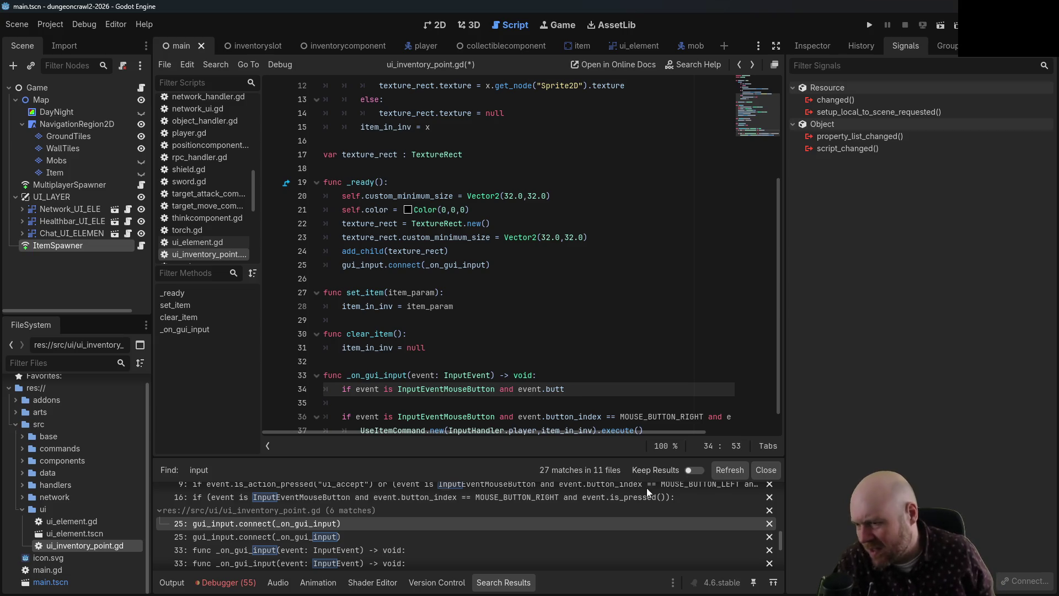
drag(517, 390, 571, 392)
key(BackSpace)
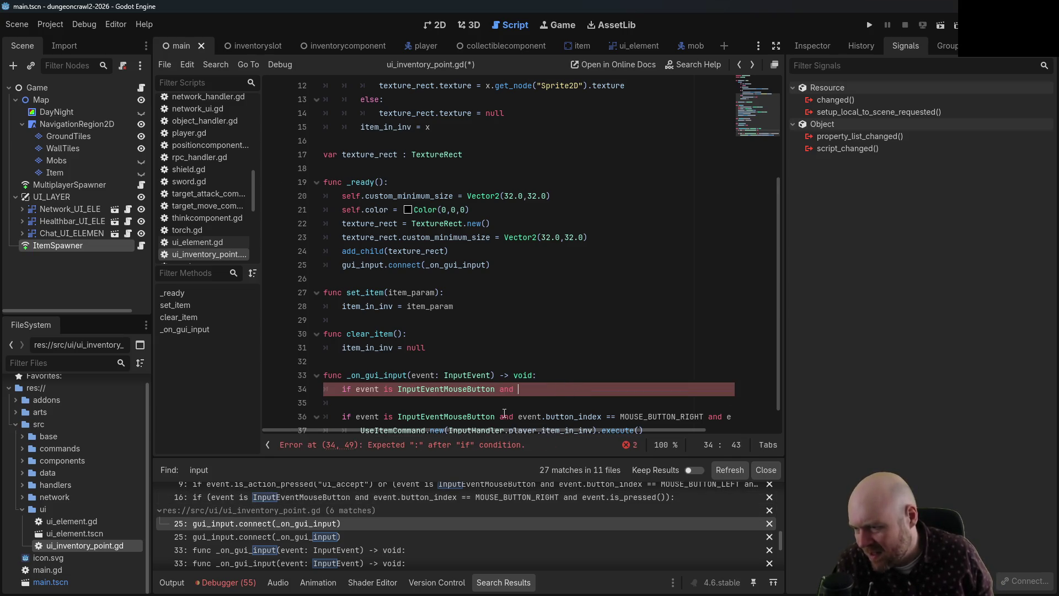
- Copy line 36's button-index condition onto line 34, changing MOUSE_BUTTON_RIGHT to MOUSE_BUTTON_LEFT
drag(518, 417, 775, 422)
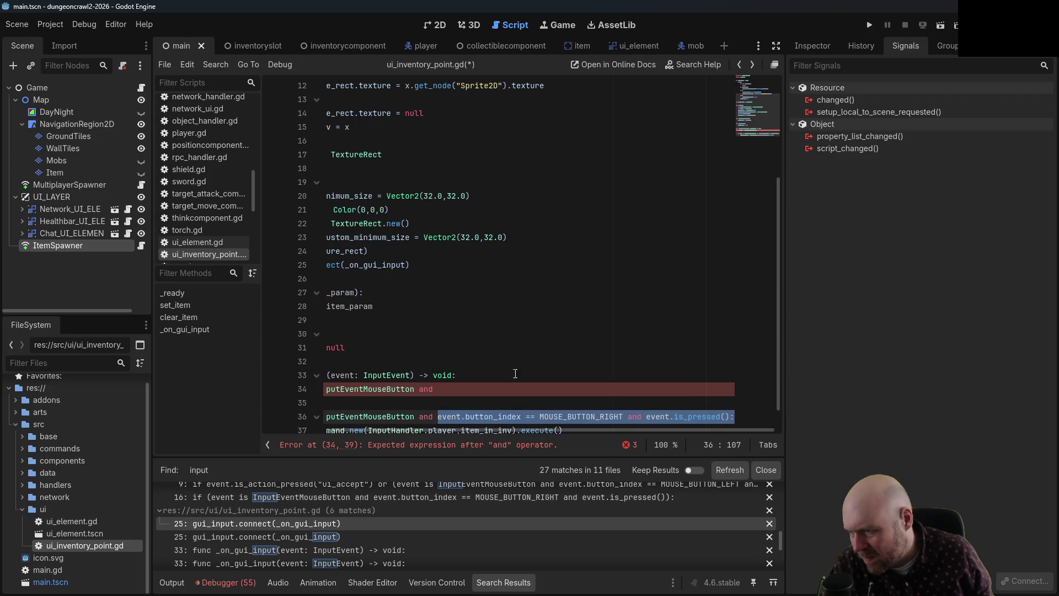
key(ctrl+c)
key(Up)
key(Up)
key(ctrl+v)
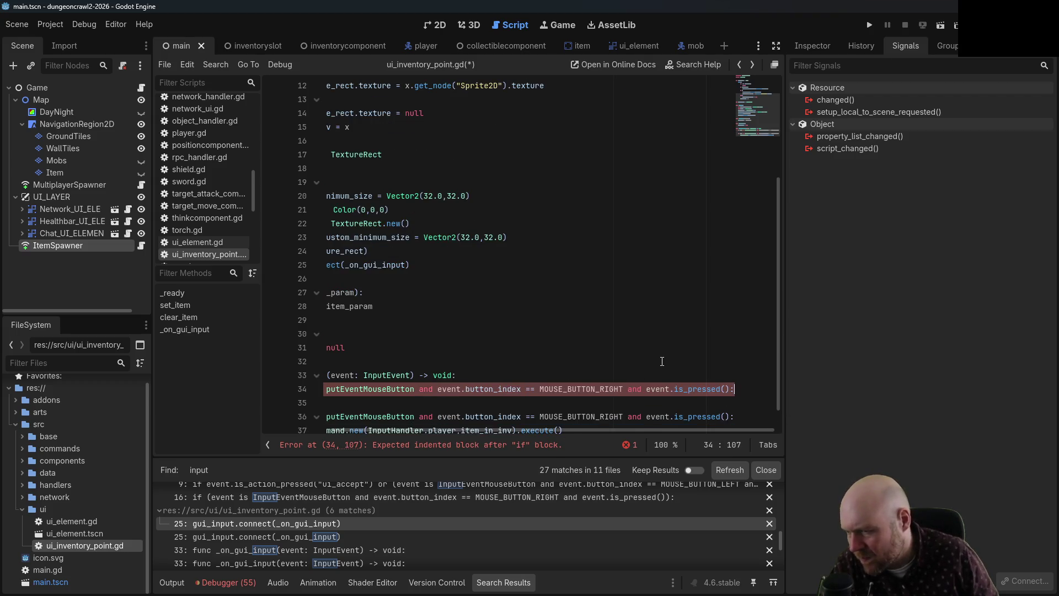
key(Left)
key(Left)
key(Left)
key(Delete)
key(BackSpace)
key(BackSpace)
key(BackSpace)
text(LEFT)
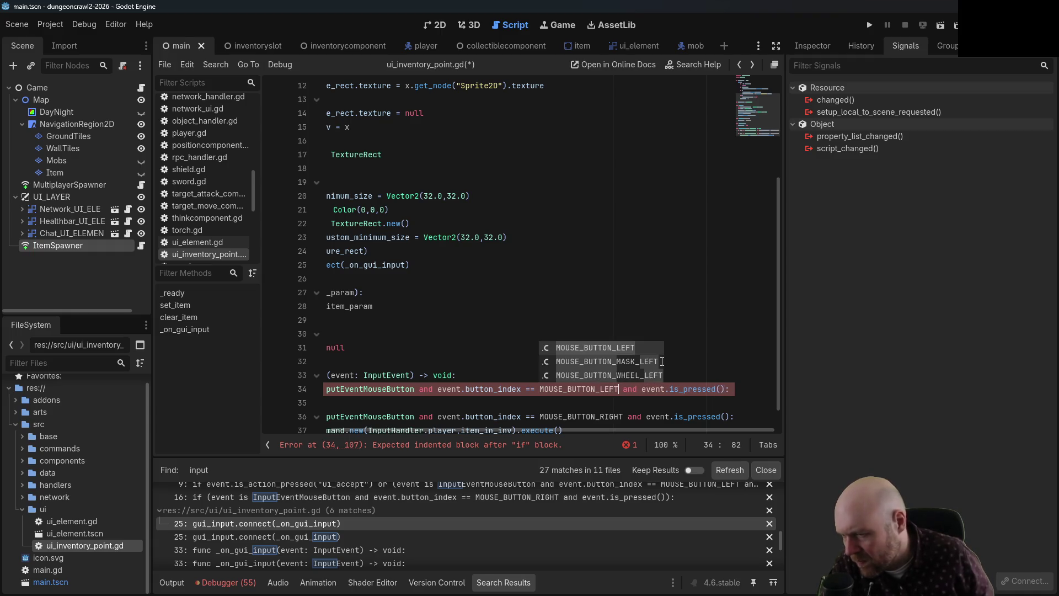
drag(459, 432, 359, 429)
click(391, 404)
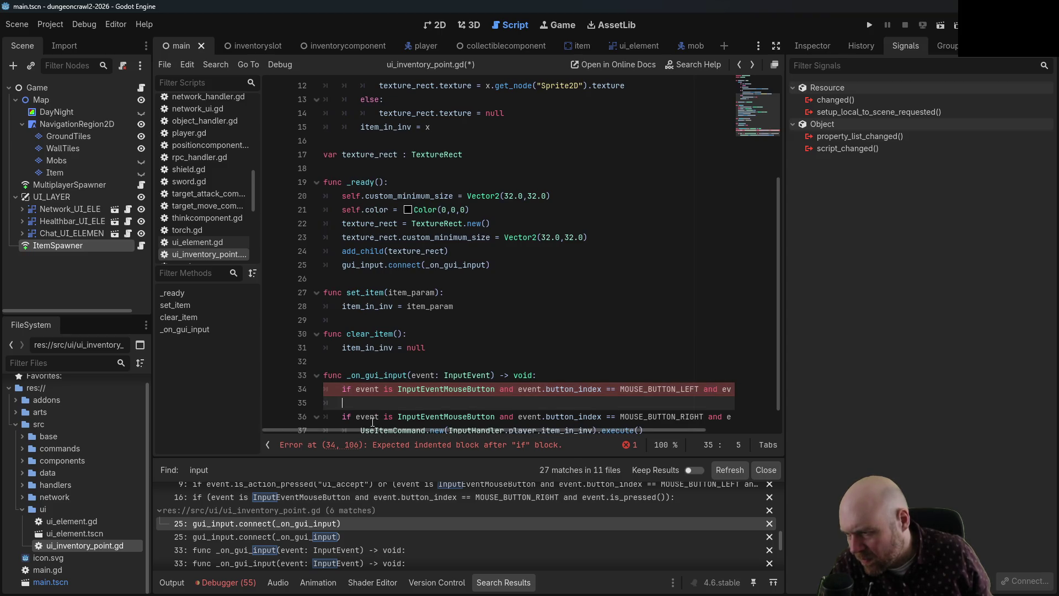
- Scroll through ui_inventory_point.gd to review the unfinished left-click check
scroll(378, 414, down, 1)
scroll(396, 395, up, 5)
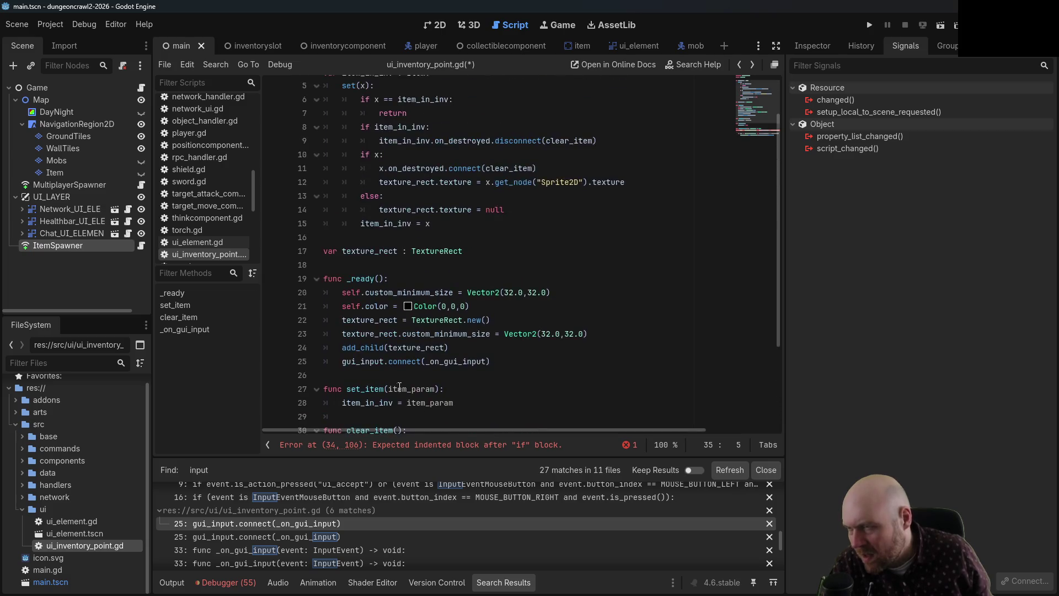
scroll(400, 383, down, 5)
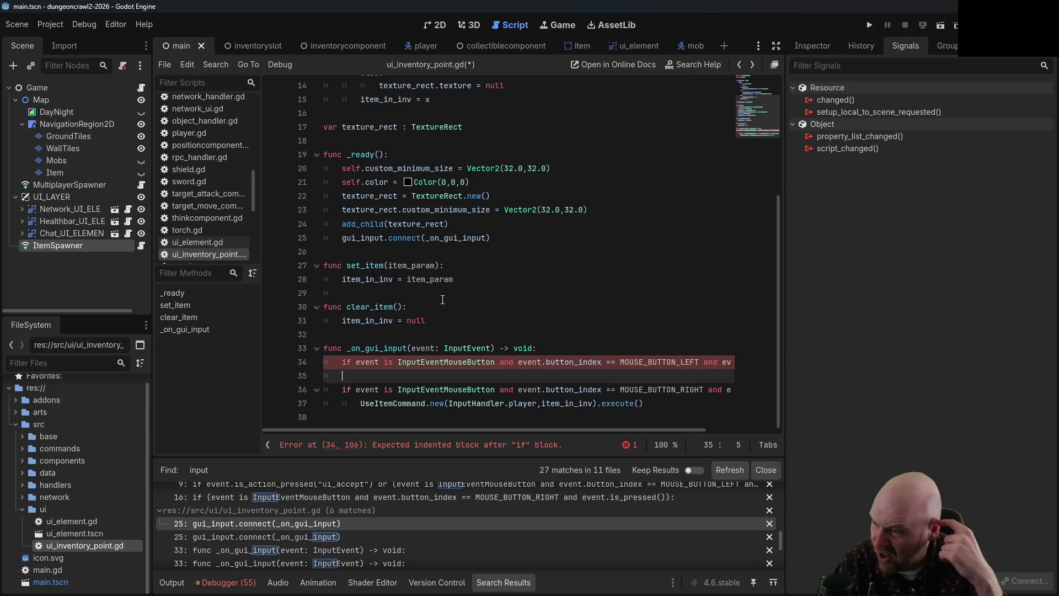
scroll(204, 114, up, 5)
scroll(206, 116, up, 2)
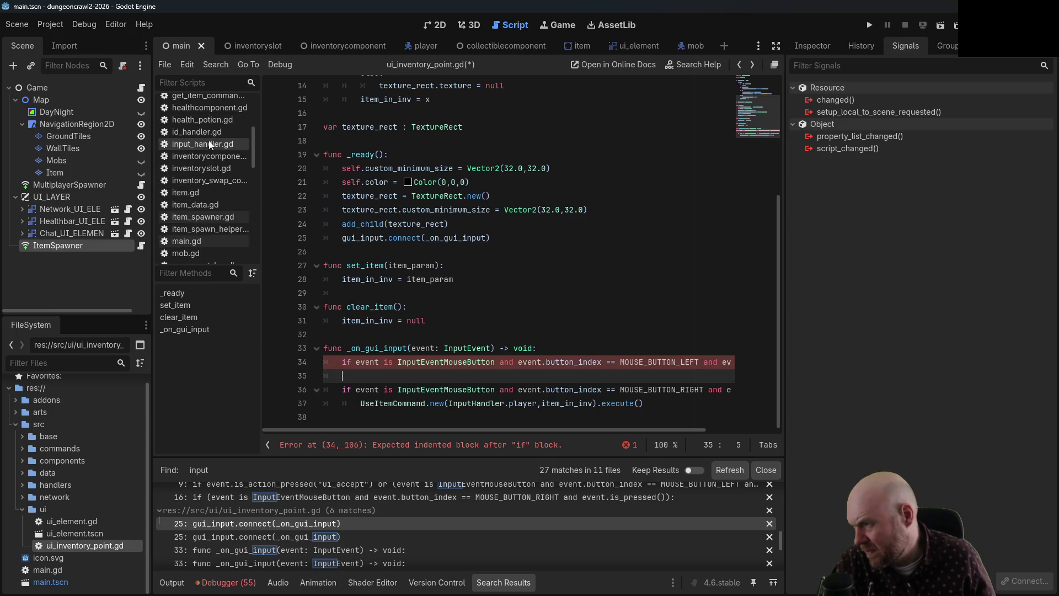
- Declare 'var drag_target' in input_handler.gd above the input function and save
click(207, 141)
scroll(464, 161, up, 2)
click(441, 140)
key(Return)
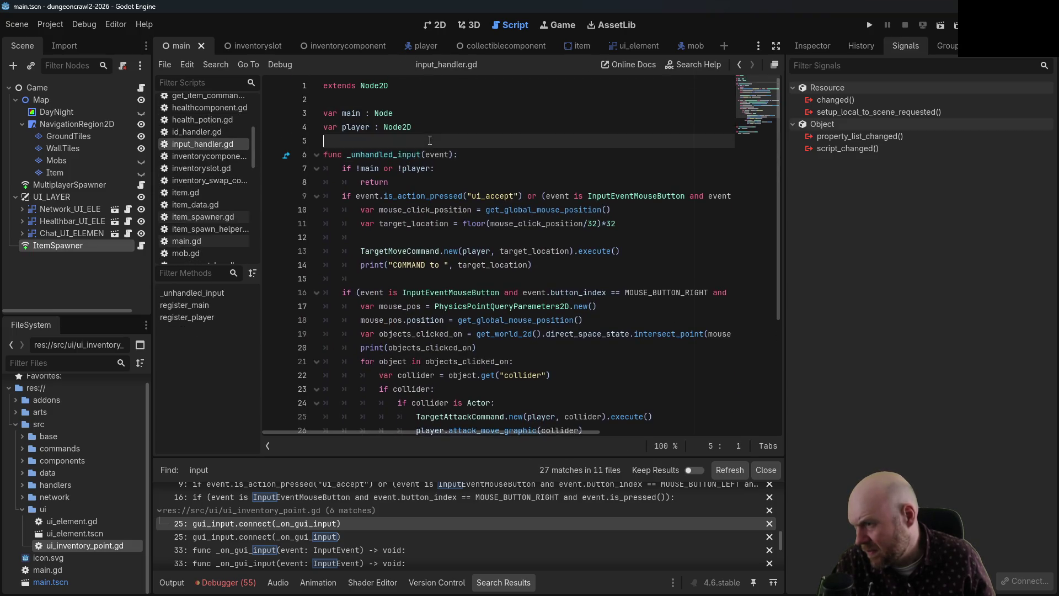
key(Up)
text(var drag_target)
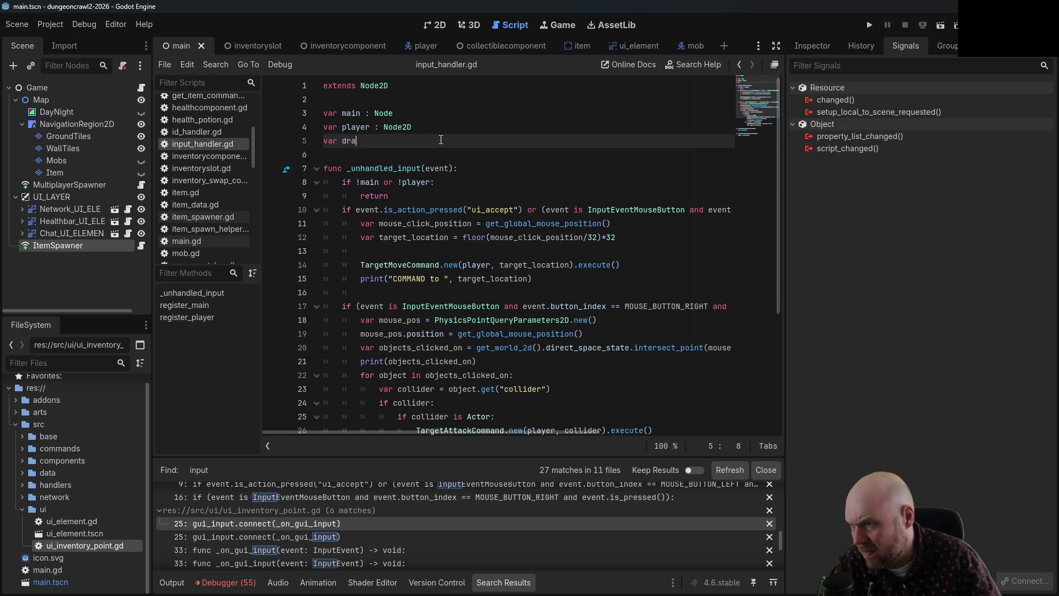
key(ctrl+s)
- Give drag_target the type Control and save
key(Up)
key(End)
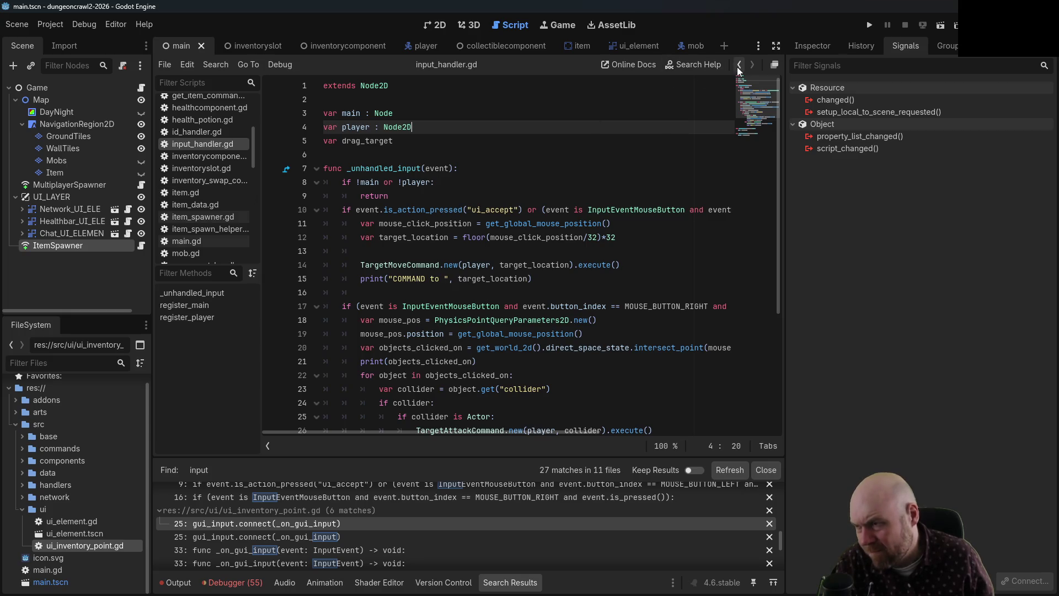
key(Down)
text(: Control)
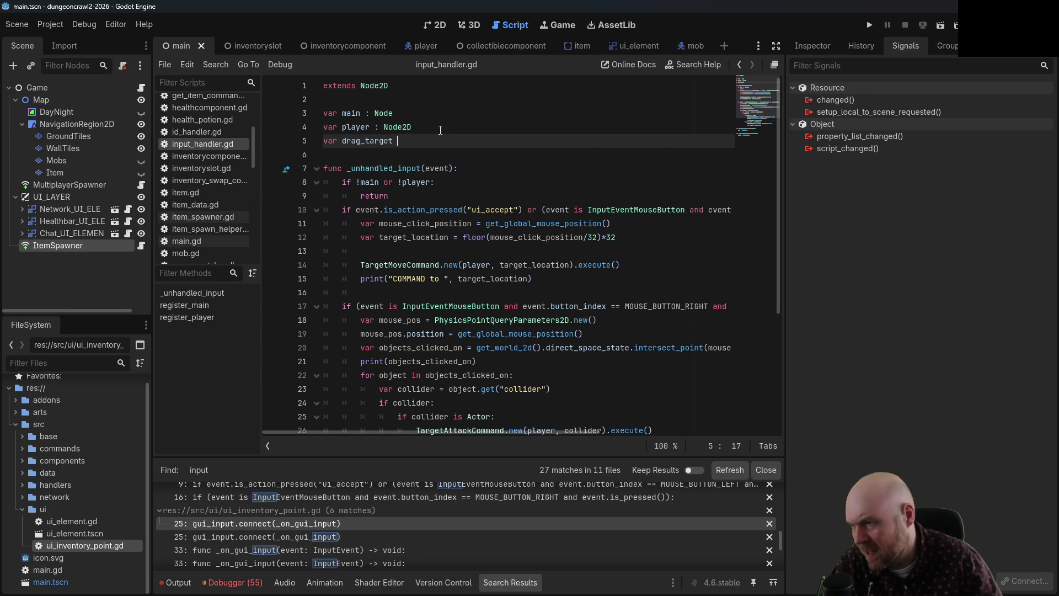
key(ctrl+s)
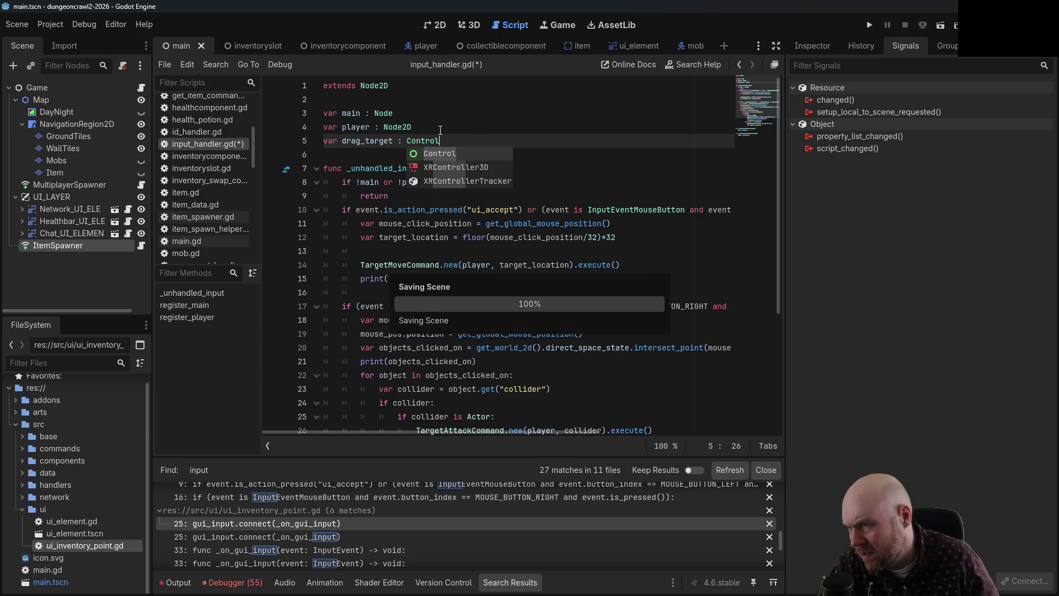
click(468, 127)
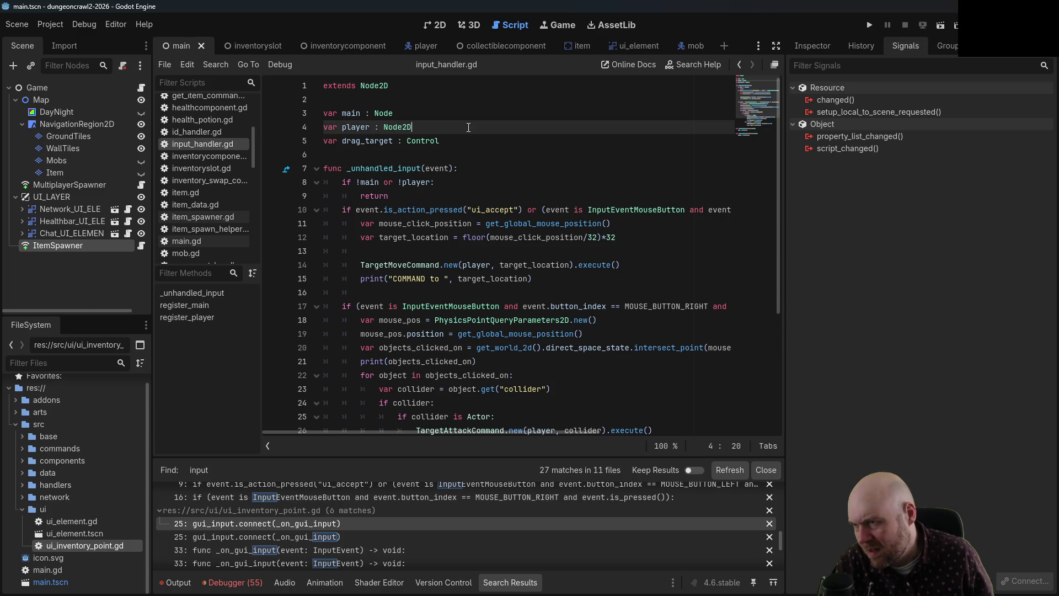
- Retype drag_target as Node2D and inspect the node class hierarchy
drag(439, 142, 407, 140)
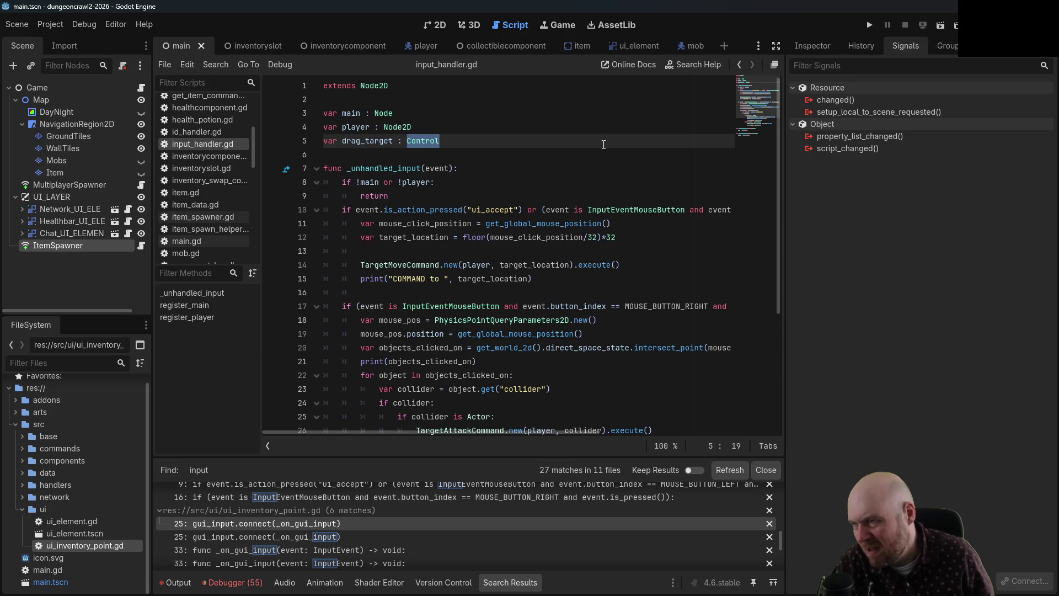
text(Node2D)
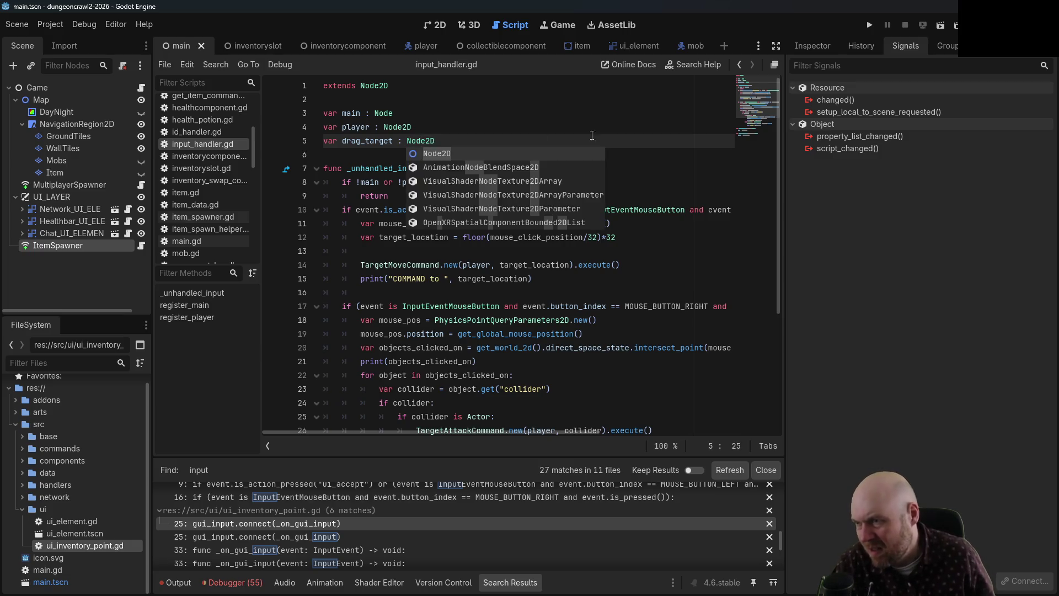
click(607, 127)
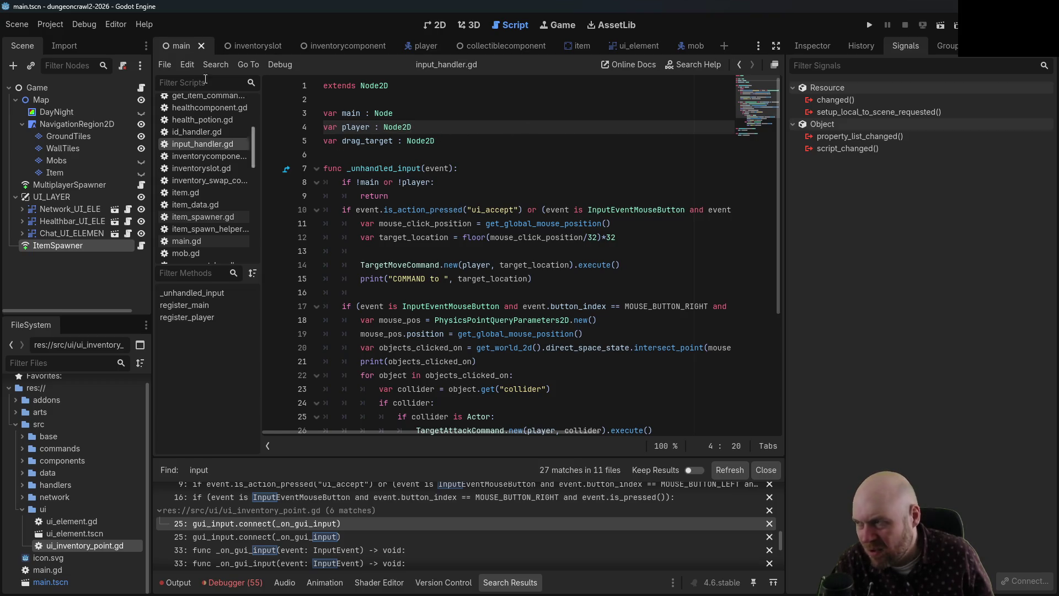
right_click(55, 89)
click(111, 105)
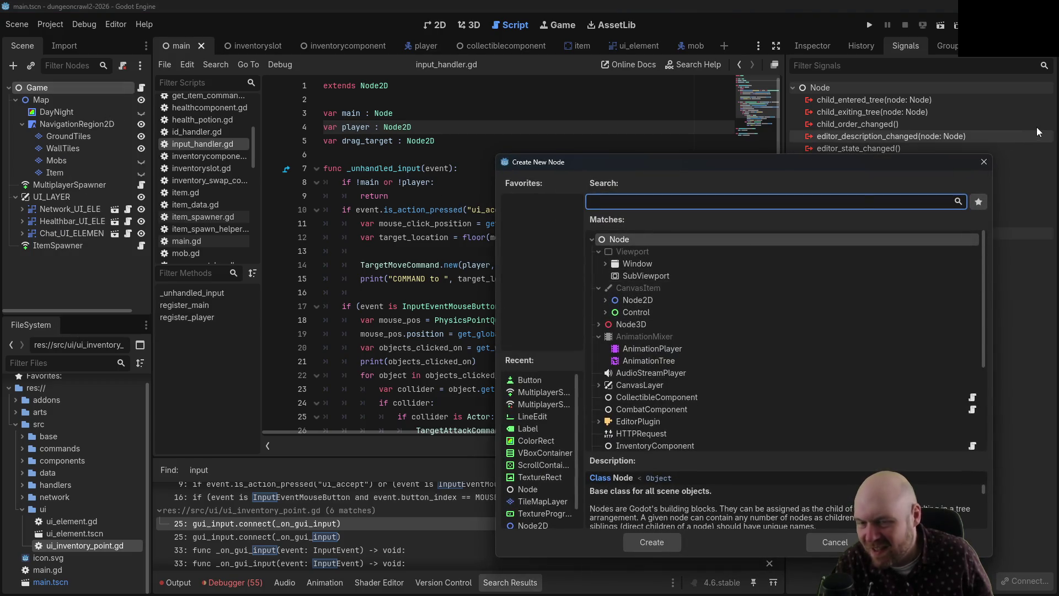
click(984, 162)
- Remove the Node2D type, save, then retype drag_target as Control
drag(435, 140, 407, 140)
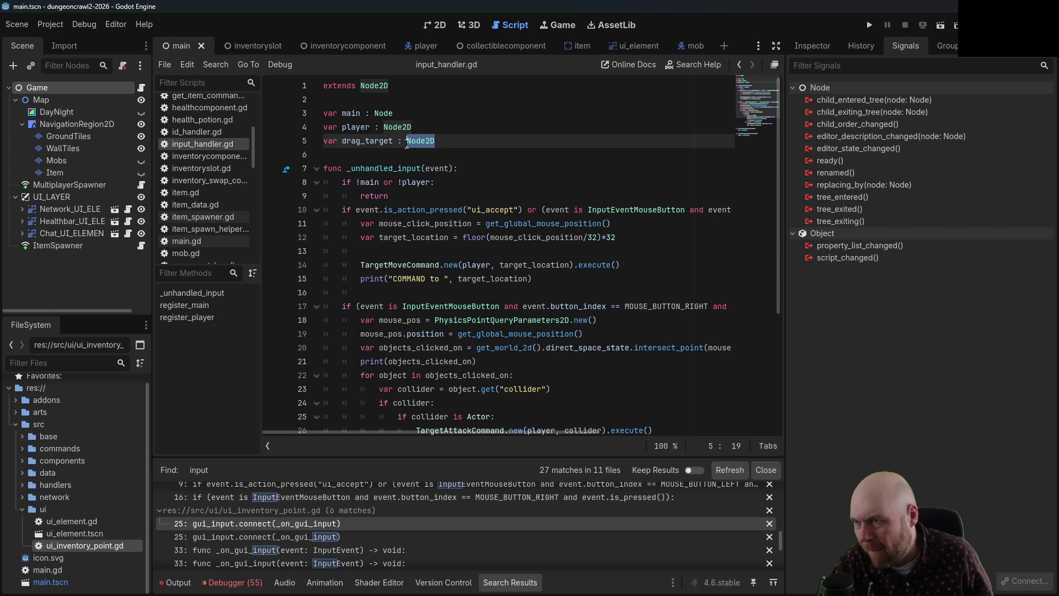
key(BackSpace)
key(BackSpace)
key(BackSpace)
key(ctrl+s)
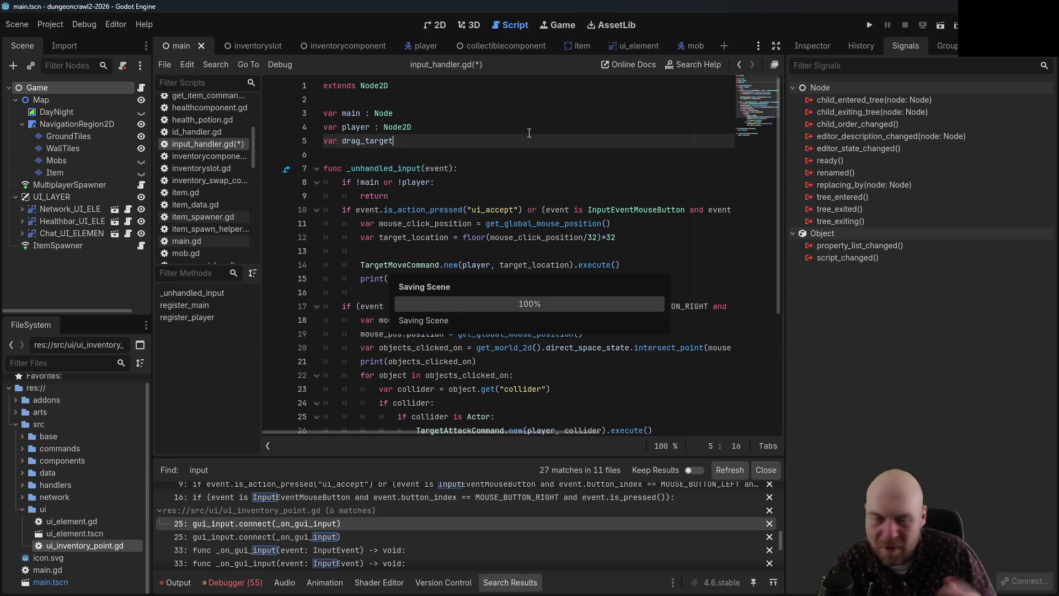
text( : Control)
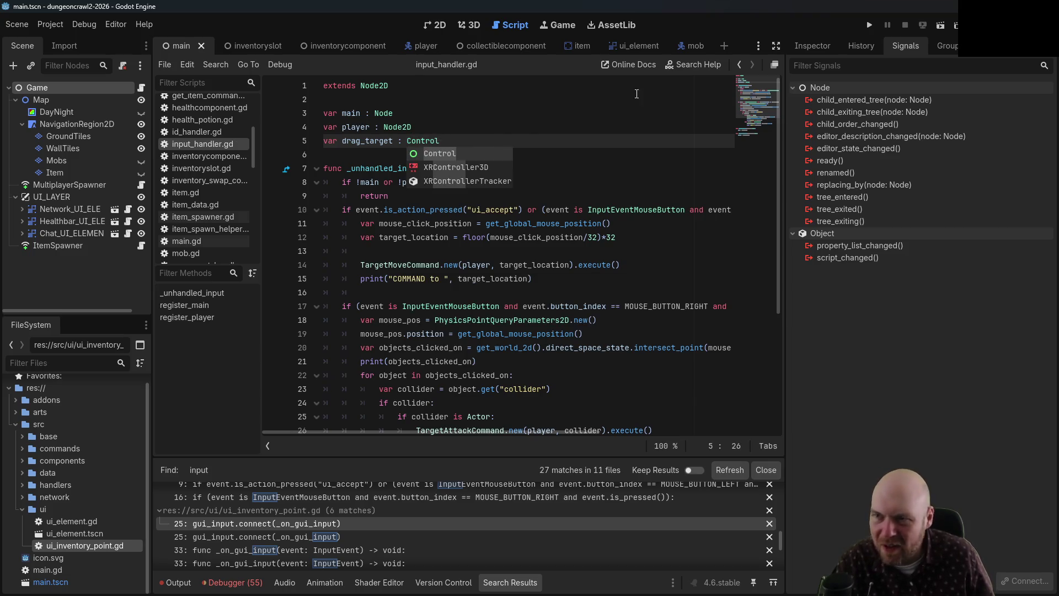
key(Return)
click(600, 120)
click(597, 124)
key(Return)
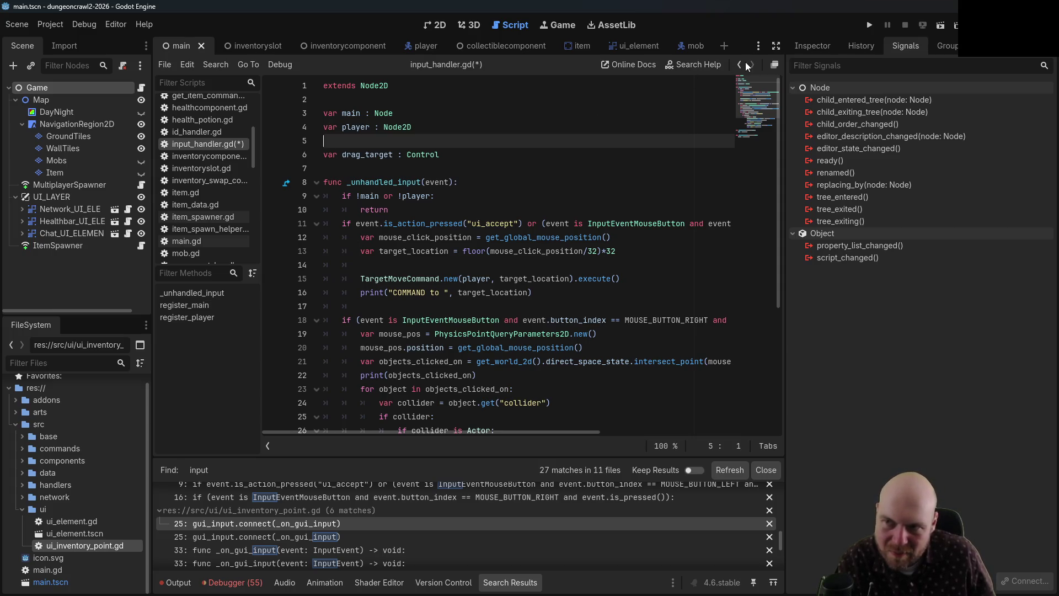
- Check the node class list again, then remove the Control type and save input_handler.gd
mouse_move(407, 155)
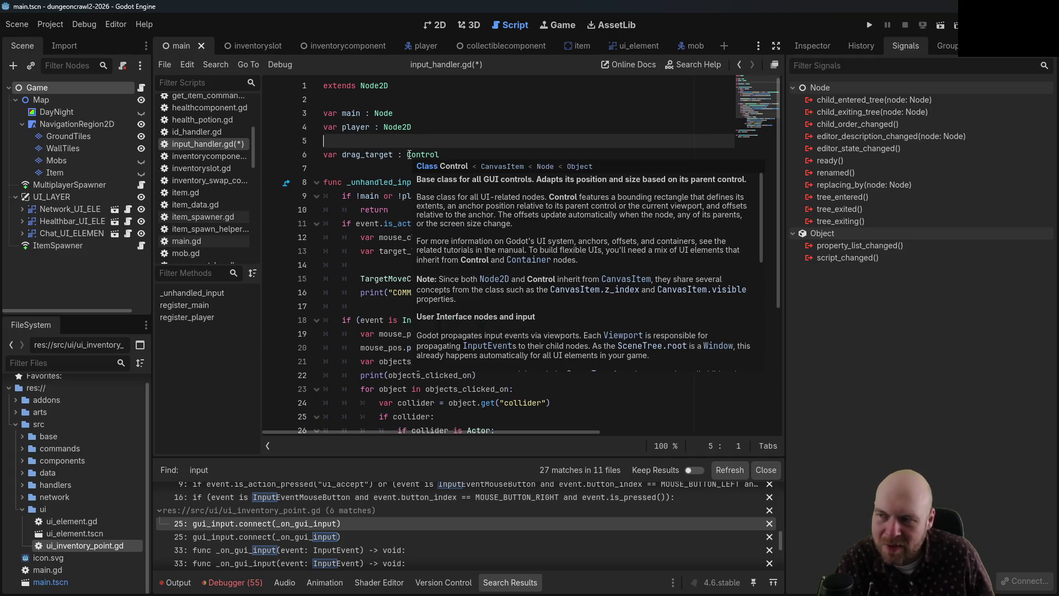
right_click(62, 87)
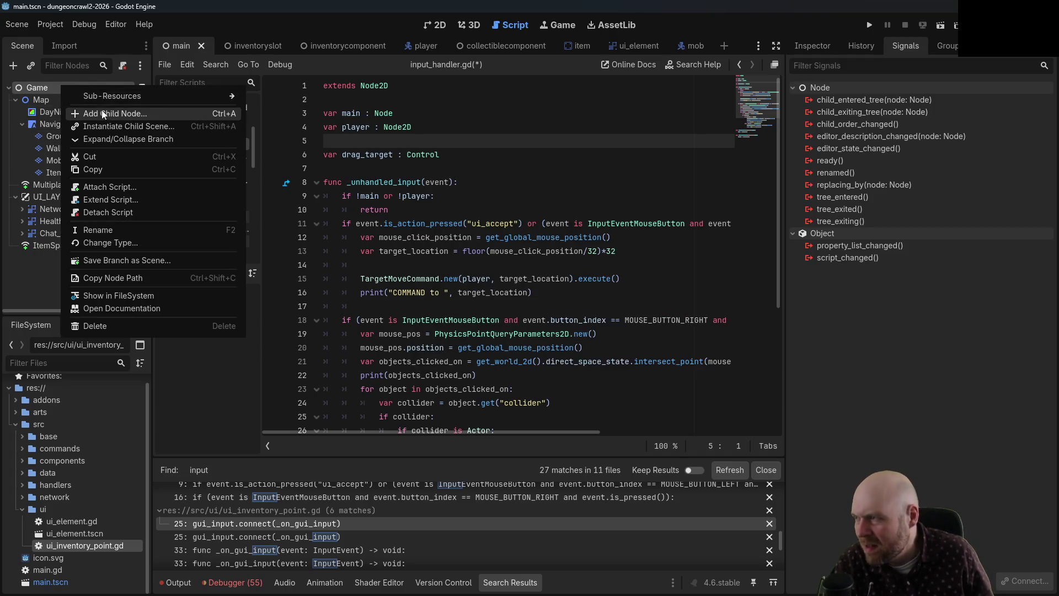
click(102, 113)
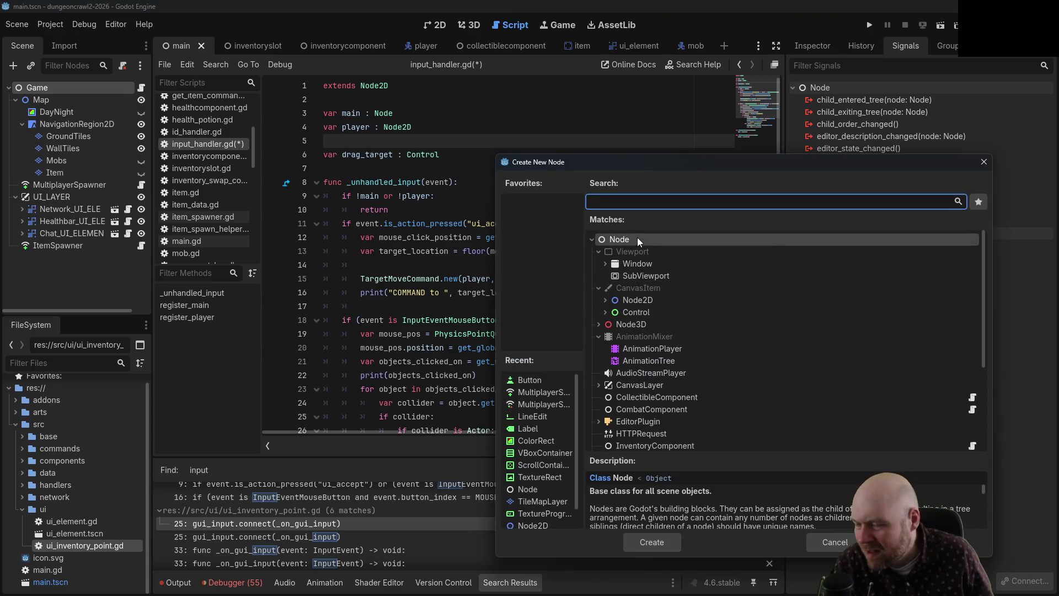
click(984, 162)
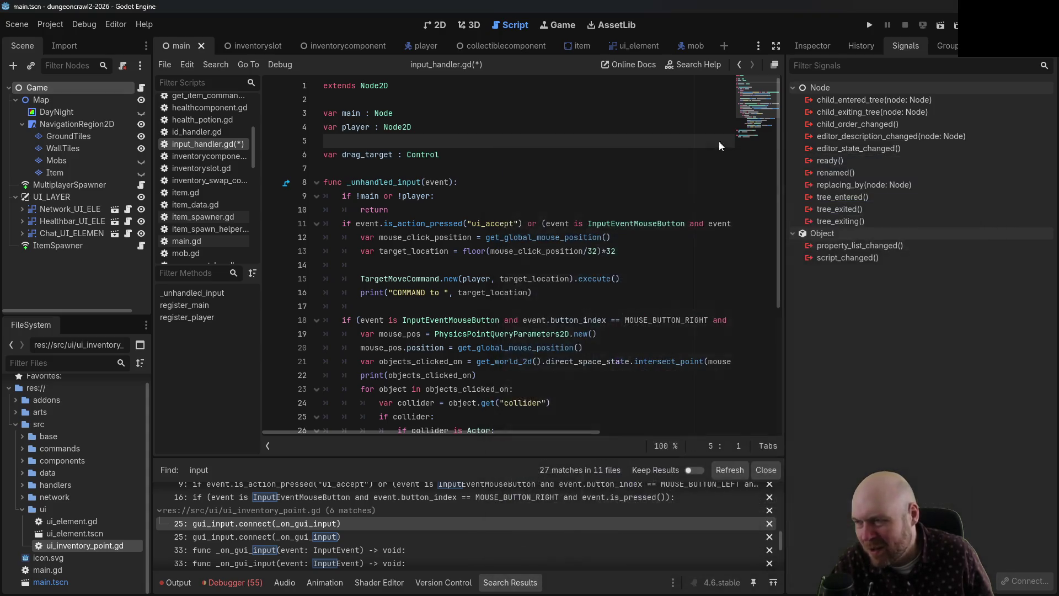
double_click(422, 155)
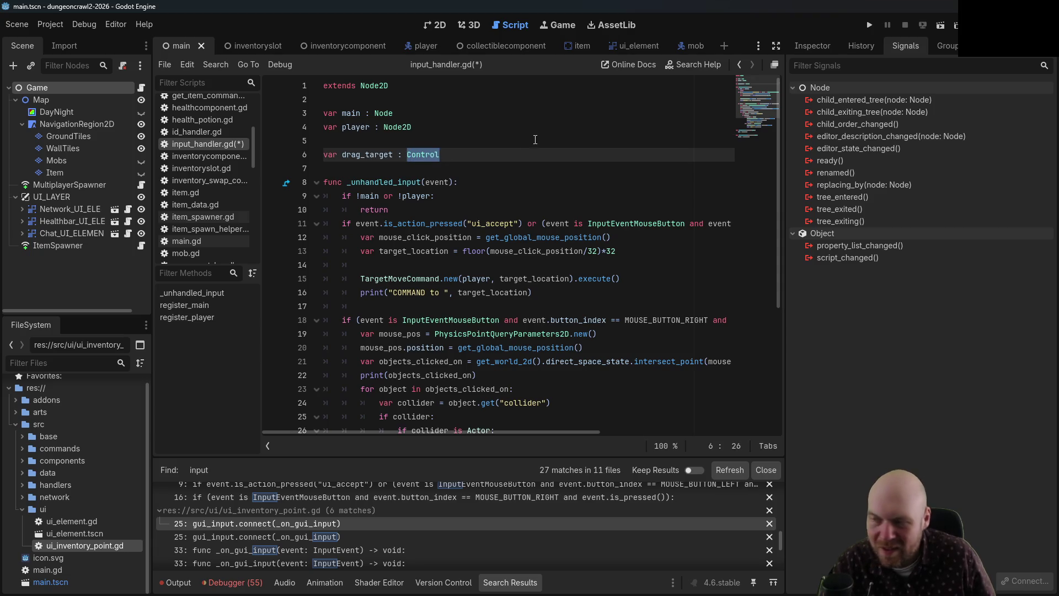
key(BackSpace)
key(BackSpace)
key(BackSpace)
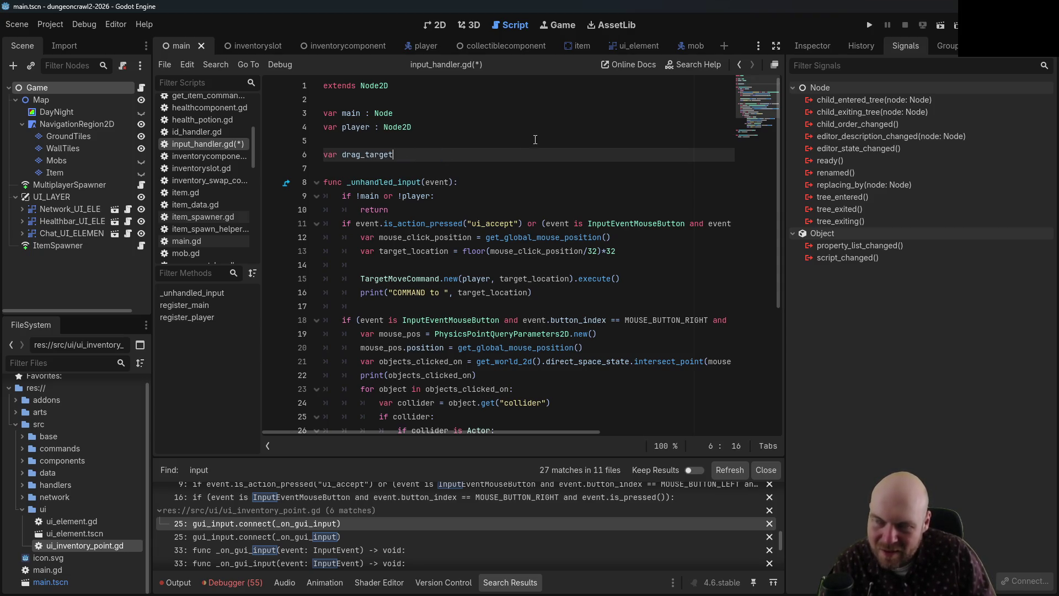
key(ctrl+s)
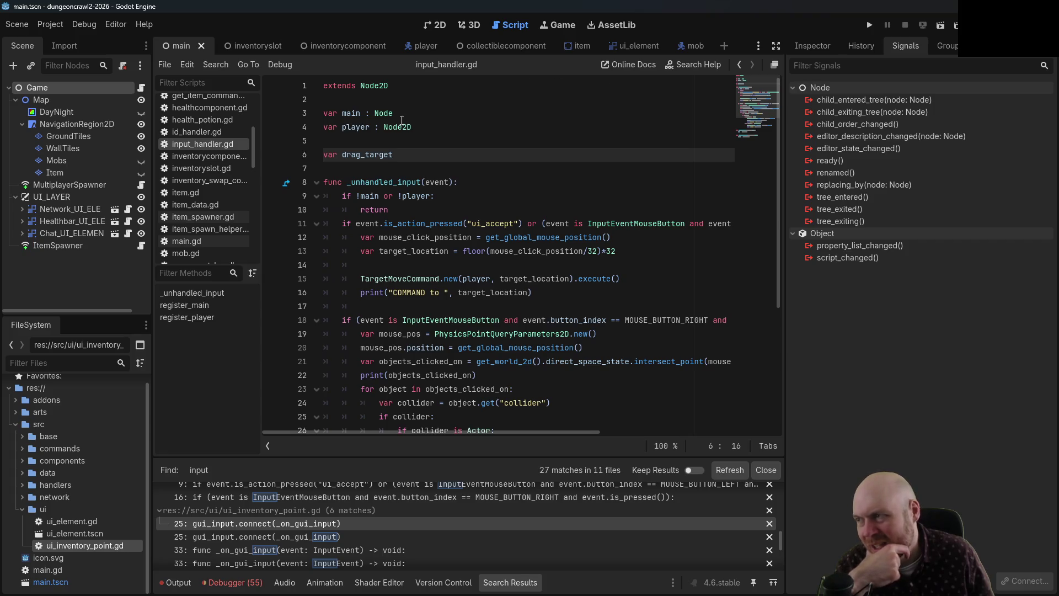
click(739, 64)
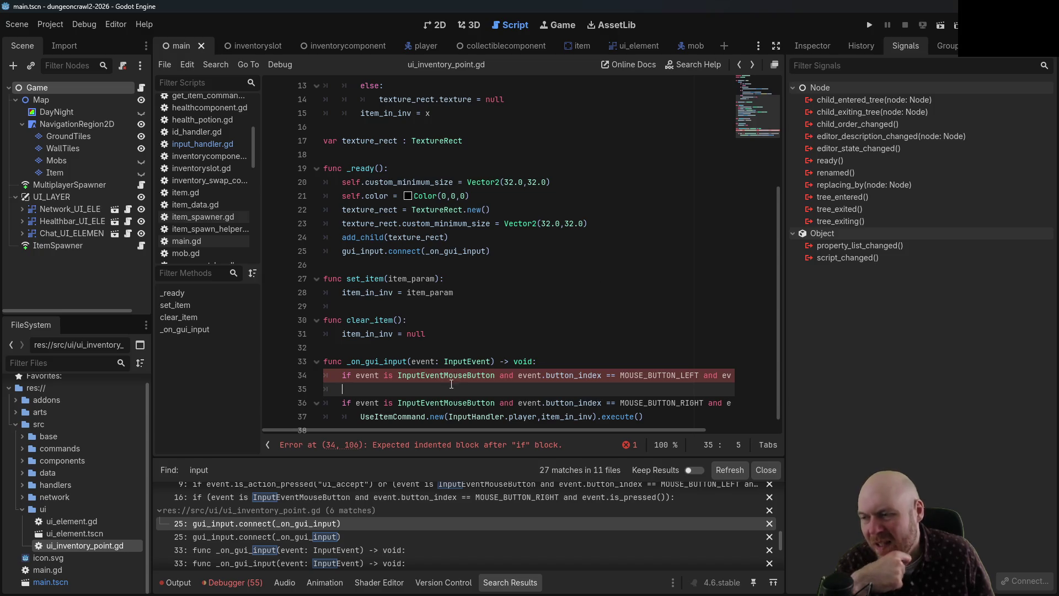
- Add two indented blank lines under line 34's left-click check, then switch to input_handler.gd
key(Tab)
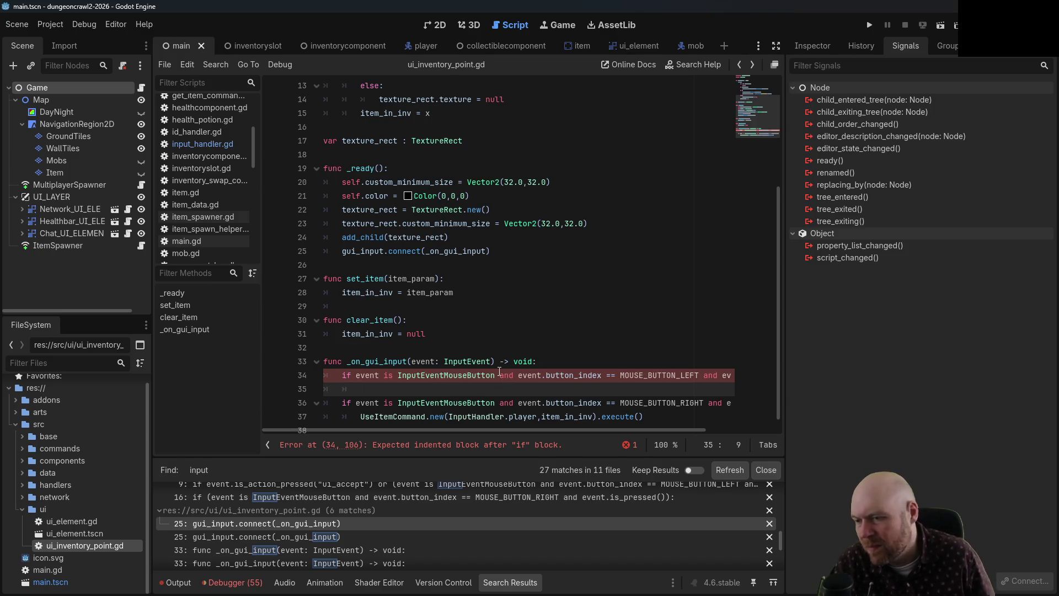
key(Return)
key(Up)
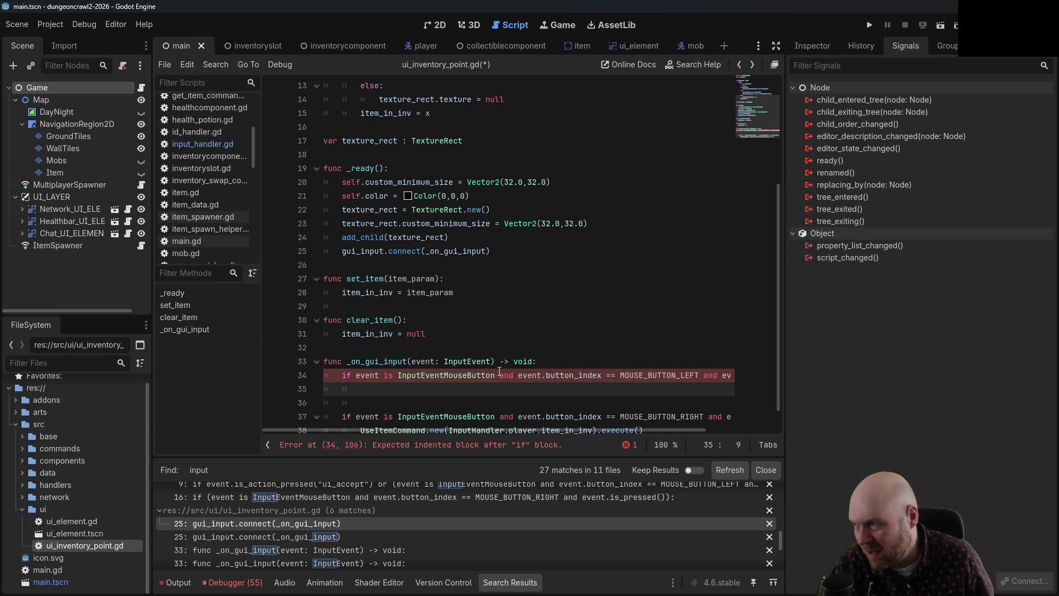
triple_click(350, 377)
key(ctrl+c)
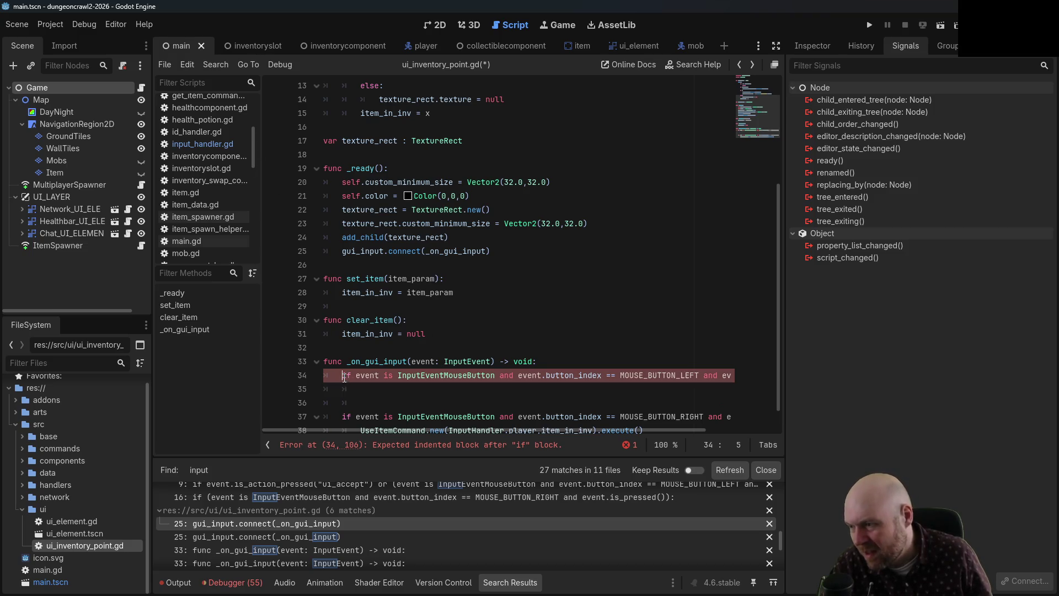
click(184, 145)
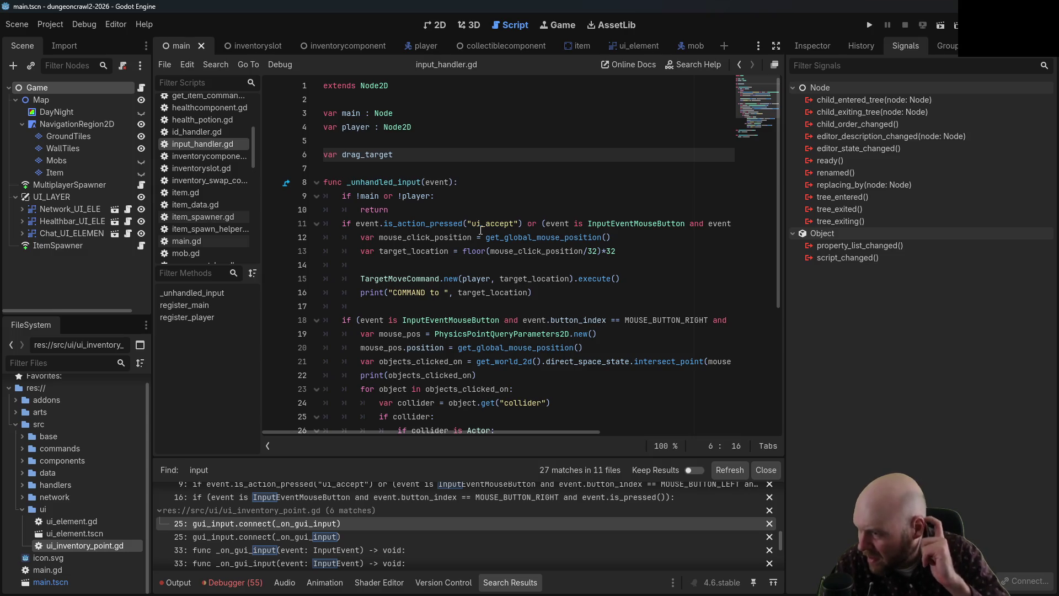
- Paste the left-click check after the early return and change is_pressed to is_released
click(383, 310)
key(Up)
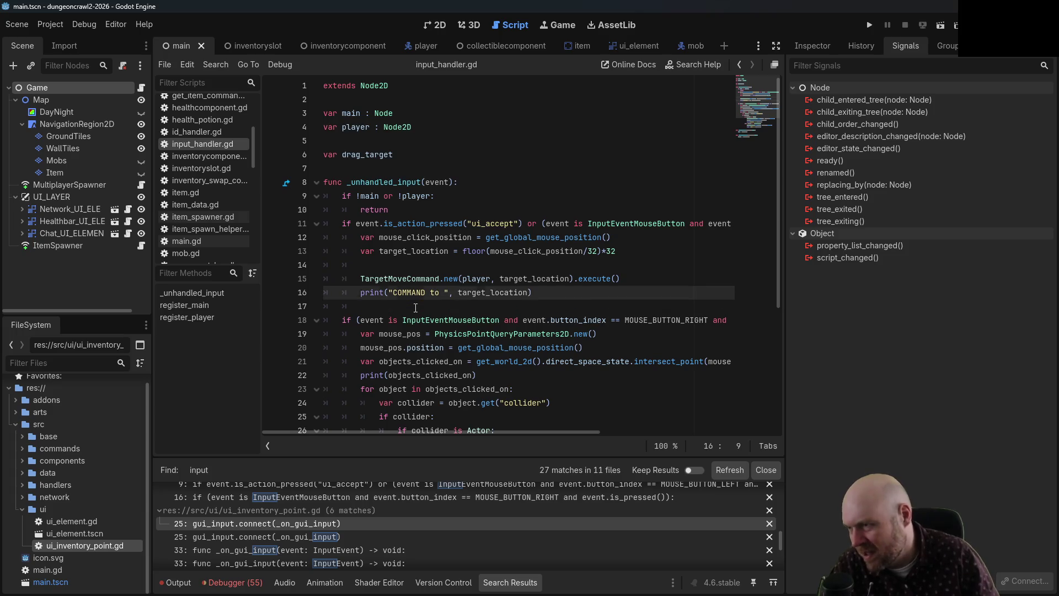
key(Up)
key(Up)
key(Up)
key(Down)
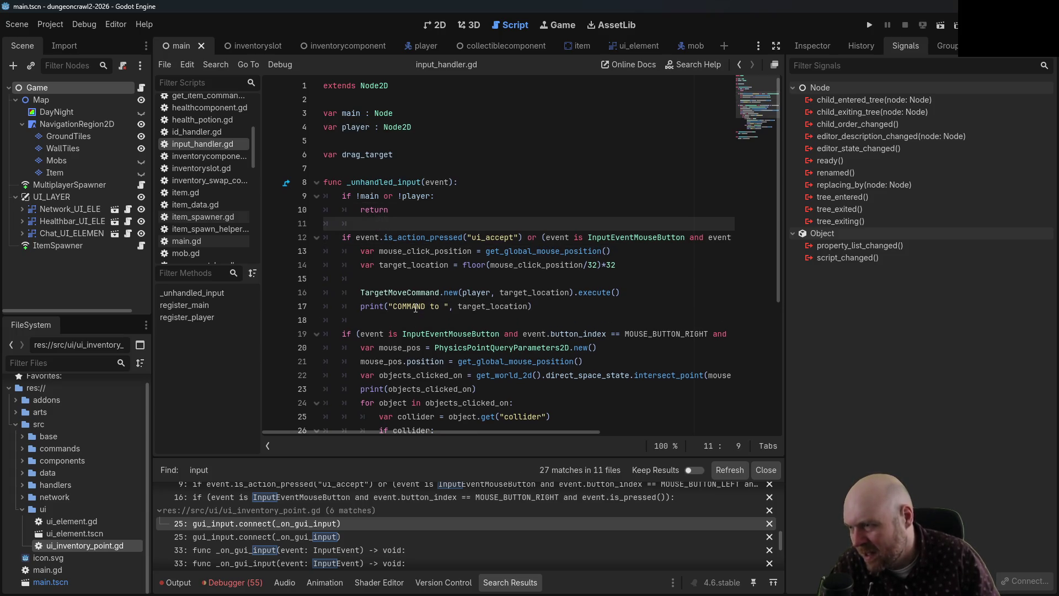
key(ctrl+v)
key(Up)
key(Delete)
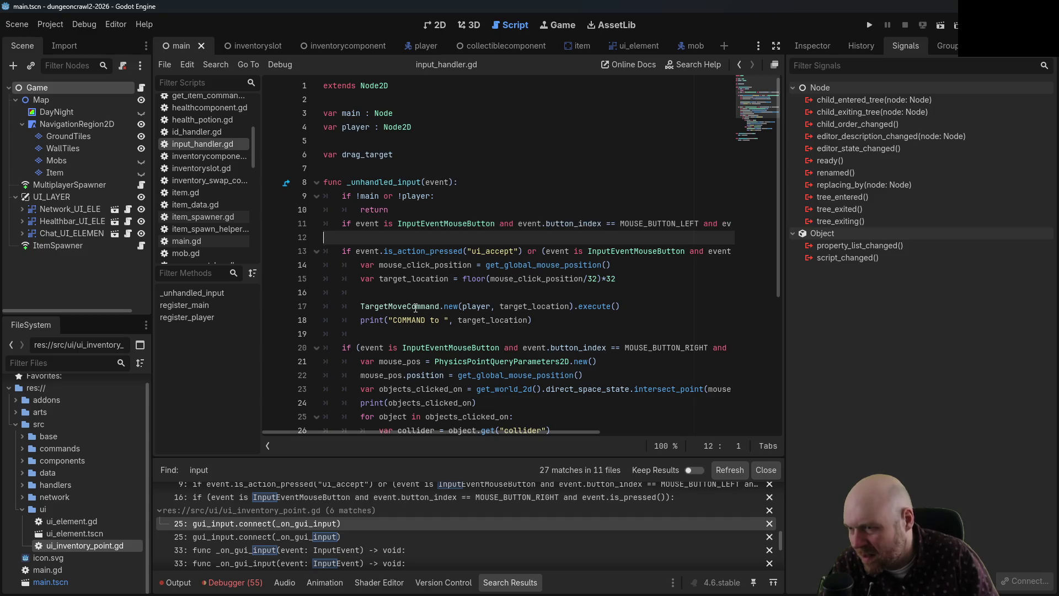
key(End)
key(BackSpace)
key(BackSpace)
key(BackSpace)
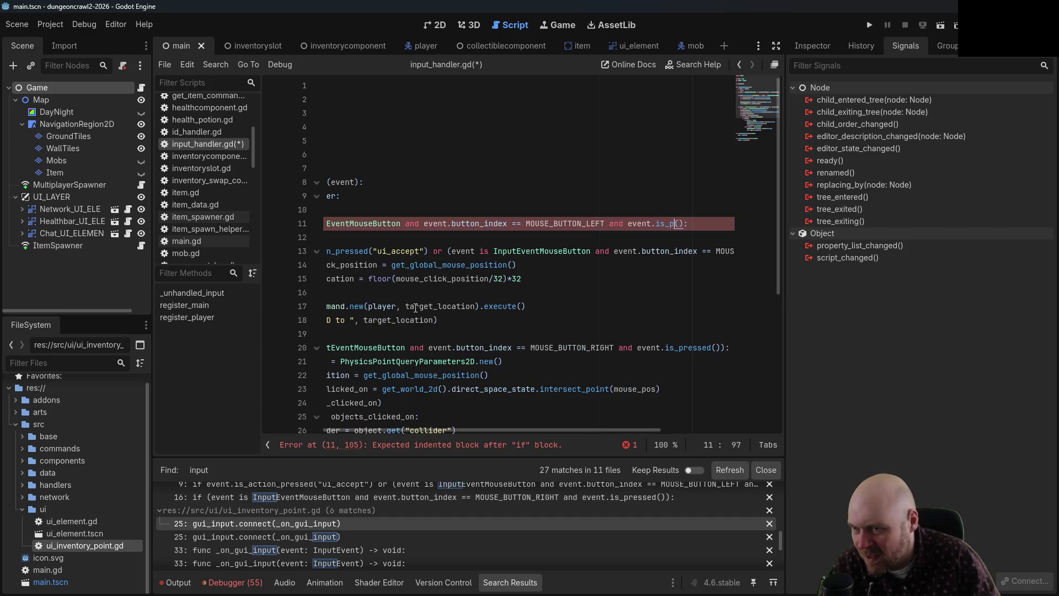
text(is_released)
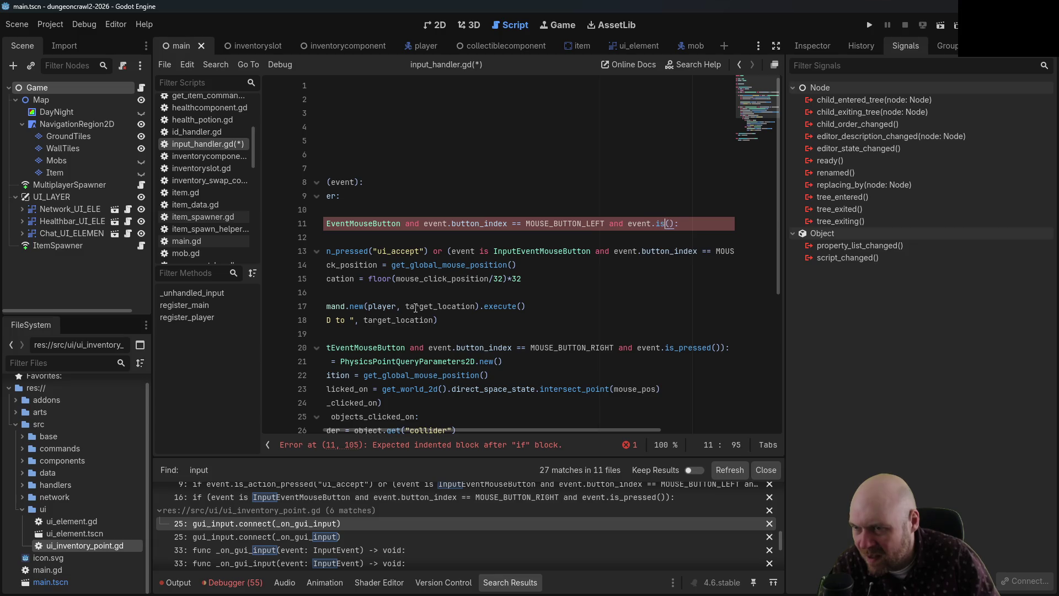
- Add drag_target = null inside the release check and save input_handler.gd
key(Down)
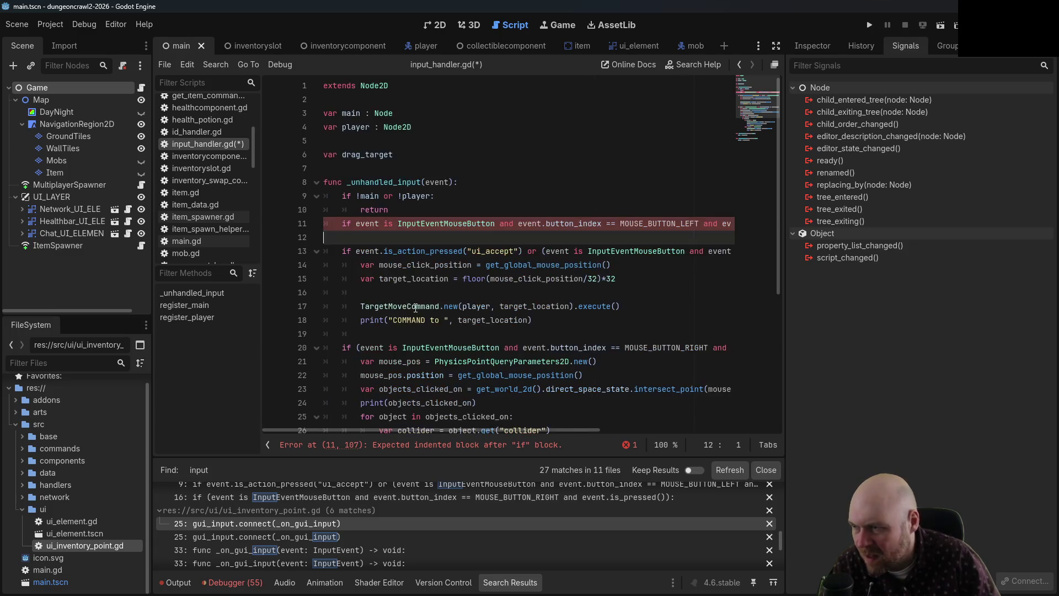
key(Tab)
key(Tab)
text(drag_target =)
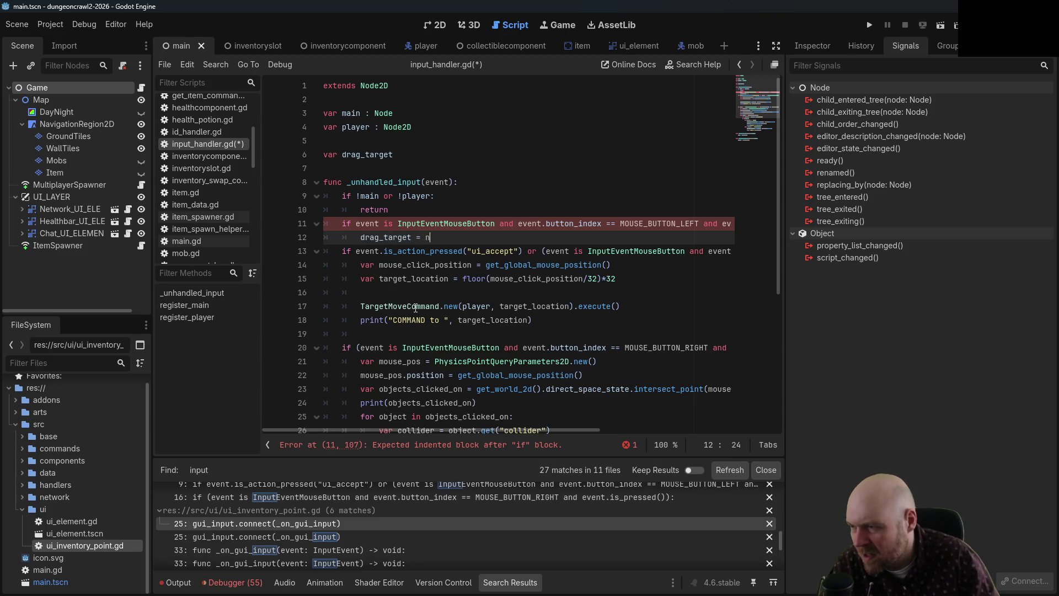
text(one)
key(BackSpace)
key(BackSpace)
key(BackSpace)
text(ull)
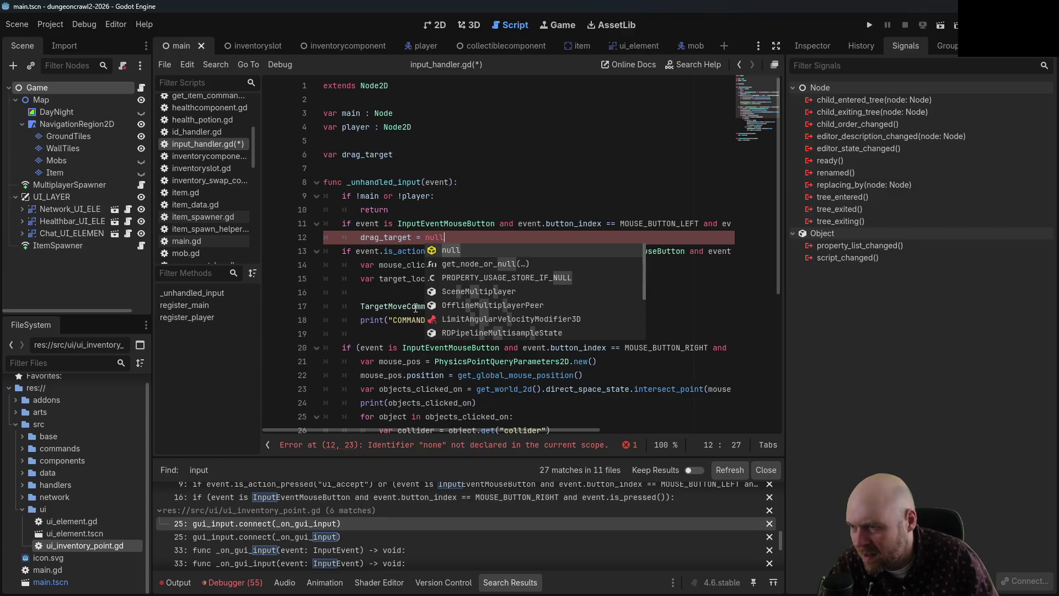
key(Escape)
key(ctrl+s)
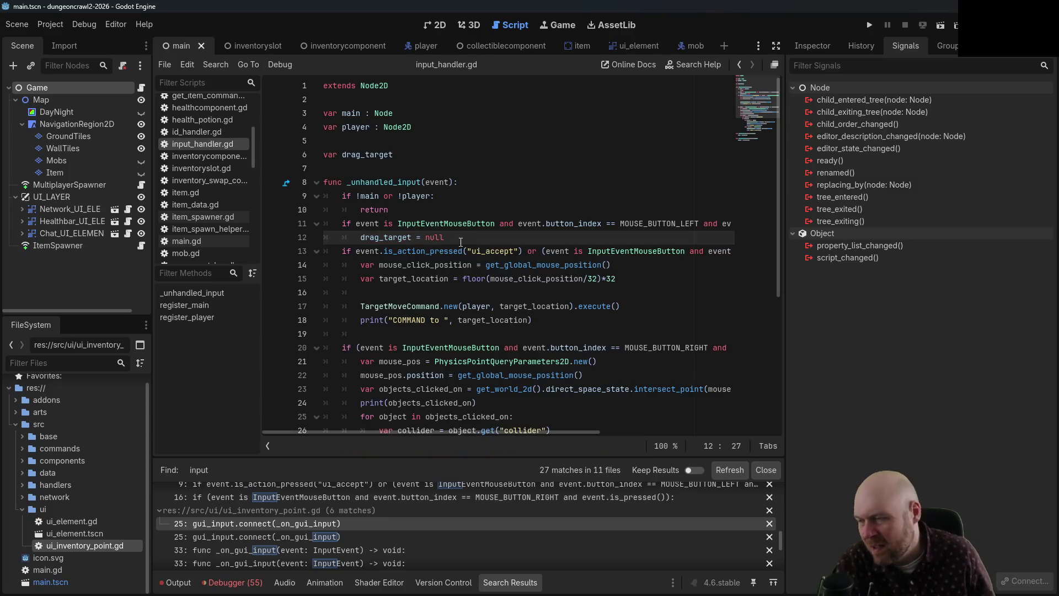
mouse_move(447, 226)
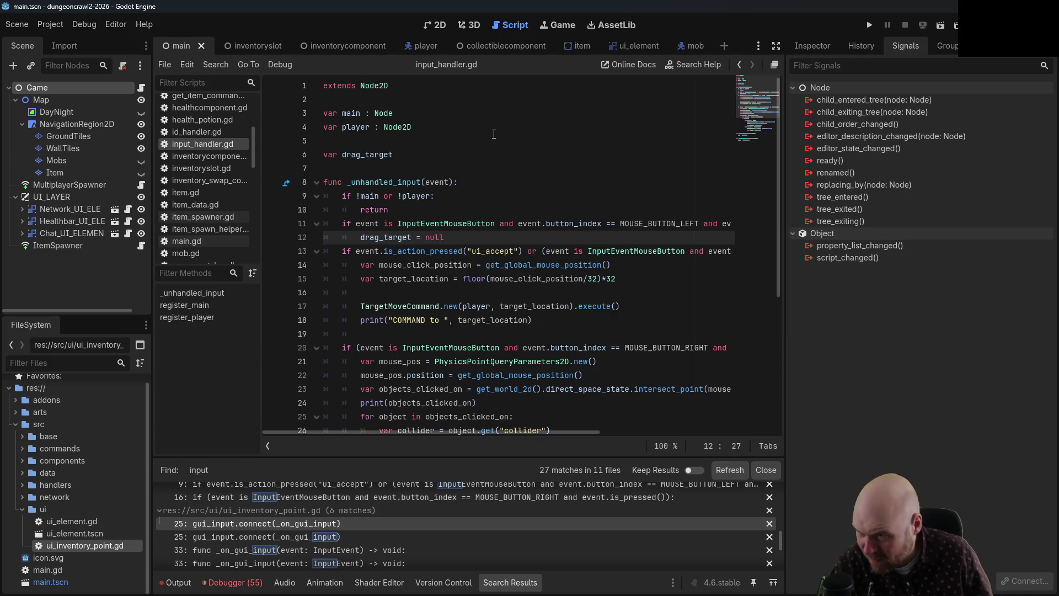
- In ui_inventory_point.gd, set InputHandler.drag_target = self under the left-press check and save
click(740, 65)
click(740, 65)
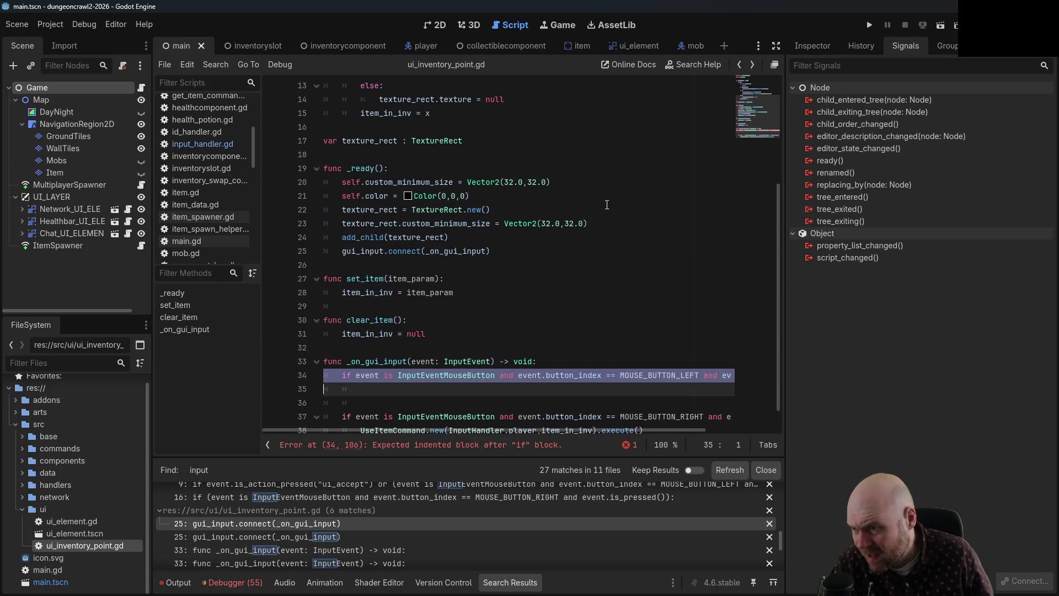
click(493, 390)
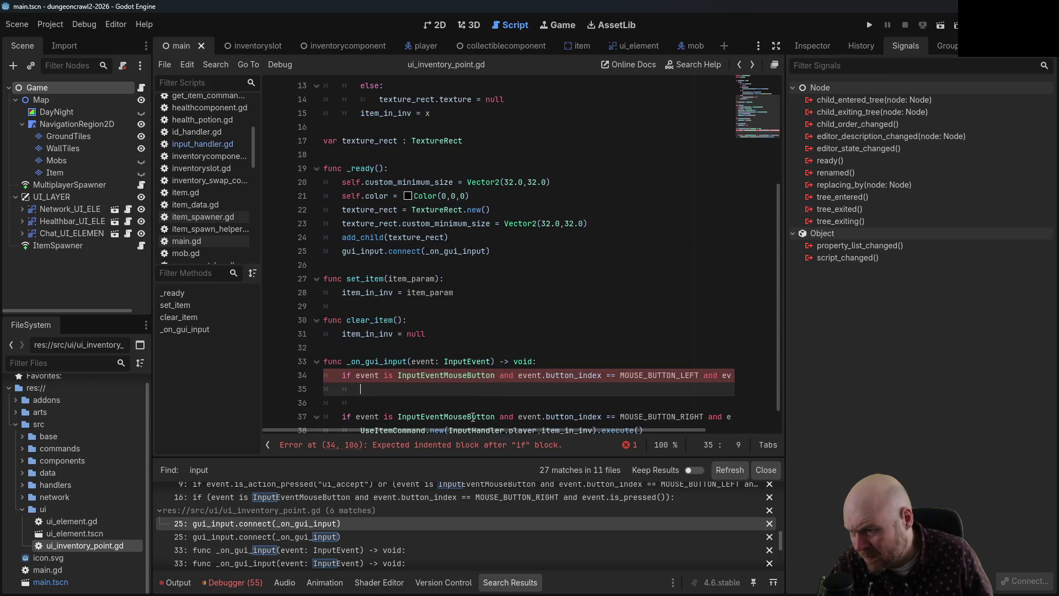
scroll(469, 397, right, 3)
scroll(463, 381, left, 3)
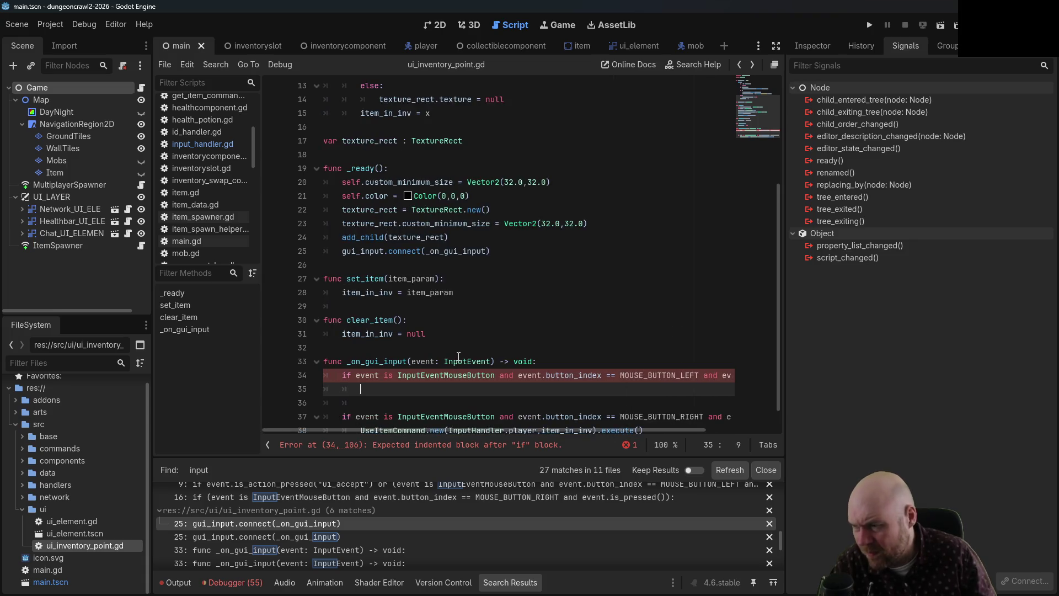
text(InputHandler.)
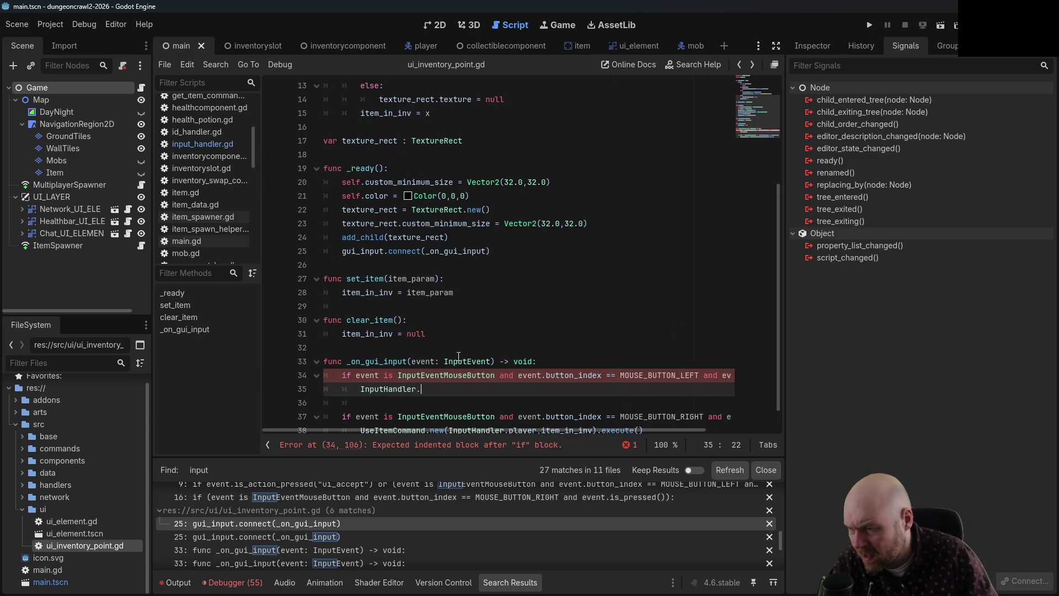
text(drag_target =)
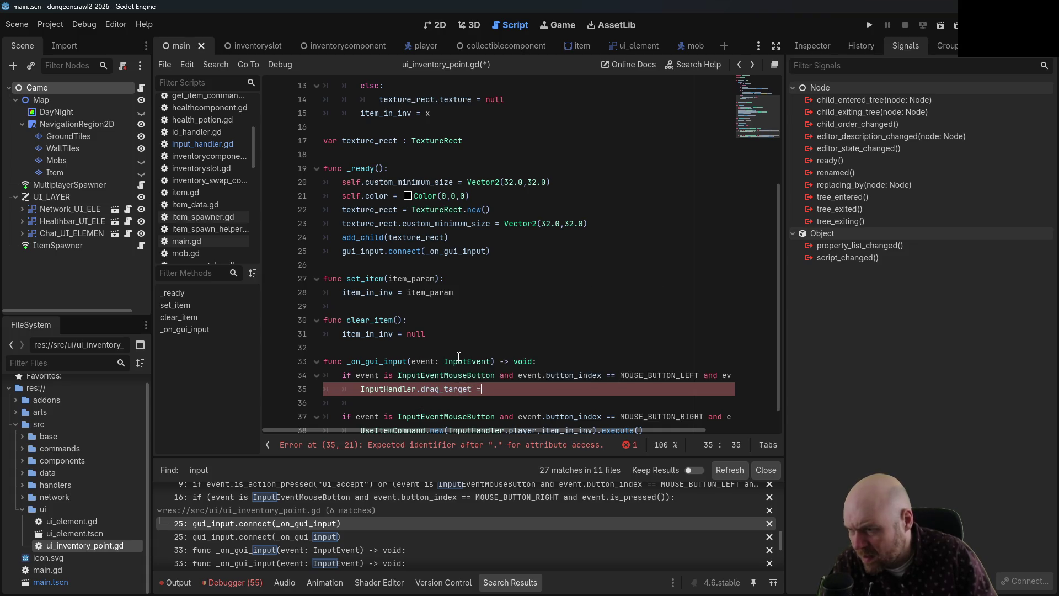
text( self)
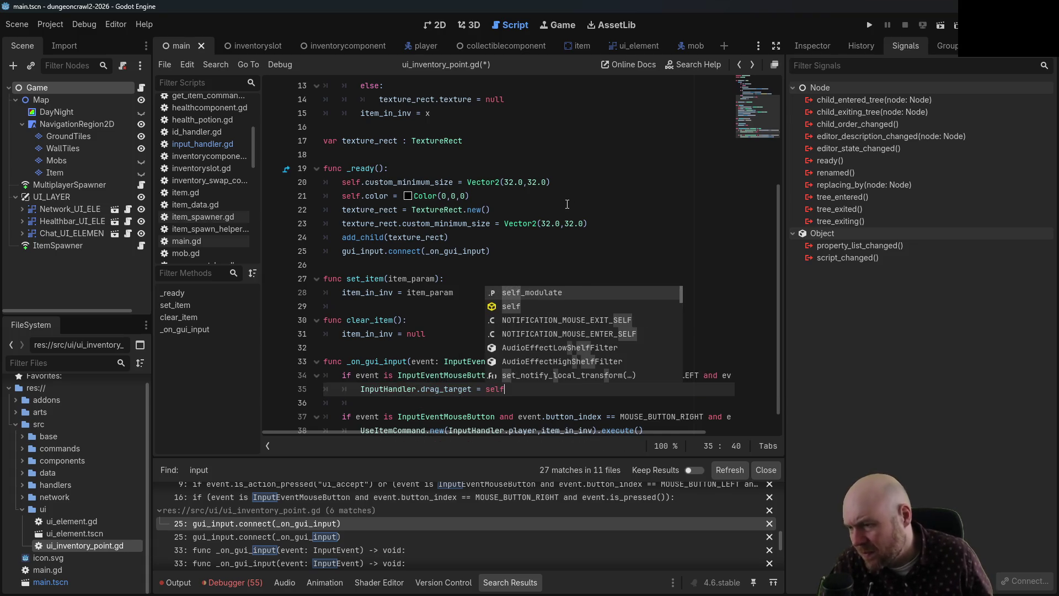
click(567, 204)
key(ctrl+s)
- Copy the left-press block and make a blank line below it for a new check
scroll(491, 349, down, 1)
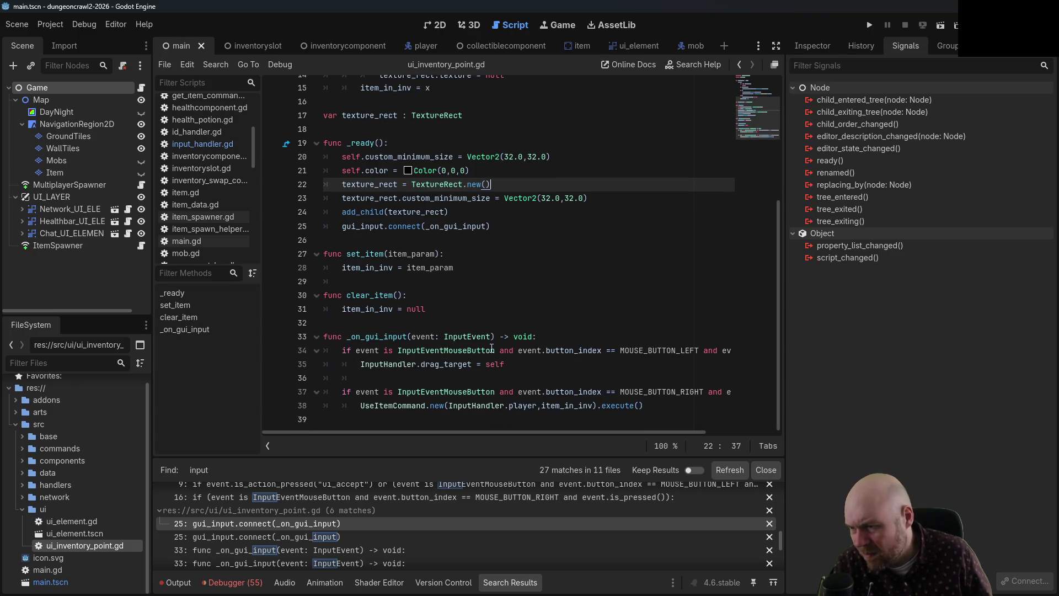
click(441, 378)
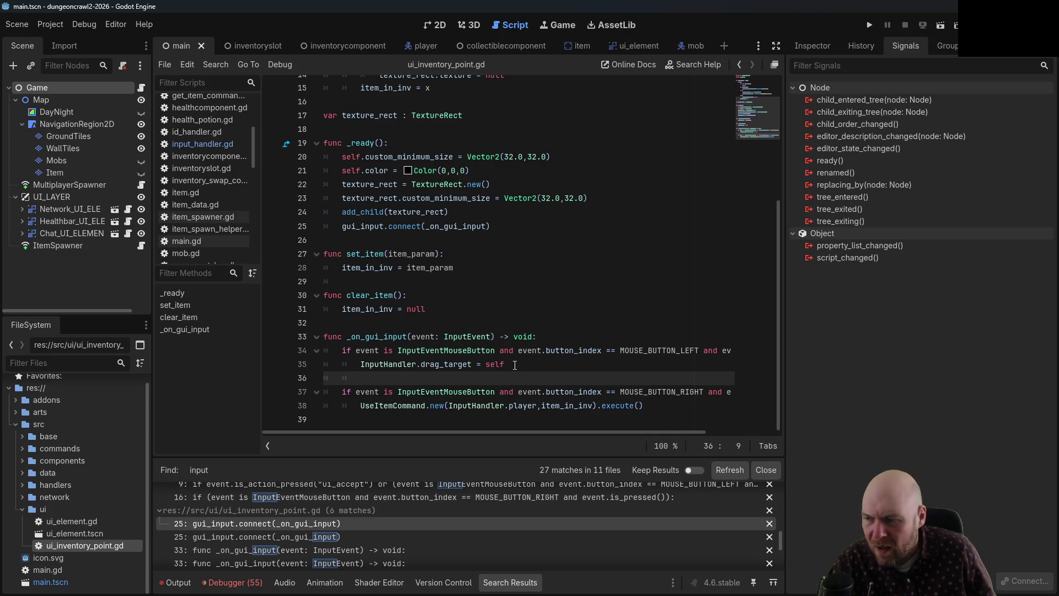
drag(516, 367, 273, 353)
key(ctrl+c)
click(370, 379)
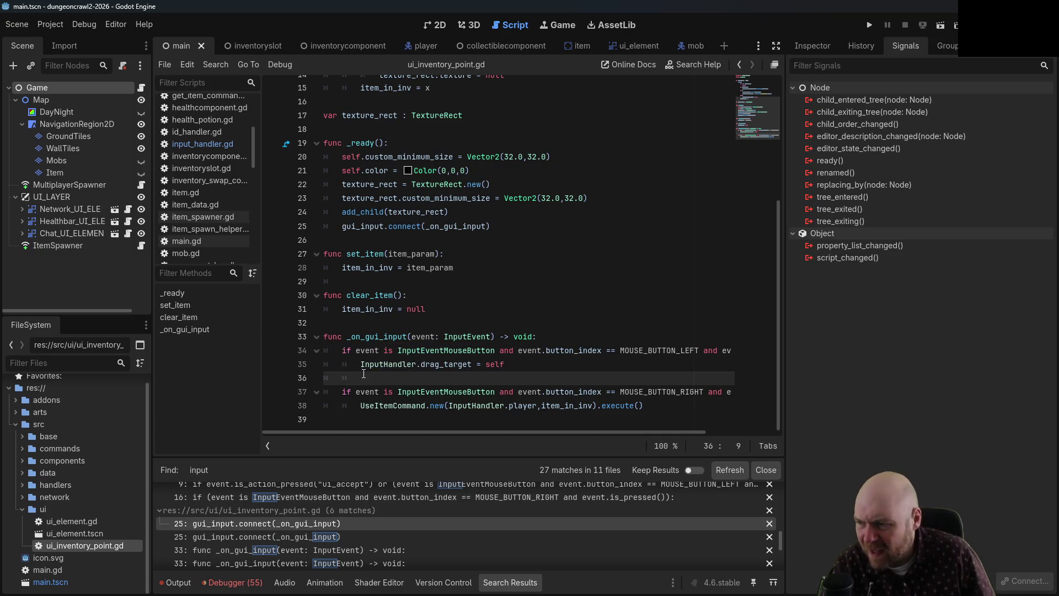
key(BackSpace)
key(BackSpace)
key(Return)
key(Up)
key(Down)
- Paste the copied block as an is_released check and remove its copied assignment
key(ctrl+v)
key(Right)
key(Right)
key(Right)
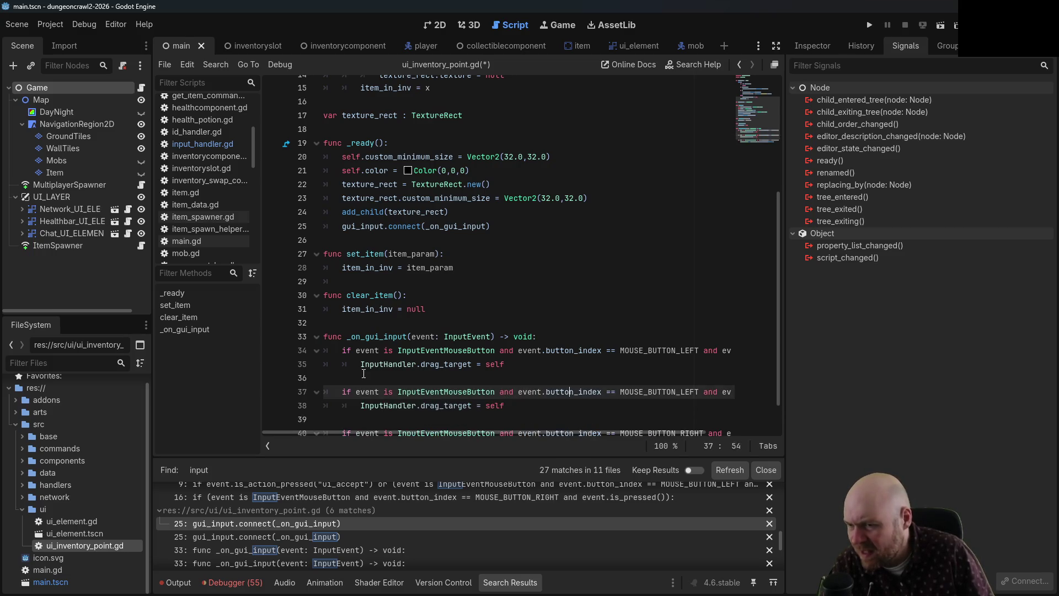
key(Right)
key(Right)
key(Right)
key(BackSpace)
key(BackSpace)
key(BackSpace)
key(BackSpace)
key(BackSpace)
key(BackSpace)
text(released)
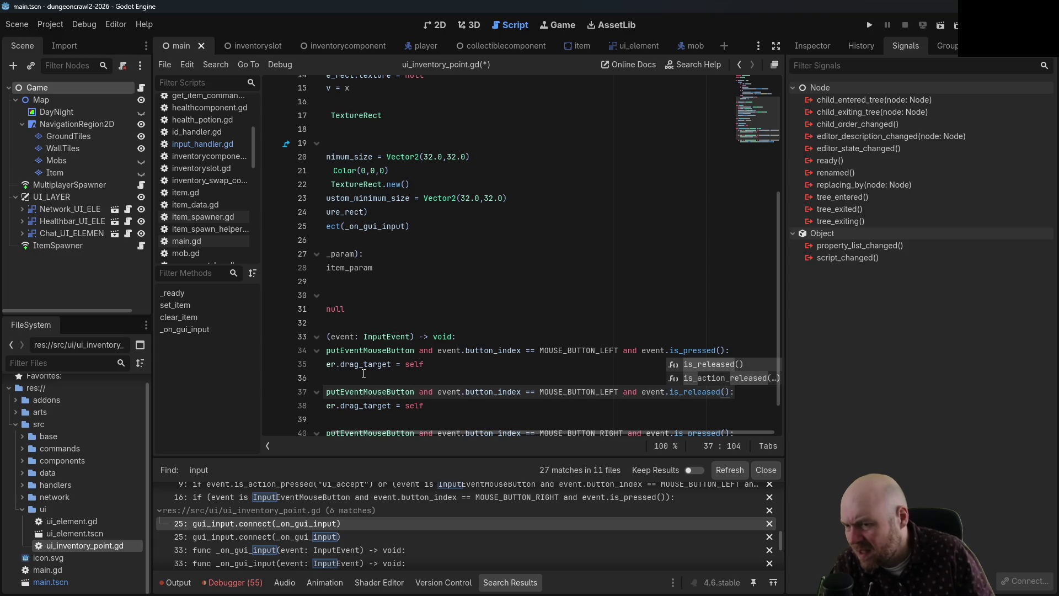
key(Escape)
key(Down)
key(BackSpace)
key(BackSpace)
key(BackSpace)
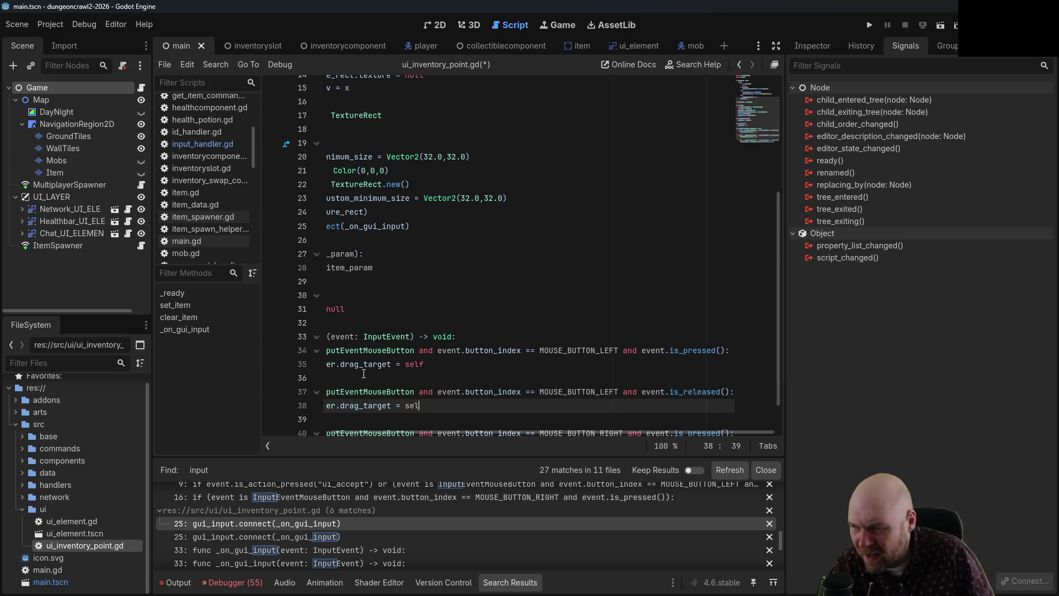
key(BackSpace)
key(BackSpace)
key(BackSpace)
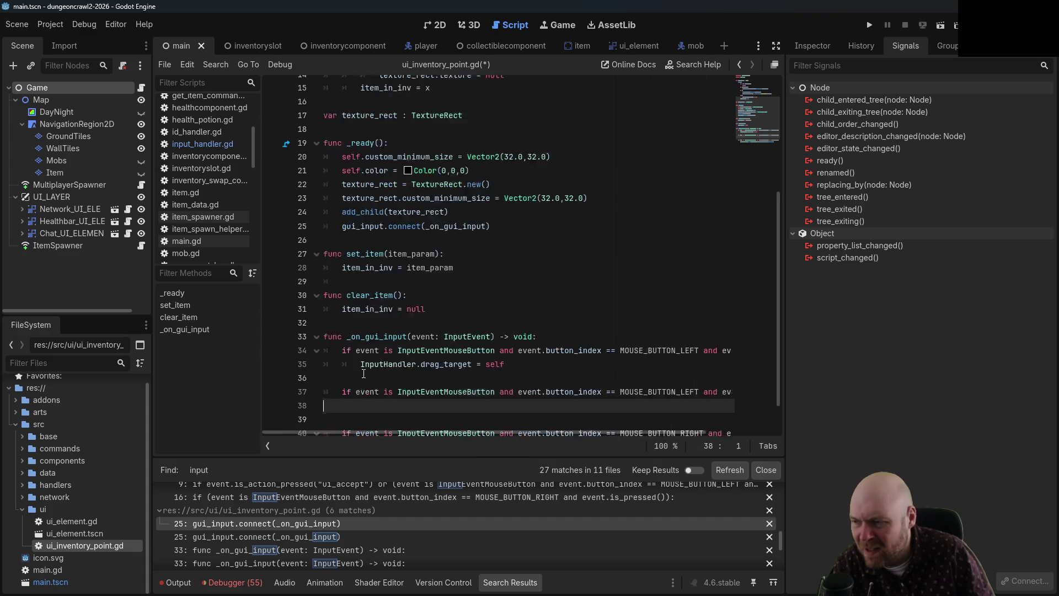
text():)
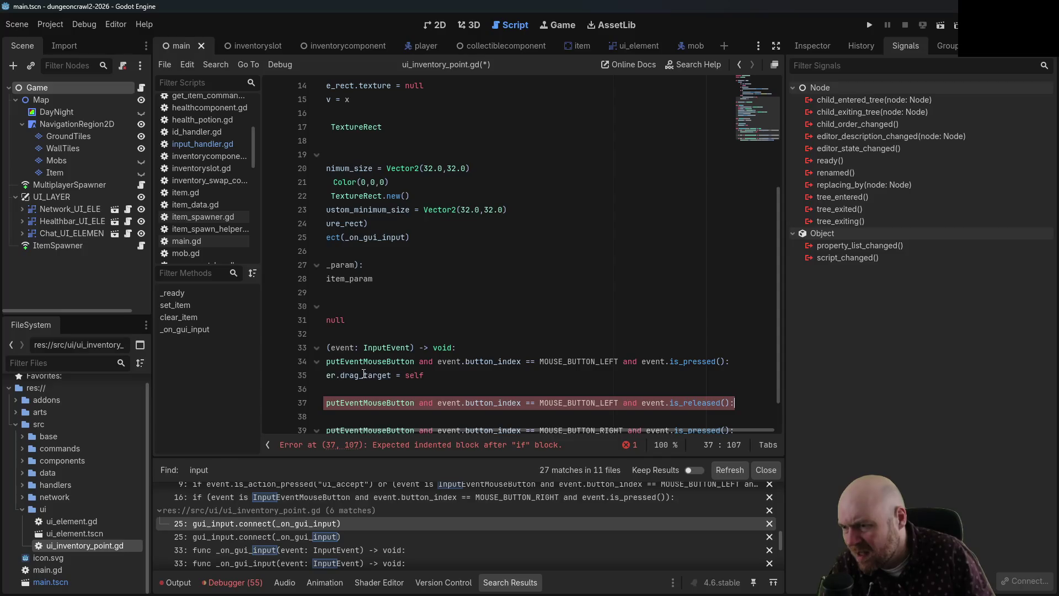
- Require InputHandler.drag_target in the release condition and leave an empty body line
key(Down)
text(if)
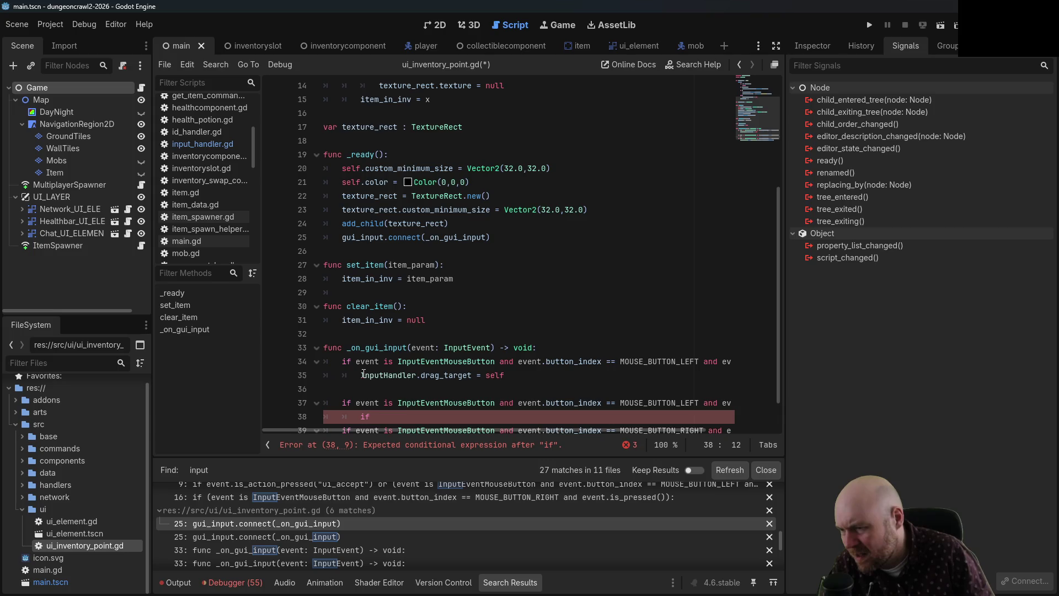
key(BackSpace)
key(BackSpace)
key(BackSpace)
key(Left)
text(and)
text( I)
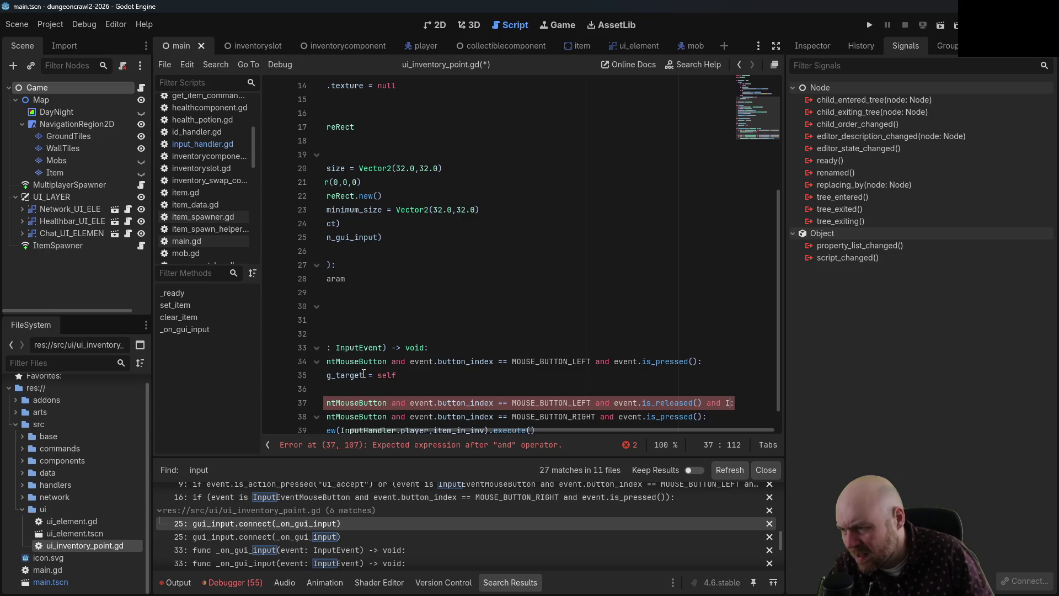
text(nputHandler.)
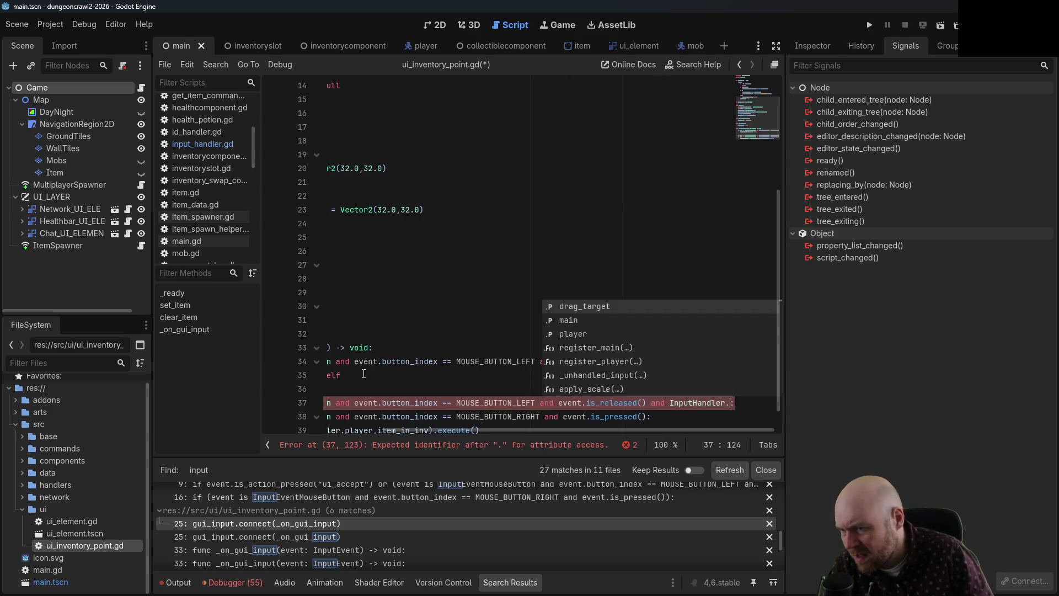
key(Return)
text(!= nul)
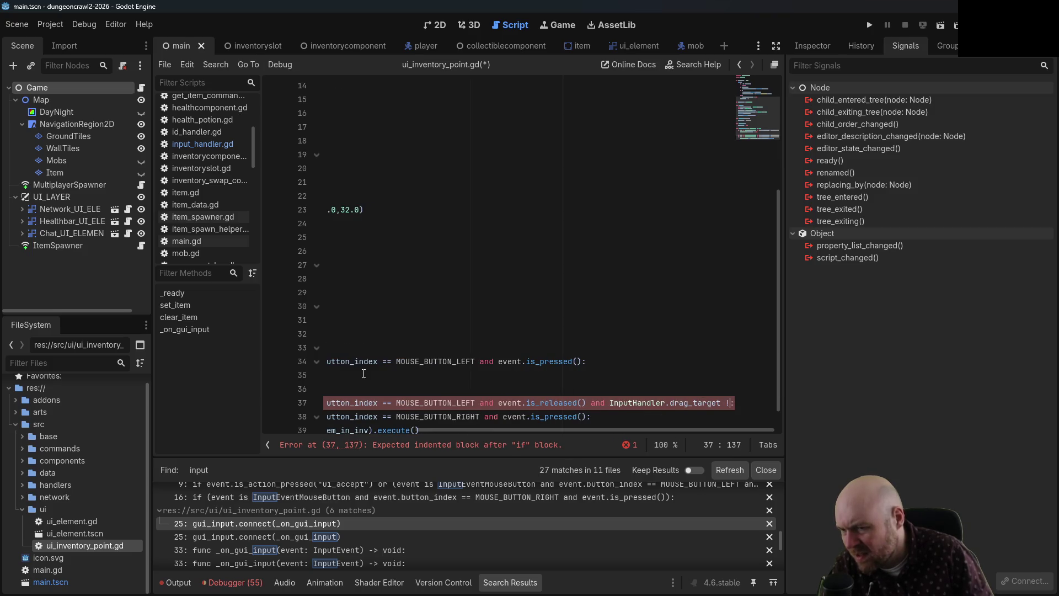
key(BackSpace)
key(BackSpace)
key(BackSpace)
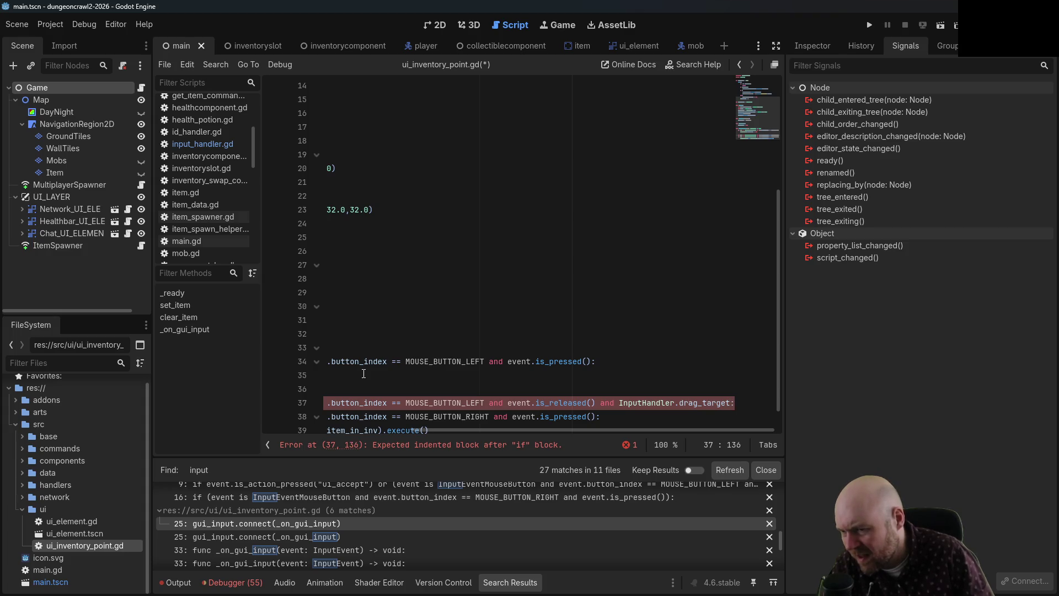
key(Return)
key(BackSpace)
key(BackSpace)
key(Return)
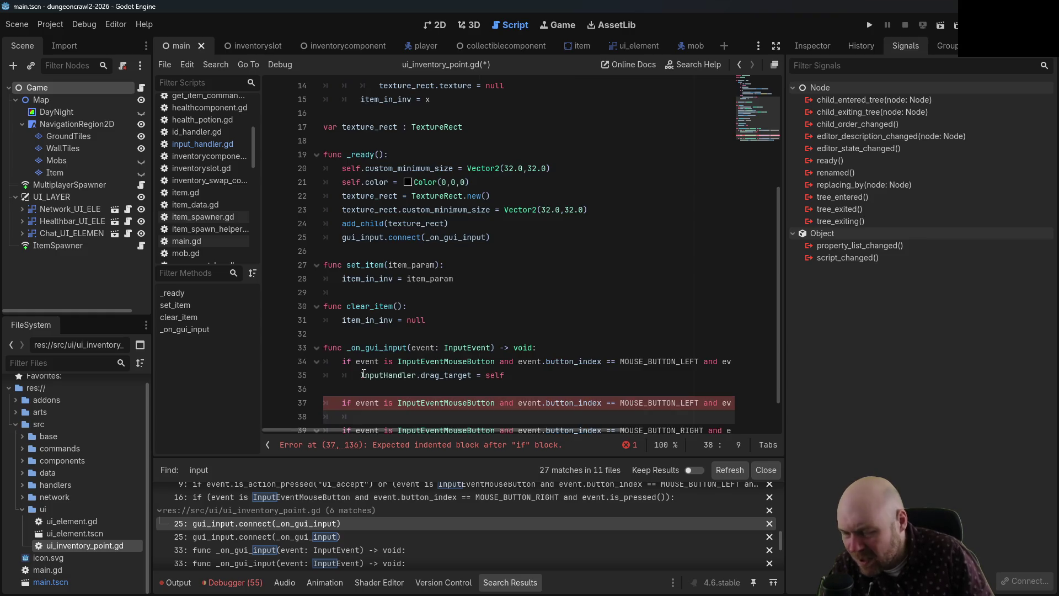
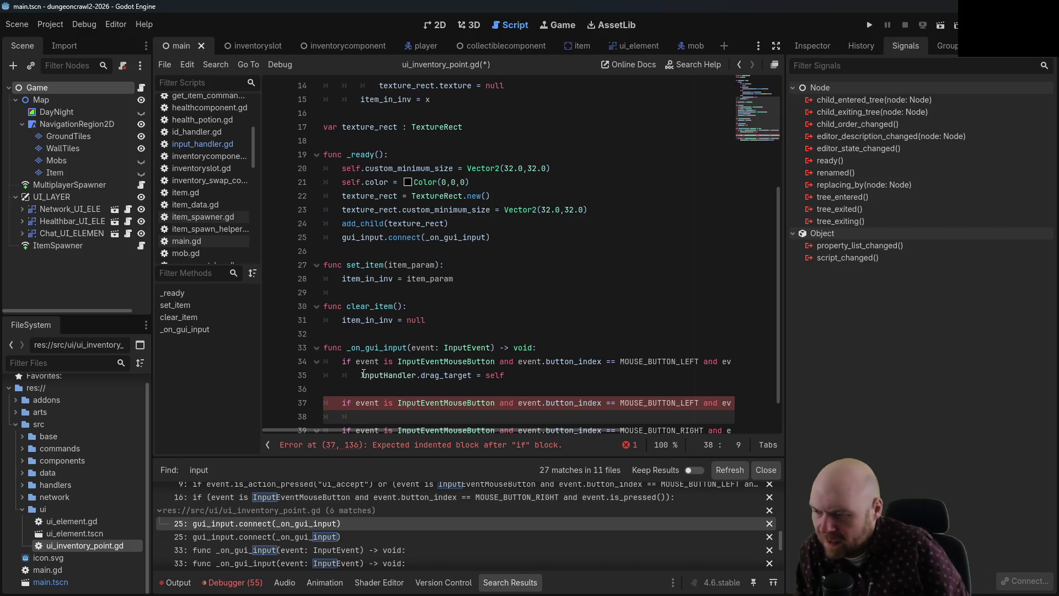
- Replace line 38's 'var command =' with InventorySwapCommand.new(InputHandler.player,) via autocomplete
text(var command =)
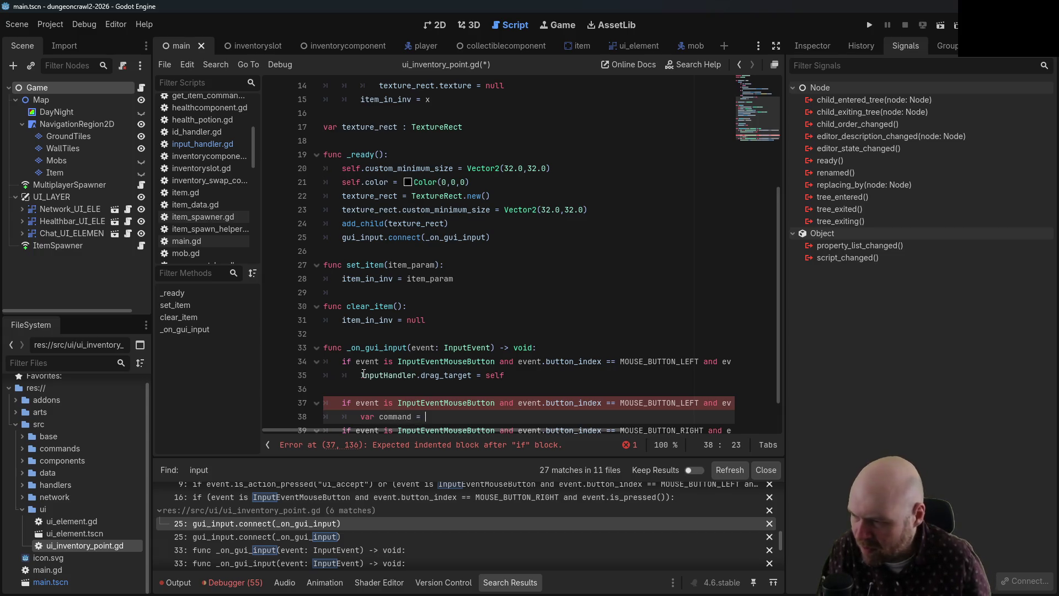
scroll(380, 297, down, 1)
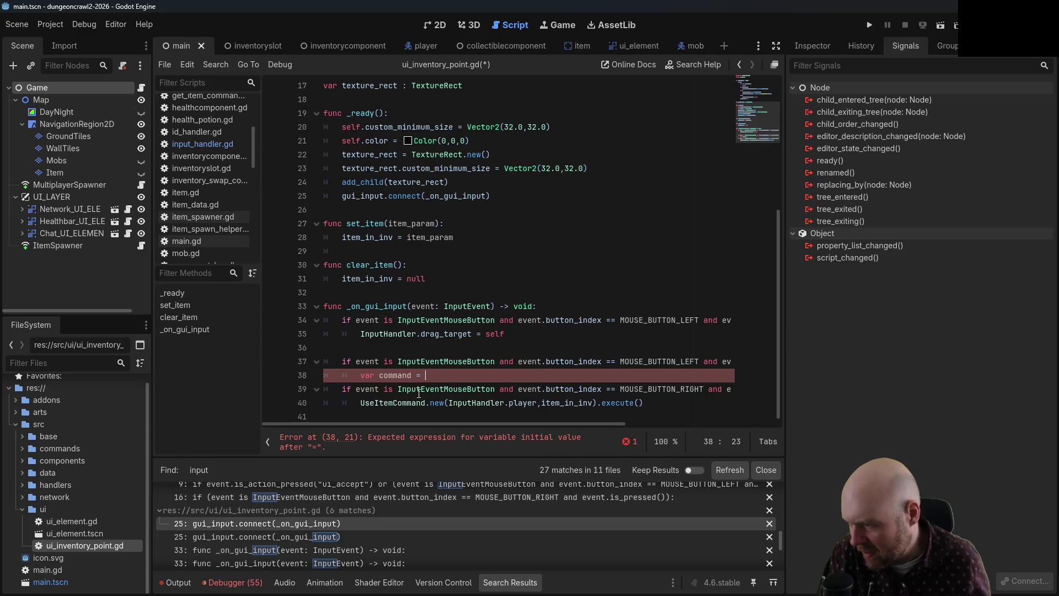
drag(425, 376, 355, 379)
key(BackSpace)
text(Invento)
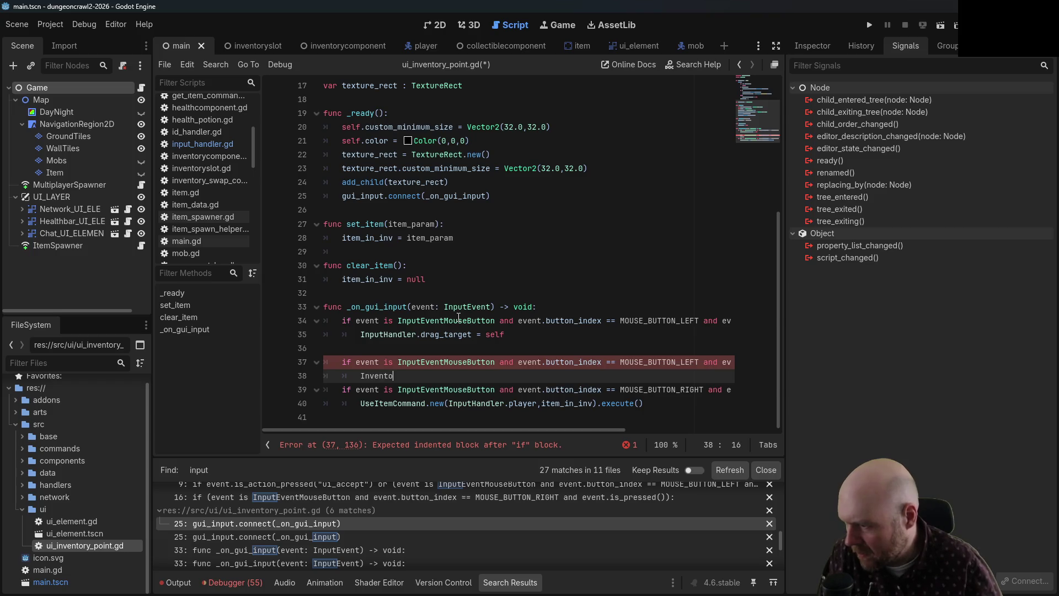
text(rySwapComm)
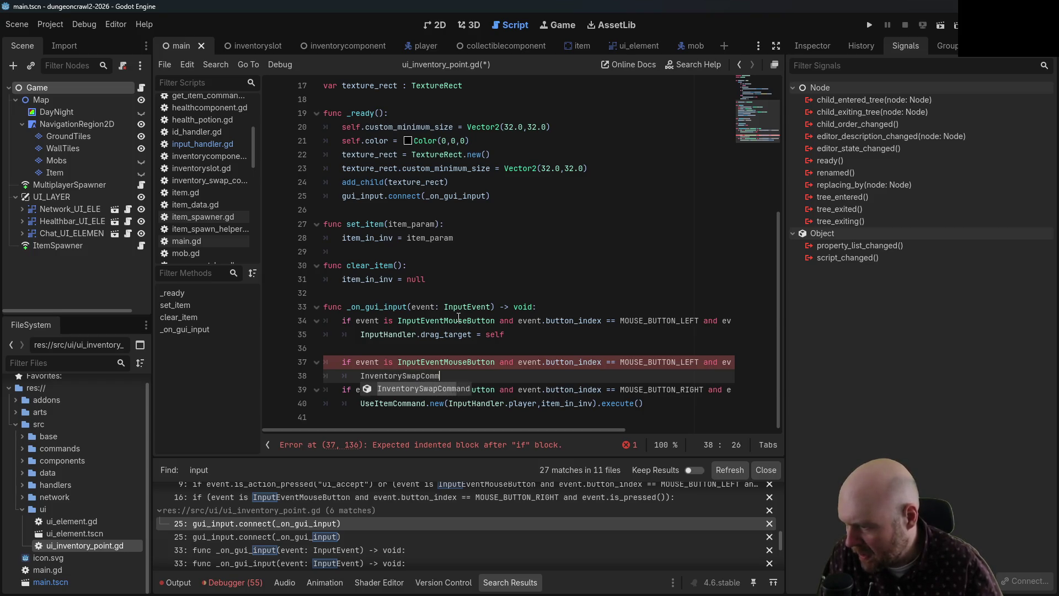
key(Return)
text(.new()
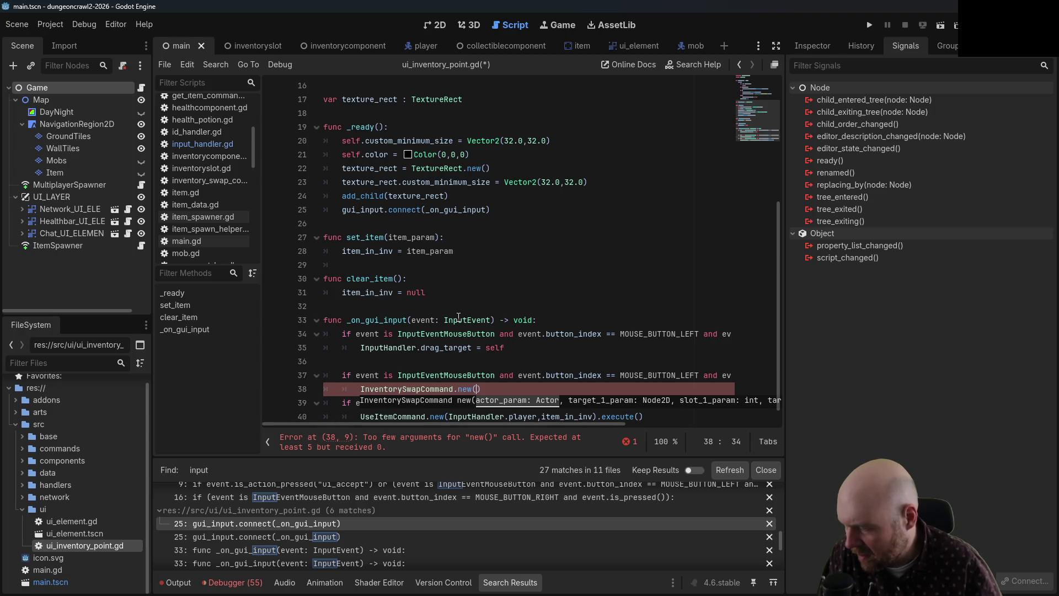
text(Invento)
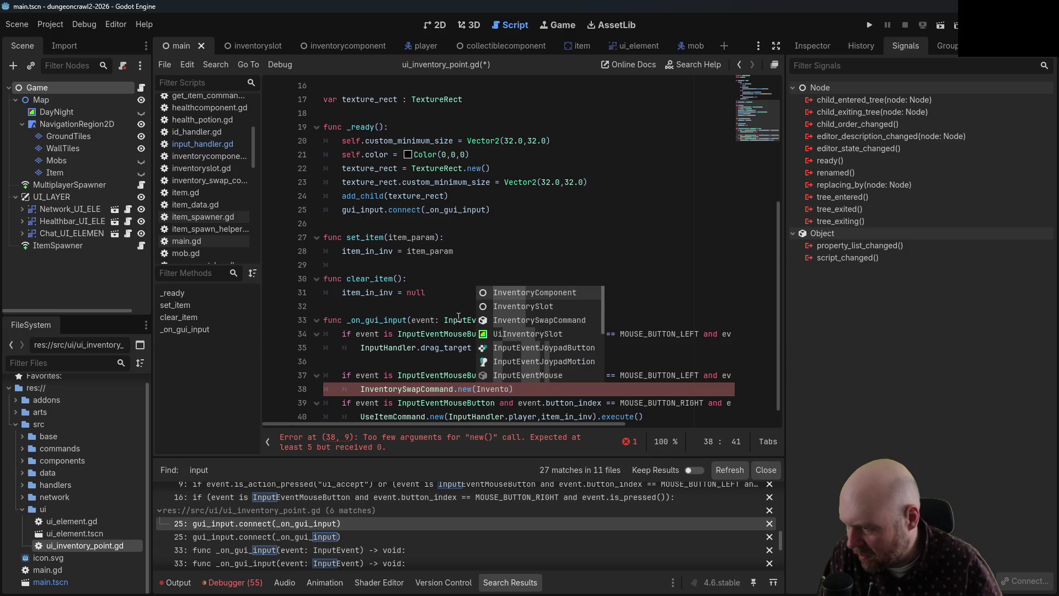
key(BackSpace)
key(BackSpace)
key(BackSpace)
text(putHandler.playe)
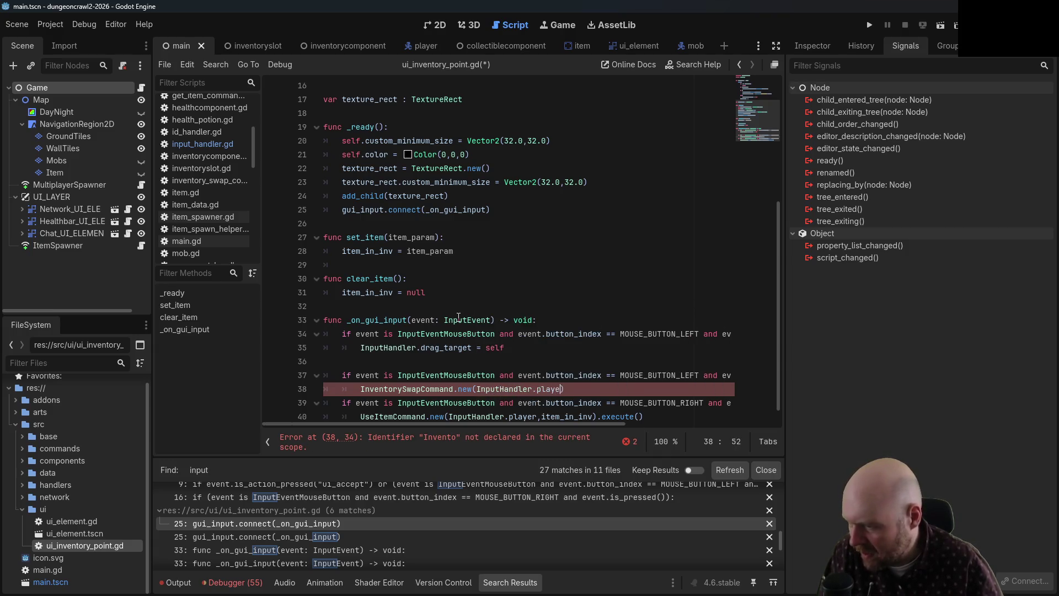
text(r,)
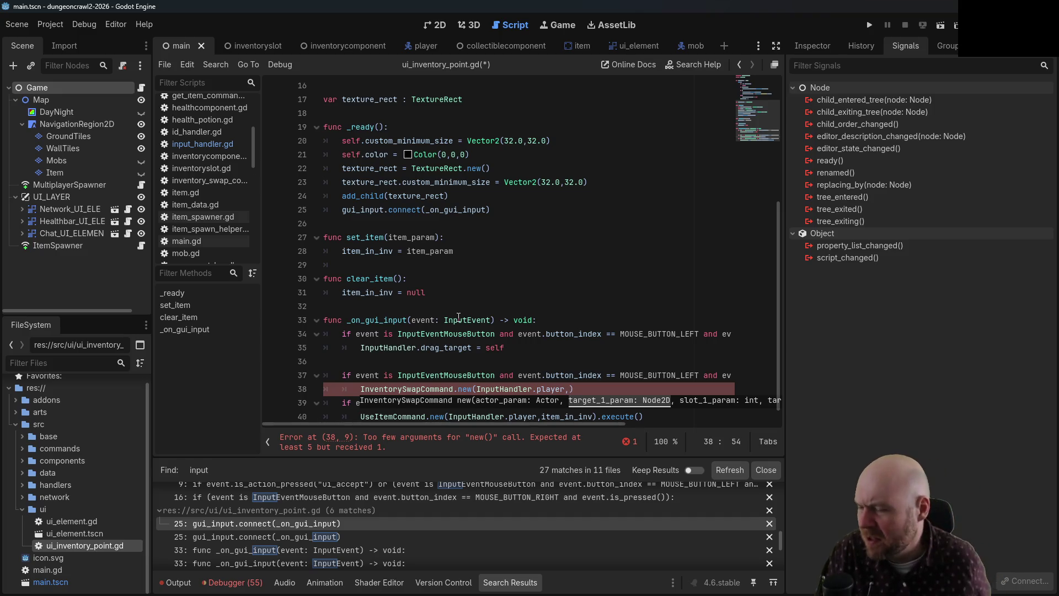
scroll(611, 298, up, 5)
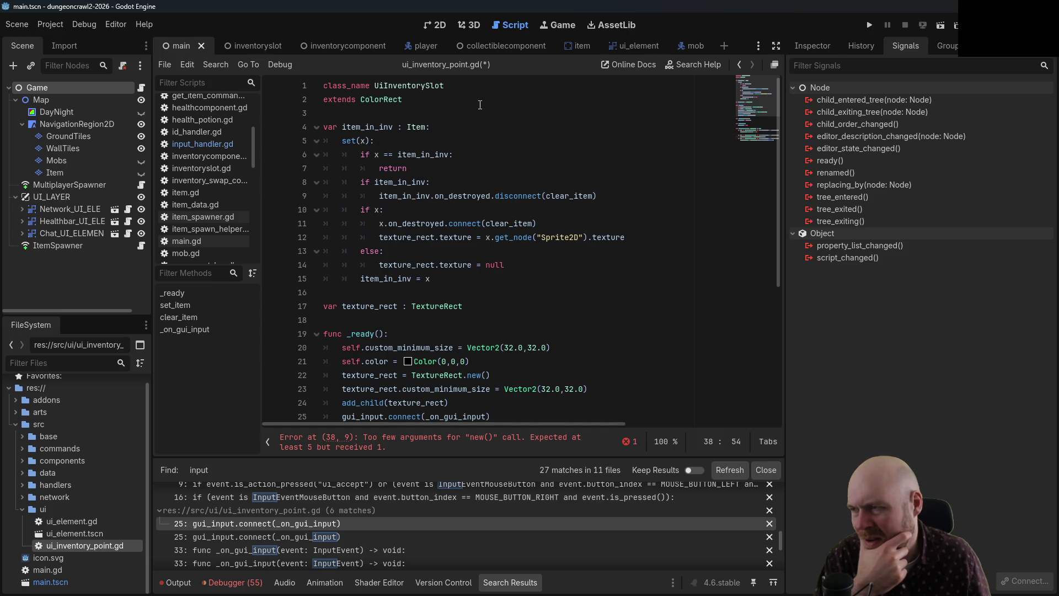
scroll(480, 105, down, 1)
scroll(478, 108, up, 1)
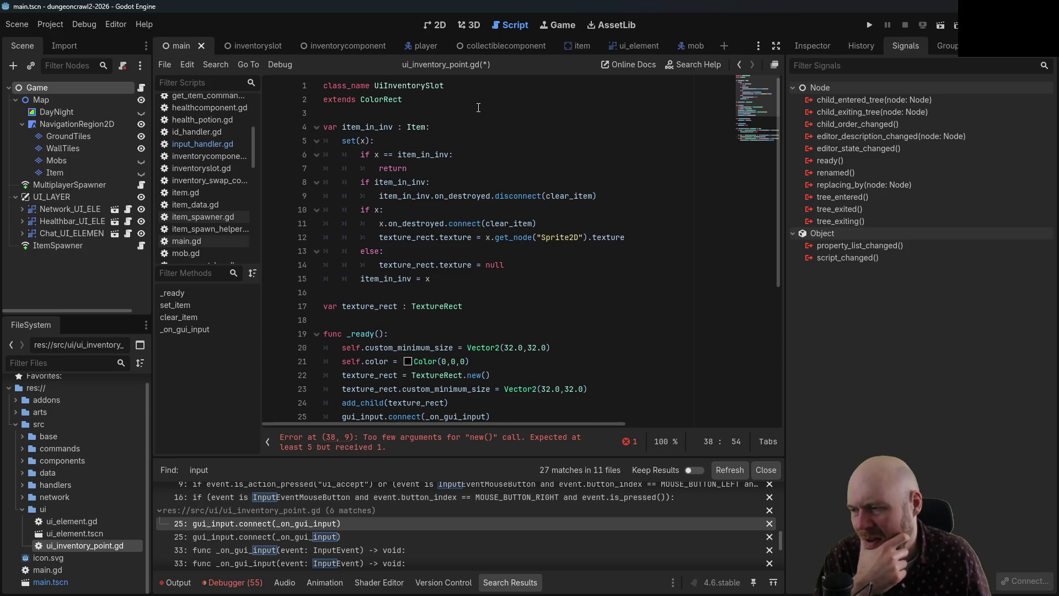
scroll(490, 150, down, 5)
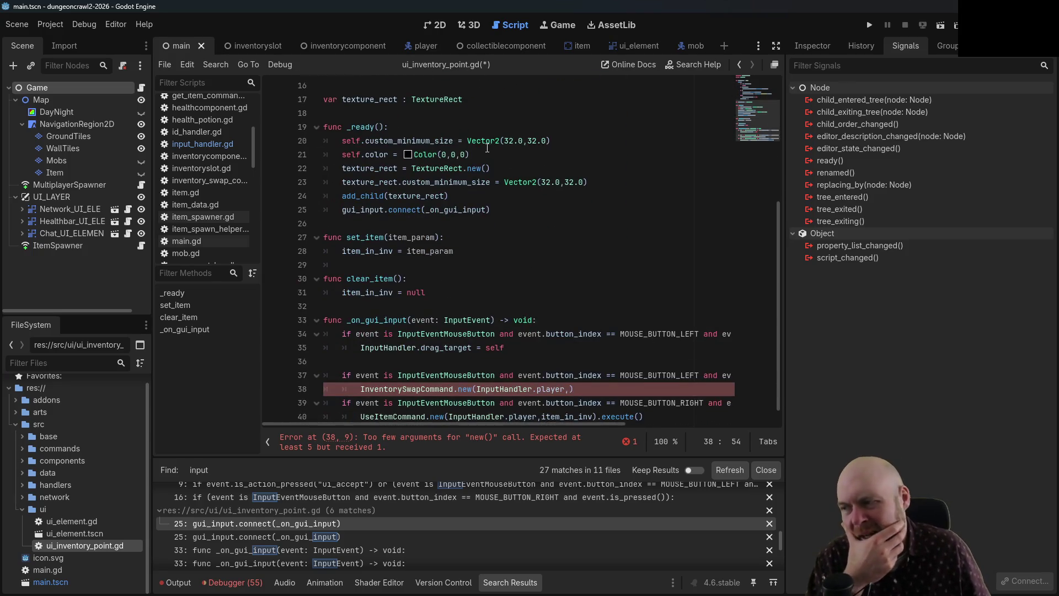
mouse_move(482, 144)
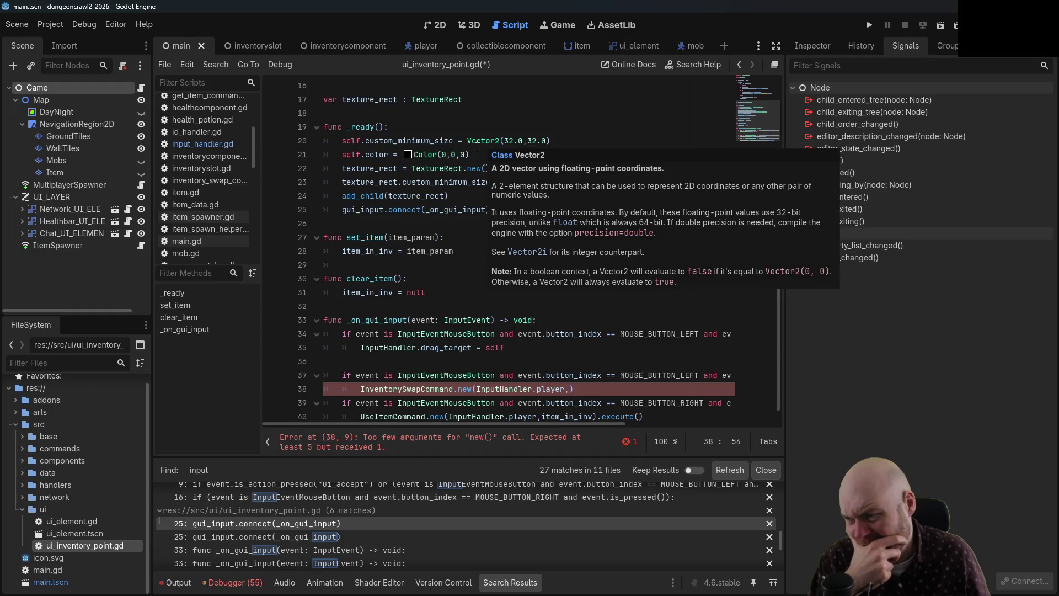
scroll(423, 209, down, 1)
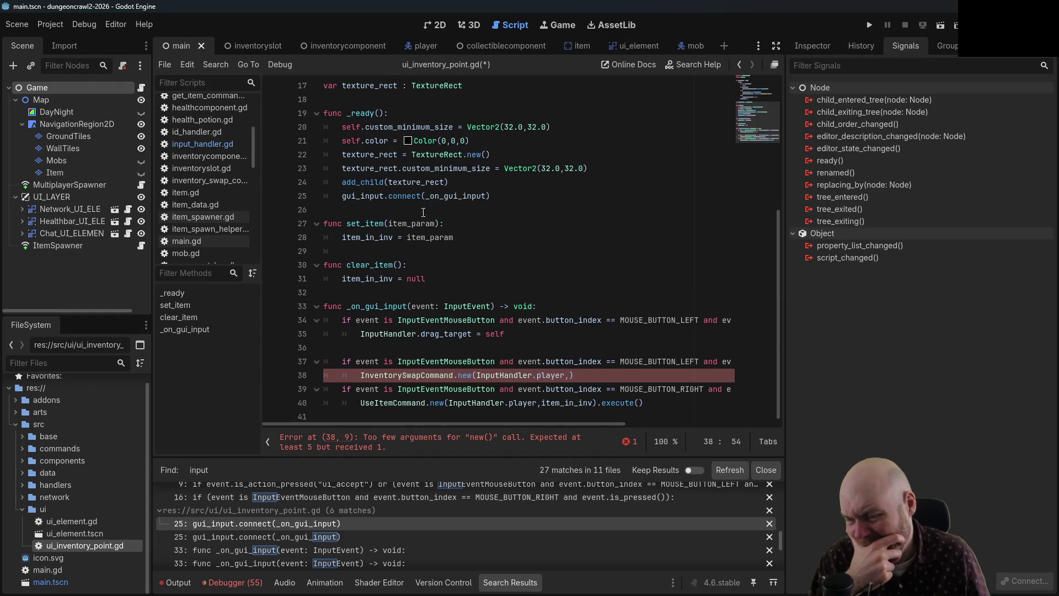
scroll(422, 213, up, 4)
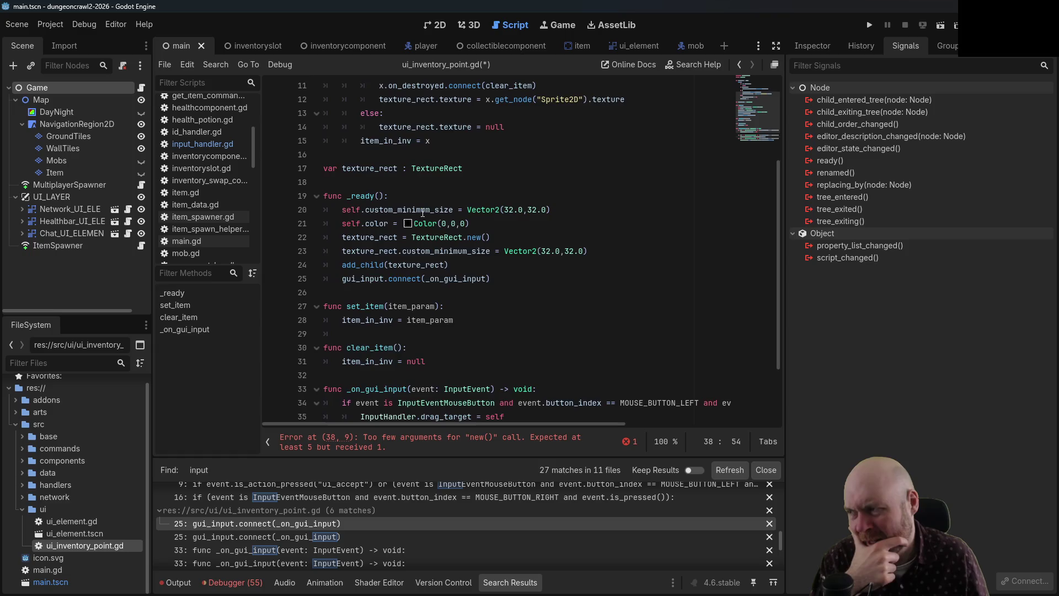
click(197, 161)
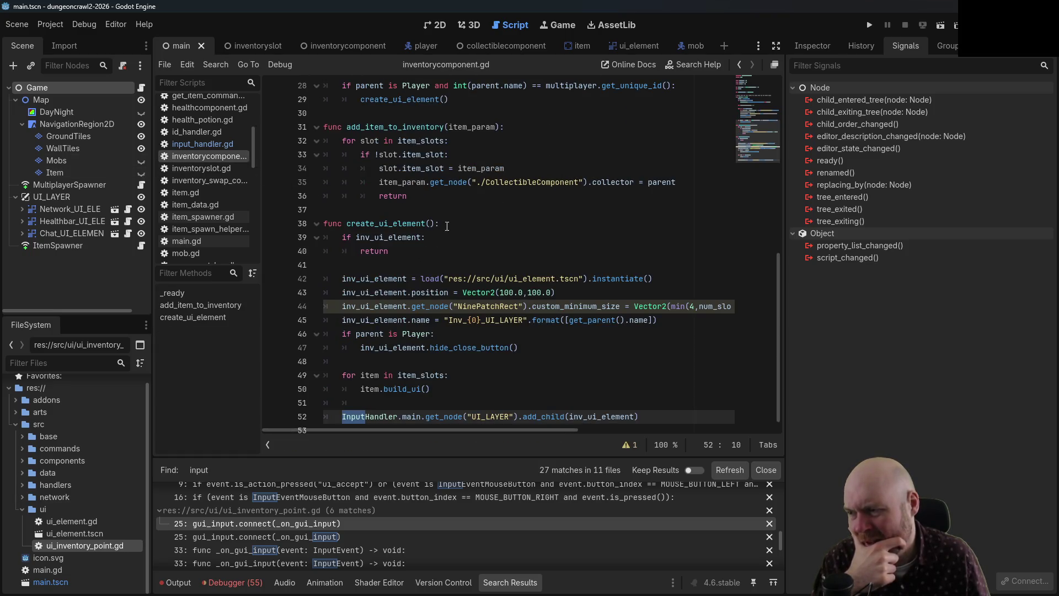
- Review create_ui_element and the slot-building loop in inventorycomponent.gd
click(501, 320)
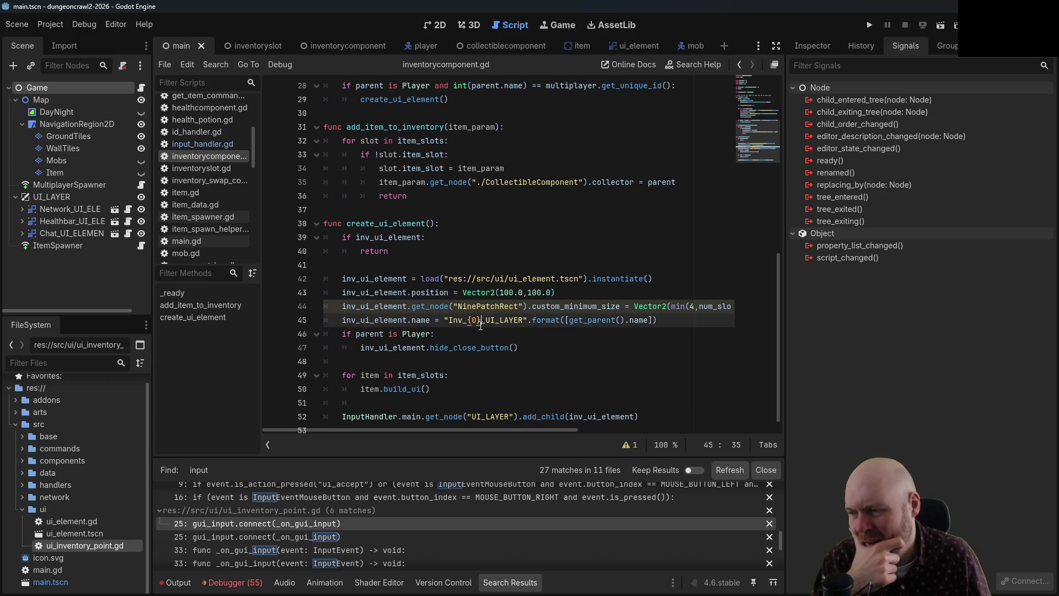
mouse_move(421, 429)
mouse_down()
mouse_move(551, 429)
mouse_move(385, 421)
mouse_up()
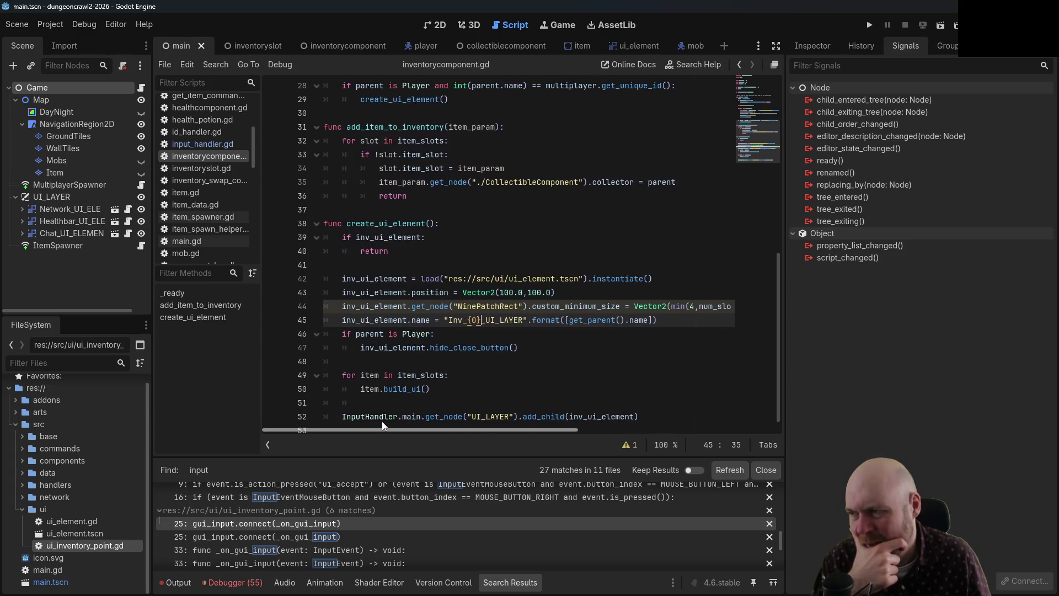
scroll(442, 349, up, 7)
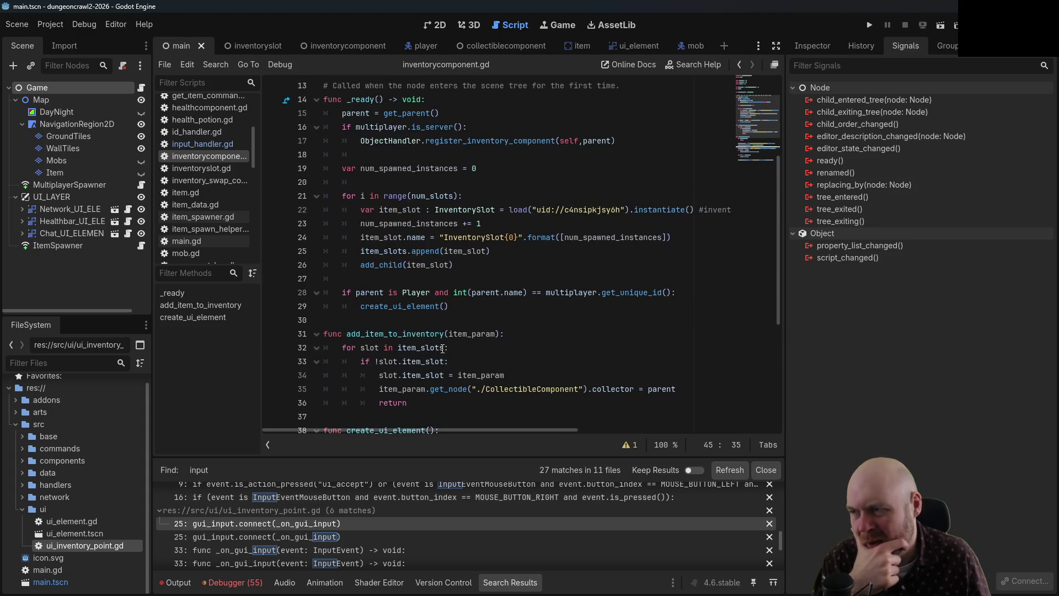
scroll(442, 348, down, 6)
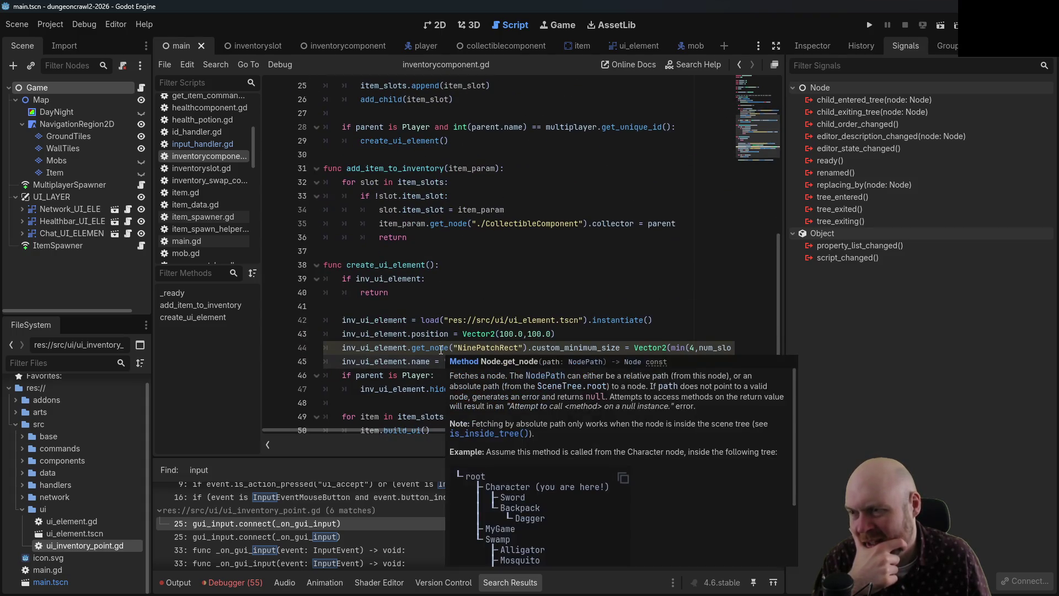
scroll(457, 241, down, 2)
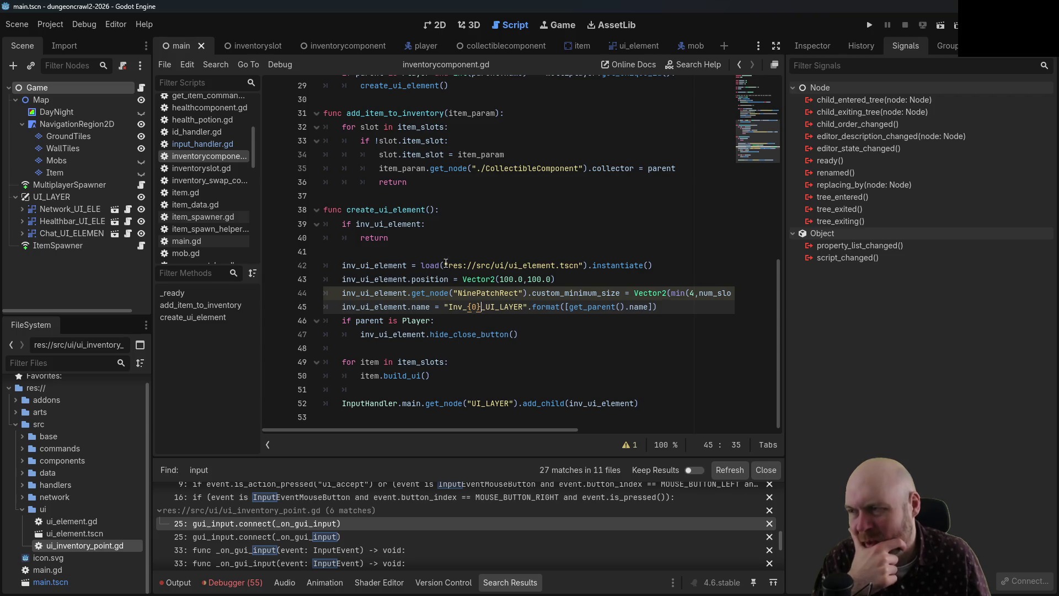
scroll(446, 254, up, 9)
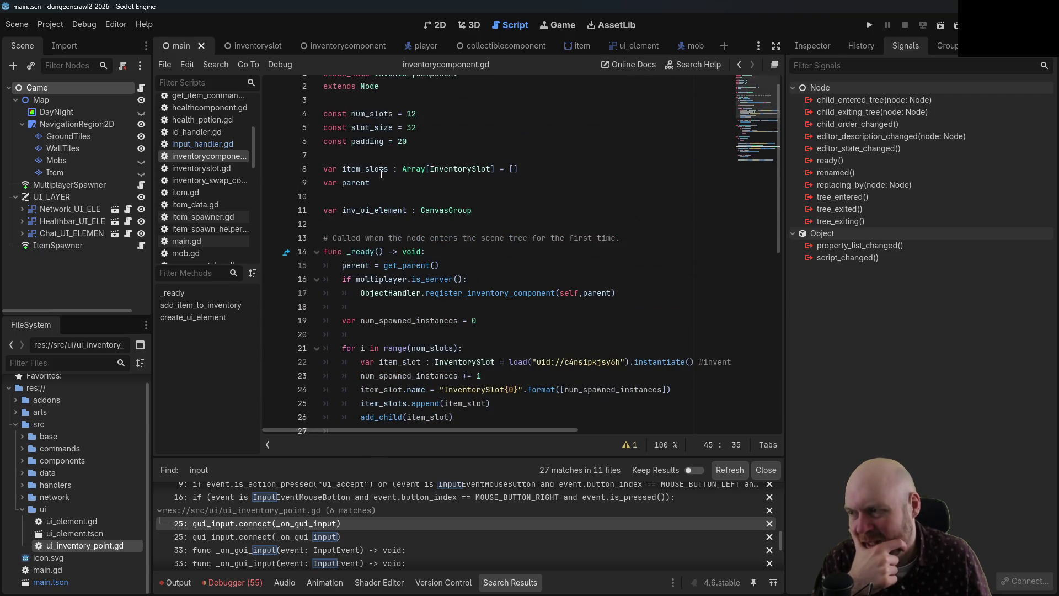
scroll(456, 171, down, 3)
scroll(419, 312, down, 3)
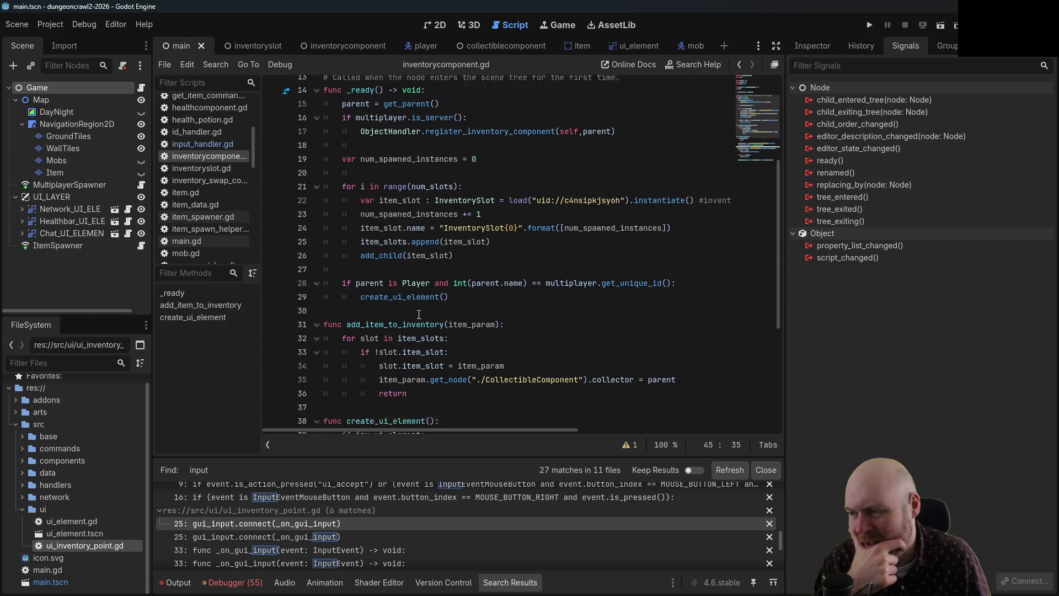
scroll(419, 314, up, 4)
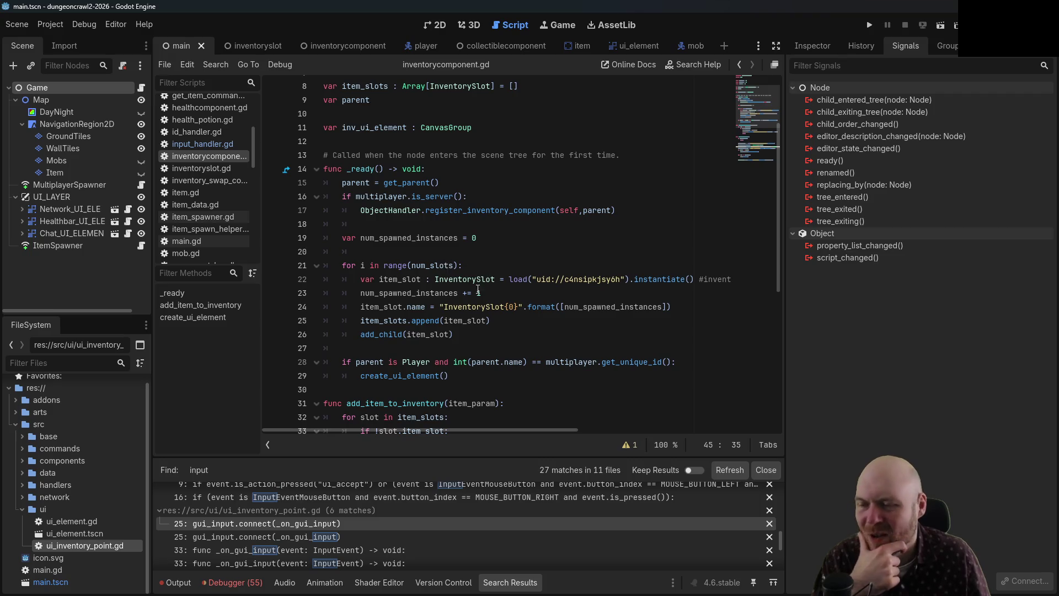
scroll(393, 307, down, 1)
scroll(393, 306, down, 2)
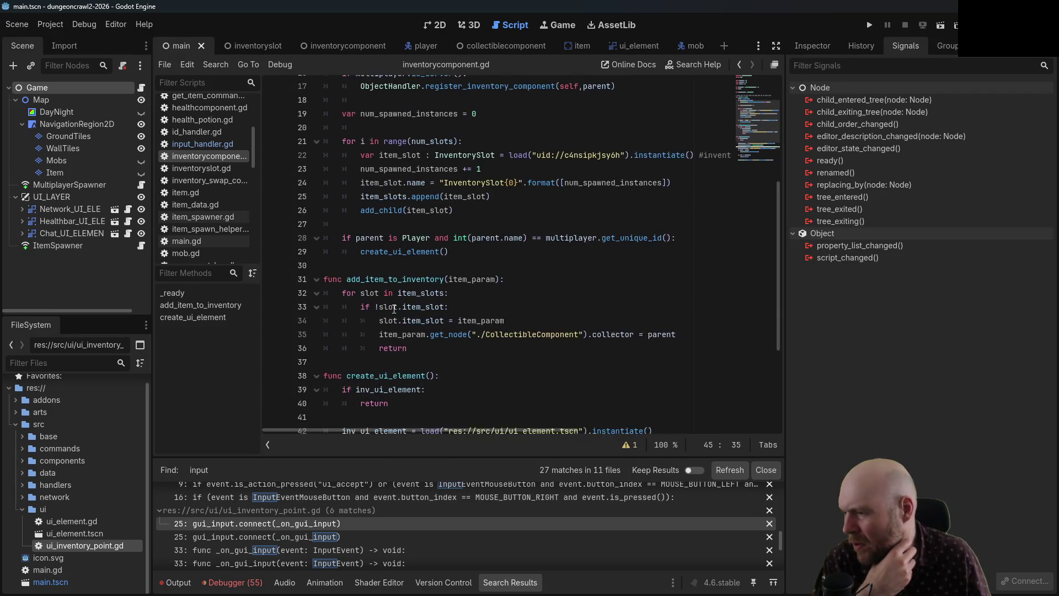
scroll(436, 272, down, 3)
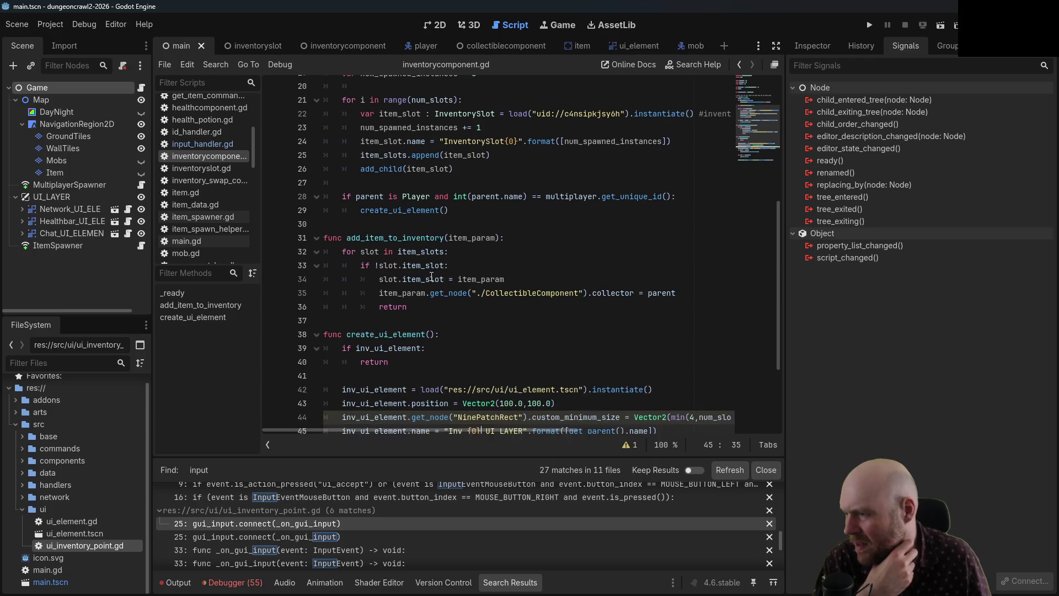
- Jump from item.build_ui() in the loop to its definition in inventoryslot.gd
scroll(429, 278, up, 2)
scroll(429, 278, down, 2)
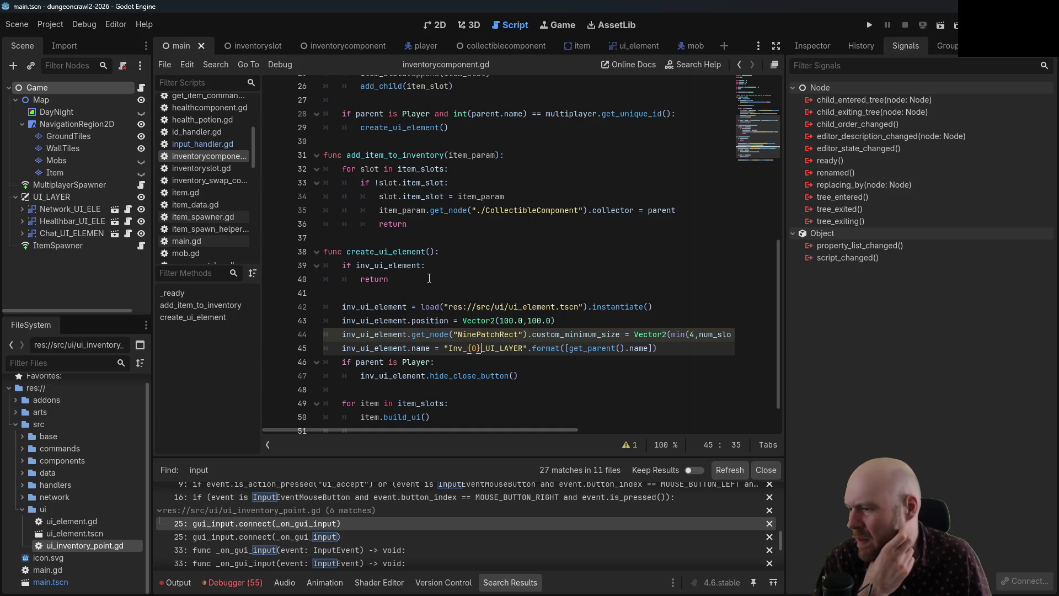
scroll(429, 278, down, 1)
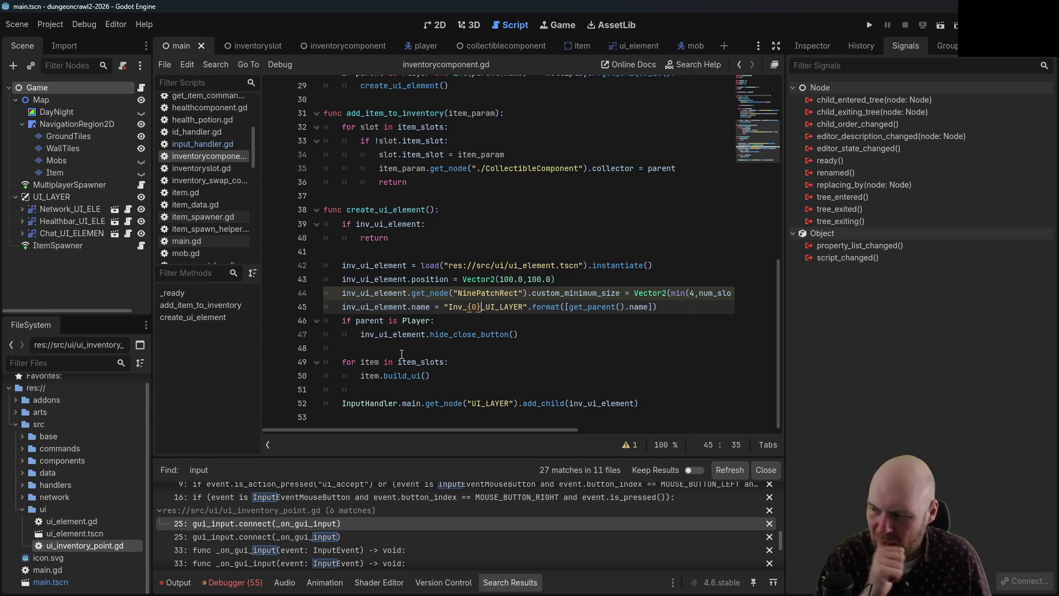
click(407, 348)
ctrl+click(396, 375)
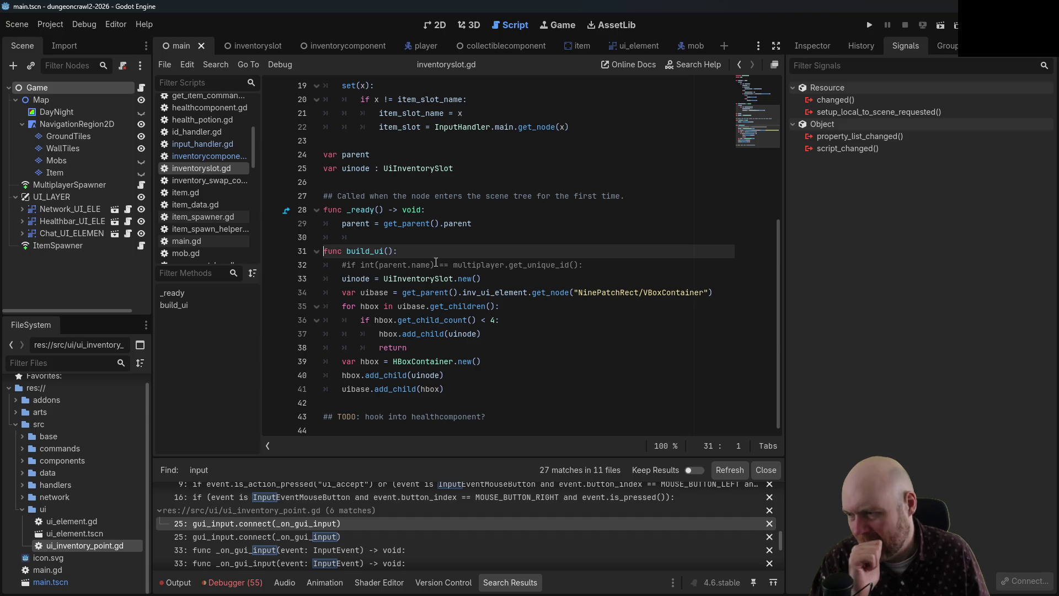
- Check the UiInventorySlot.new() call in build_ui, then switch back to ui_inventory_point.gd
scroll(487, 315, up, 5)
scroll(487, 317, down, 4)
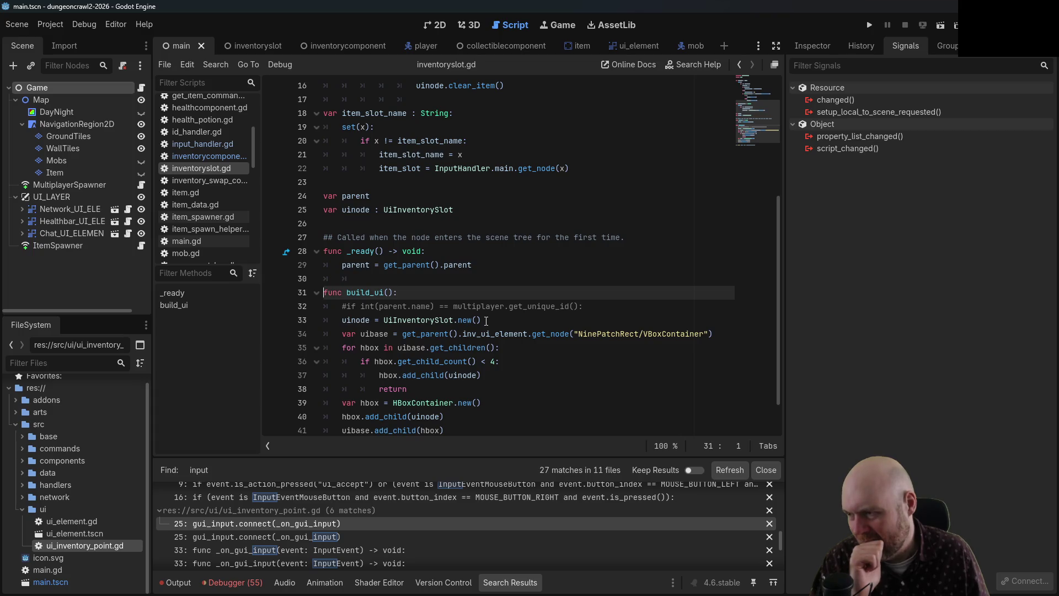
click(486, 321)
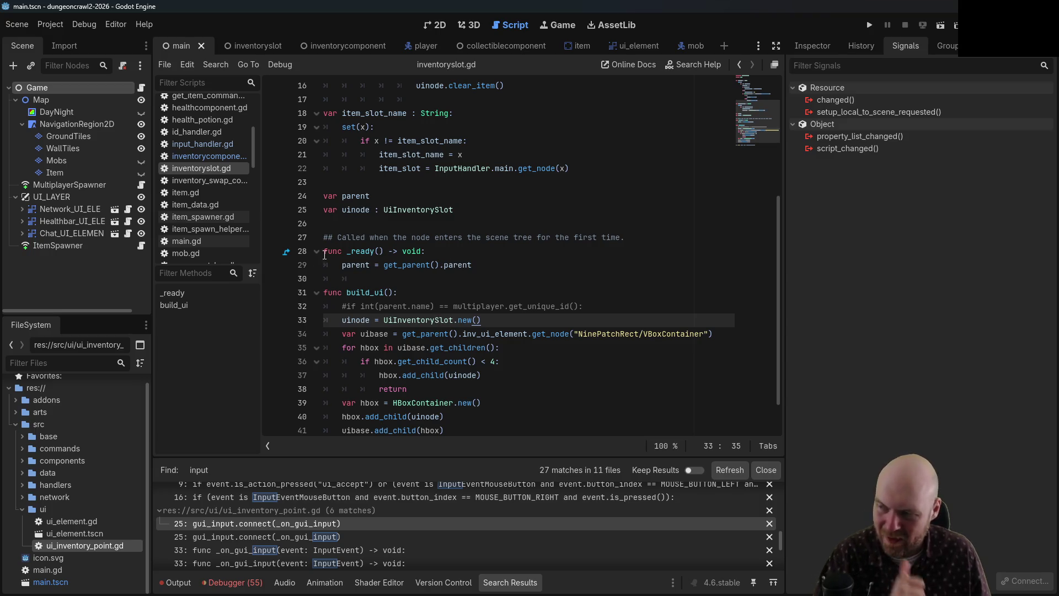
scroll(226, 206, down, 3)
scroll(227, 204, down, 5)
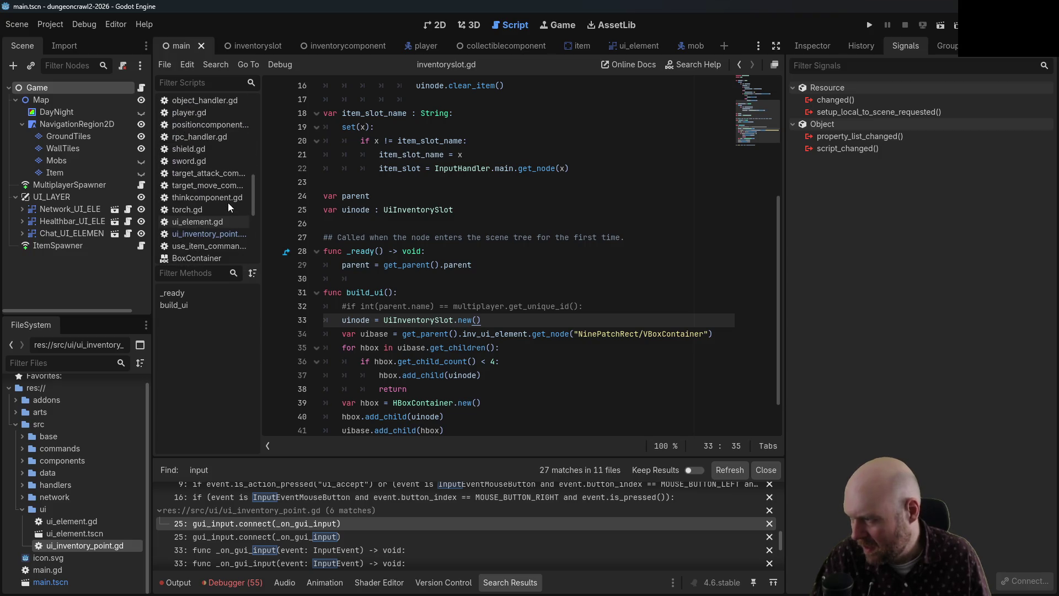
click(216, 233)
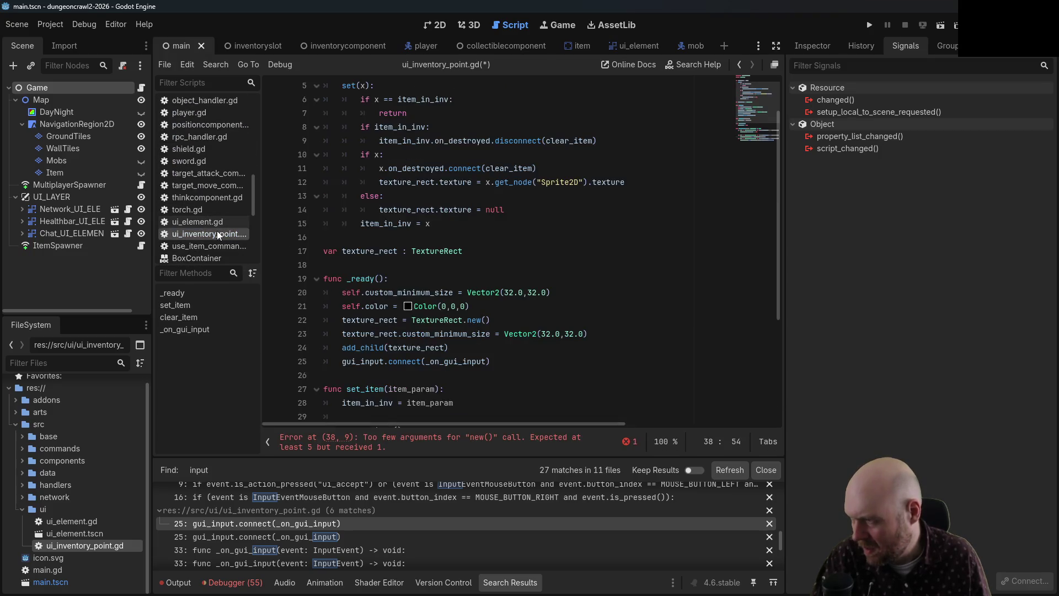
- Declare 'var inventory_slot : InventorySlot' after the item_in_inv setter and save the script
scroll(476, 115, up, 2)
click(475, 115)
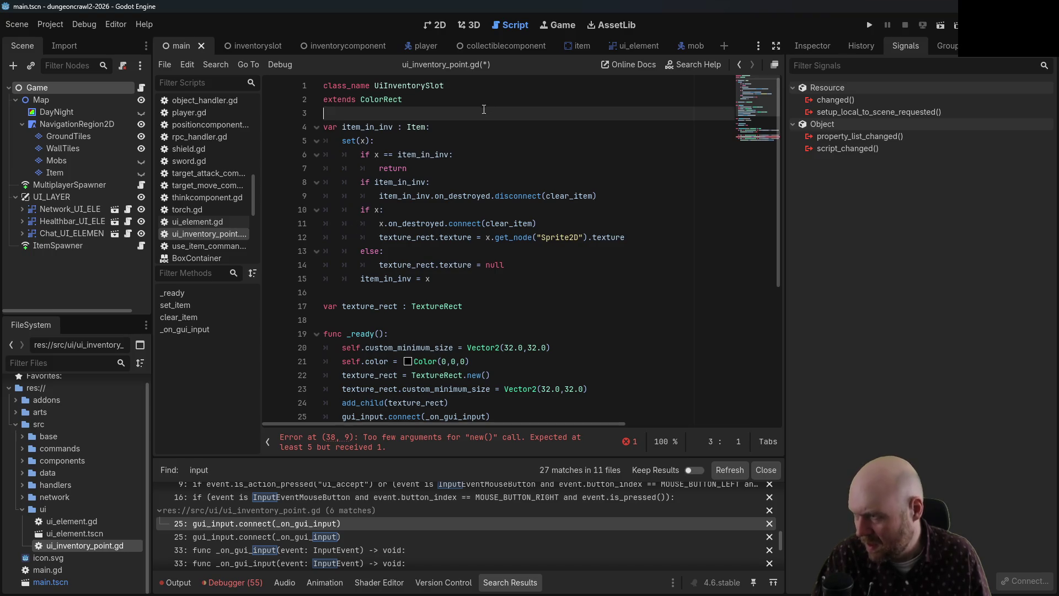
click(419, 290)
key(Return)
key(Return)
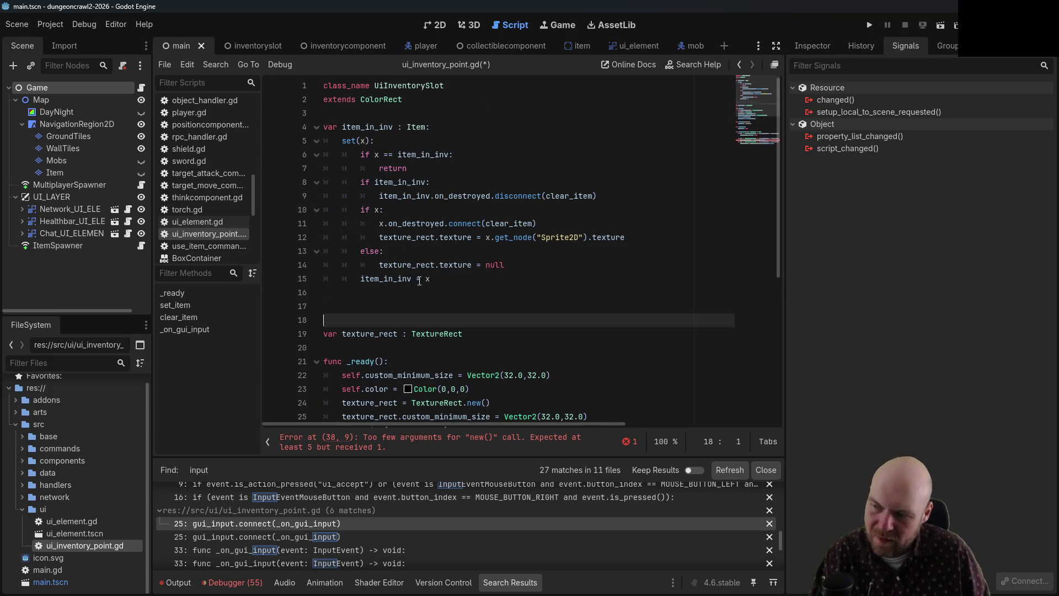
key(Up)
text(var inventory_slot : )
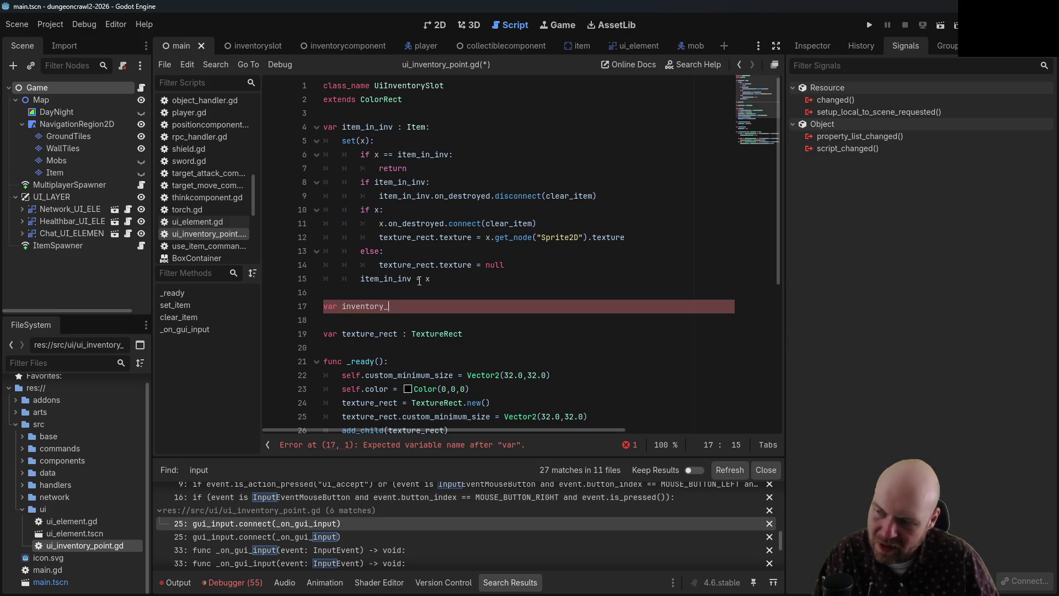
text(InventorySlot)
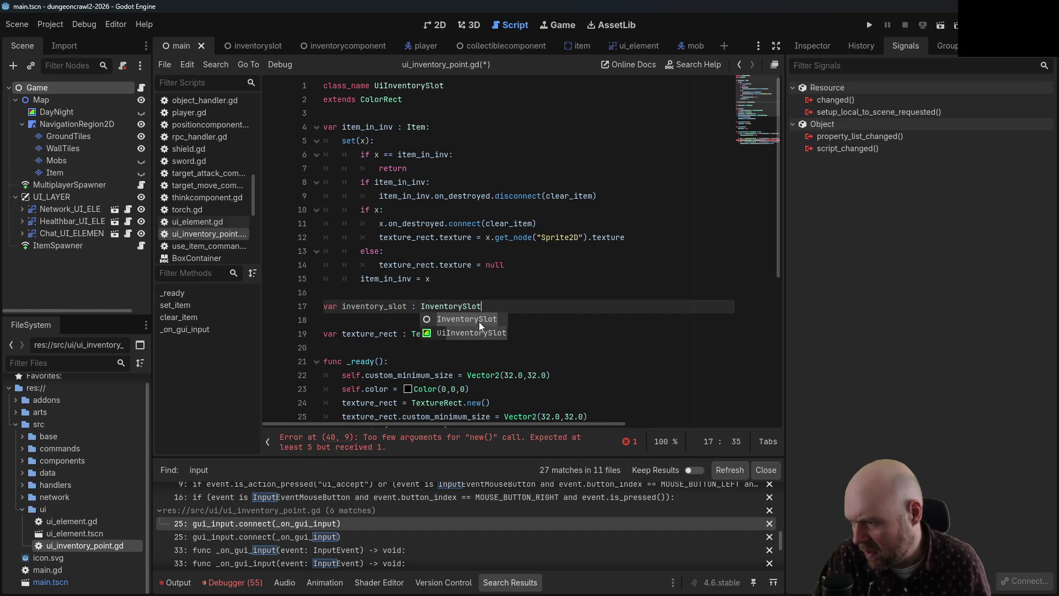
key(Escape)
click(529, 296)
key(ctrl+s)
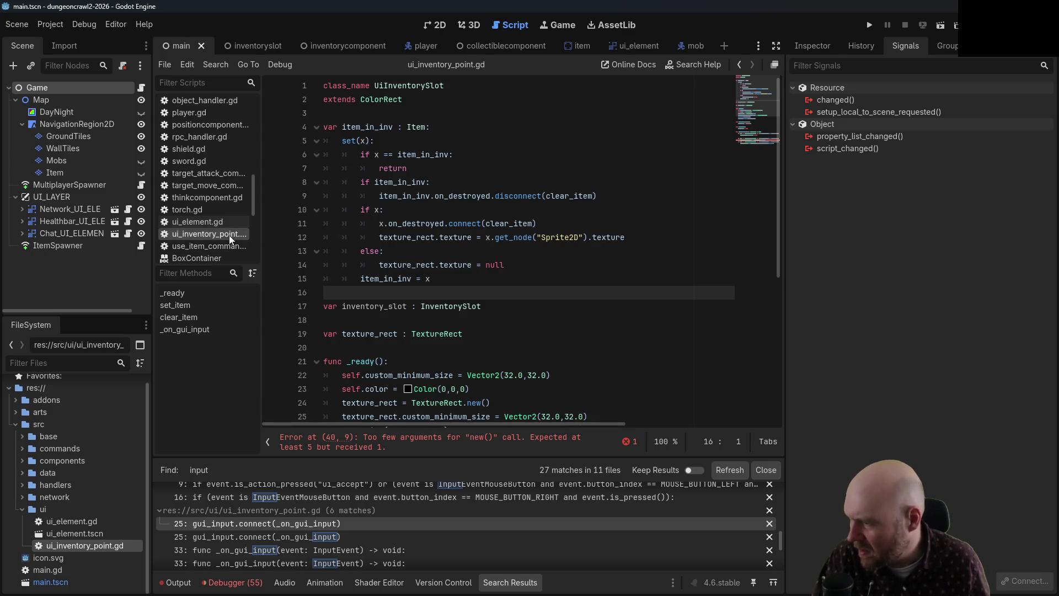
- Switch to inventoryslot.gd from the Scripts list
scroll(456, 298, down, 2)
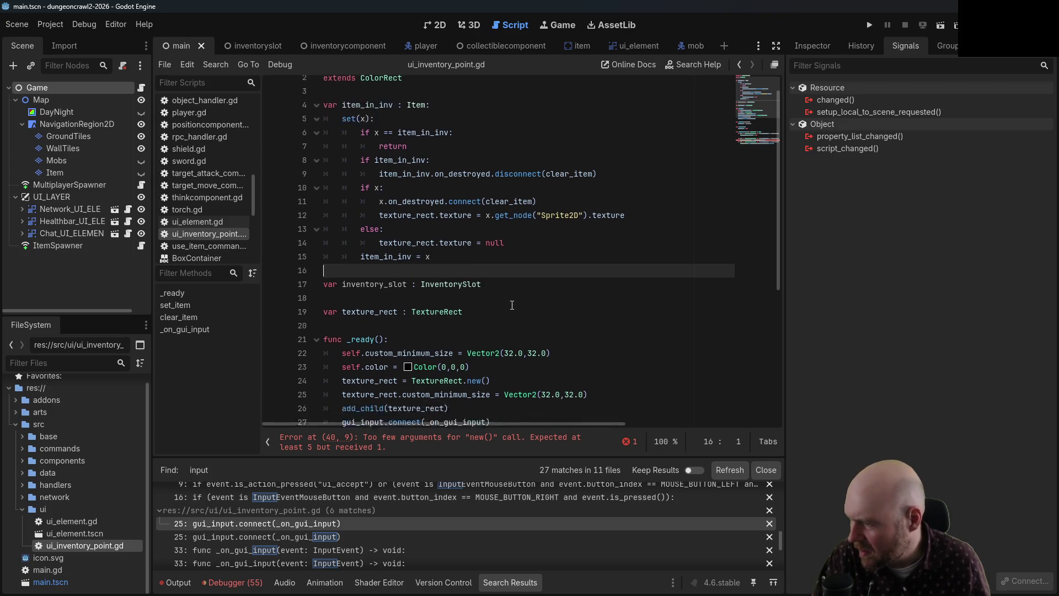
click(739, 65)
click(738, 66)
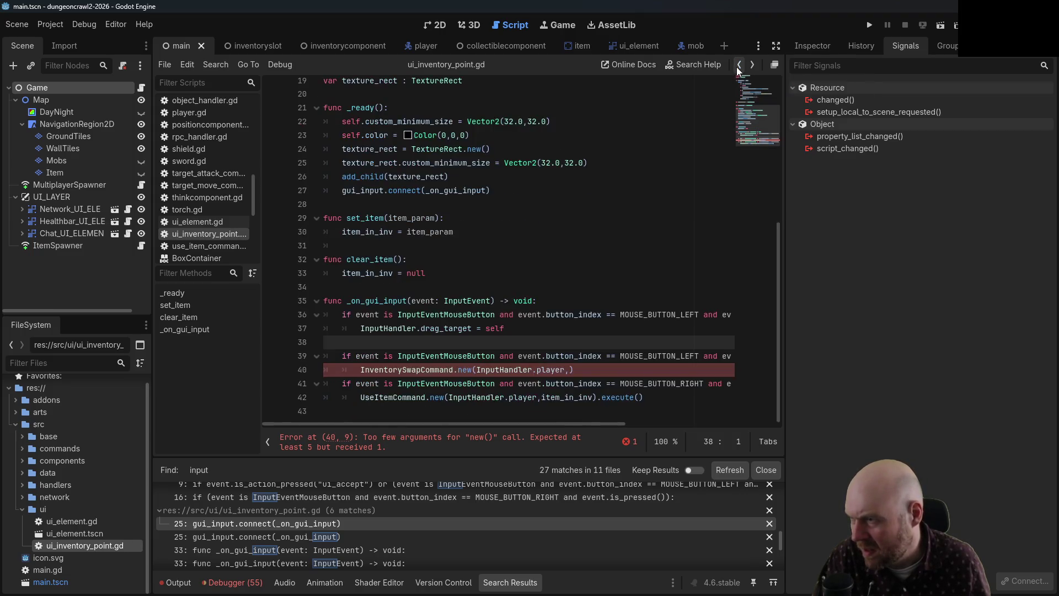
scroll(181, 147, up, 3)
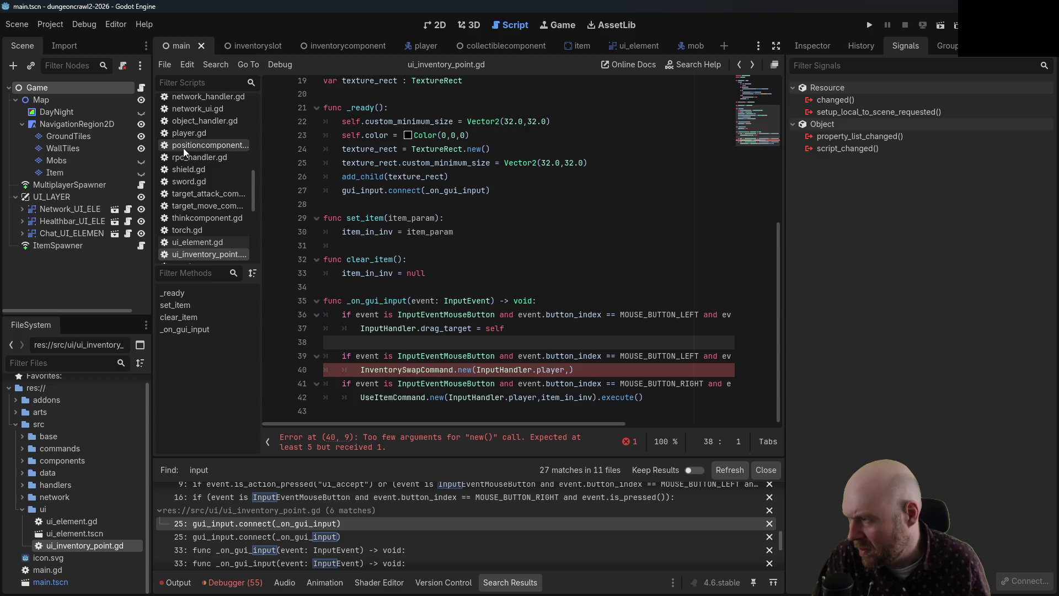
scroll(206, 220, up, 4)
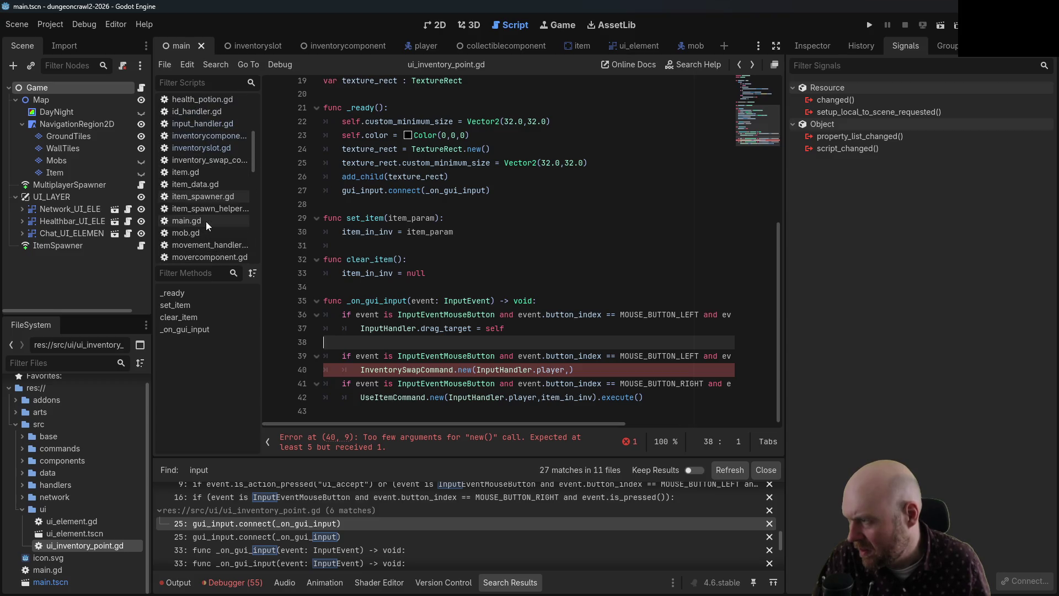
click(215, 148)
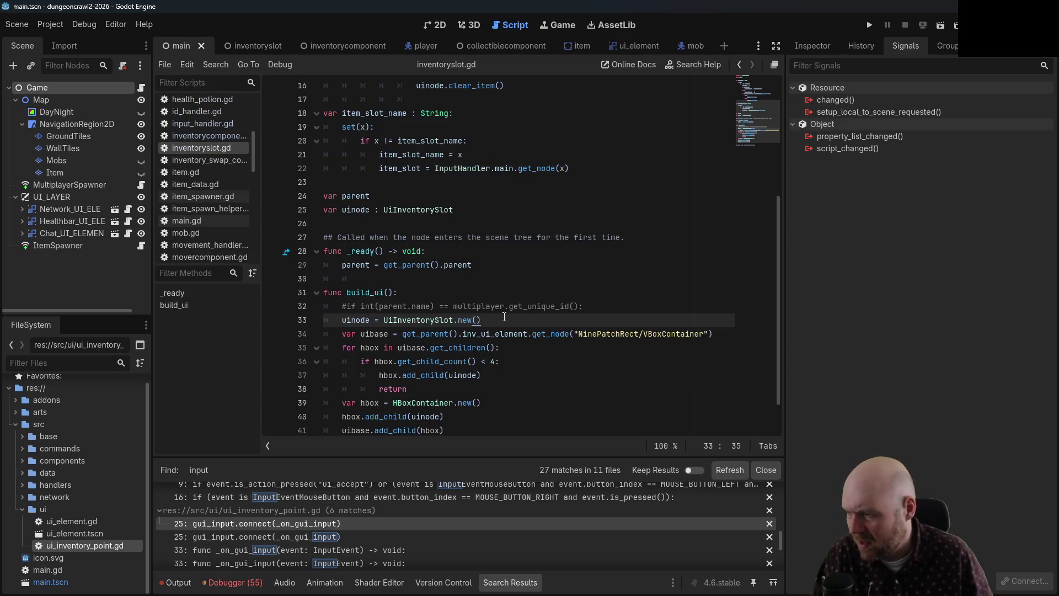
- Add 'uinode.inventory_slot = self' right after 'uinode = UiInventorySlot.new()' in build_ui
key(Return)
text(uinode)
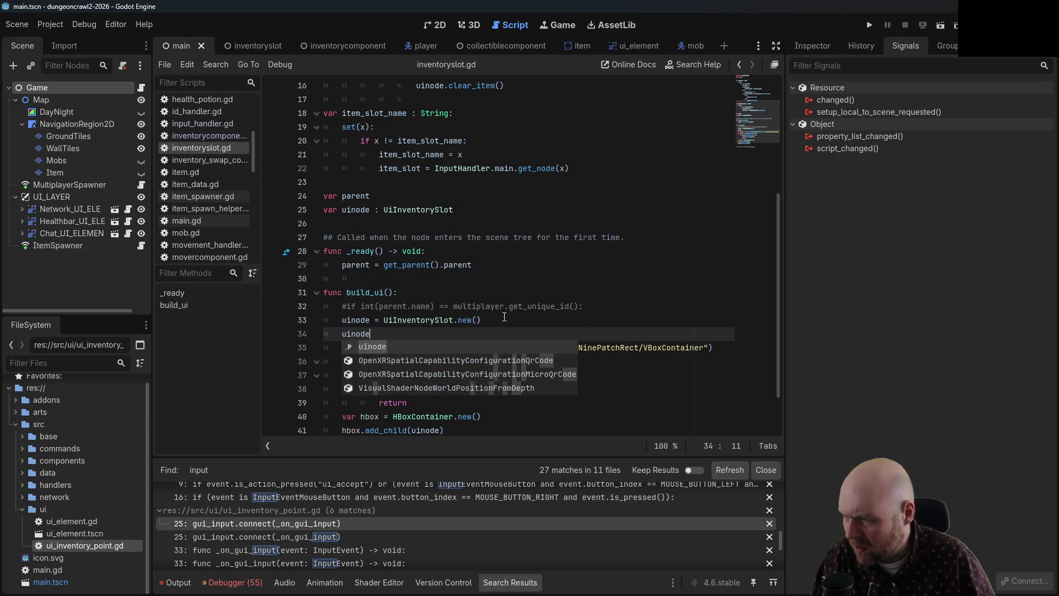
text(.invent)
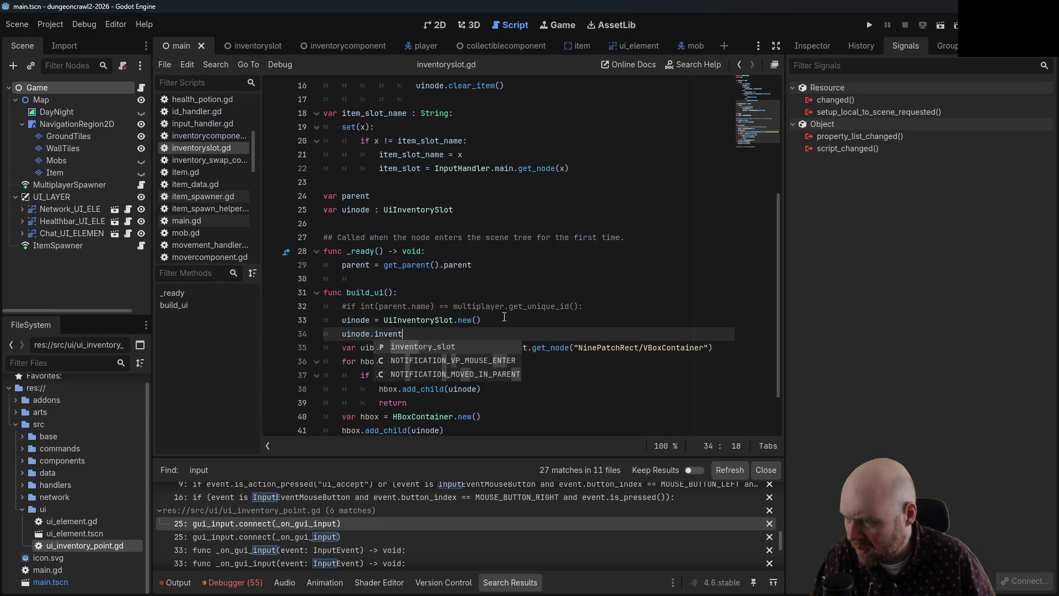
text(ory_slot = self)
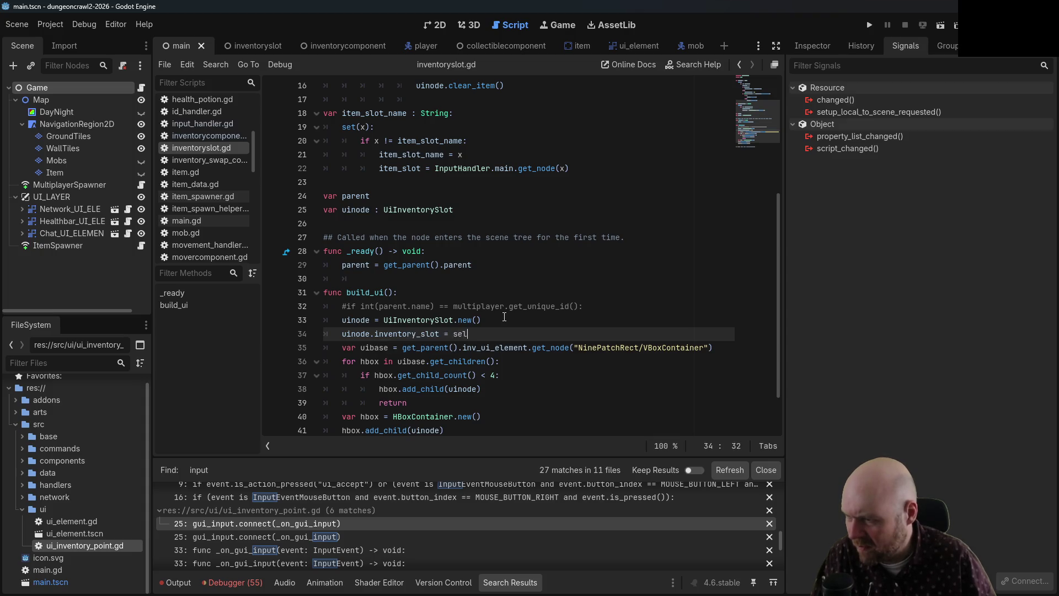
click(555, 169)
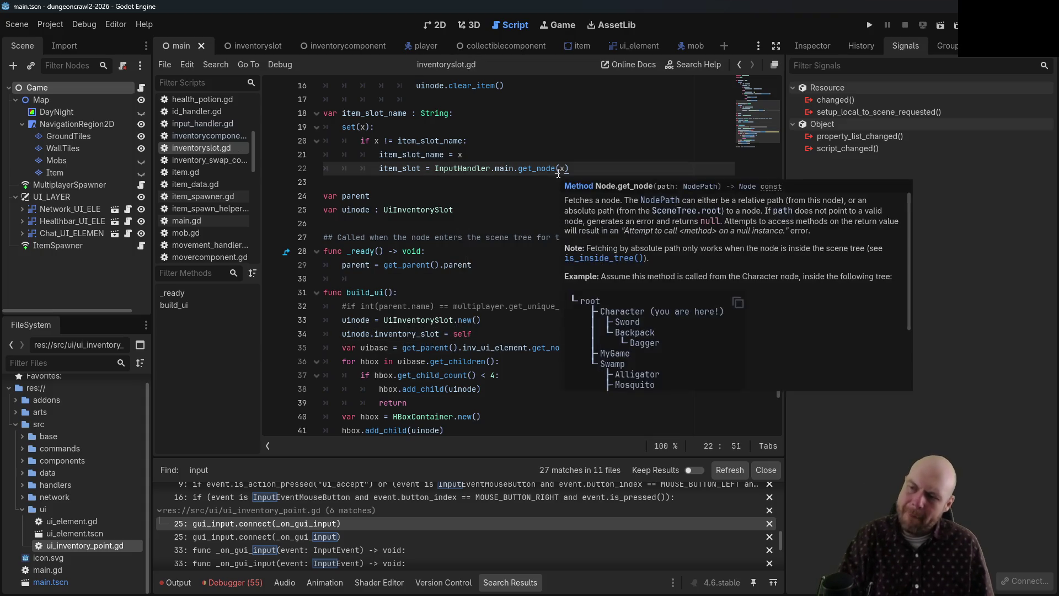
click(488, 211)
scroll(489, 223, up, 5)
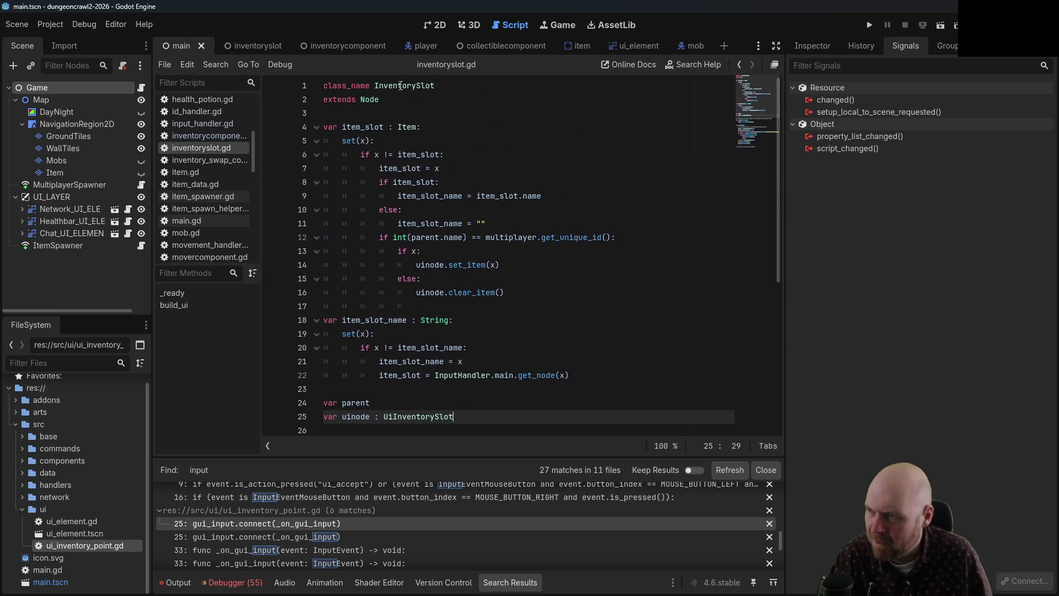
scroll(449, 288, down, 1)
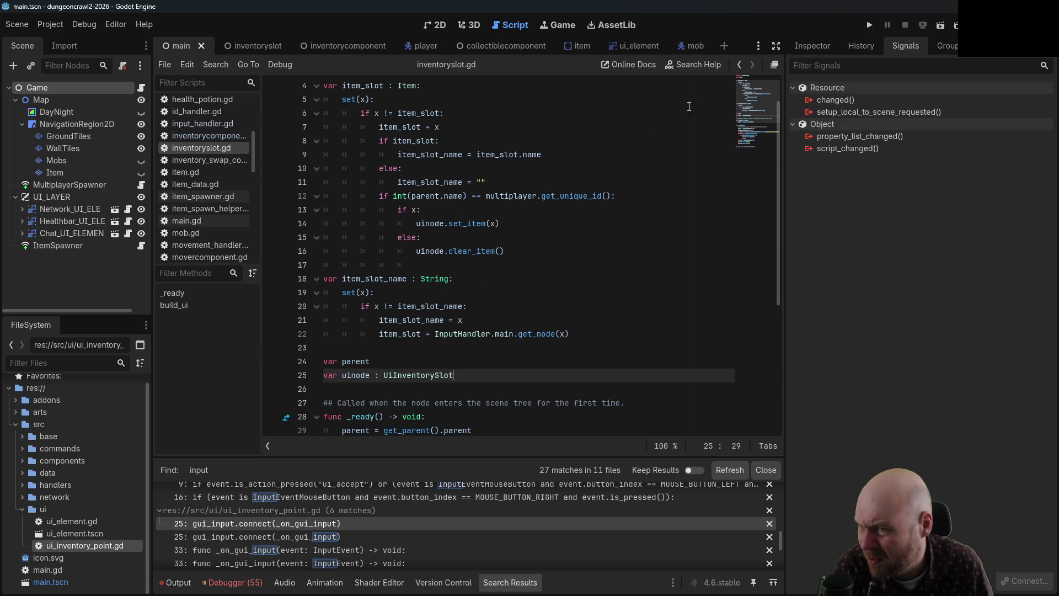
scroll(220, 216, down, 10)
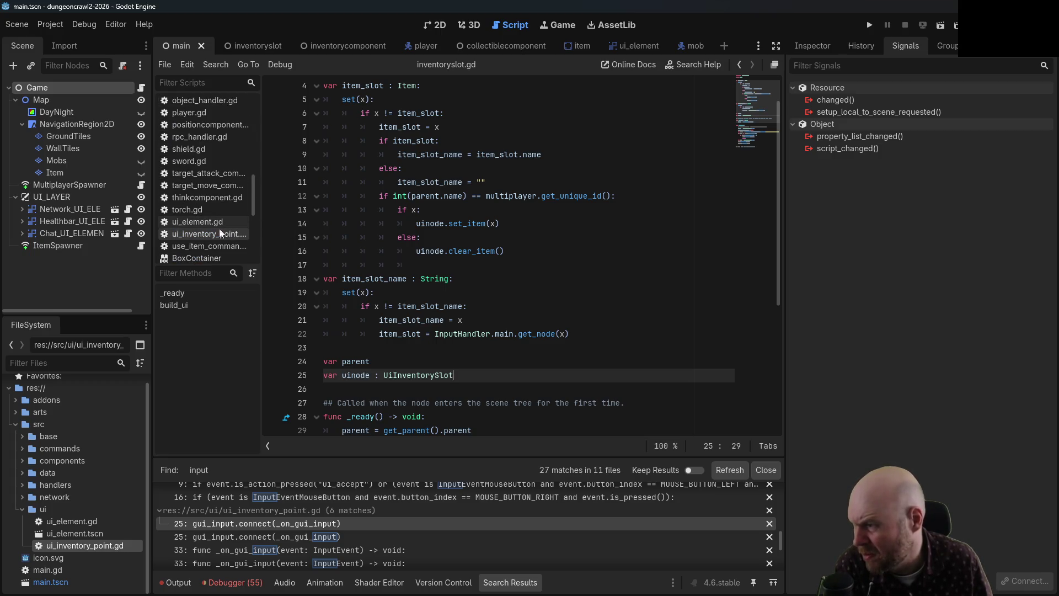
- Return to ui_inventory_point.gd from the Scripts list
click(216, 225)
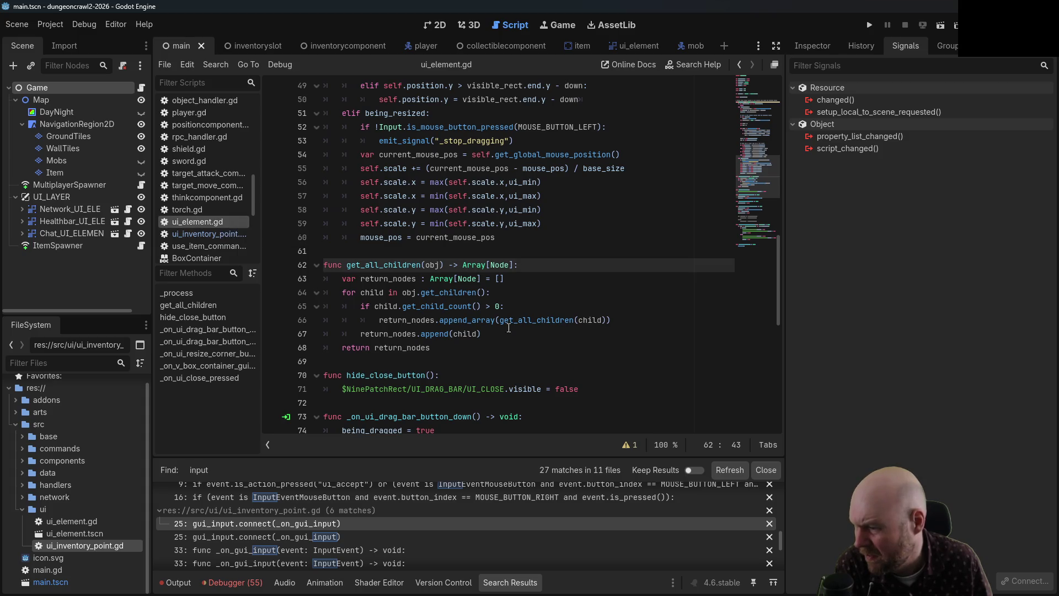
scroll(450, 384, down, 3)
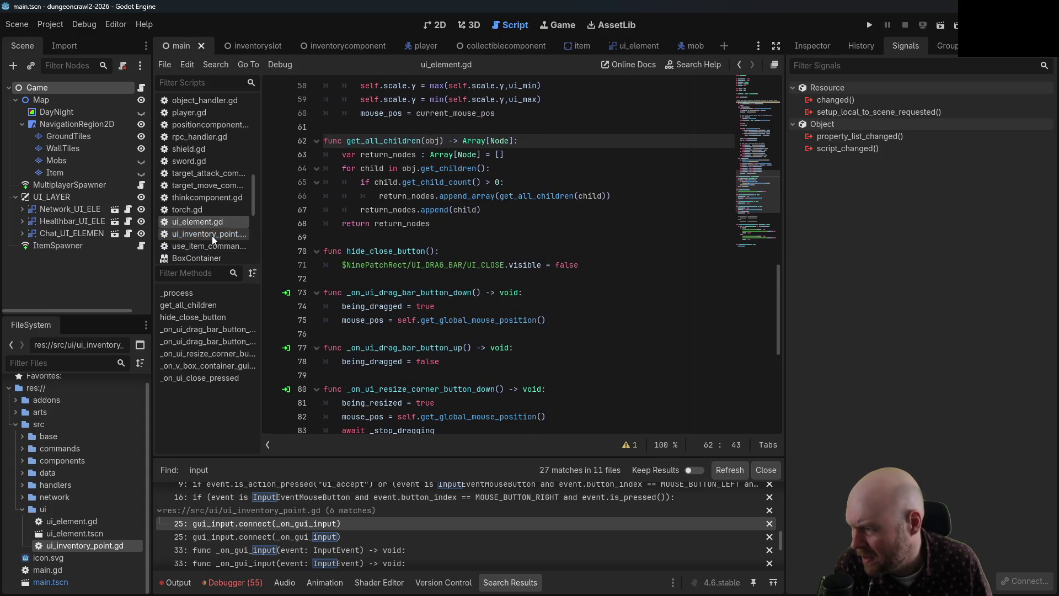
click(211, 233)
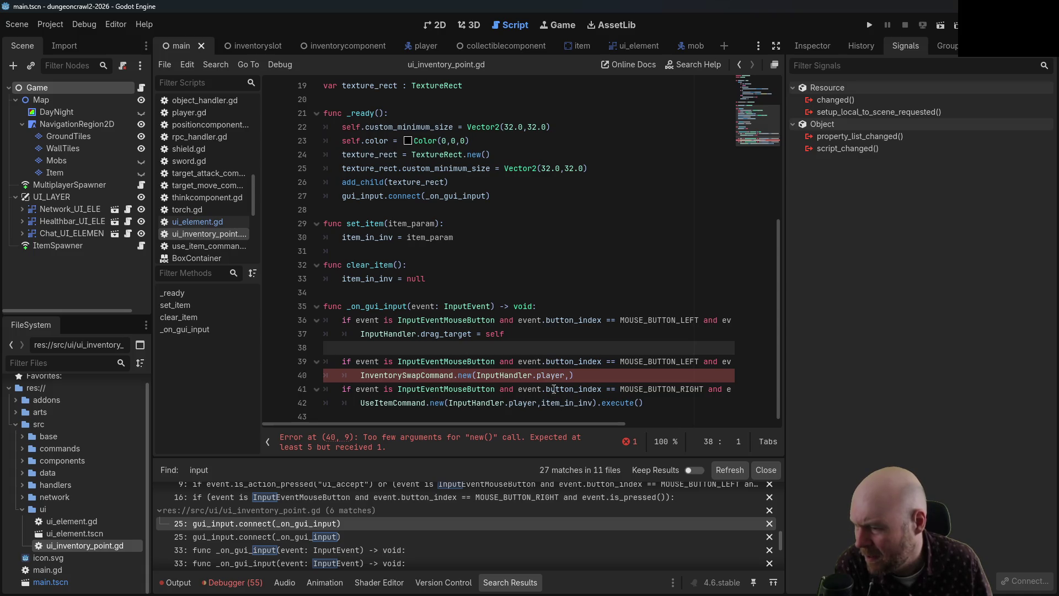
- Continue the InventorySwapCommand.new arguments on a new indented line starting InputHandler.drag_target
click(570, 375)
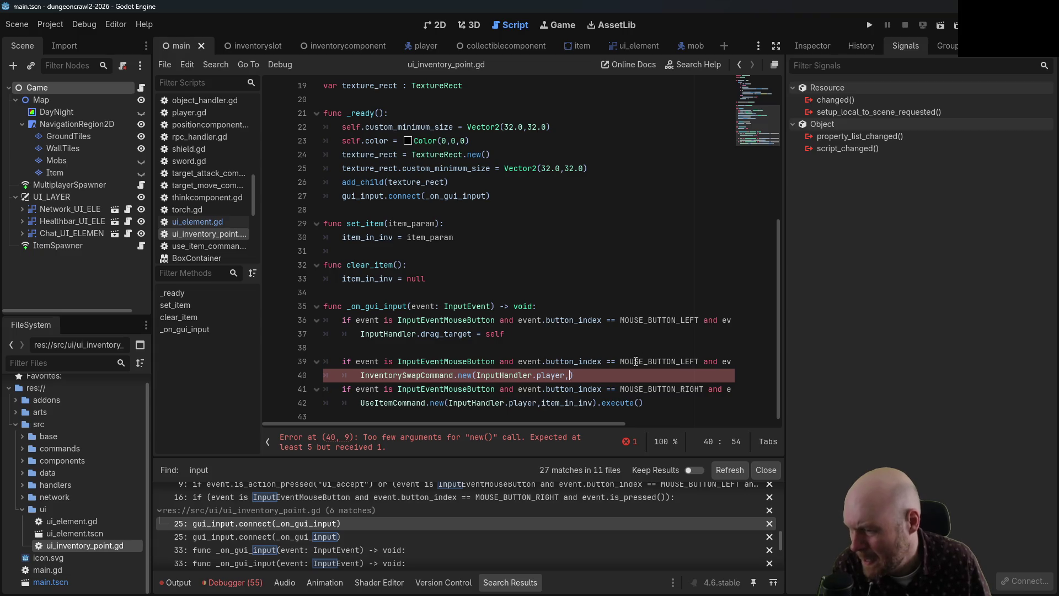
key(Return)
key(Tab)
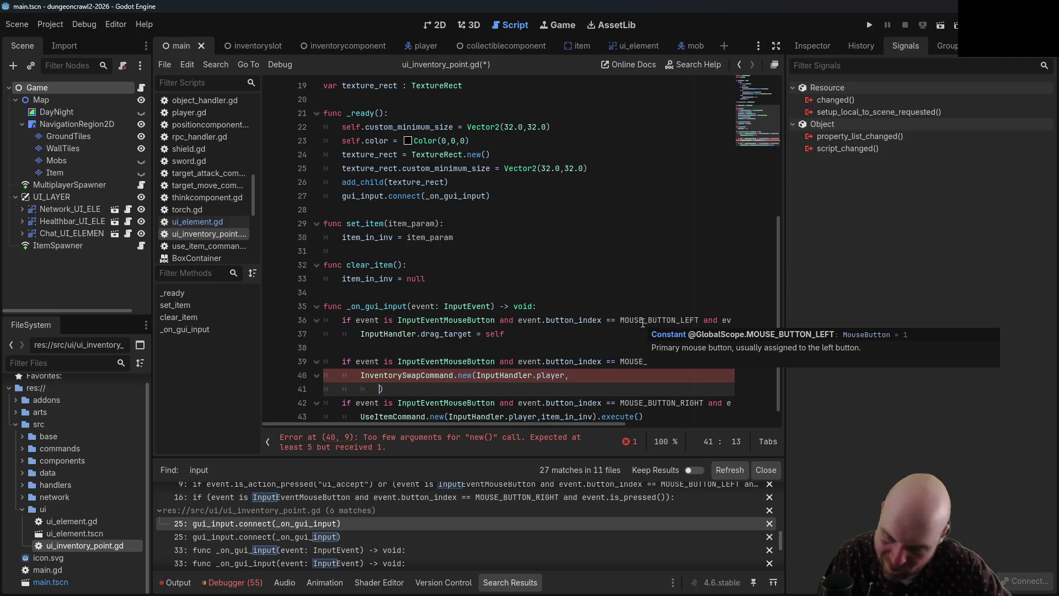
text(inve)
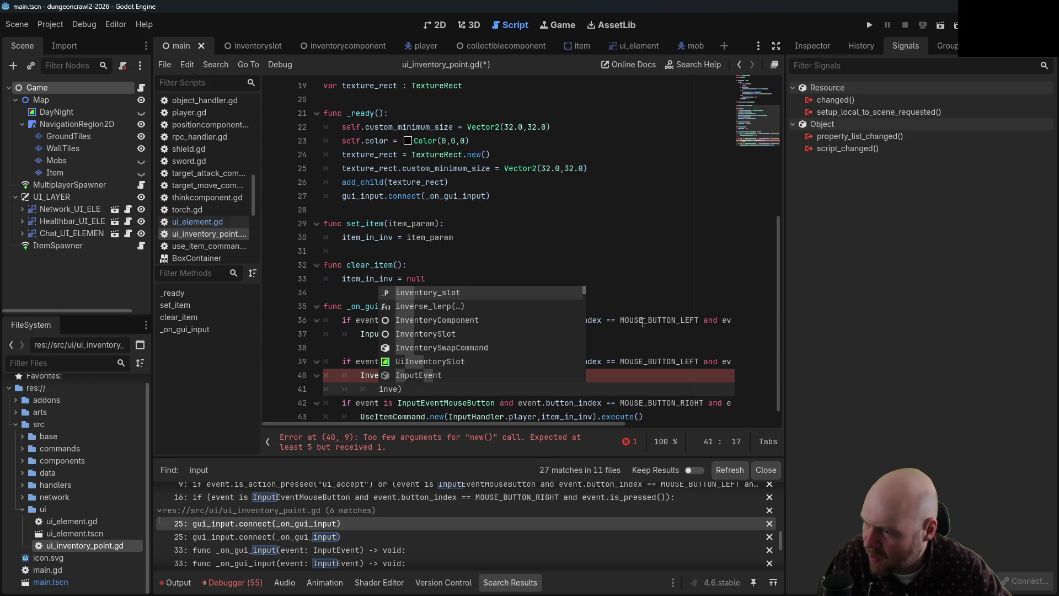
key(BackSpace)
key(BackSpace)
key(BackSpace)
key(BackSpace)
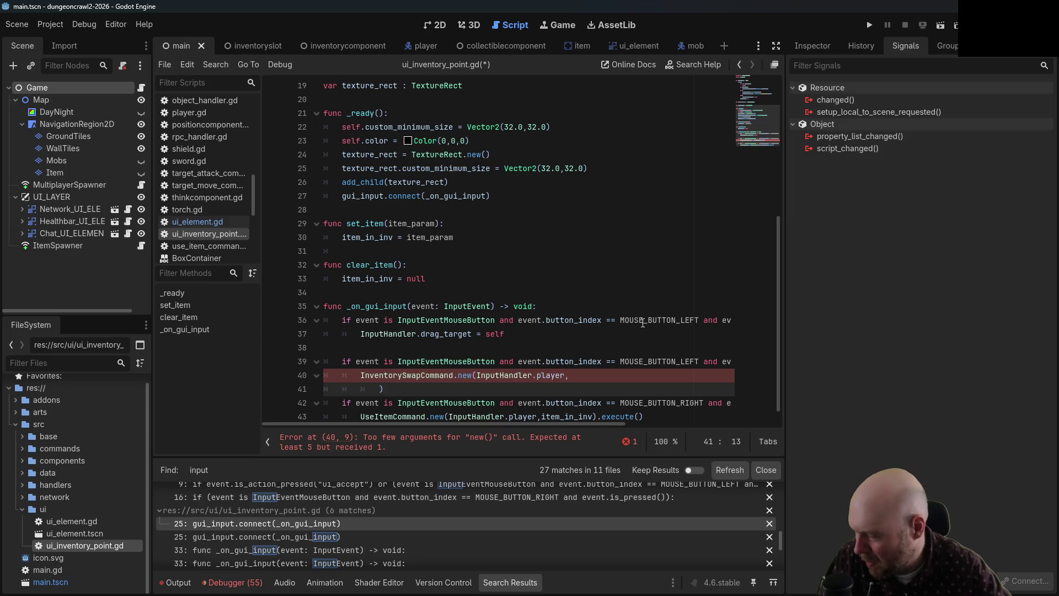
text(InputHandler)
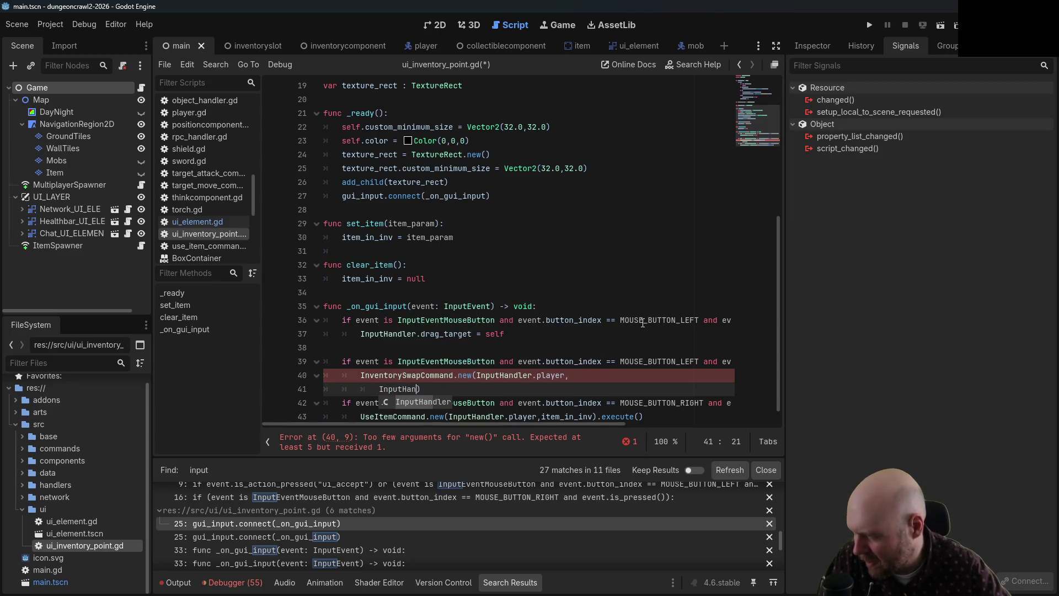
text(.)
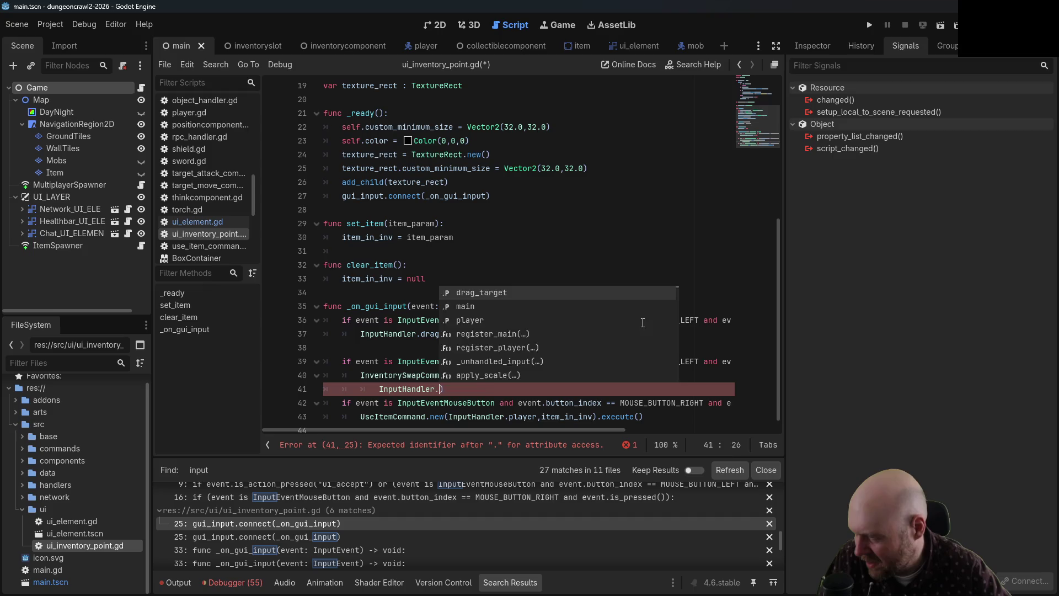
key(Return)
text(.)
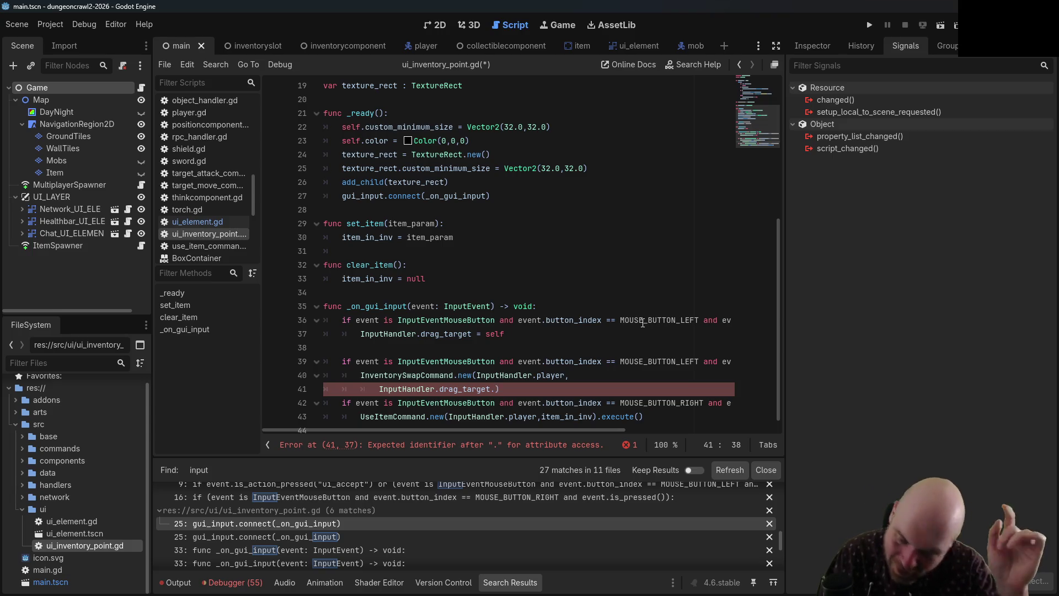
- Insert a blank line above the InventorySwapCommand line
key(Up)
key(Left)
key(Left)
key(Left)
key(Home)
key(Return)
- Add the guard 'if drag_target is UiInventorySlot:' above the swap command
key(Up)
text(if drag_target)
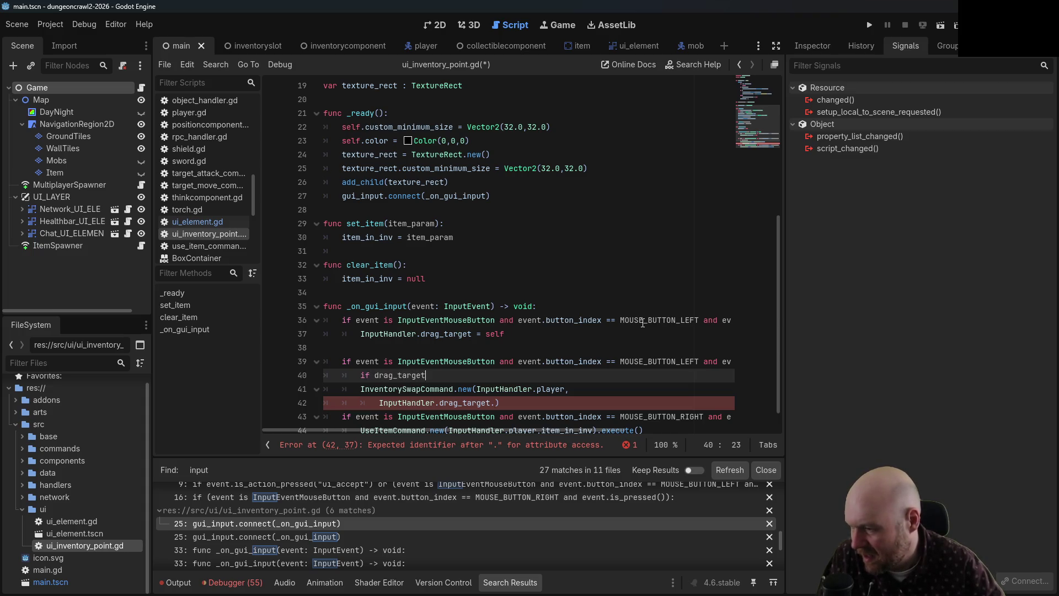
text( is)
scroll(634, 287, up, 6)
scroll(632, 262, down, 7)
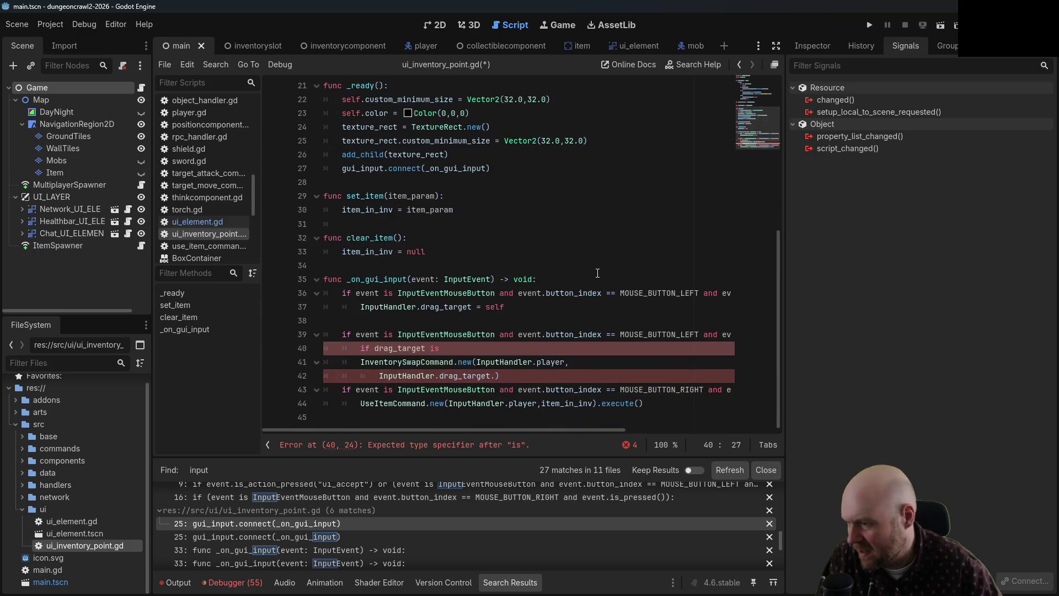
text(nventorySlot:)
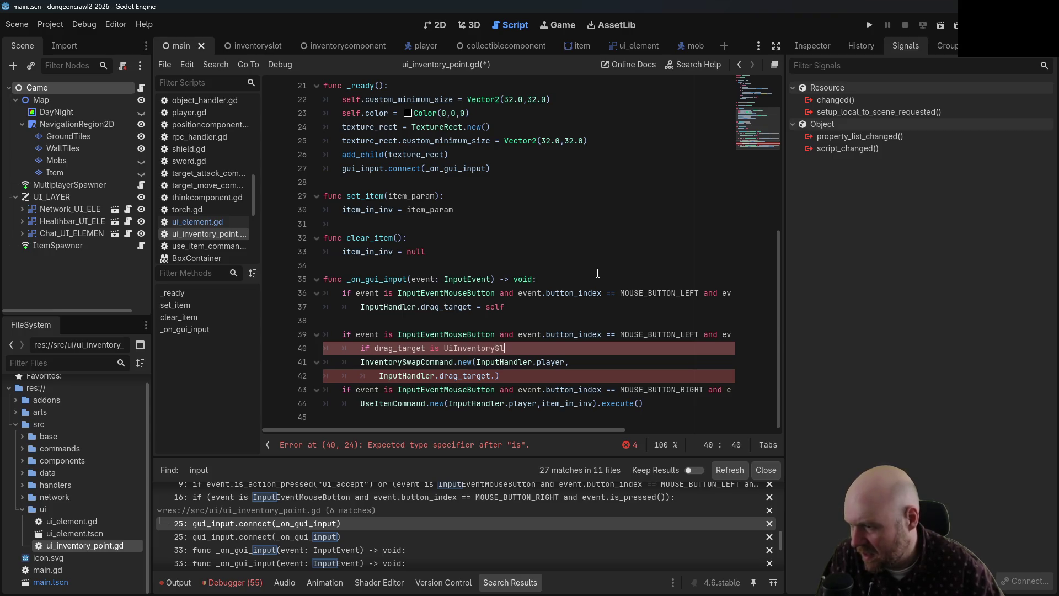
- Nest the swap call under the guard and extend its target to inventory_slot.get_parent().get_parent().name
click(360, 361)
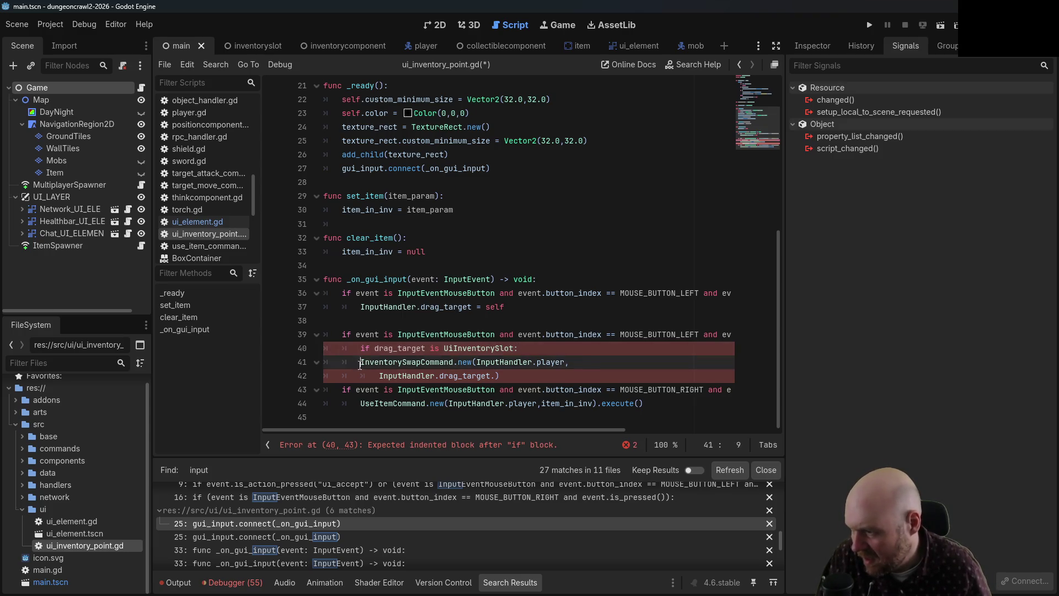
key(Tab)
click(374, 378)
key(Tab)
click(512, 376)
key(BackSpace)
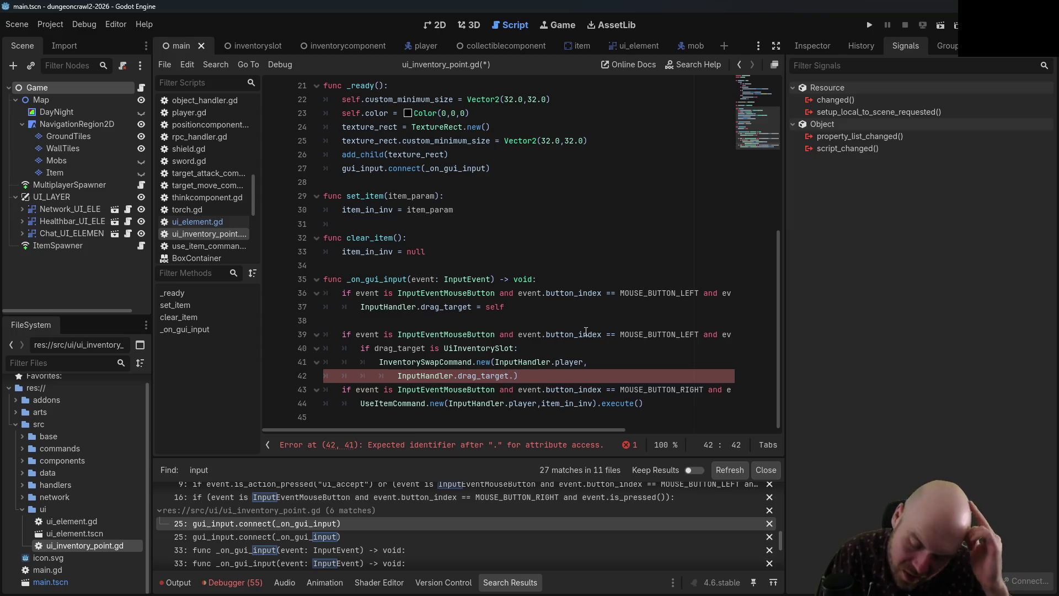
text(inventor)
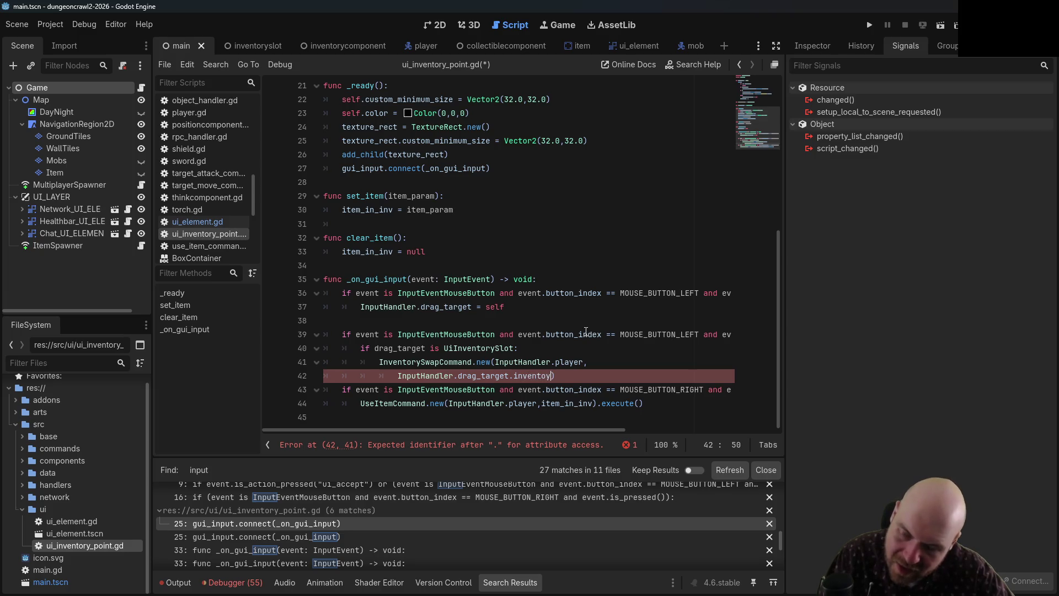
text(y_slot)
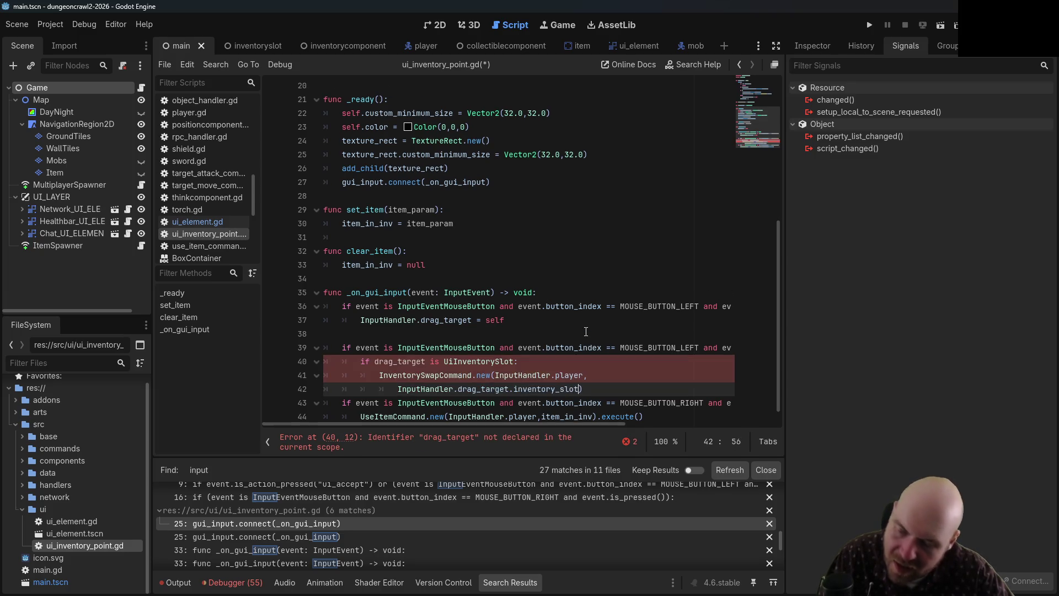
text(.get_pare)
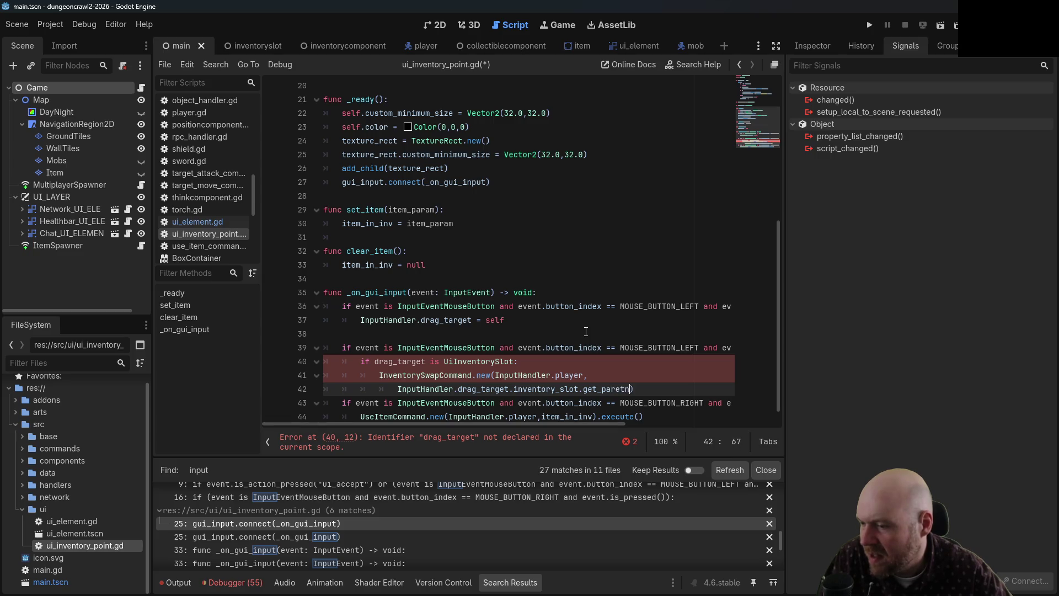
text(nt().get_par)
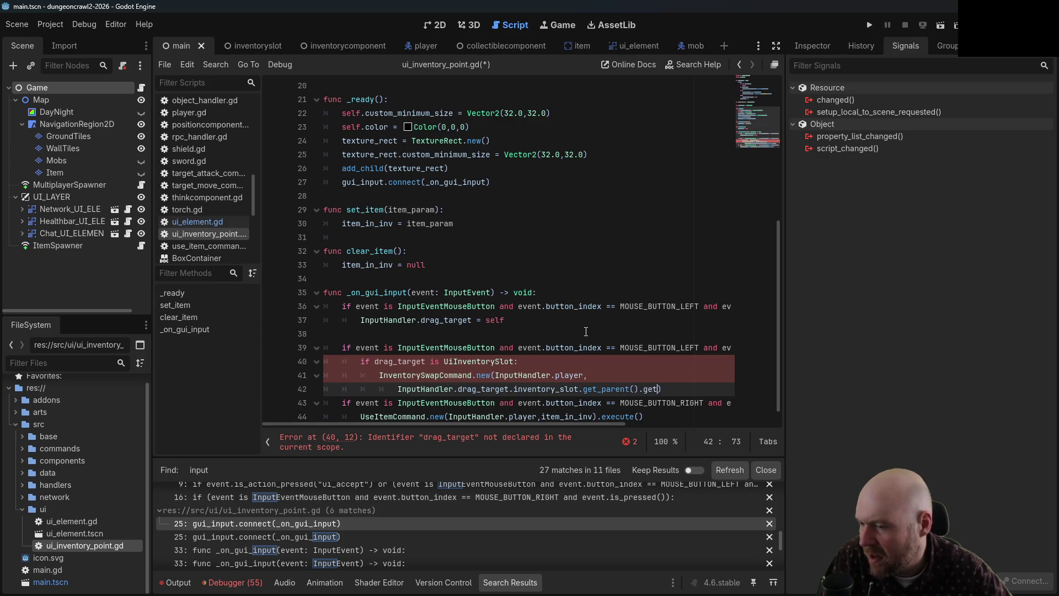
text(ent().name)
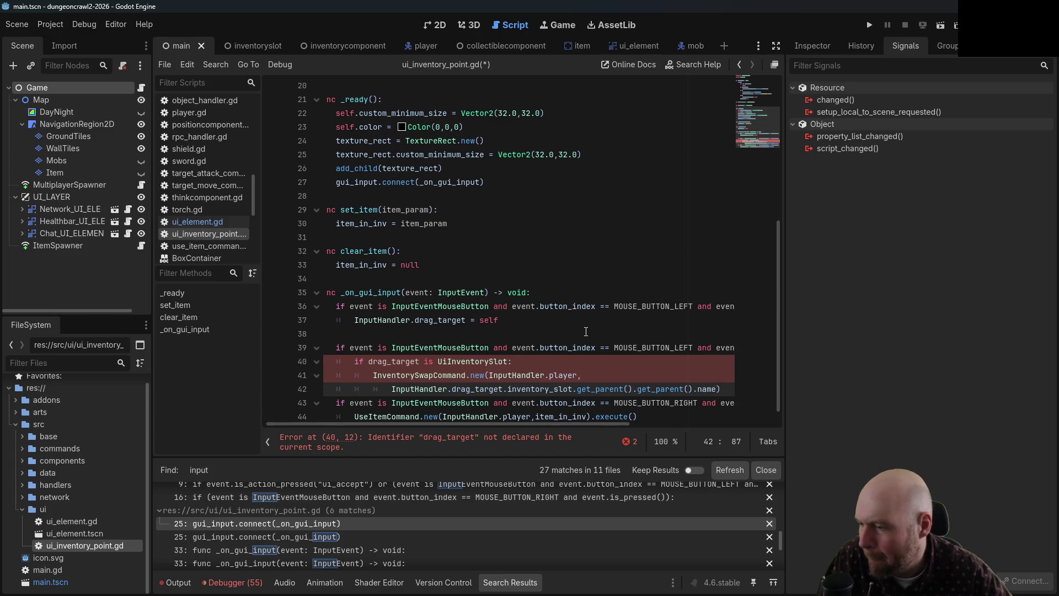
text(,)
key(Return)
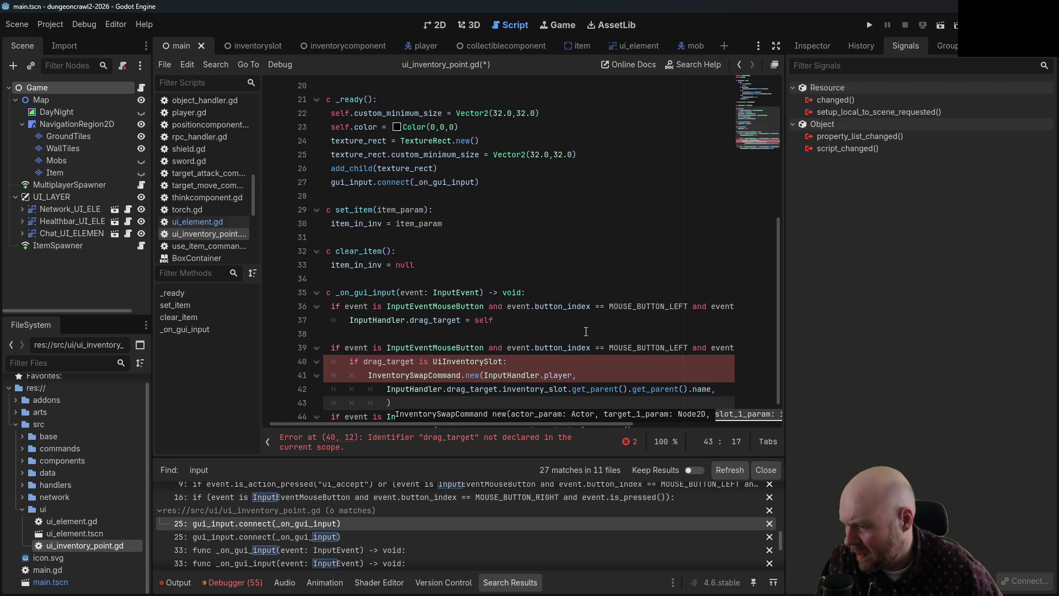
- Start a third swap argument, InputHandler.drag_target.inventory_slot.name., then switch to Firefox
text(InputHandler.drag)
text(_target.inventor)
text(y_slot)
text(.name)
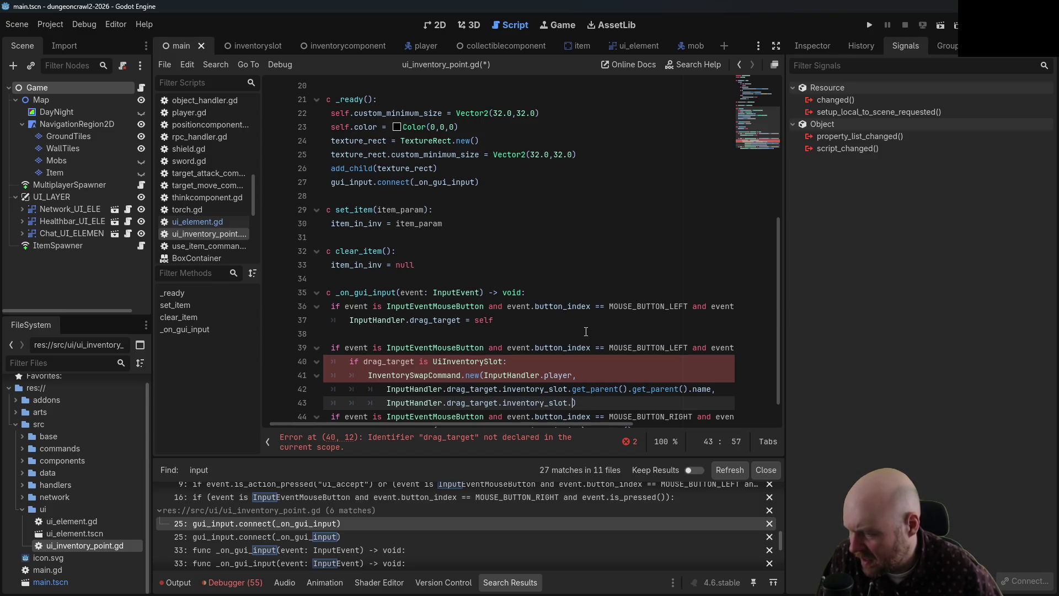
text(.)
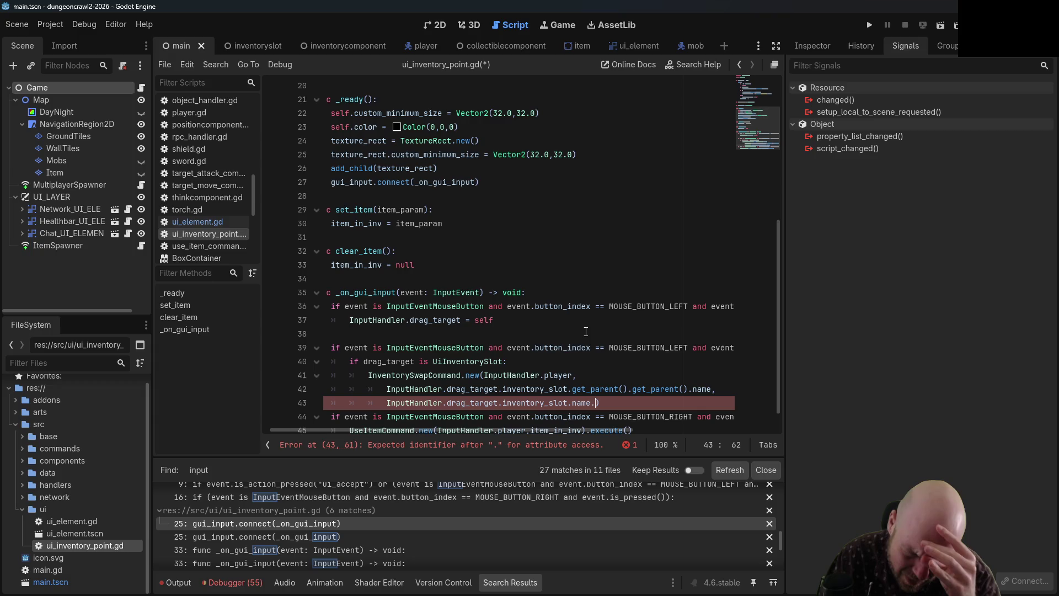
key(alt+Tab)
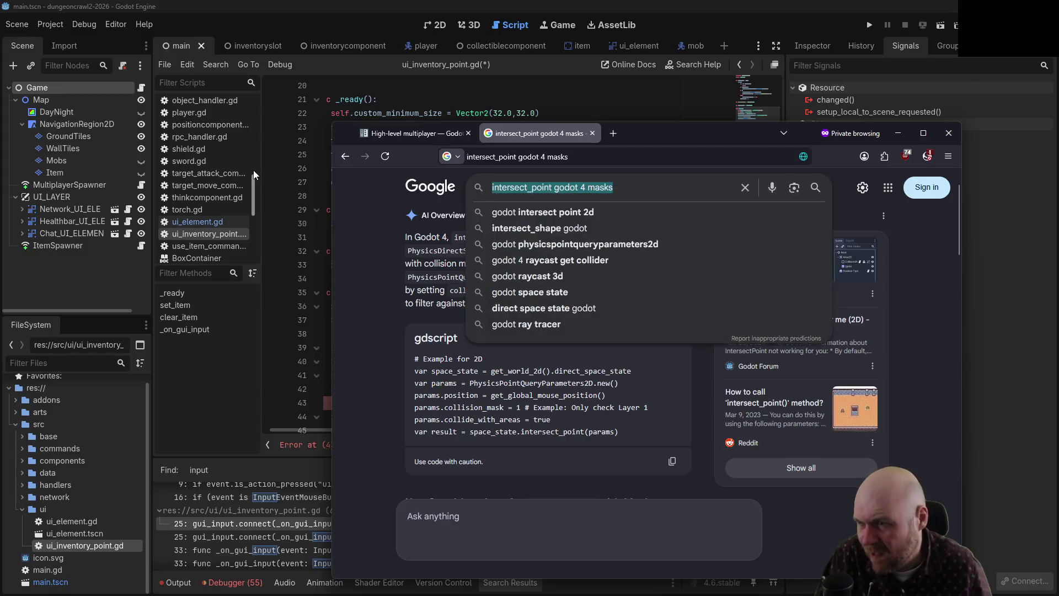
- Search Google for 'godot remove characters from string' and read the expanded AI overview on lstrip()
text(godot remove characters from)
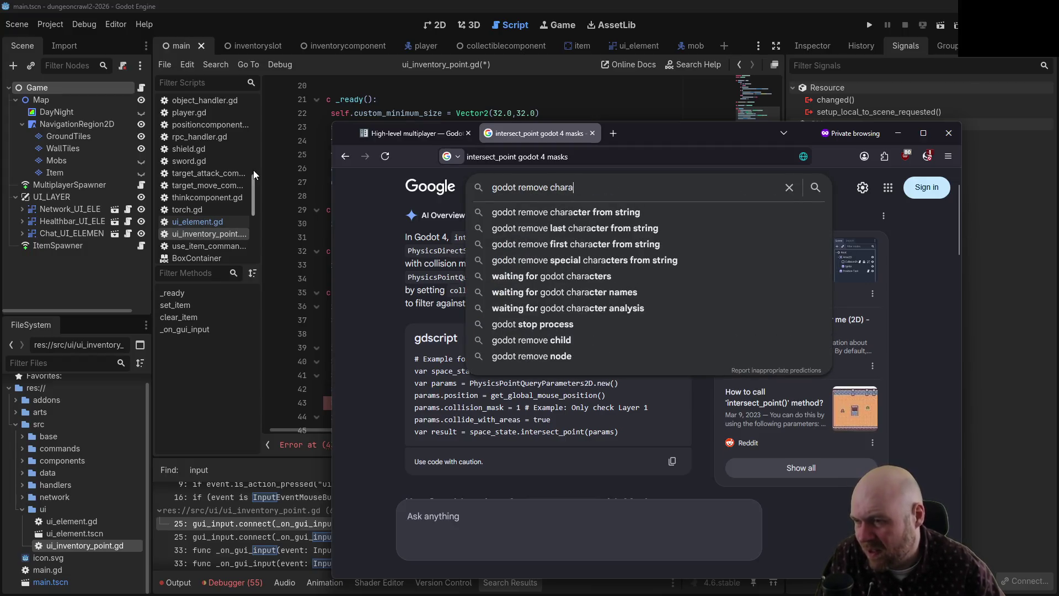
text( string)
key(Return)
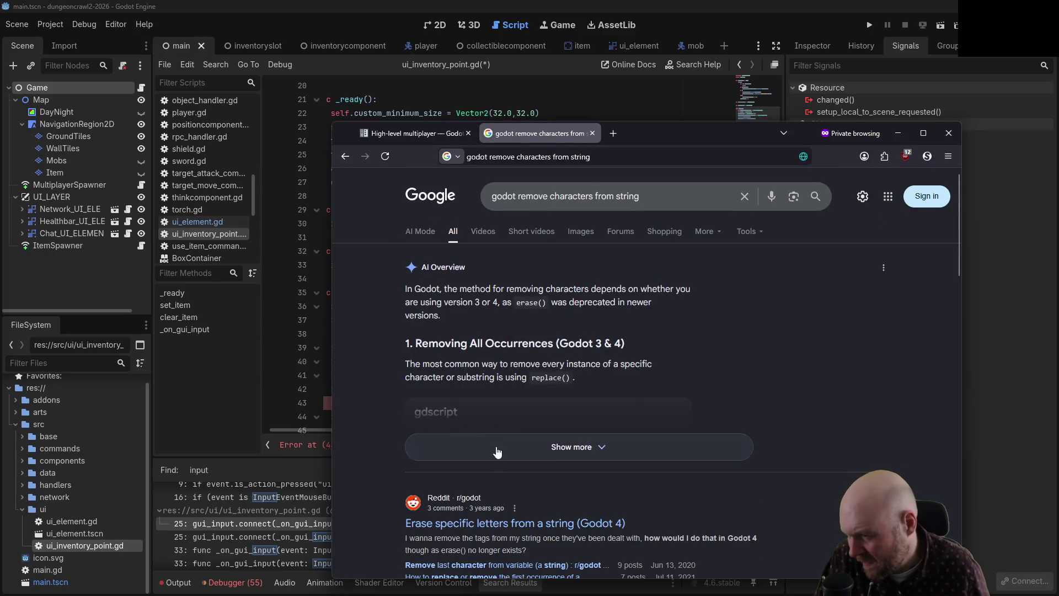
scroll(556, 323, down, 2)
click(556, 322)
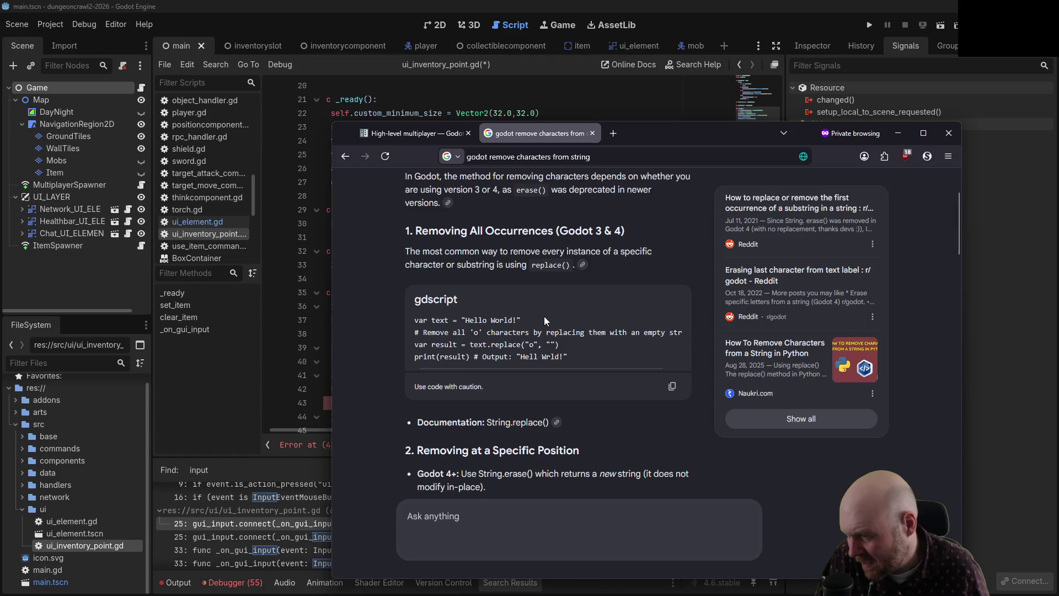
scroll(373, 357, down, 4)
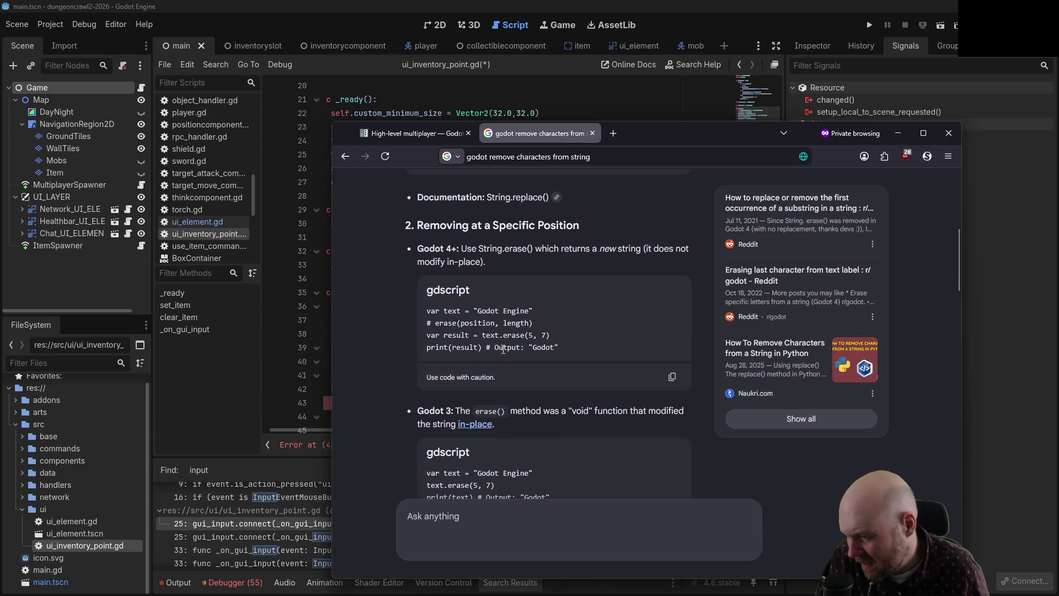
scroll(404, 390, down, 6)
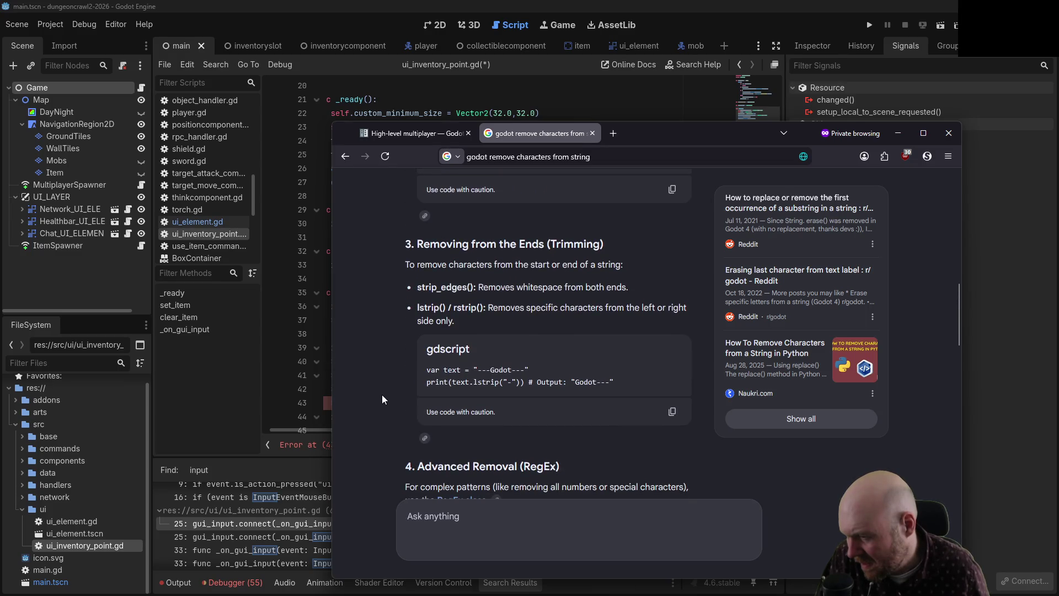
scroll(382, 399, down, 3)
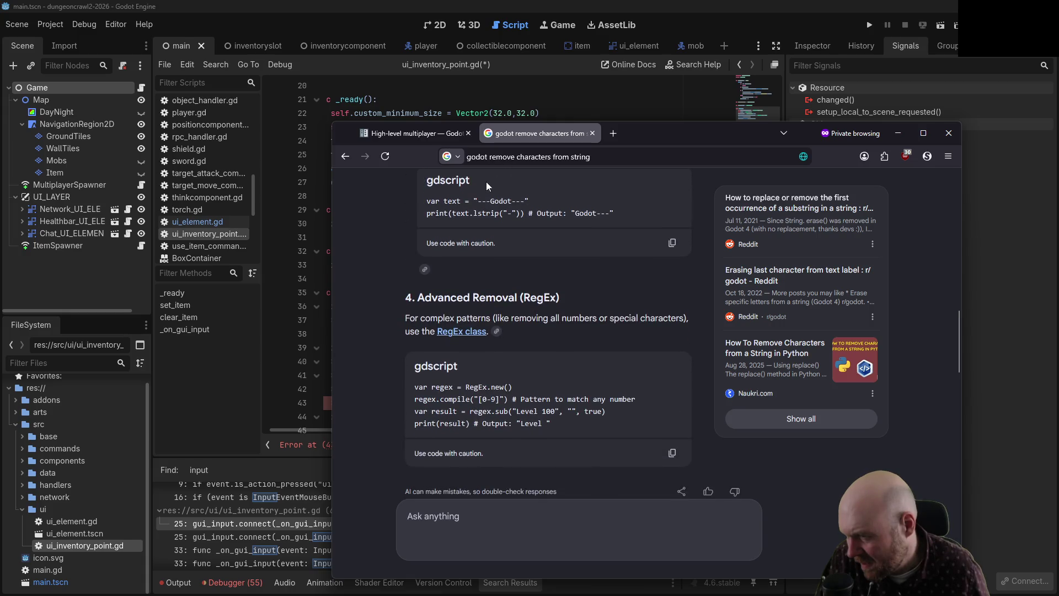
scroll(473, 220, up, 1)
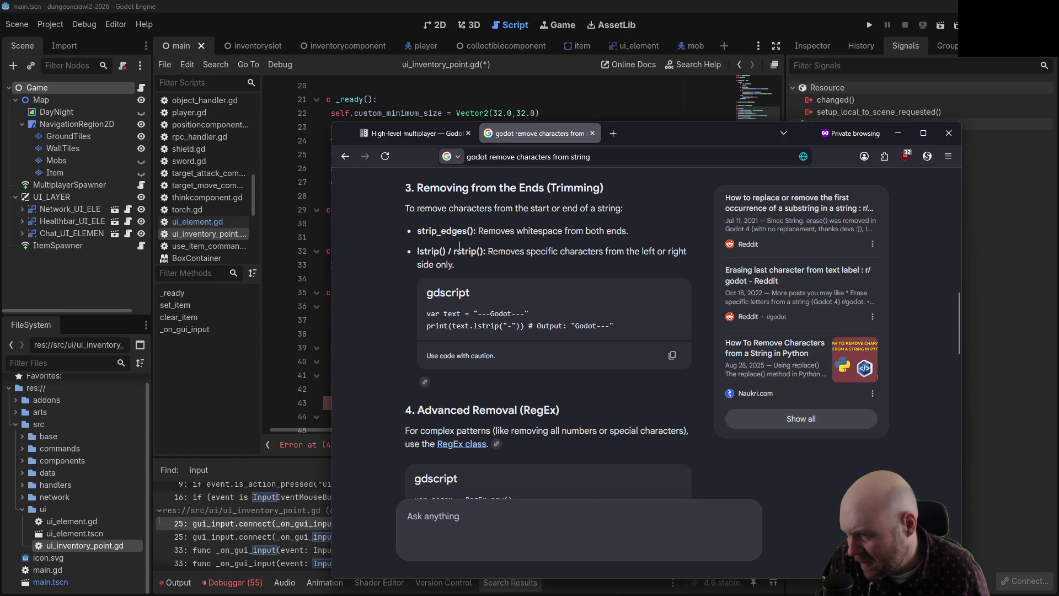
click(283, 361)
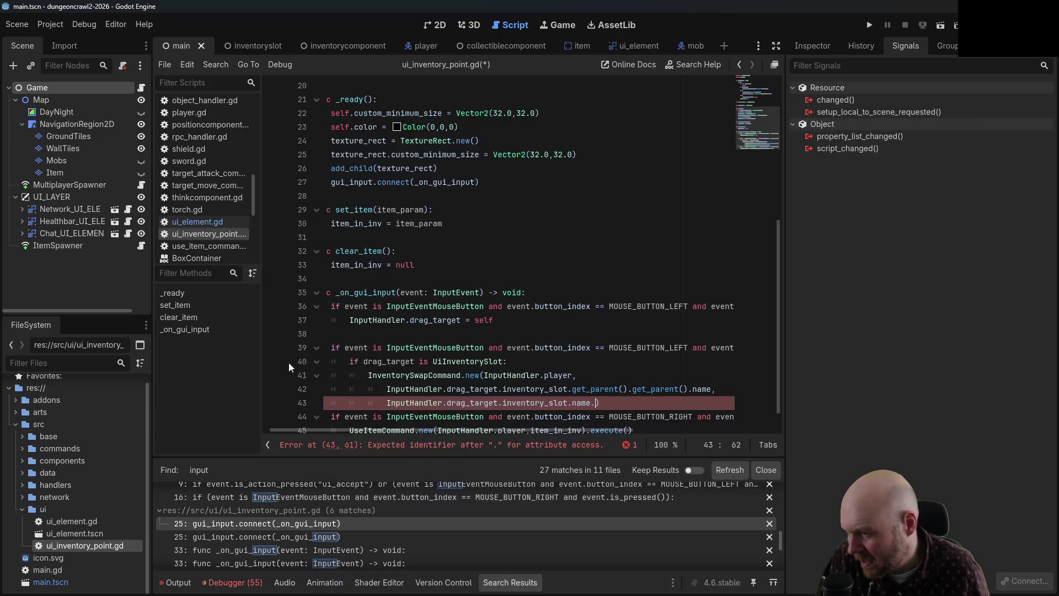
- Append .lstrip("InventorySlot") to the target slot name and add an inventory_slot.get_parent().get_parent().name argument
text(.lstrip)
text(("InventorySl)
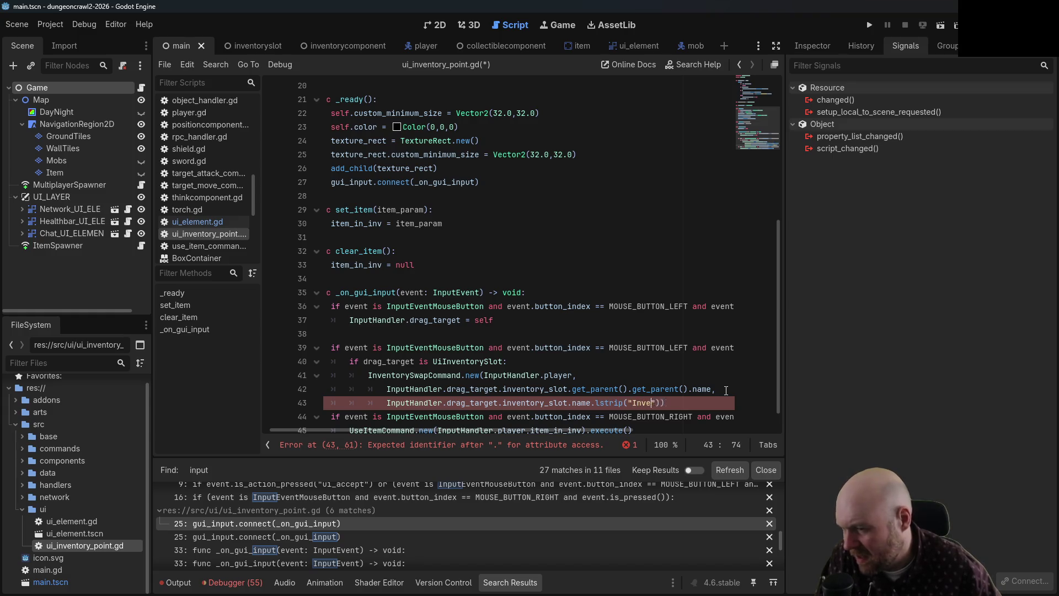
text(ot")
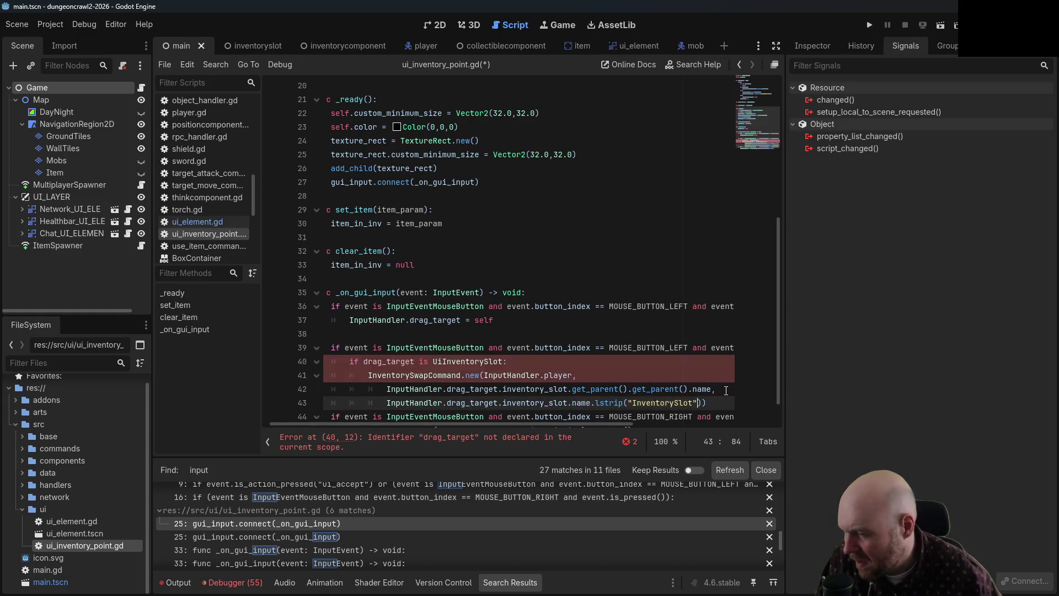
text(,)
key(Return)
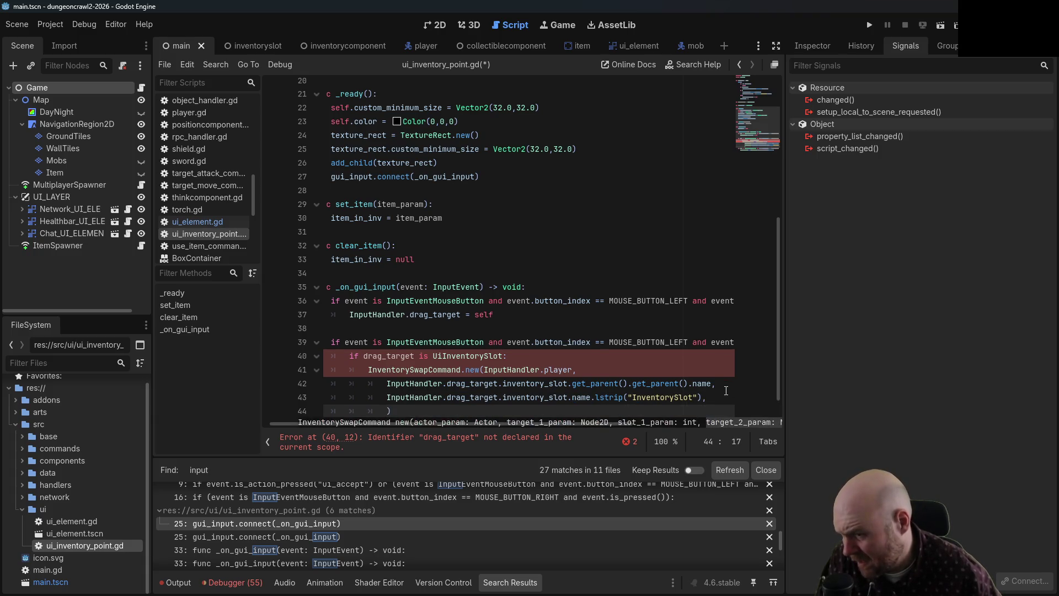
text(self.get_pare)
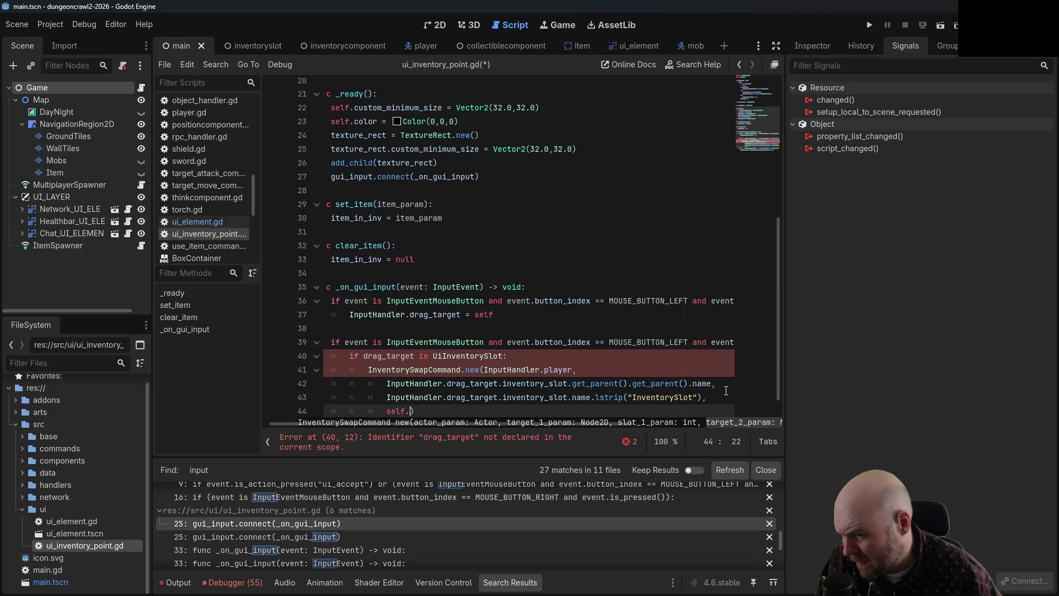
key(BackSpace)
key(BackSpace)
key(BackSpace)
text(inven)
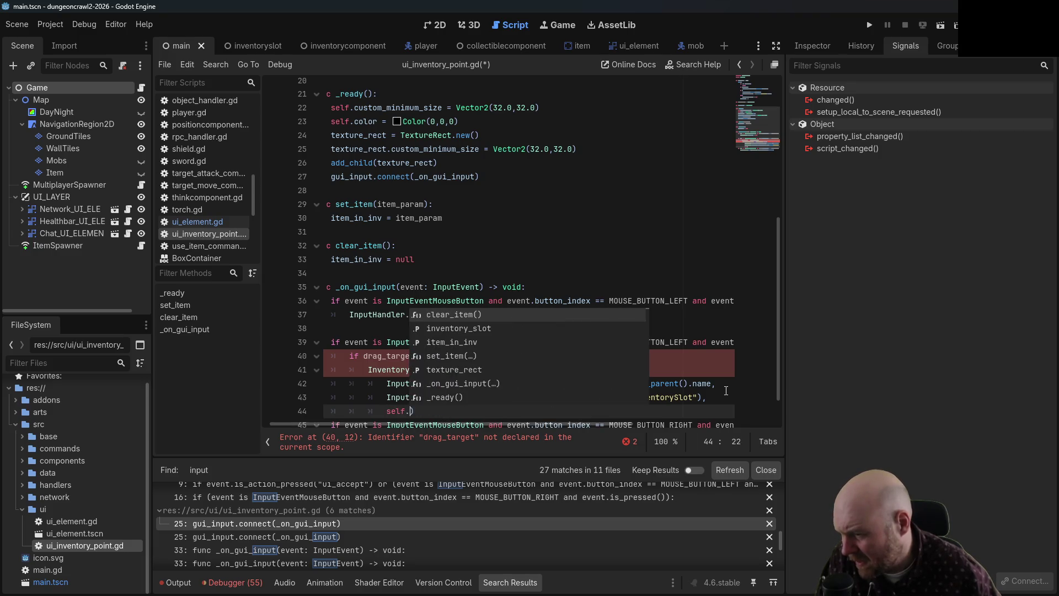
key(BackSpace)
key(BackSpace)
key(BackSpace)
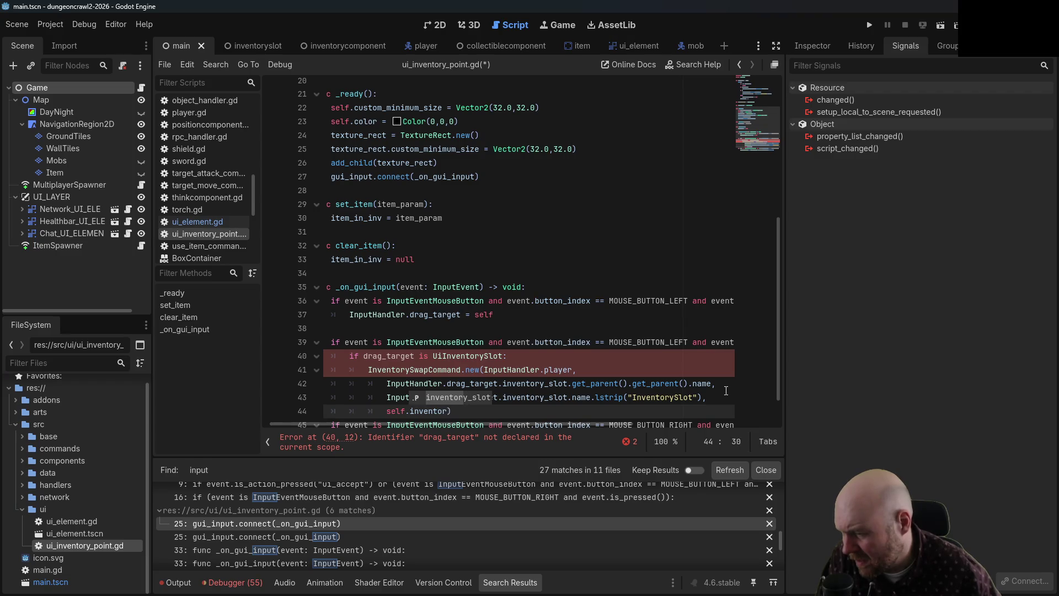
key(BackSpace)
text(inventory_slot.)
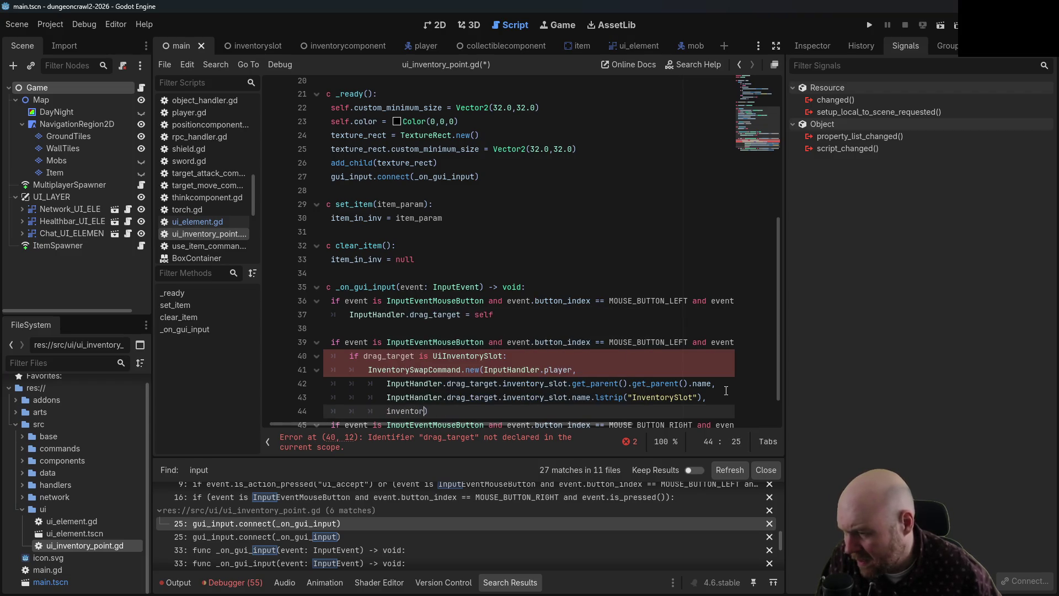
text(get_parent().pg)
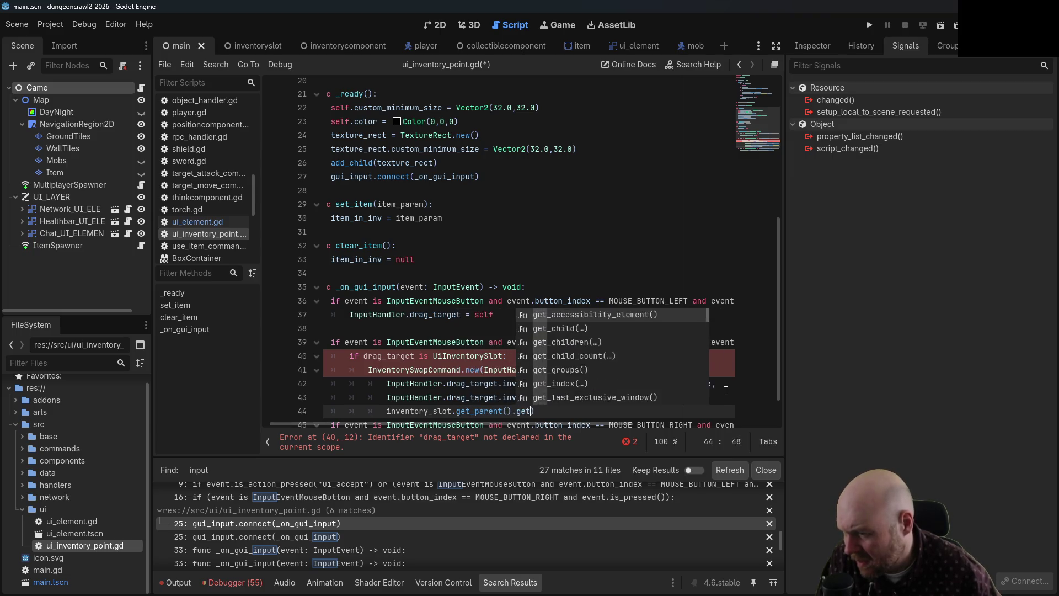
key(Return)
text(.name,)
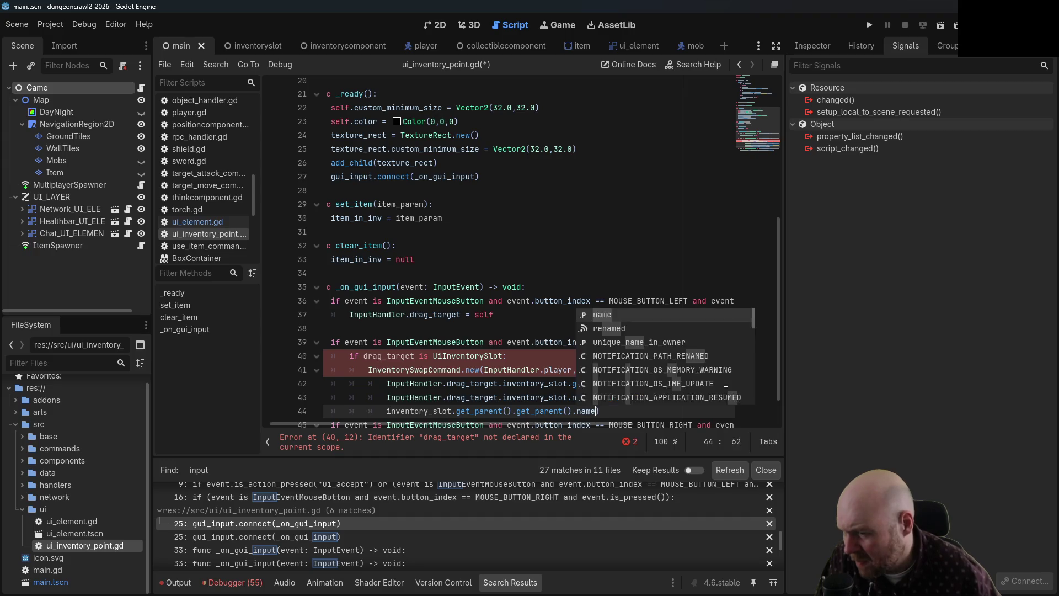
- Add an inventory_slot.name.lstrip("InventorySlot") argument and wrap both lstrip results in int()
key(Return)
text(inventory_sl)
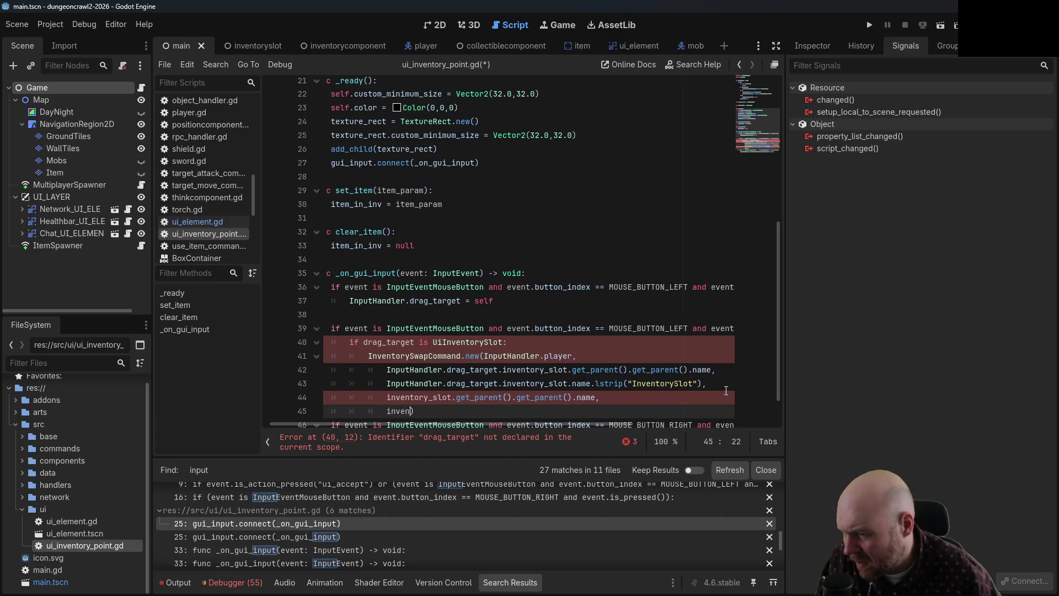
text(ot.name)
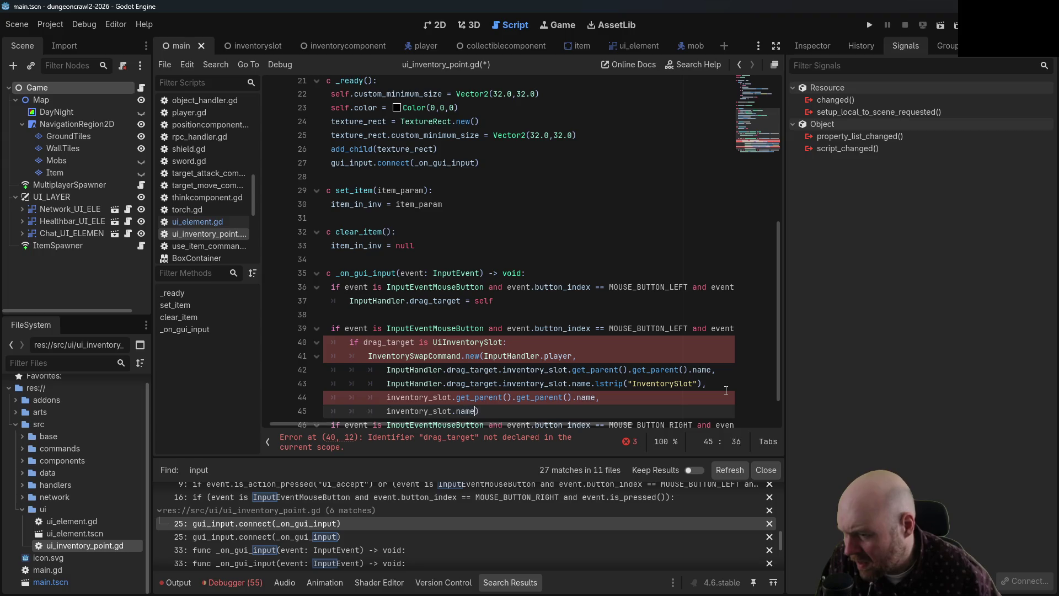
text(strip(")
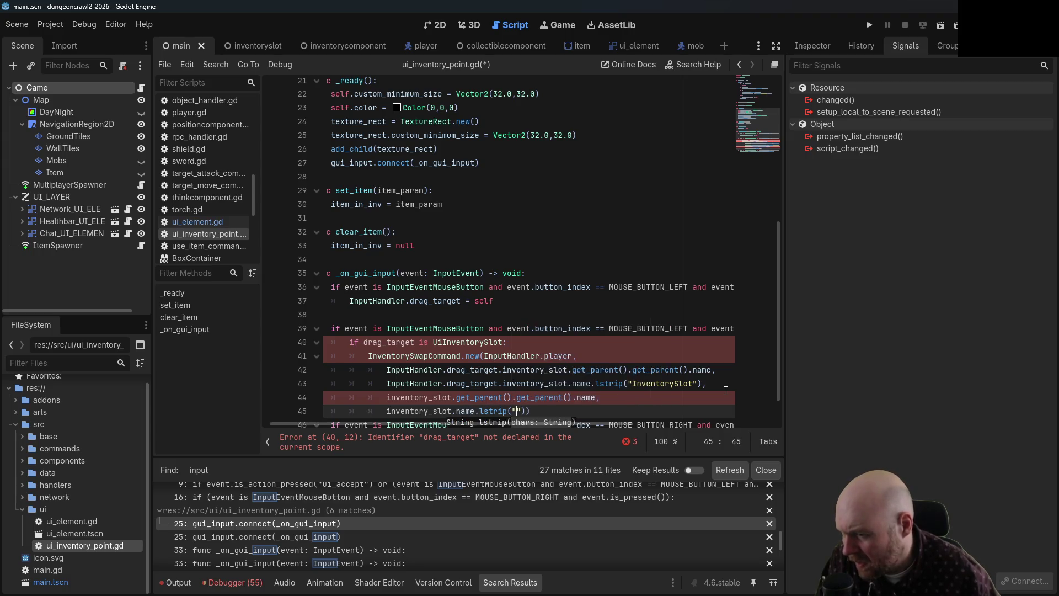
text(InventorySlot)
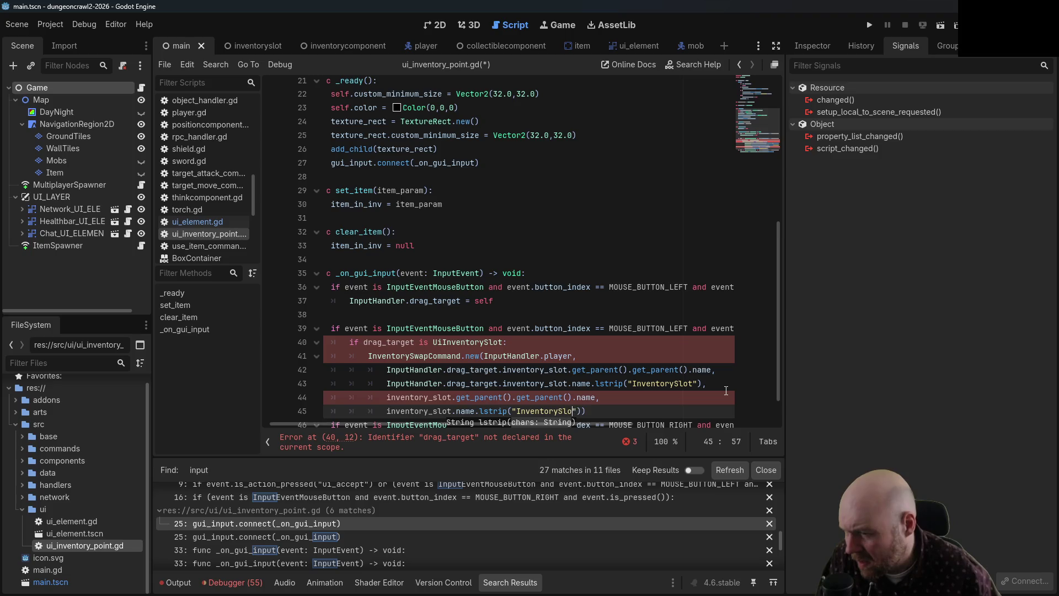
text(")
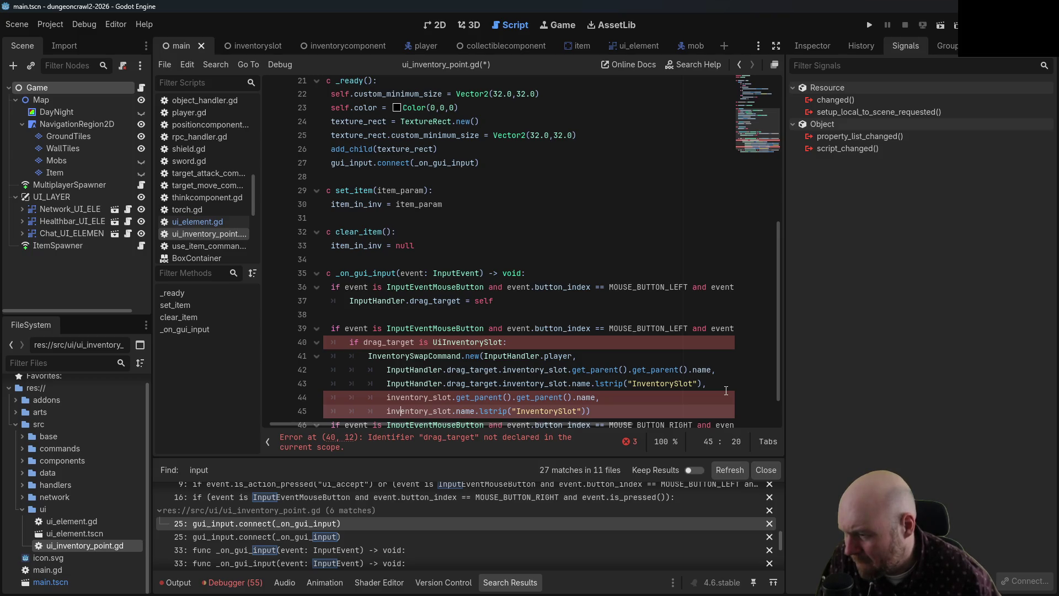
text(int()
key(Right)
key(Right)
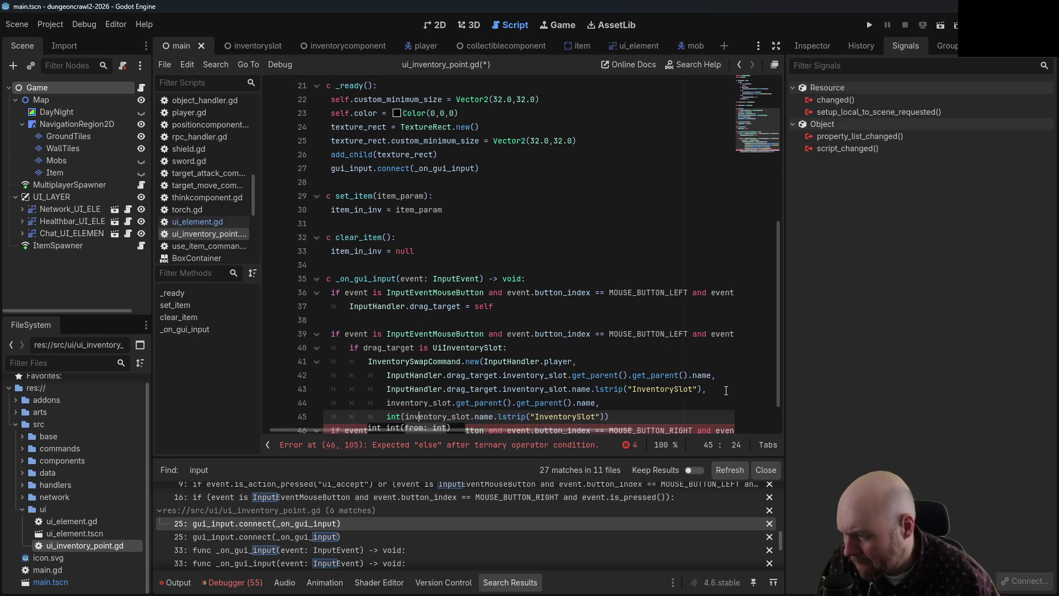
text())
key(Up)
key(Up)
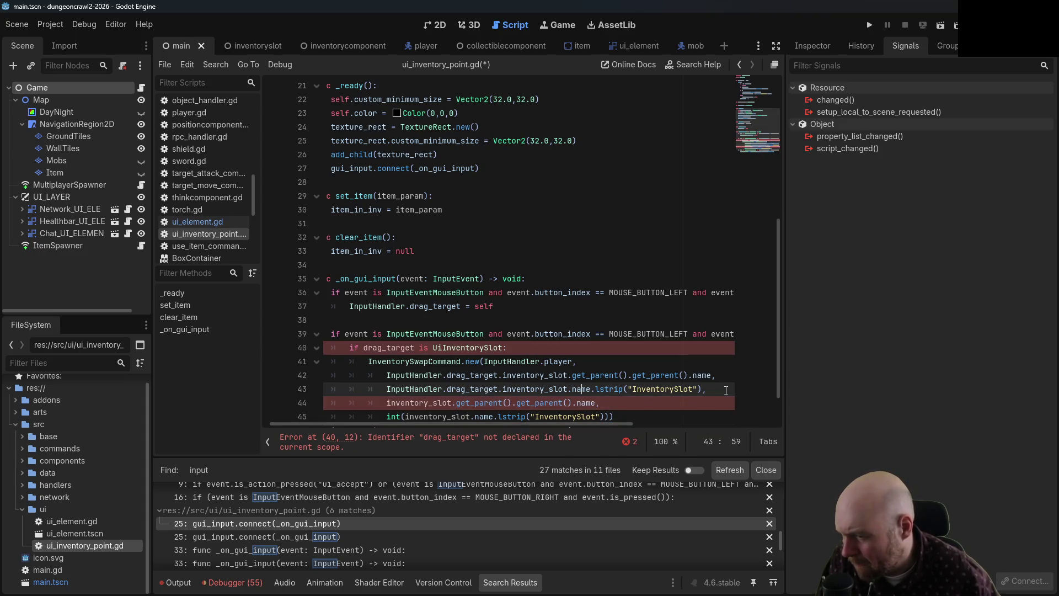
text(int()
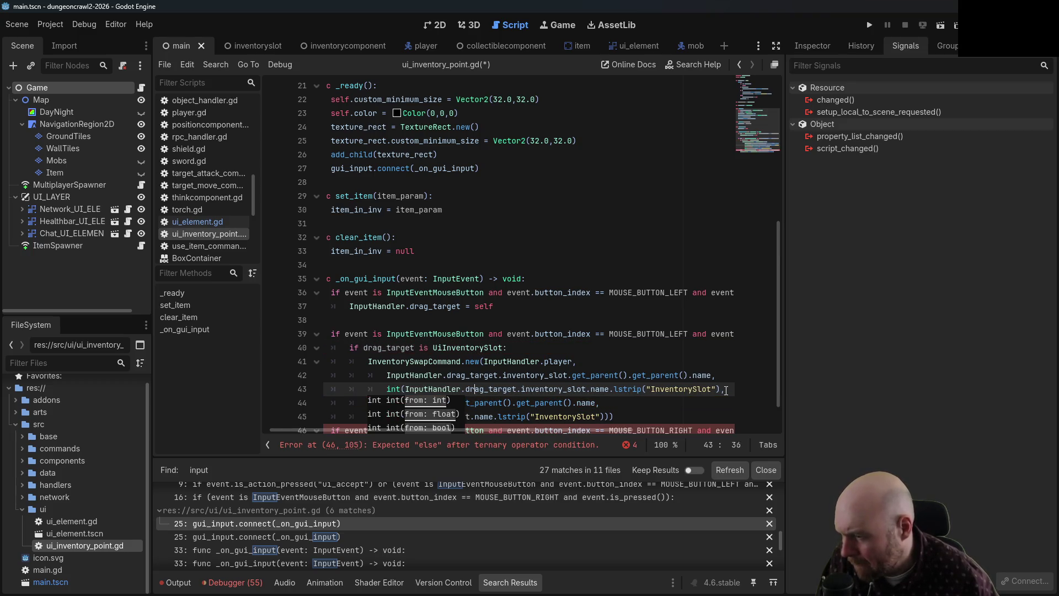
key(Right)
key(Right)
key(Right)
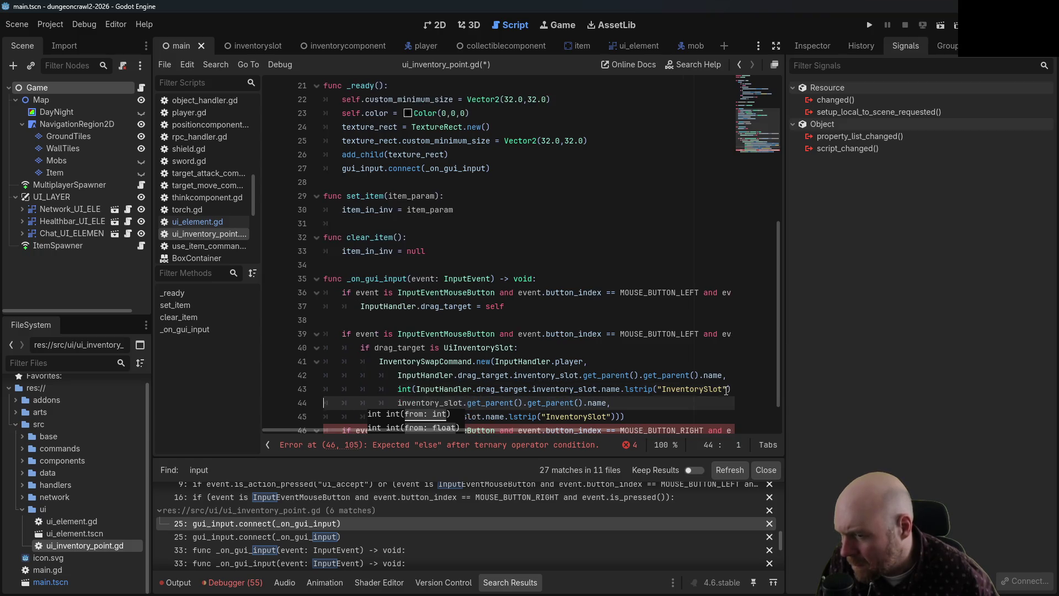
text(),)
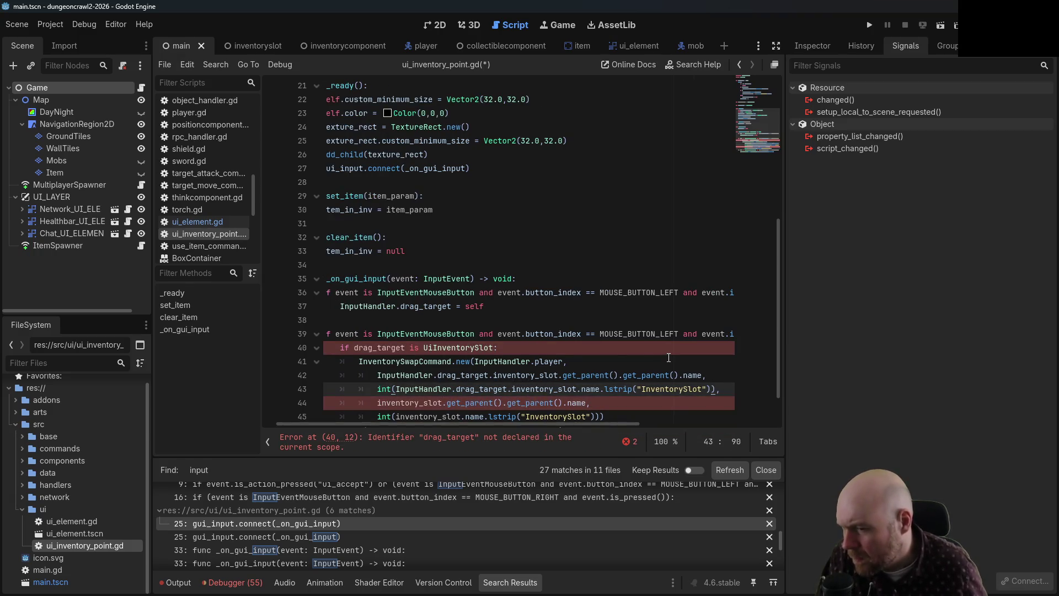
- Prefix drag_target with InputHandler. in the guard on line 40 and save
click(353, 347)
text(Invento)
key(BackSpace)
key(BackSpace)
key(BackSpace)
text(p)
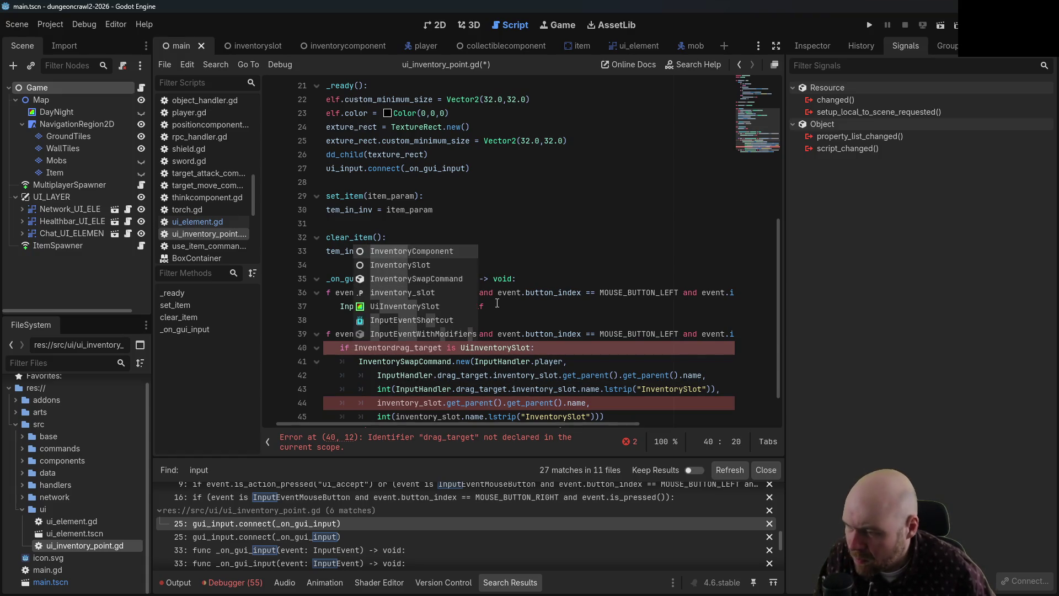
text(utHandler.)
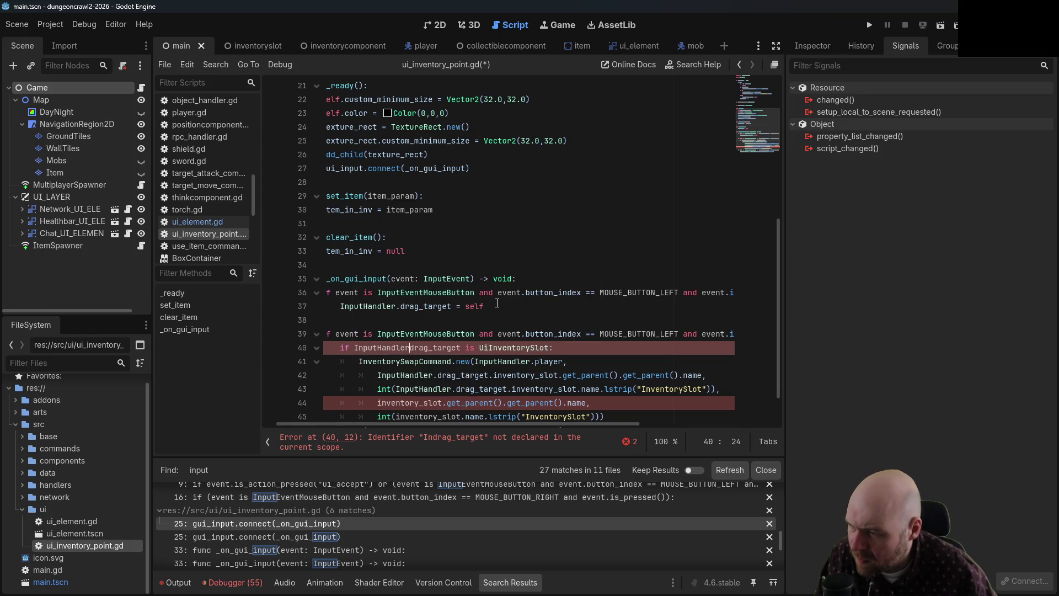
key(ctrl+s)
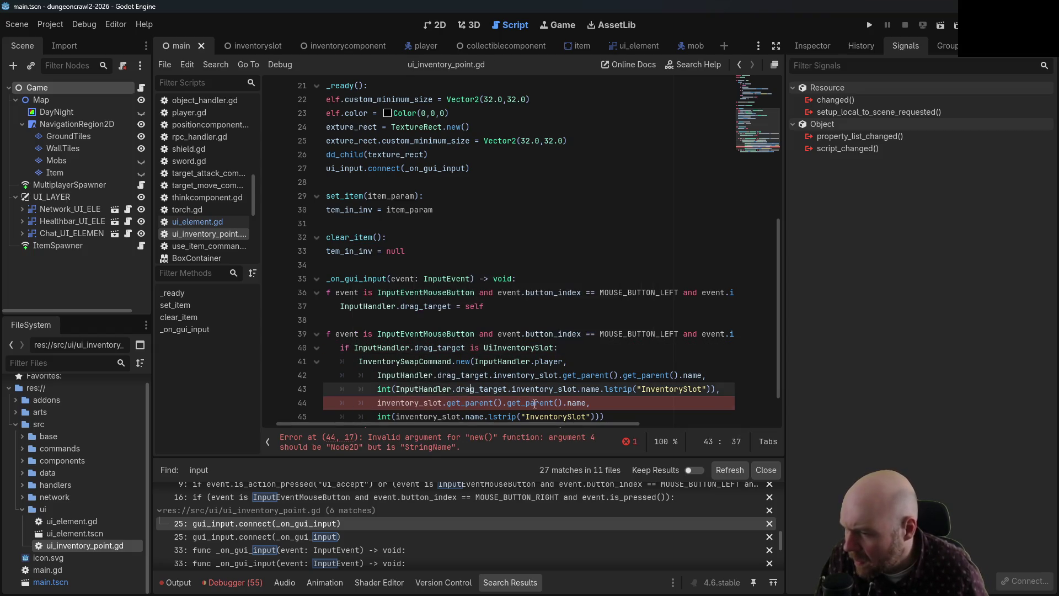
- Remove the .name suffix from the parent lookups on lines 42 and 44, then save
click(533, 403)
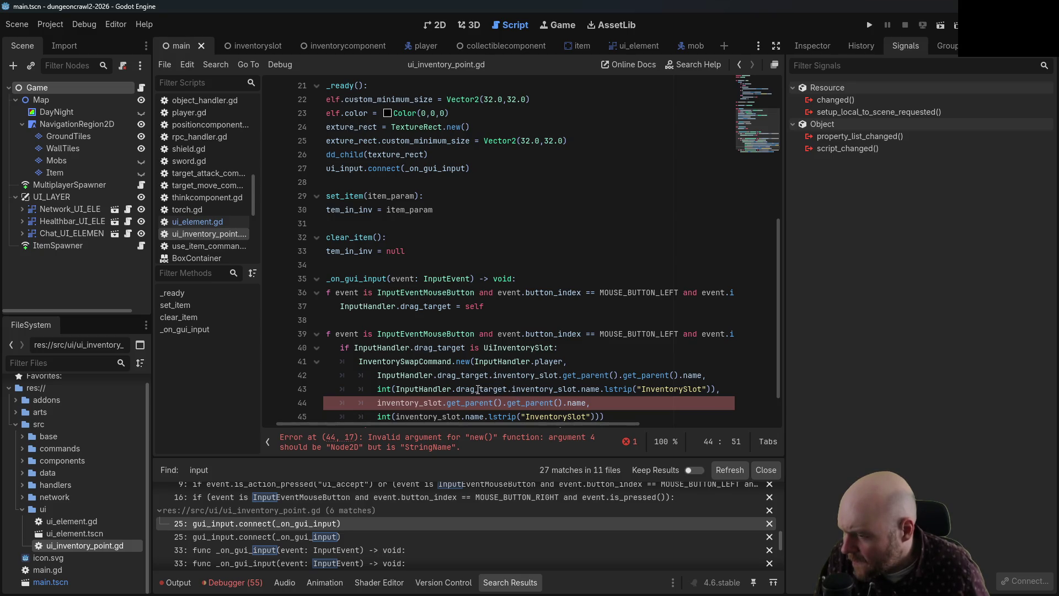
drag(563, 402, 586, 403)
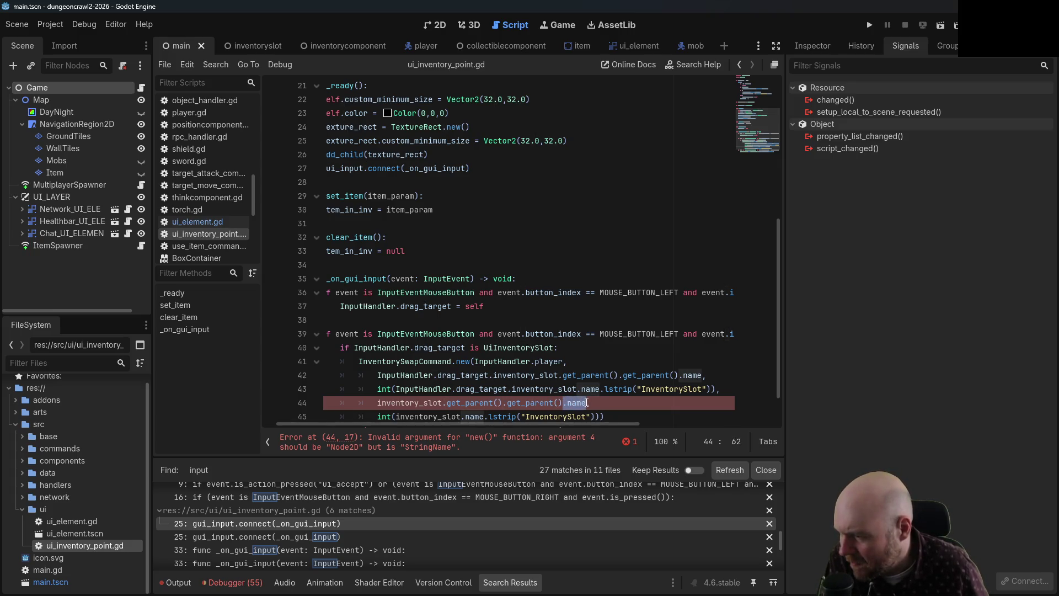
key(BackSpace)
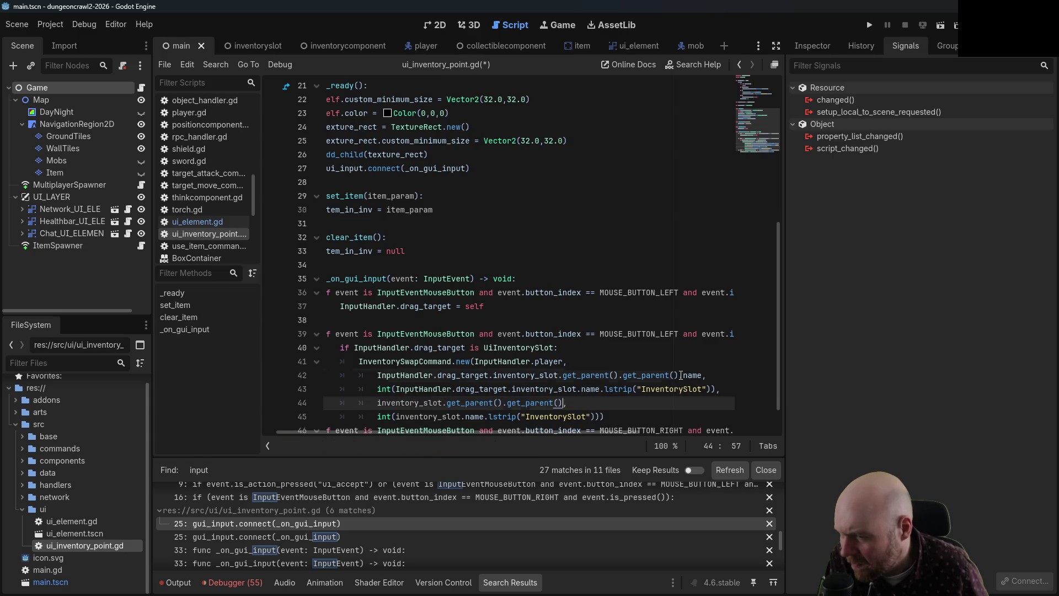
drag(679, 375, 700, 376)
key(BackSpace)
key(ctrl+s)
- Append .execute() to the swap command and run the game
scroll(678, 364, down, 1)
click(676, 375)
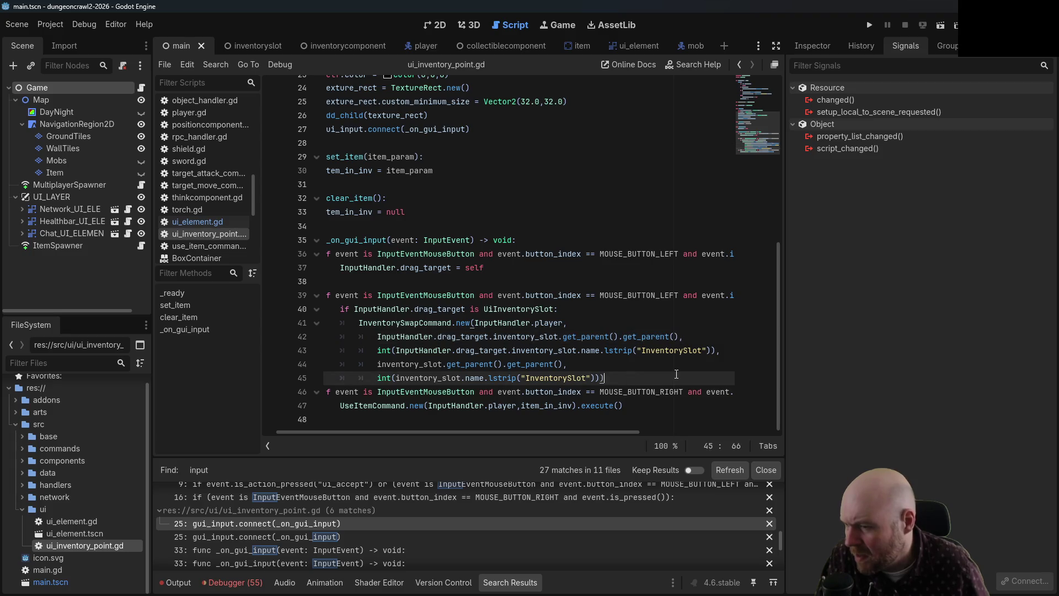
text(.execute())
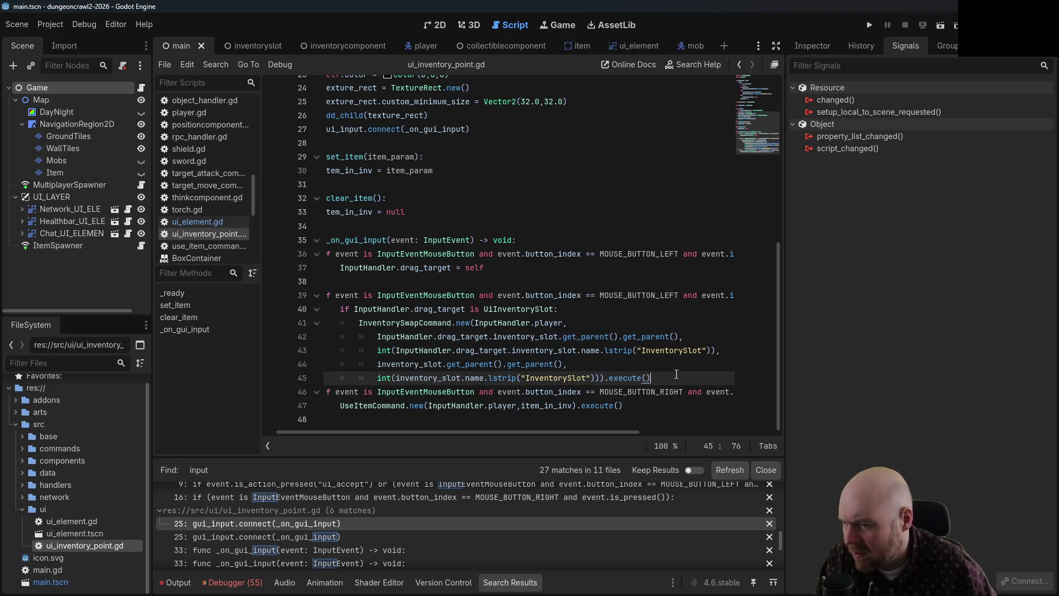
click(869, 25)
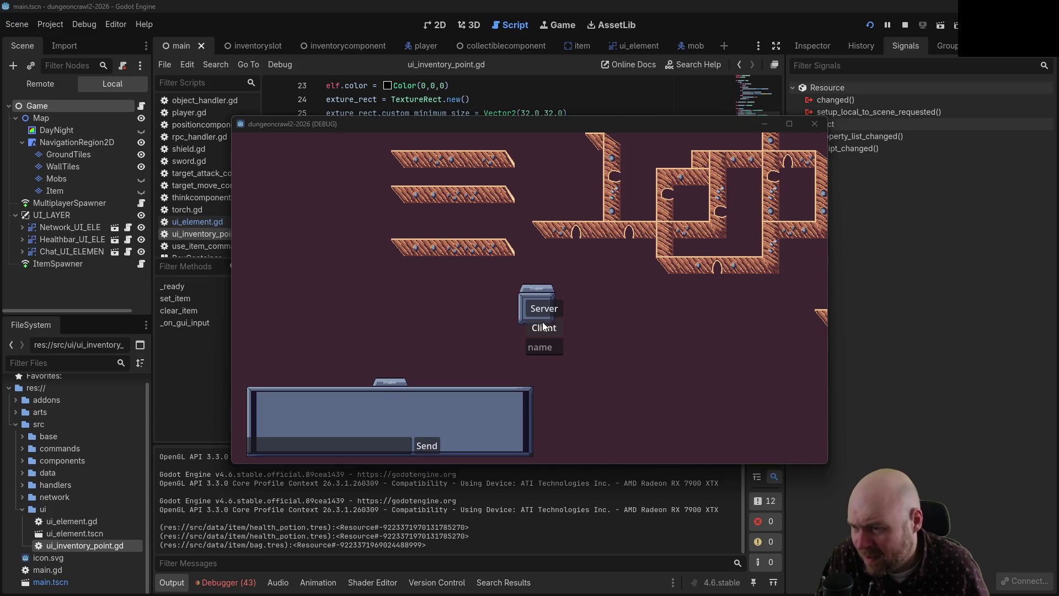
- Join as Client, move, and click an inventory slot, hitting the nonexistent 'execute' error at line 41
click(544, 325)
click(452, 310)
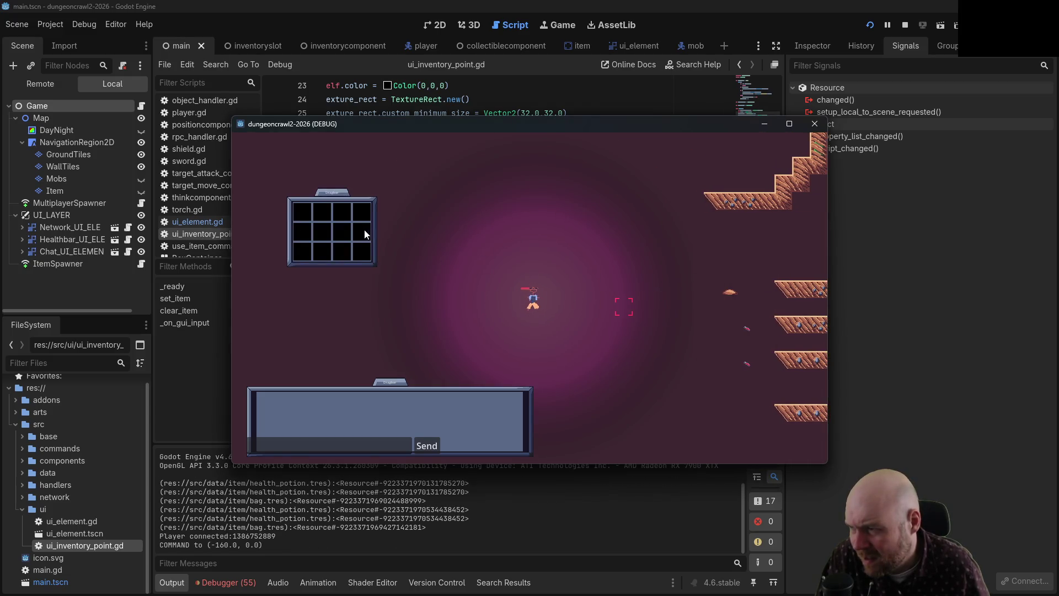
click(336, 236)
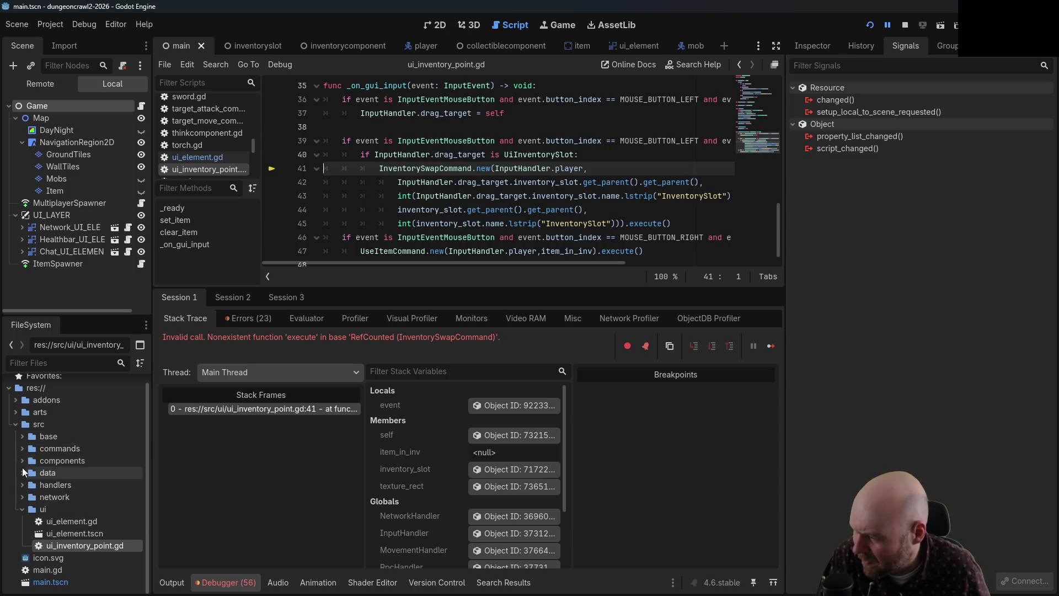
- Review the base command.gd execute function, then open inventory_swap_command.gd
click(24, 450)
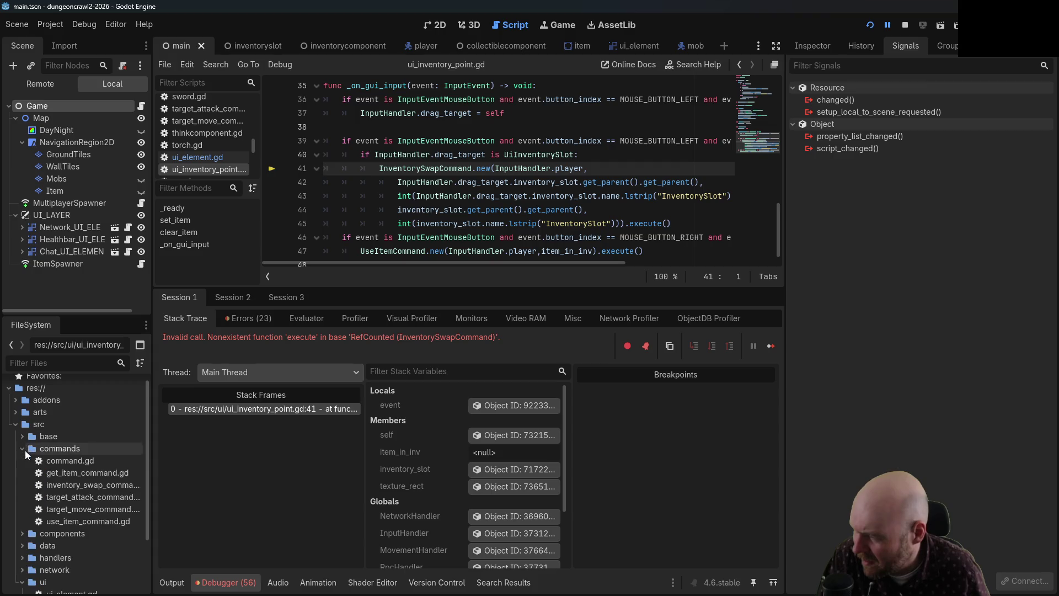
double_click(70, 460)
click(386, 183)
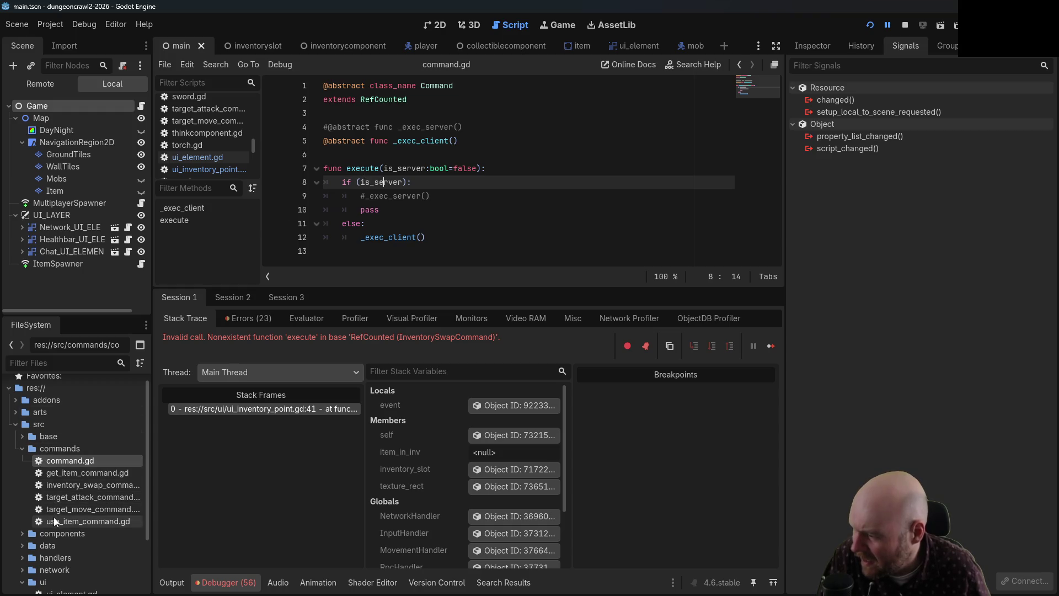
double_click(57, 485)
scroll(396, 153, up, 2)
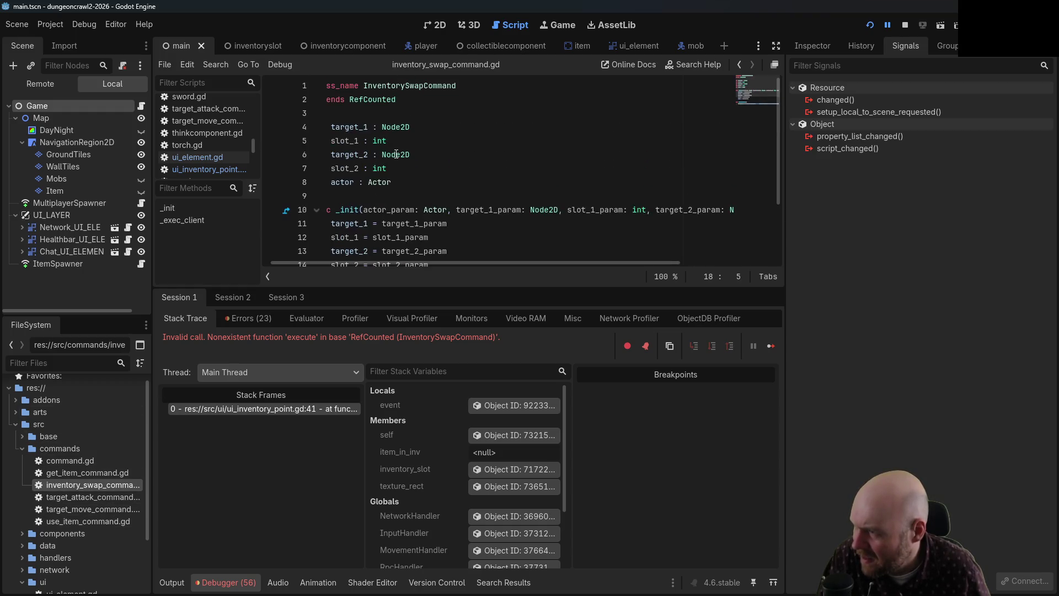
drag(352, 262, 276, 262)
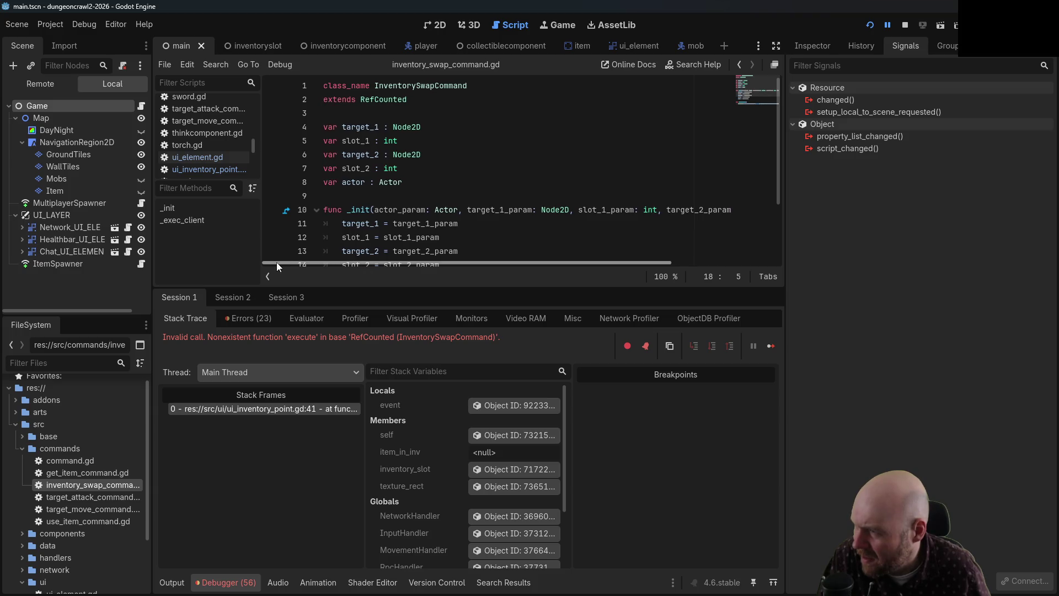
- Replace extends RefCounted with extends Command, save, and restart the game
click(360, 99)
double_click(361, 99)
text(Comma)
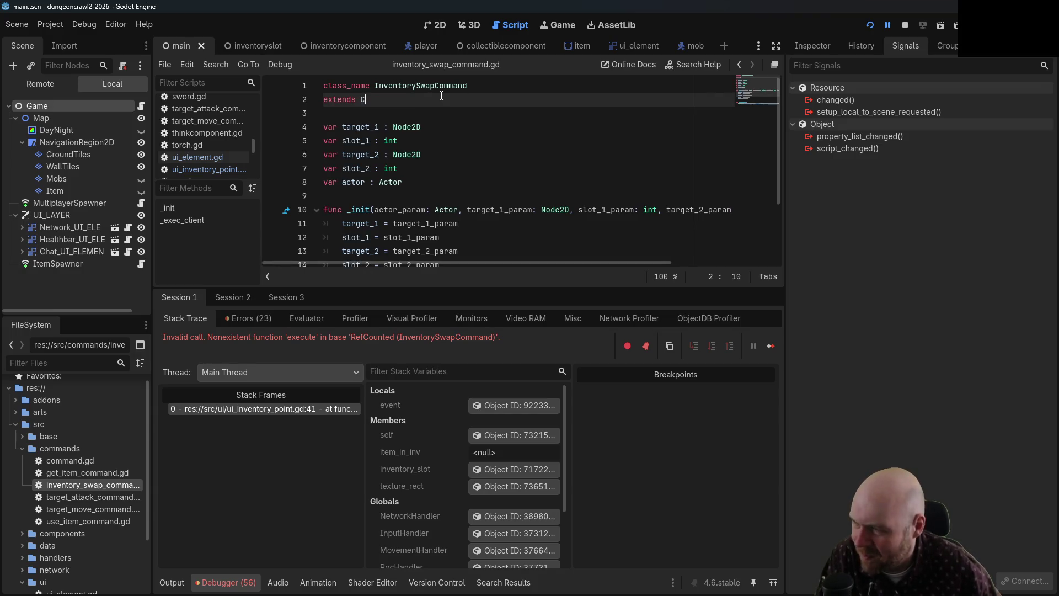
text(nd)
key(ctrl+s)
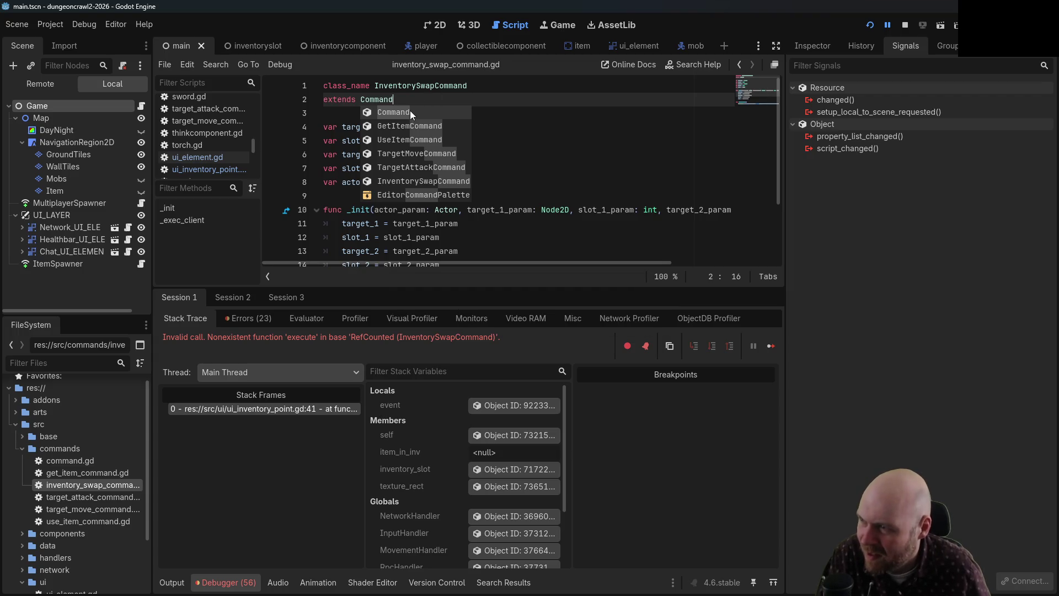
click(486, 112)
scroll(621, 150, down, 2)
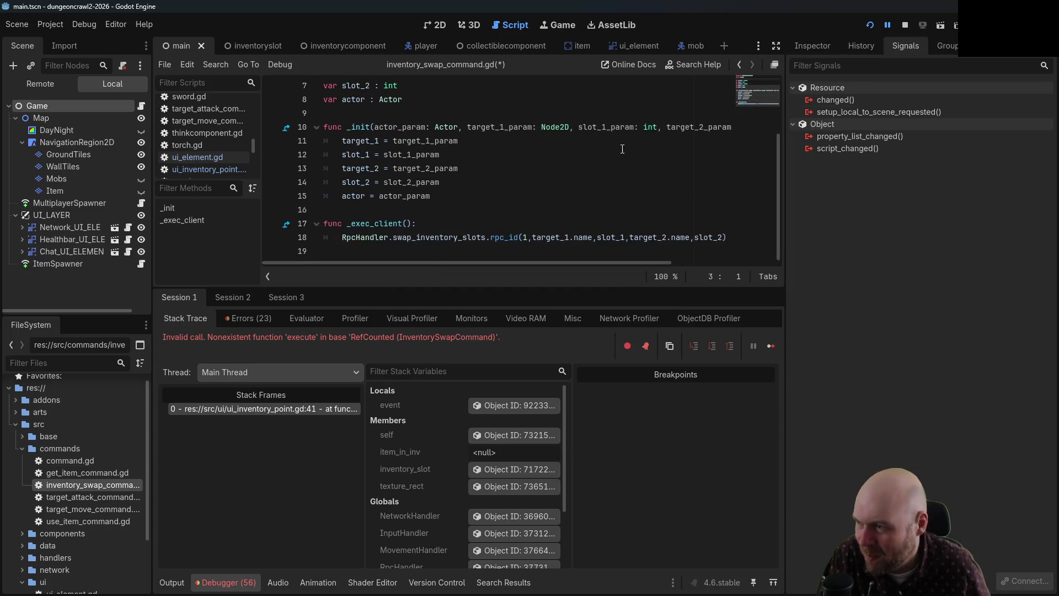
click(905, 25)
click(870, 24)
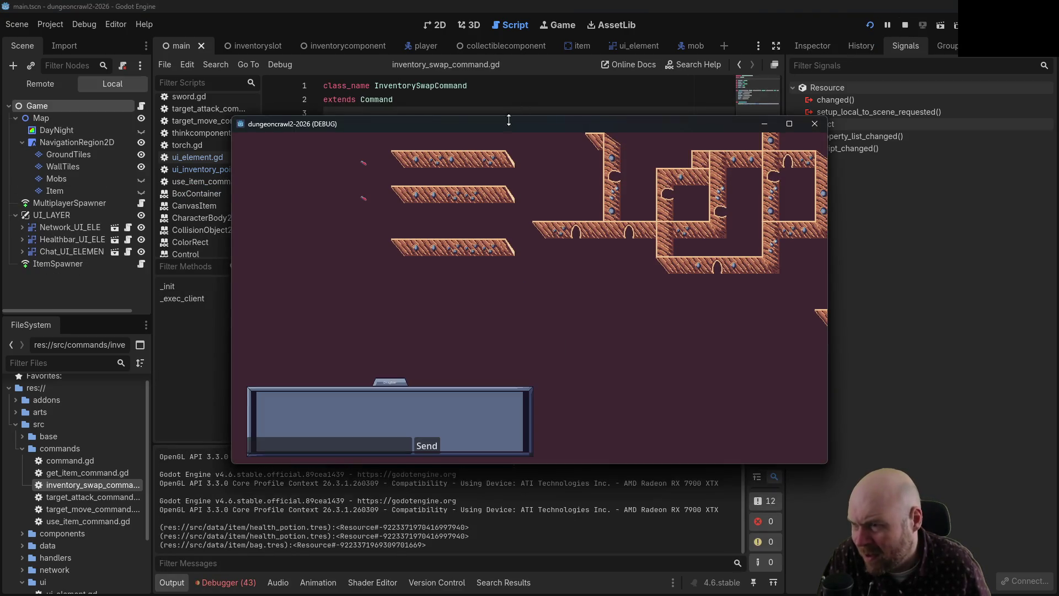
- Rejoin as Client, move, and click a slot, then view the StringName-to-NodePath get_node error
click(544, 327)
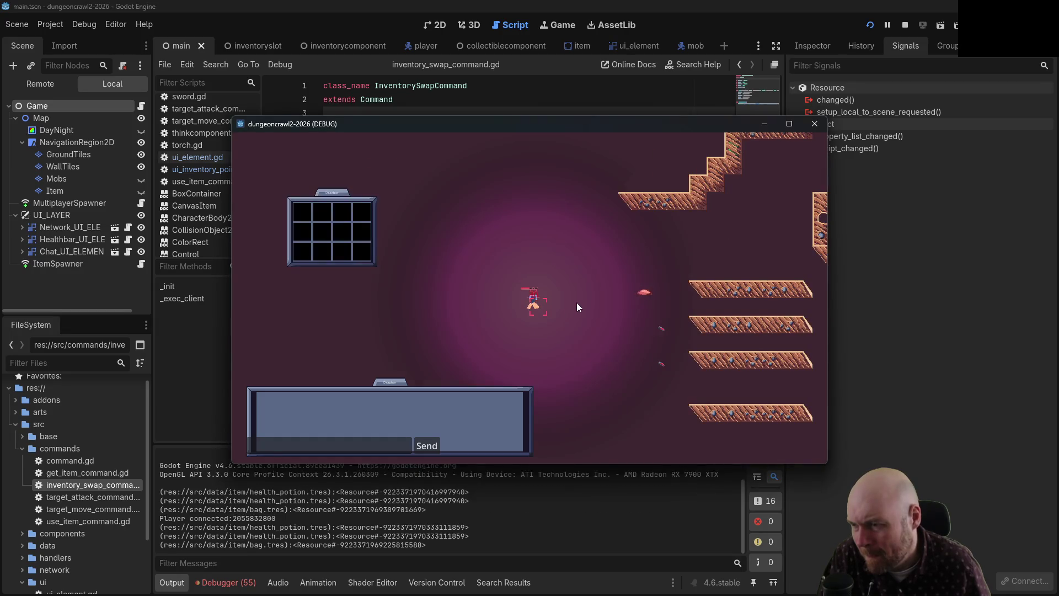
click(586, 295)
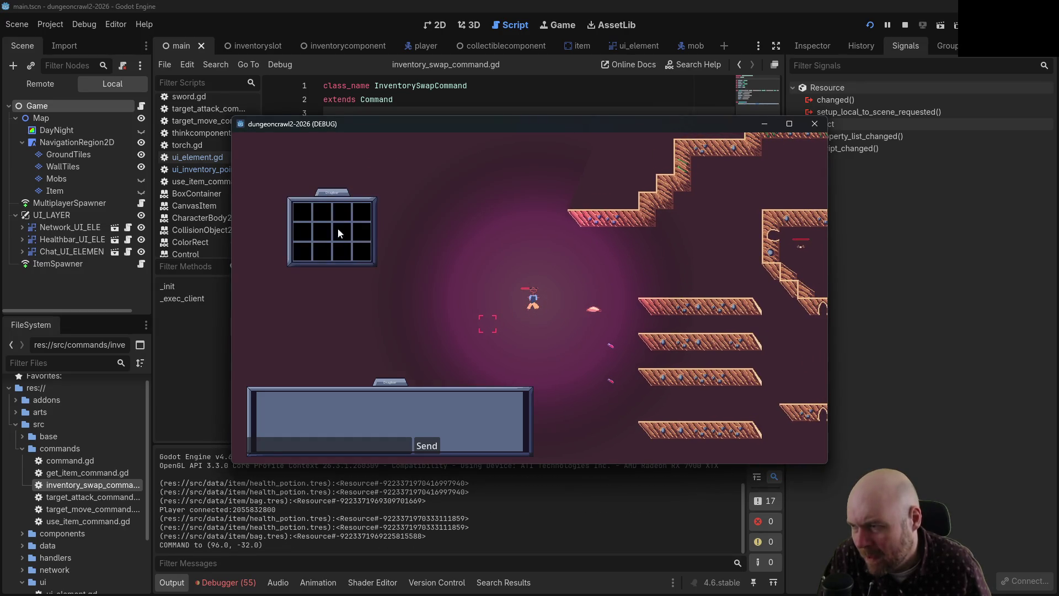
click(358, 236)
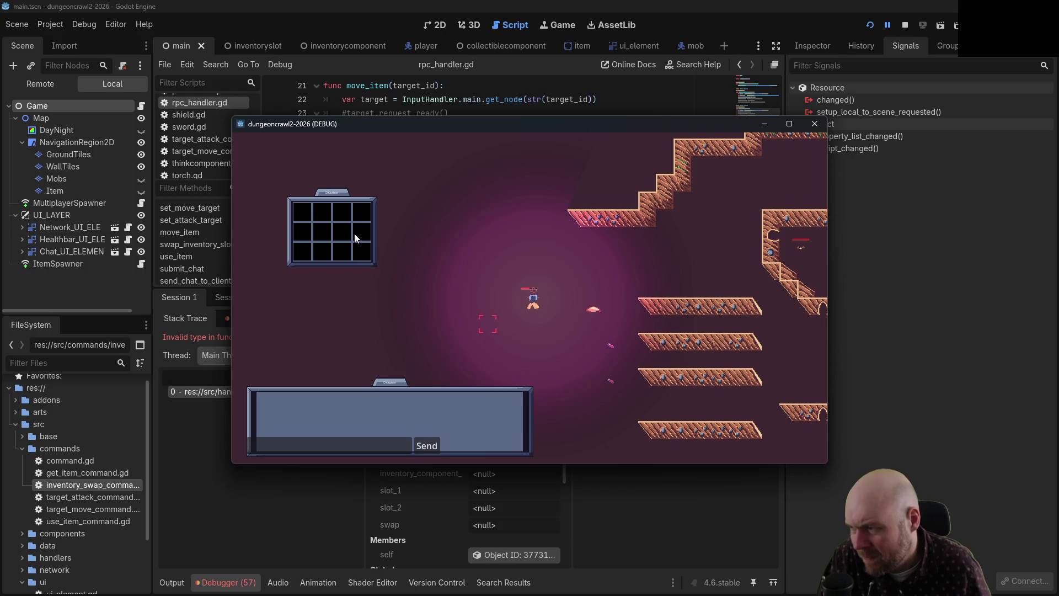
click(538, 87)
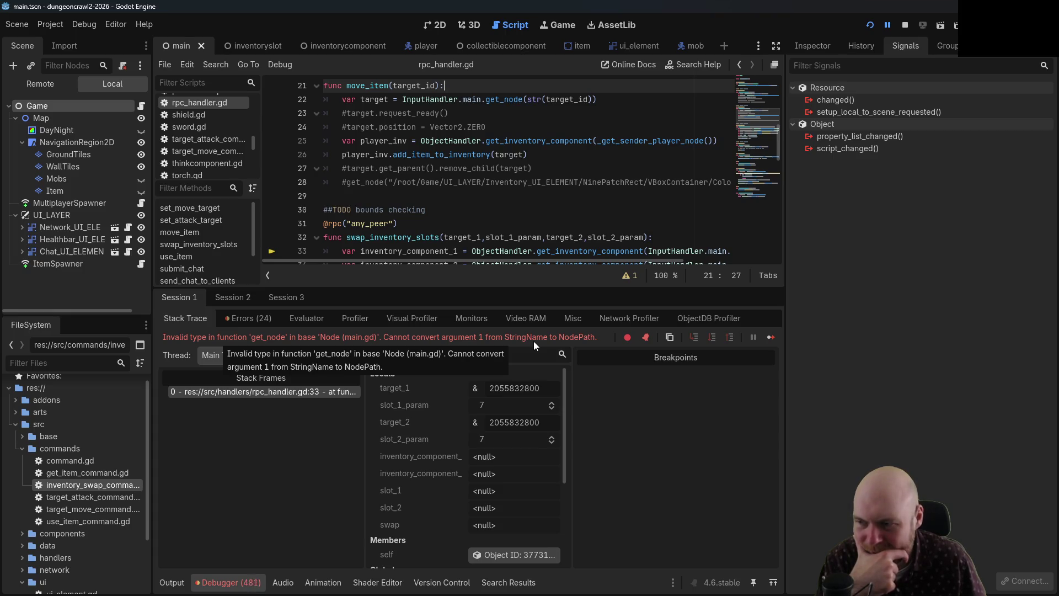
- Jump to the failing get_node call at line 33 of swap_inventory_slots in rpc_handler.gd
click(332, 391)
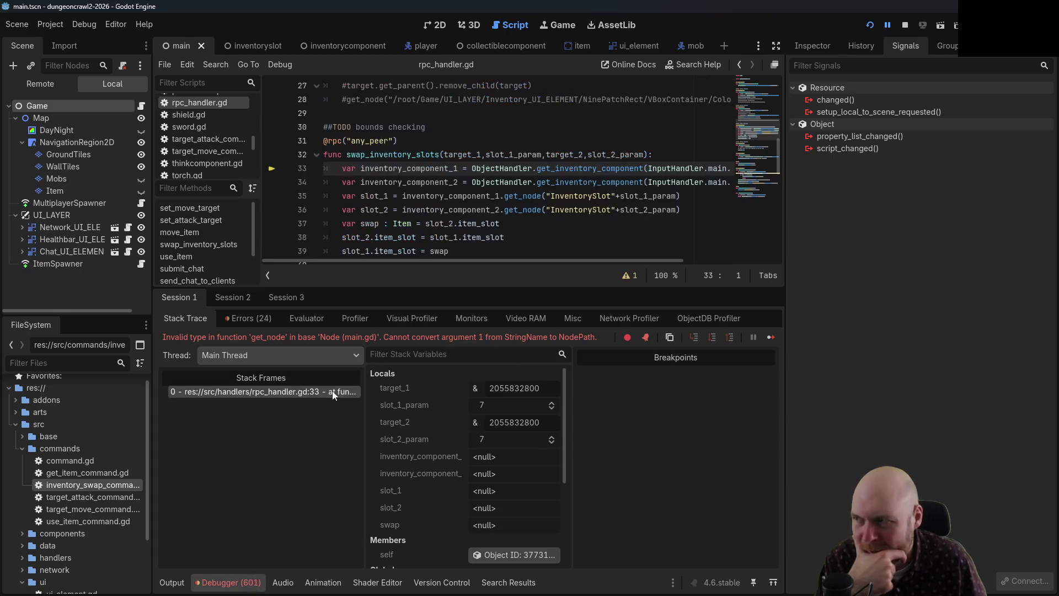
mouse_move(504, 262)
mouse_down()
mouse_move(613, 261)
mouse_move(596, 260)
mouse_up()
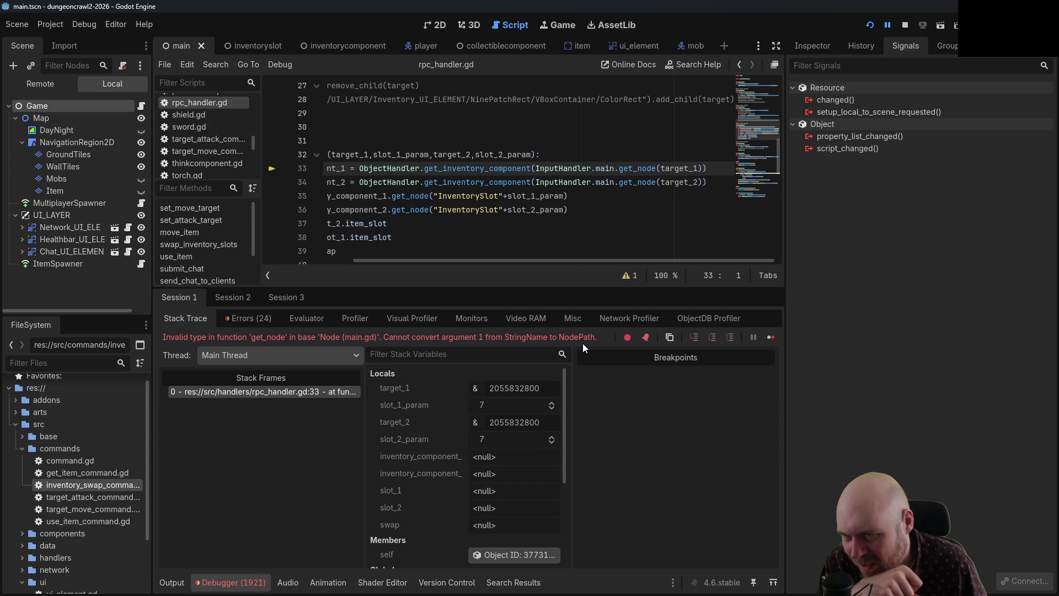
drag(522, 260, 400, 256)
scroll(400, 254, down, 12)
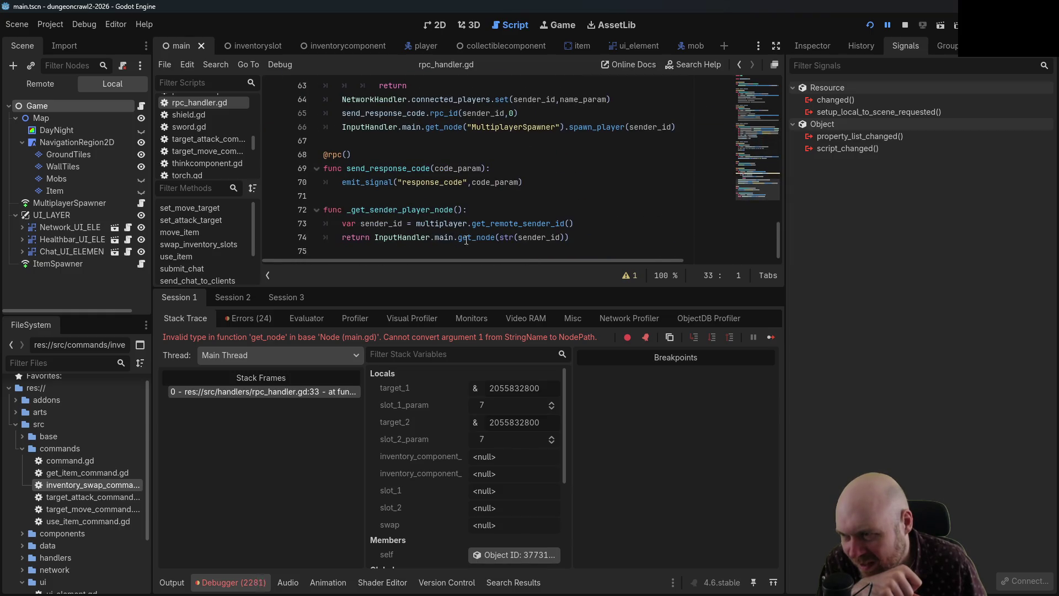
scroll(461, 239, up, 13)
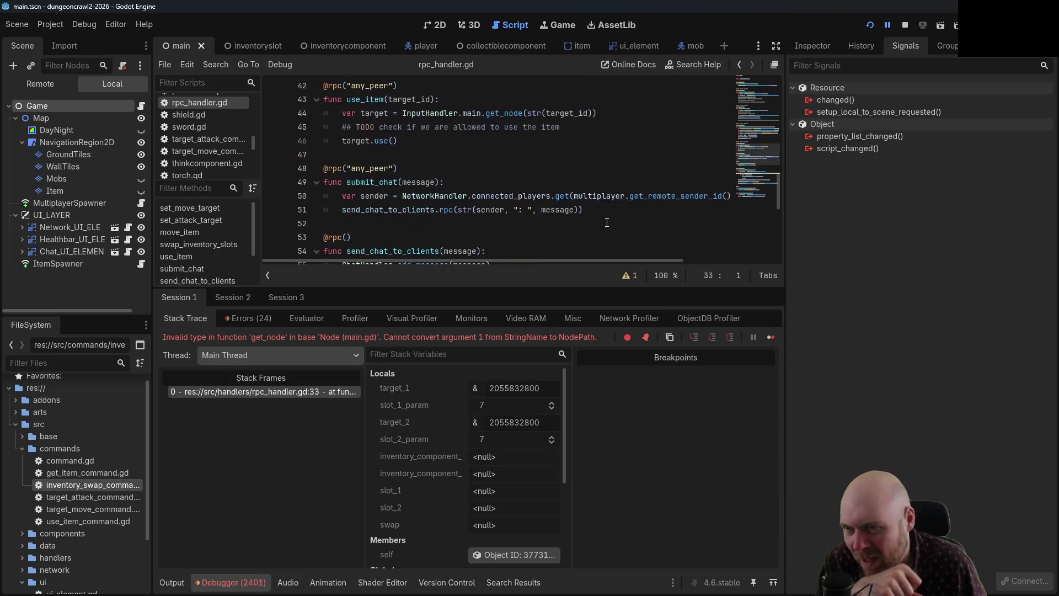
- Wrap target_1 and target_2 in str() on lines 33–34, then save and run
click(651, 208)
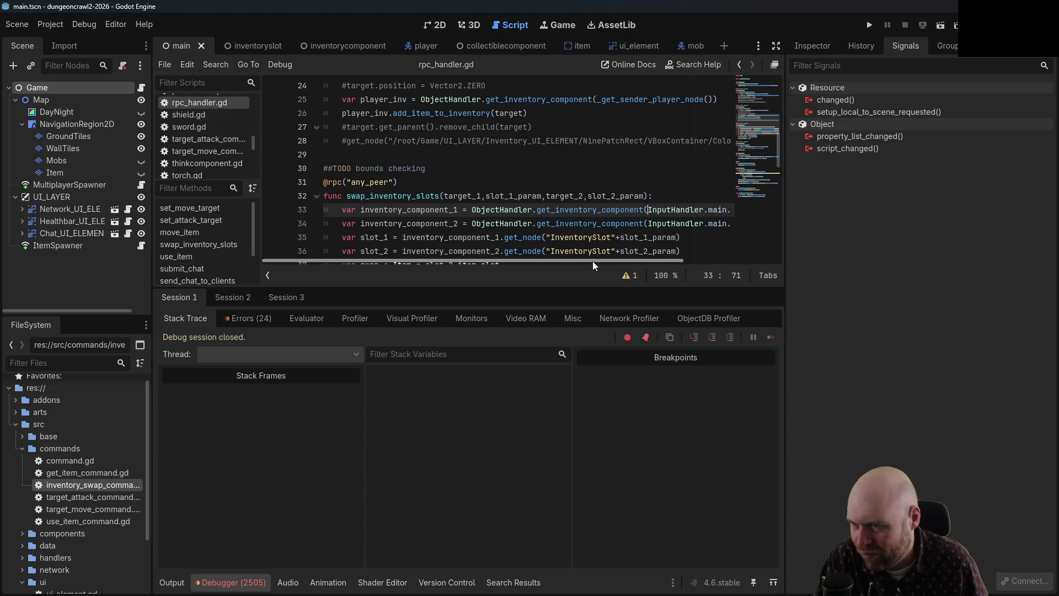
scroll(593, 260, right, 5)
text(str()
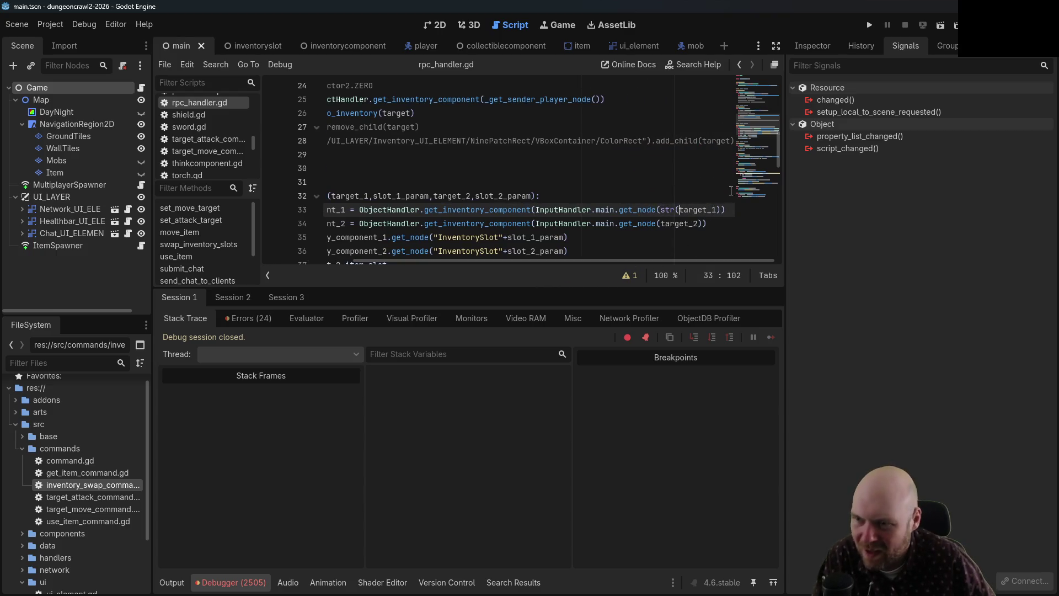
key(ctrl+Right)
text())
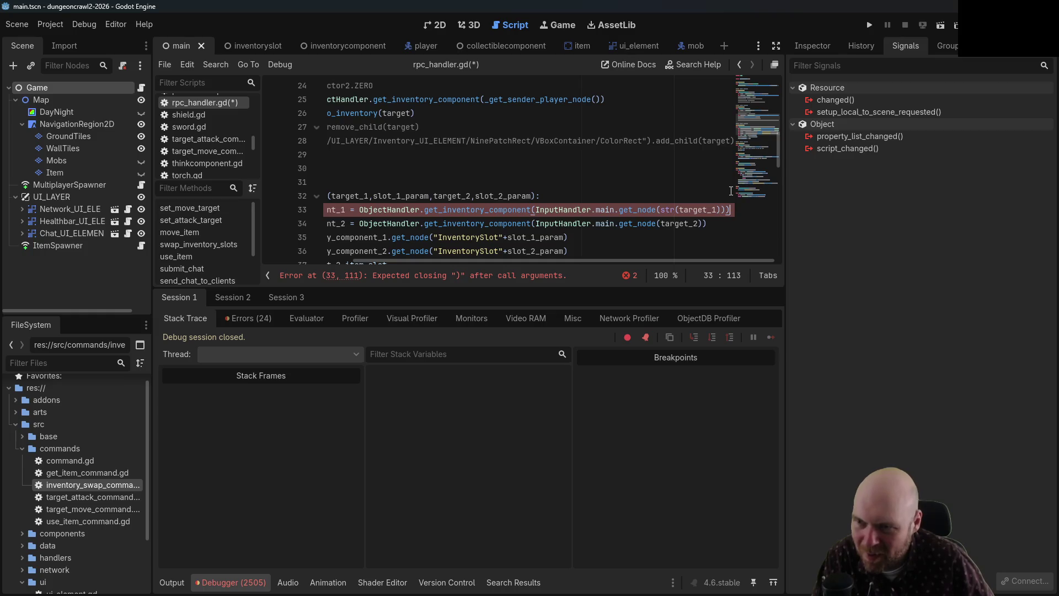
key(Down)
key(Home)
key(Home)
key(End)
key(Left)
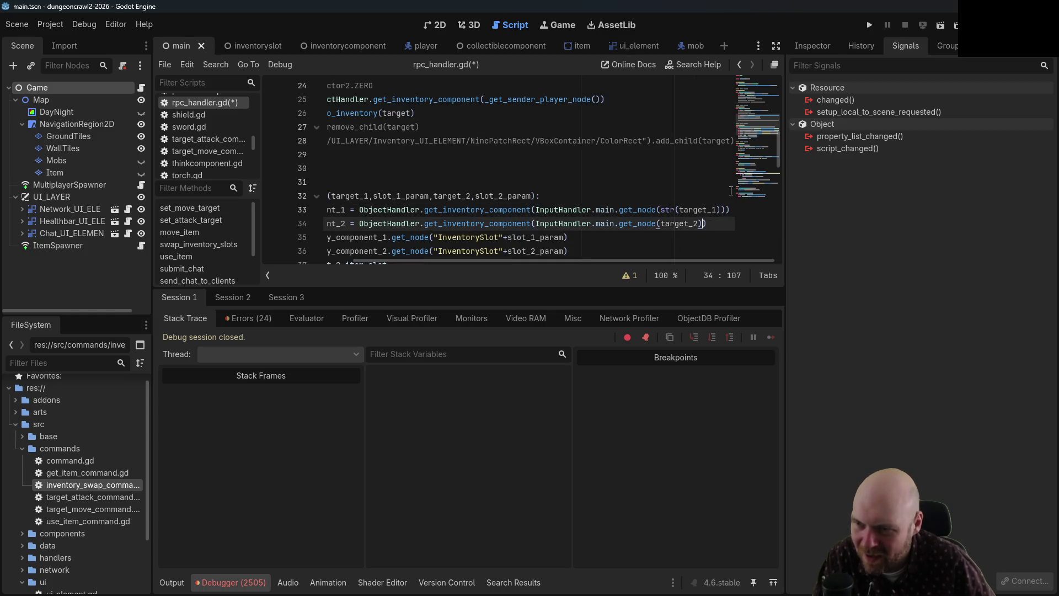
text(str()
key(End)
text())
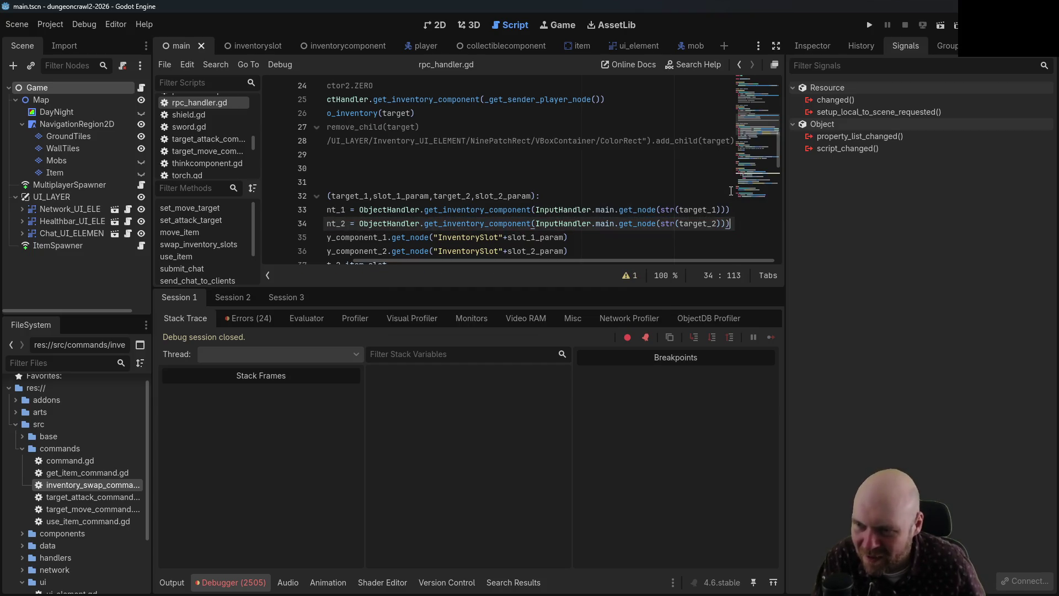
click(870, 25)
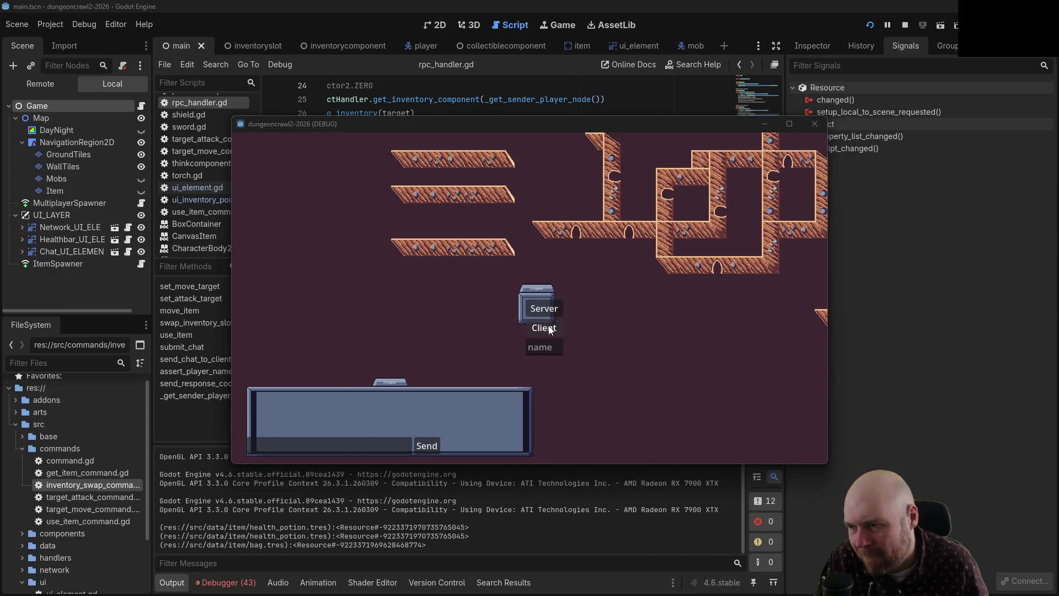
- Join as Client and try a slot swap, hitting the String+int error on line 35
click(544, 328)
click(358, 237)
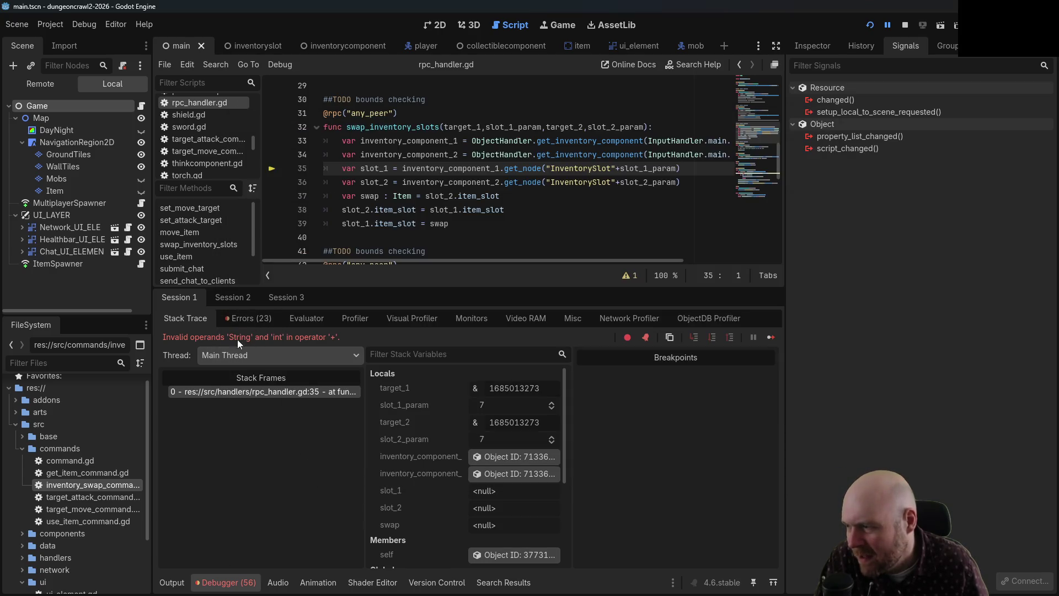
click(623, 168)
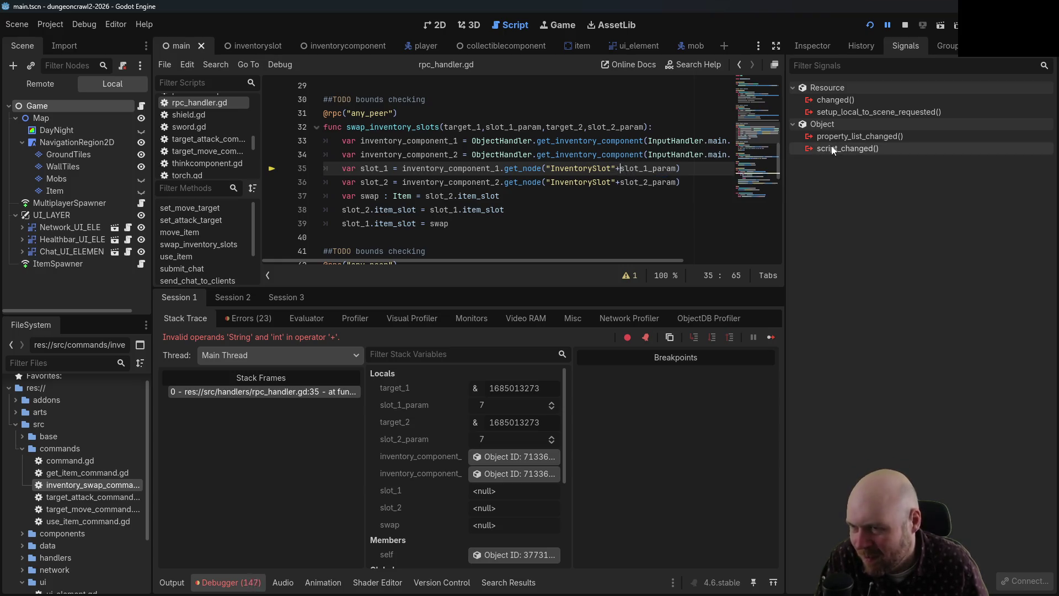
- Wrap slot_1_param in str() on line 35 and move to slot_2_param on line 36
text(str()
key(Right)
key(End)
text())
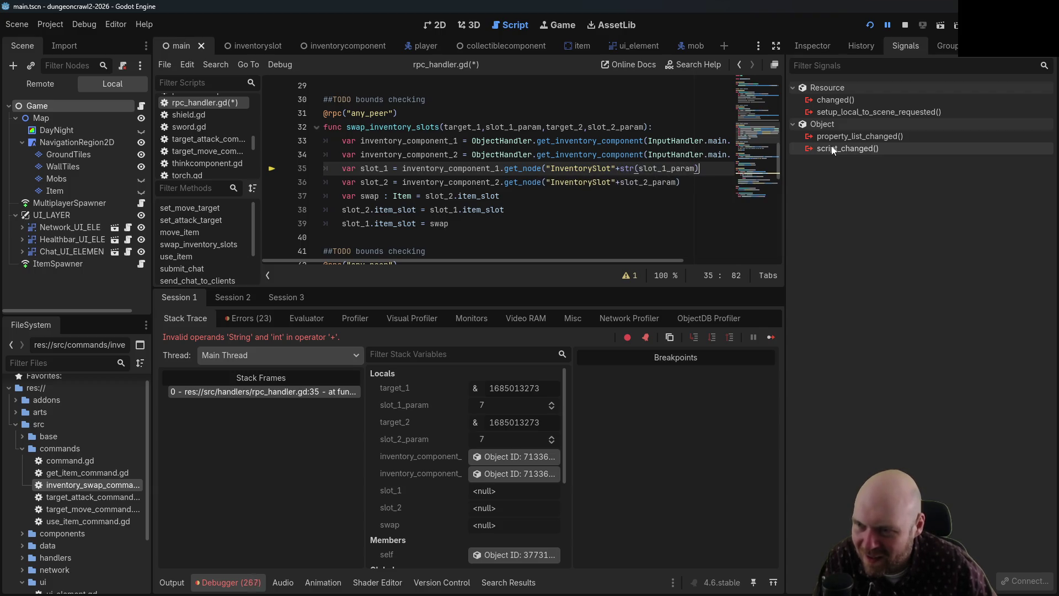
key(Down)
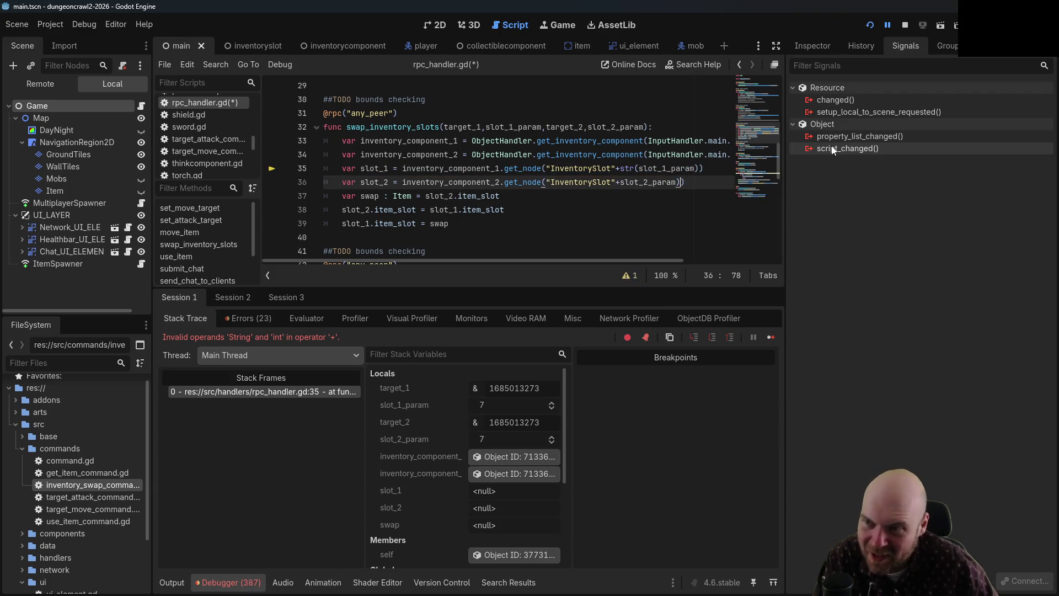
key(ctrl+Left)
- Wrap slot_2_param in str() on line 36, save, and stop the game
text(str()
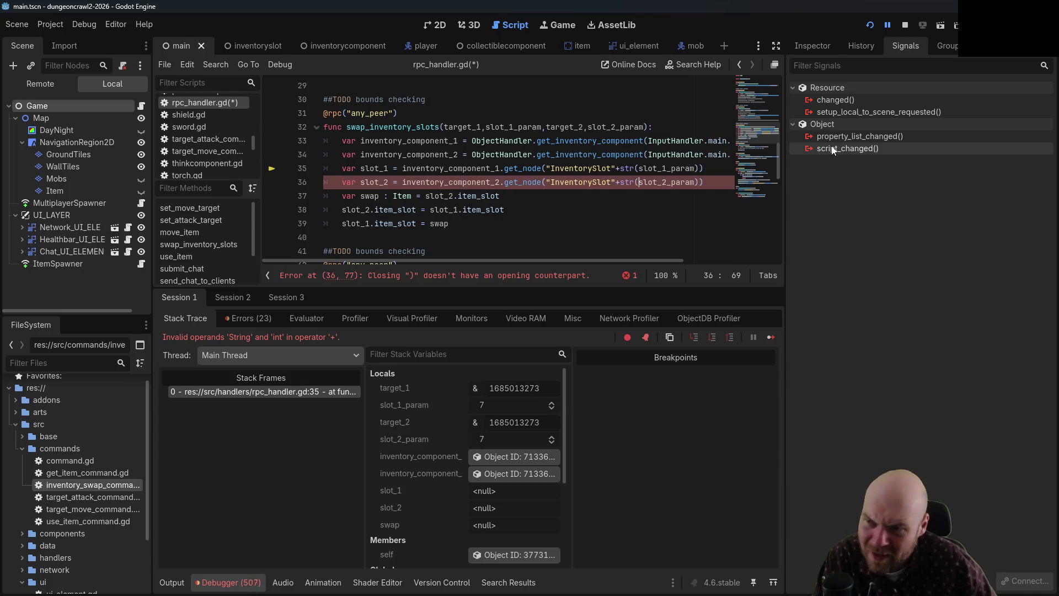
key(ctrl+s)
click(904, 24)
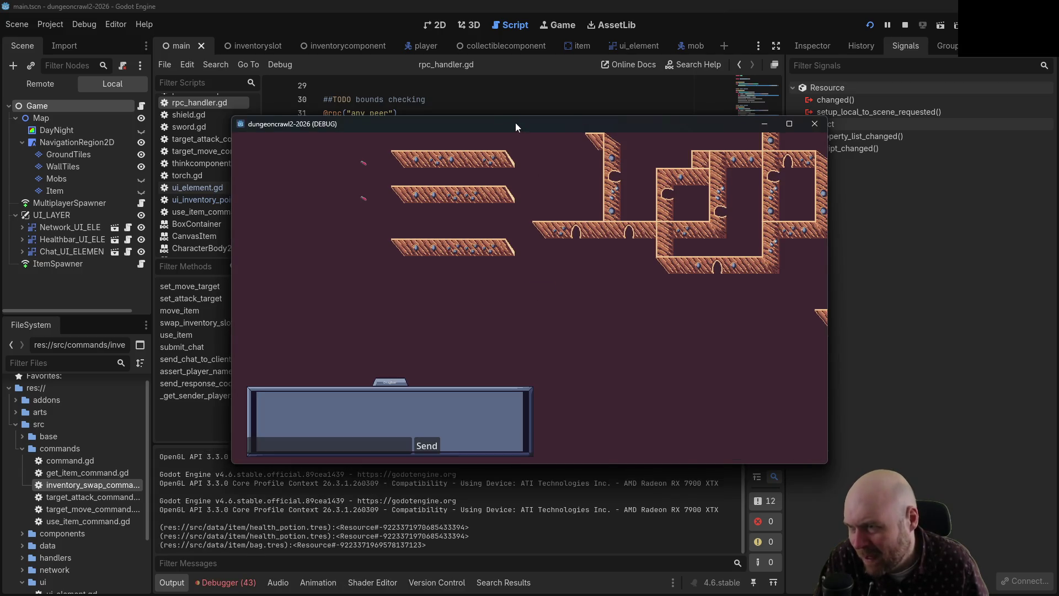
- As Client, attack a mob, pick up the pink, orange and red items, swap and use them, then close the game windows
click(556, 329)
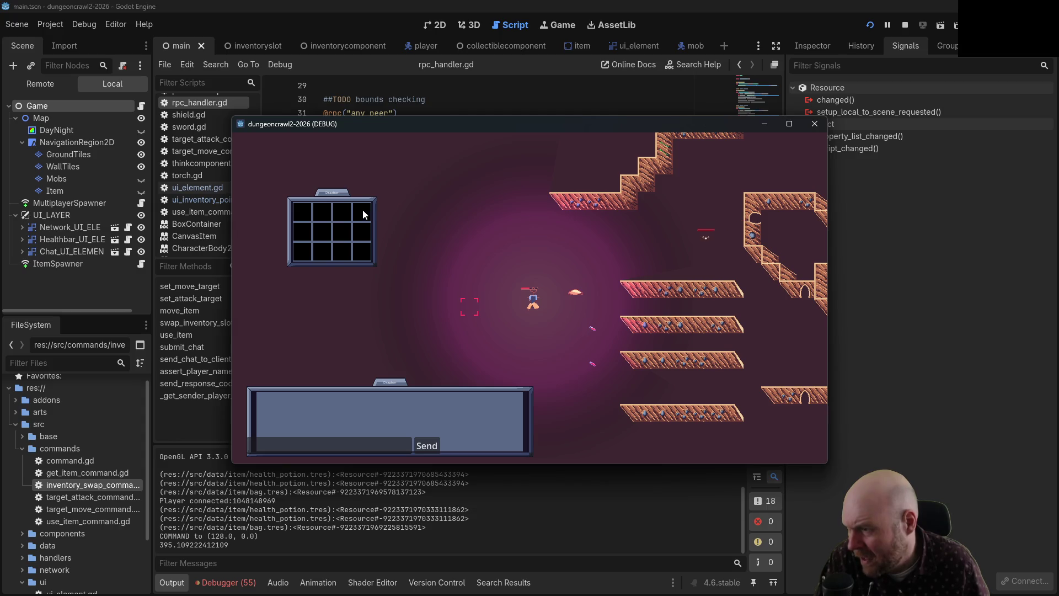
click(562, 287)
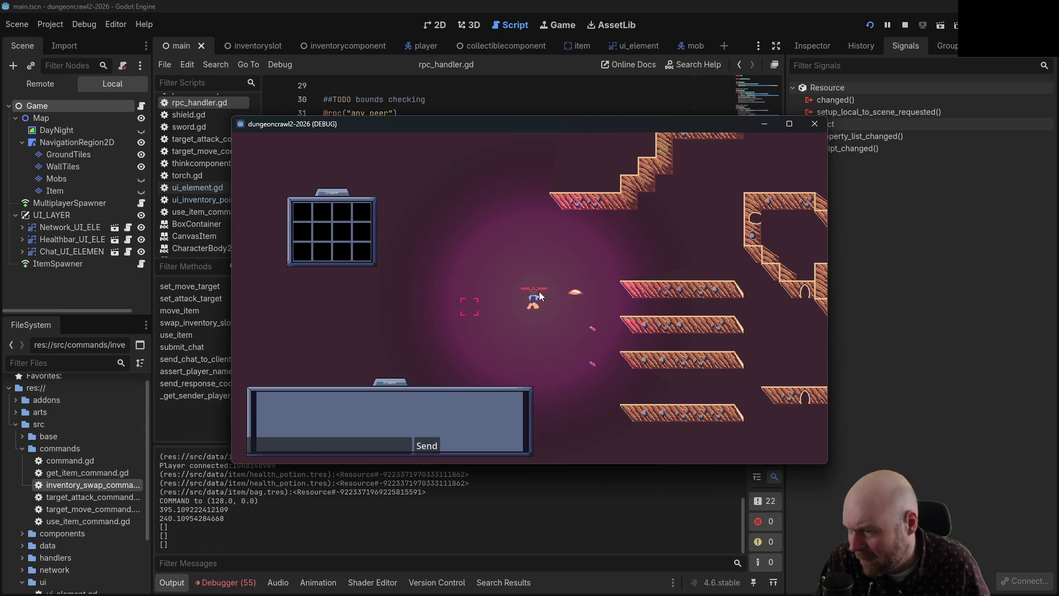
click(575, 312)
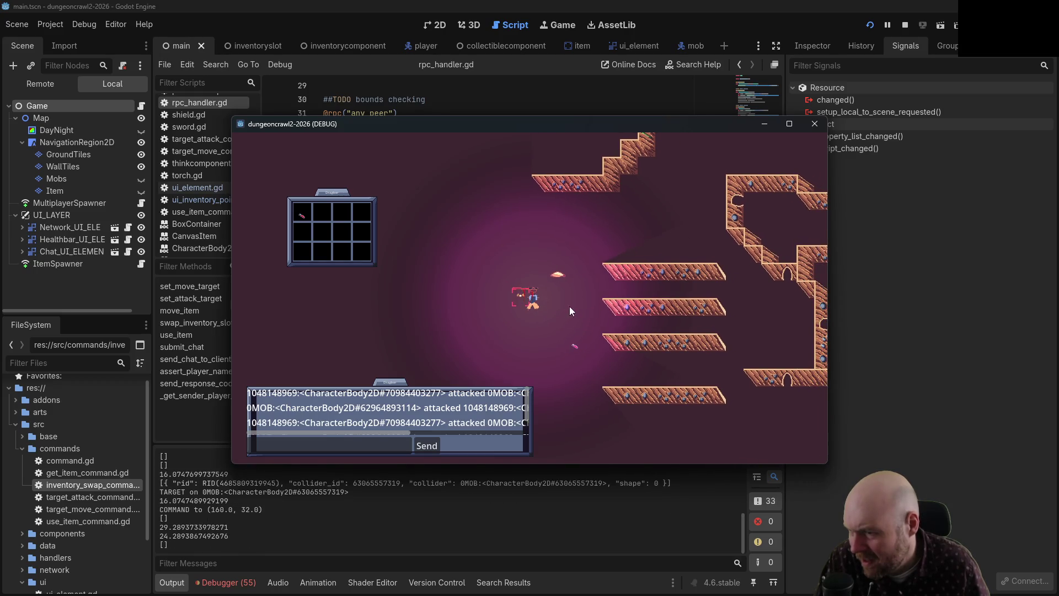
click(557, 274)
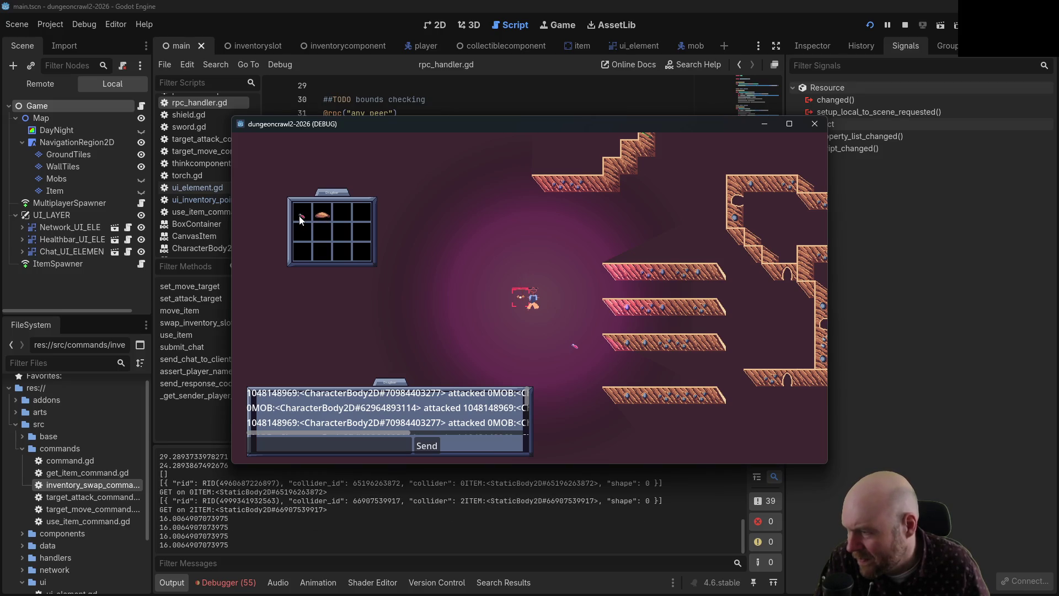
click(305, 220)
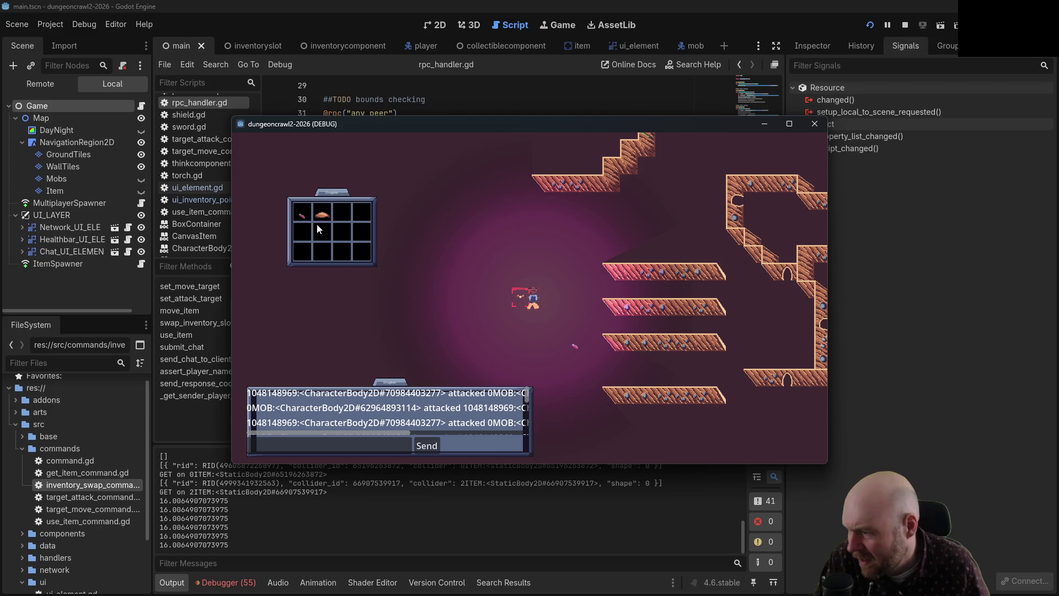
click(324, 219)
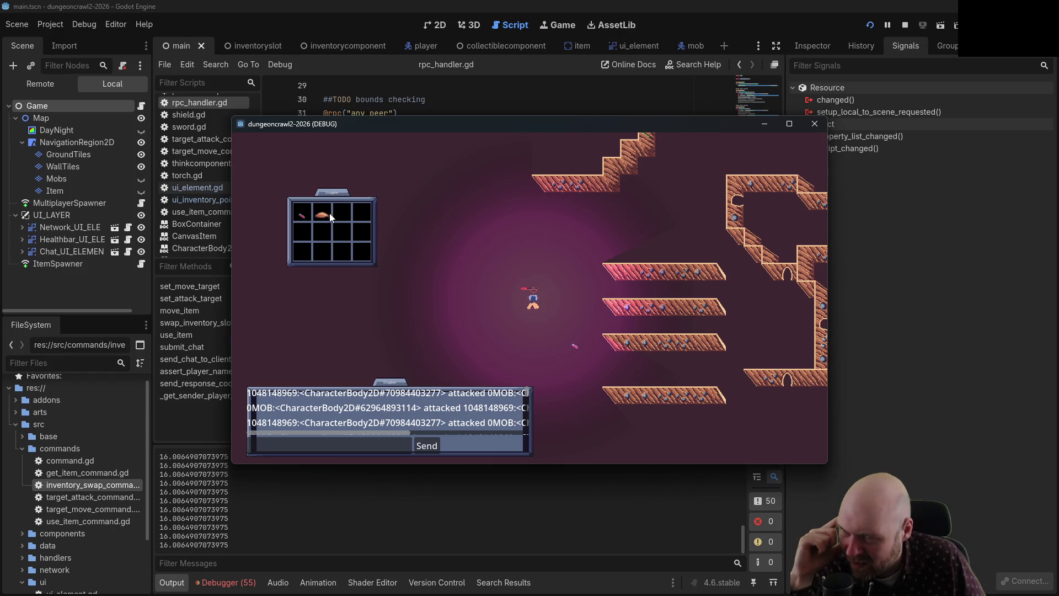
click(311, 220)
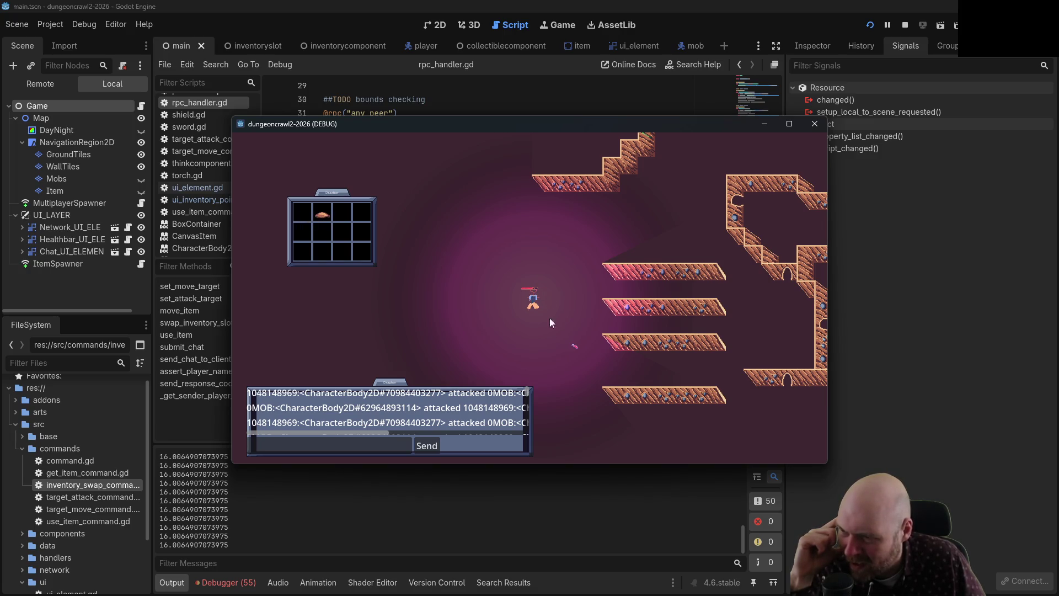
click(574, 347)
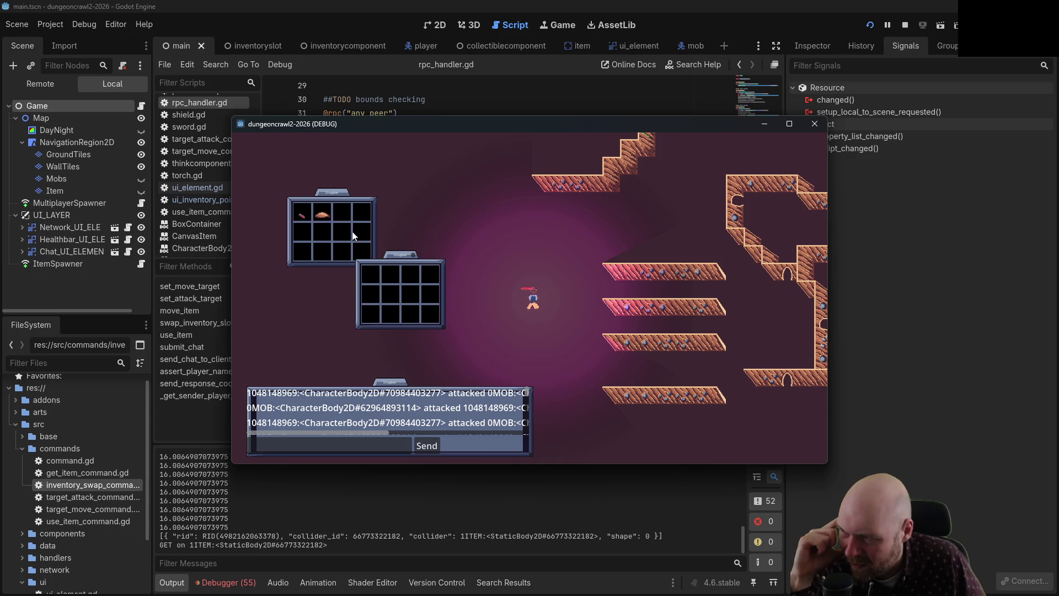
right_click(301, 216)
click(816, 124)
click(816, 123)
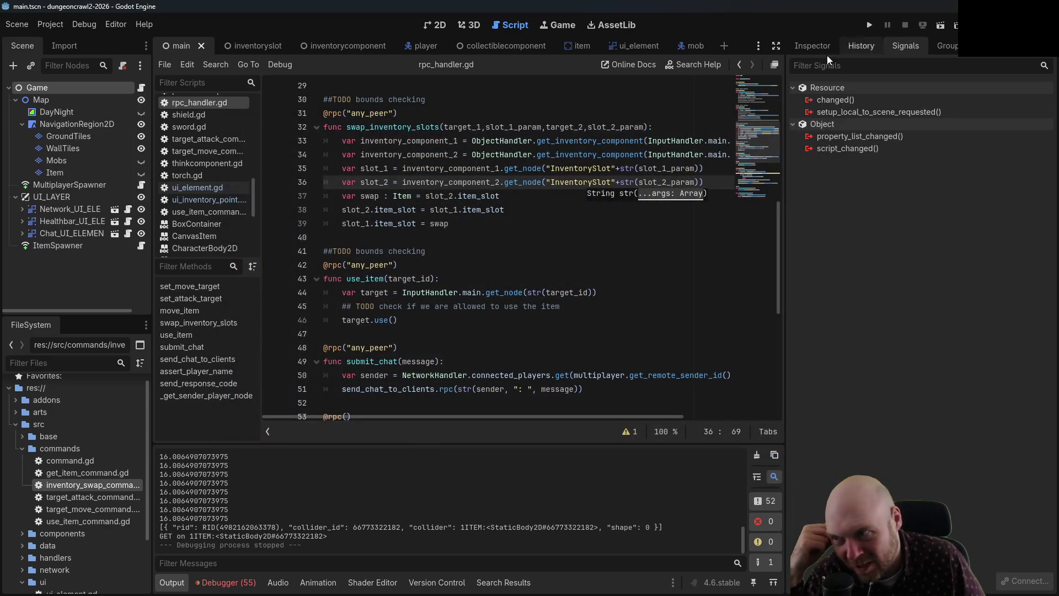
- Open ui_inventory_point.gd and insert a new line after the swap call on line 45
click(205, 200)
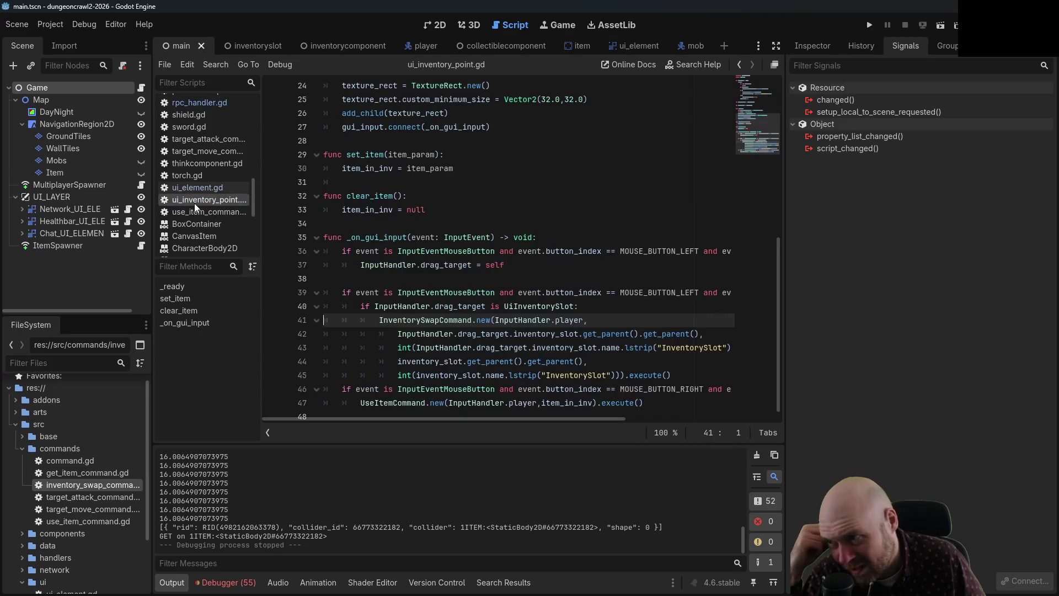
scroll(551, 331, down, 1)
click(690, 364)
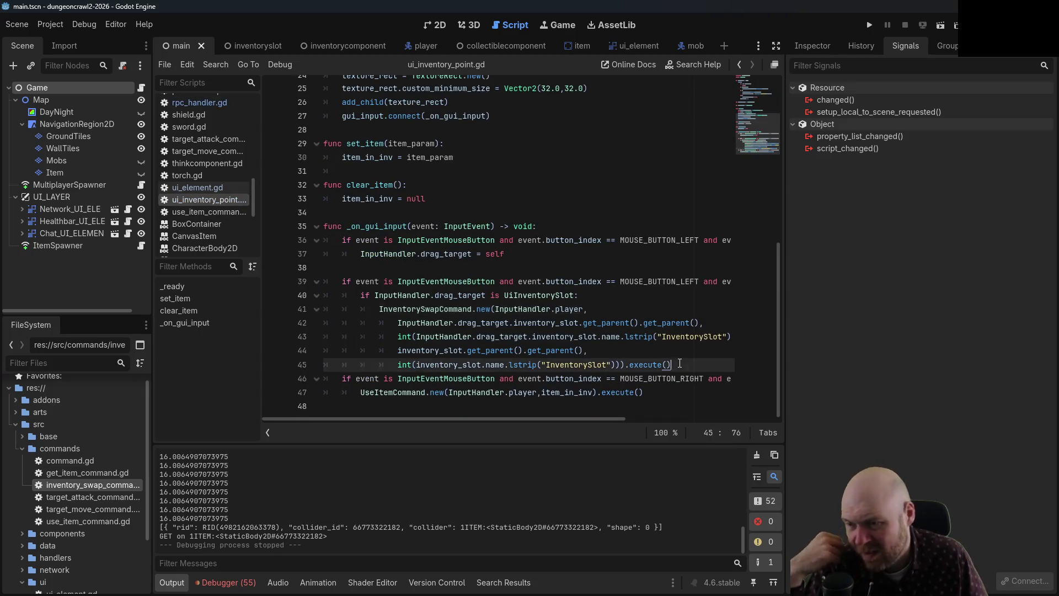
key(Up)
key(Up)
key(Up)
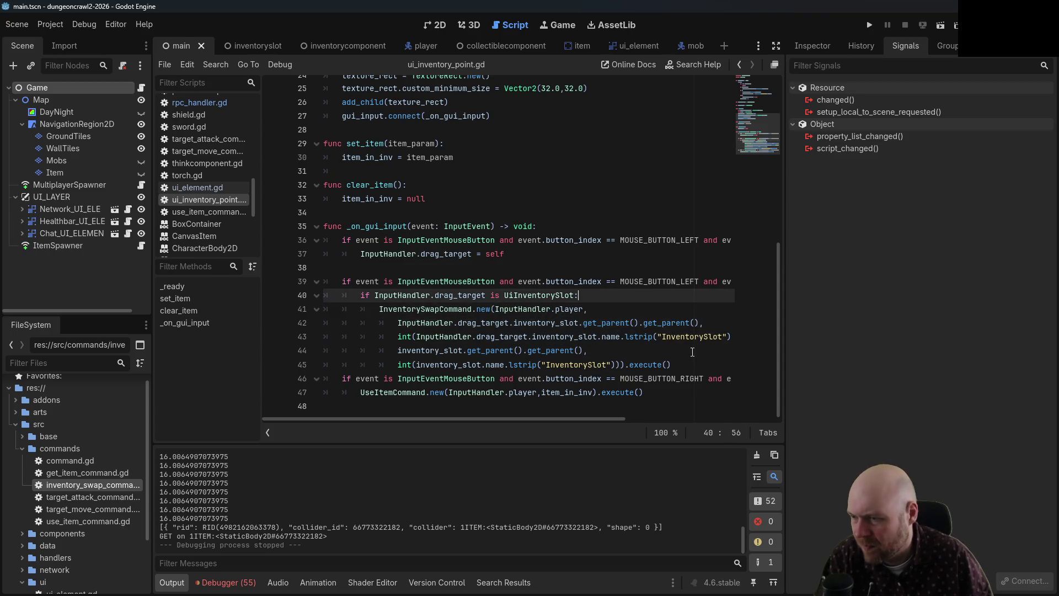
key(Down)
key(Down)
key(Down)
key(End)
key(Return)
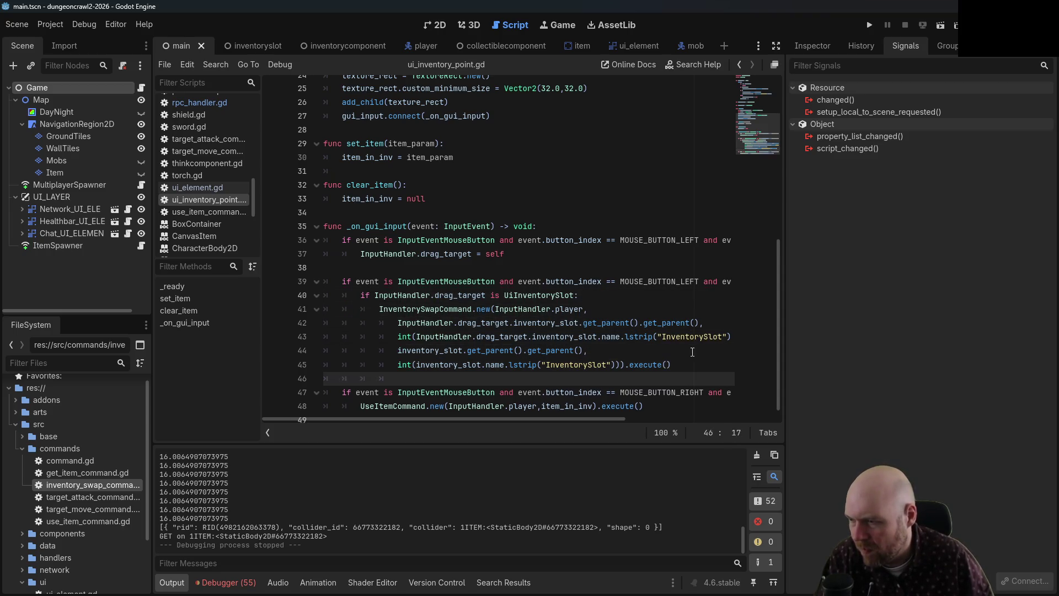
- Add print("SWAP on {0} and {1}".format([InputHandler.drag_target,self])) and rerun the game
text(pri)
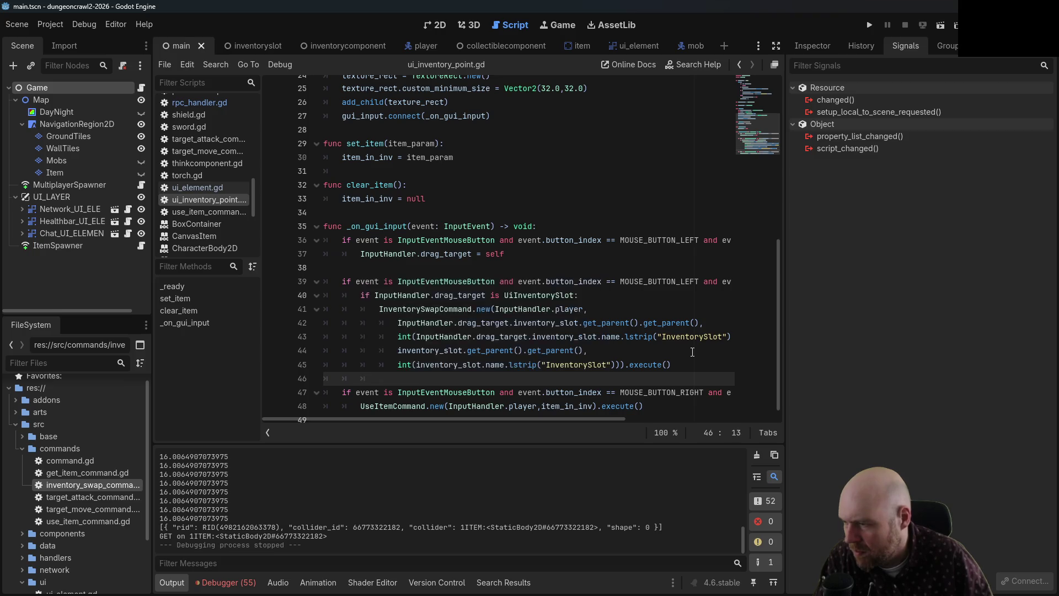
text(nt(")
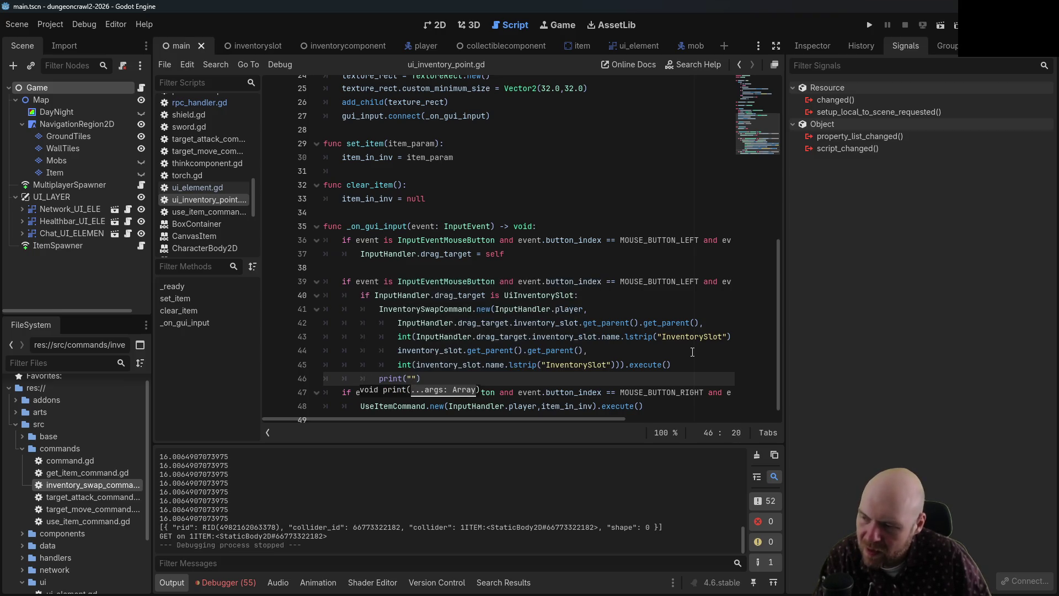
text(SWAP )
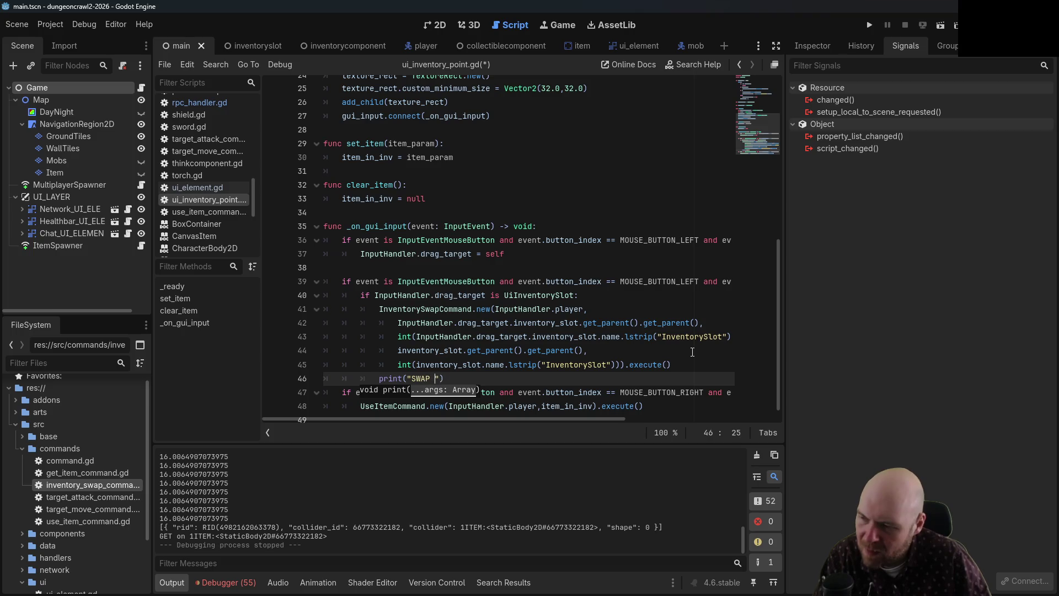
text(on )
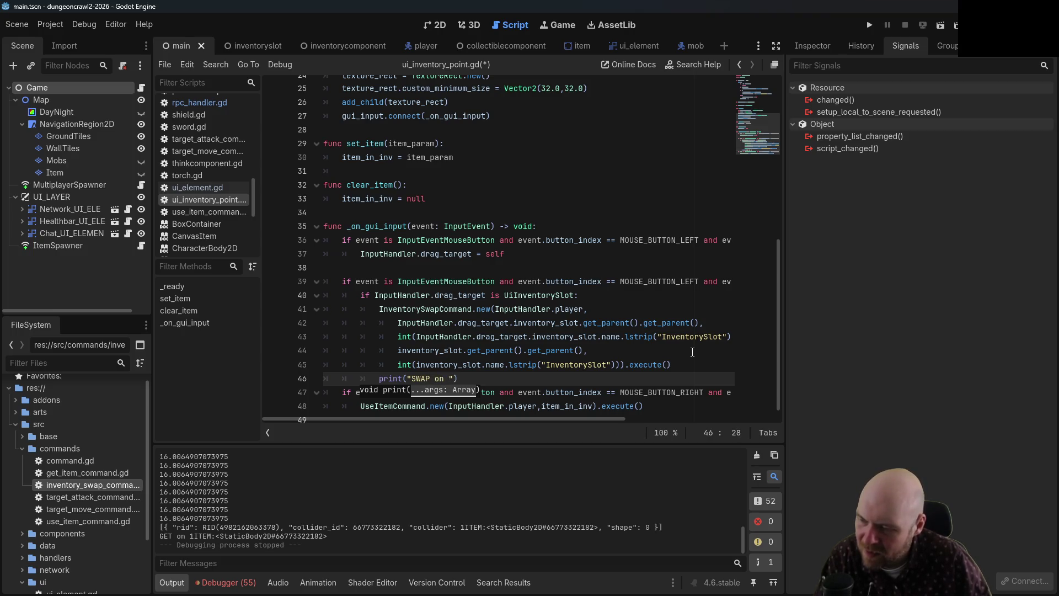
text({}})
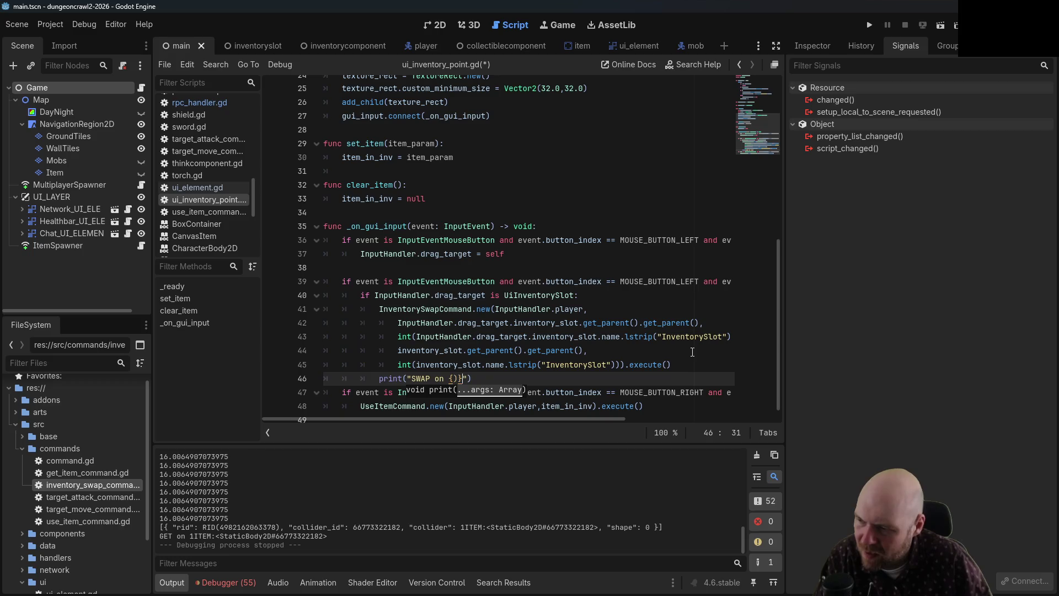
key(Left)
text(0} and {1)
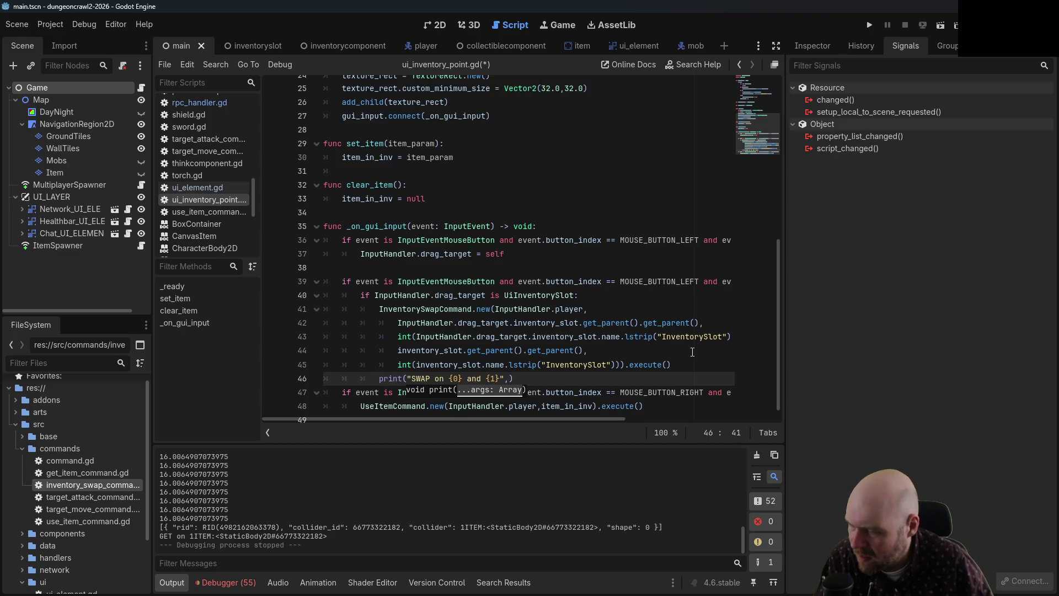
key(BackSpace)
text(.format([)
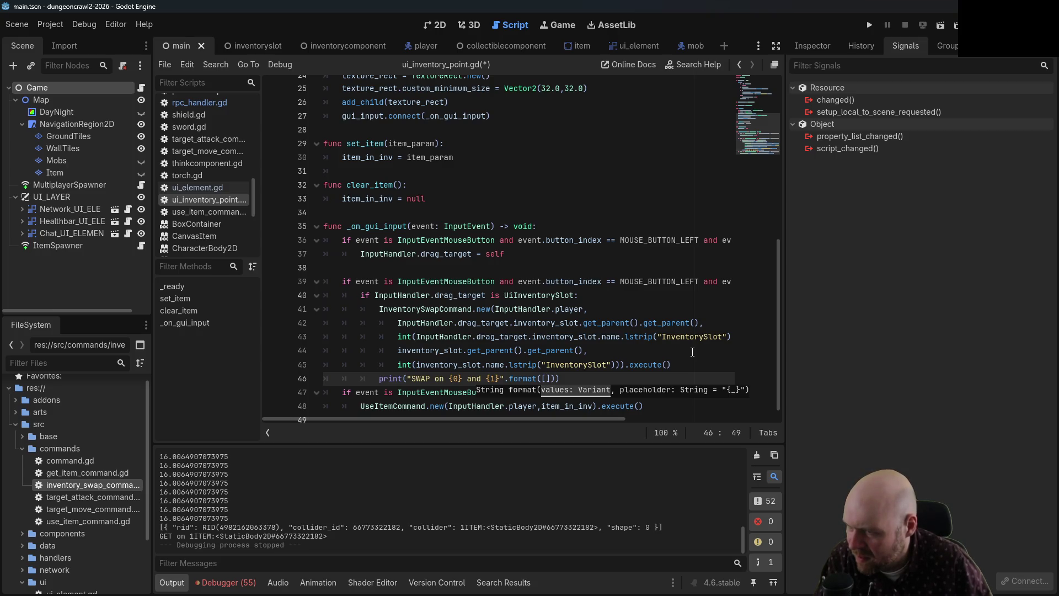
text(InputHandler.dra)
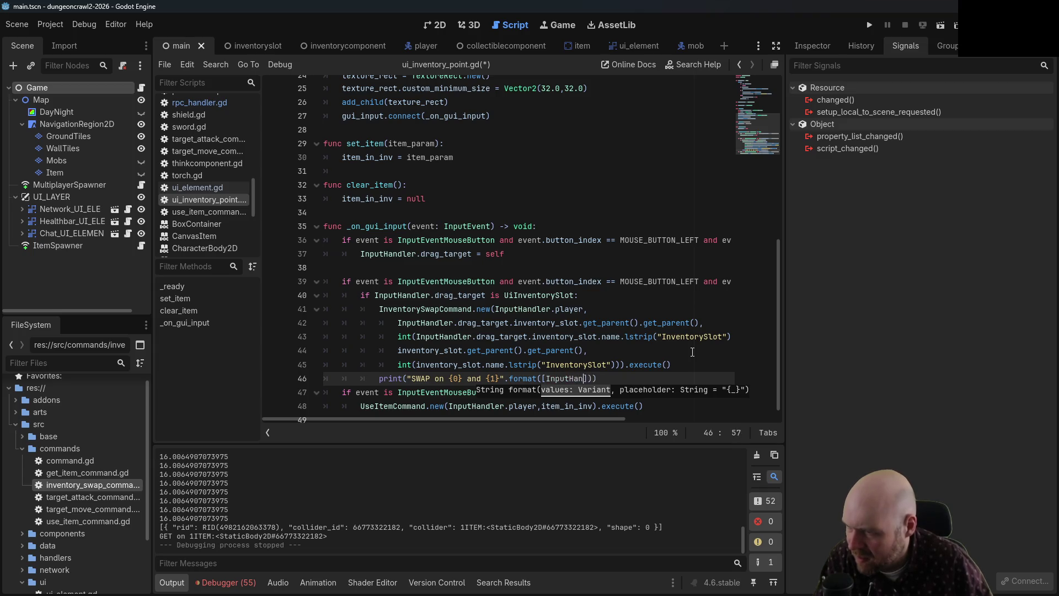
text(g_target,)
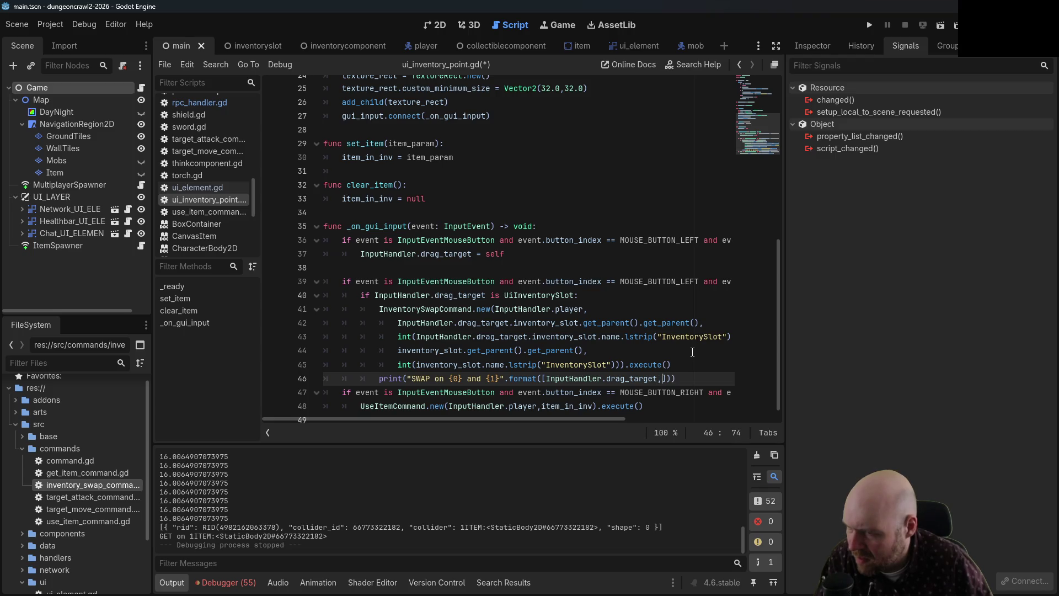
text(self)
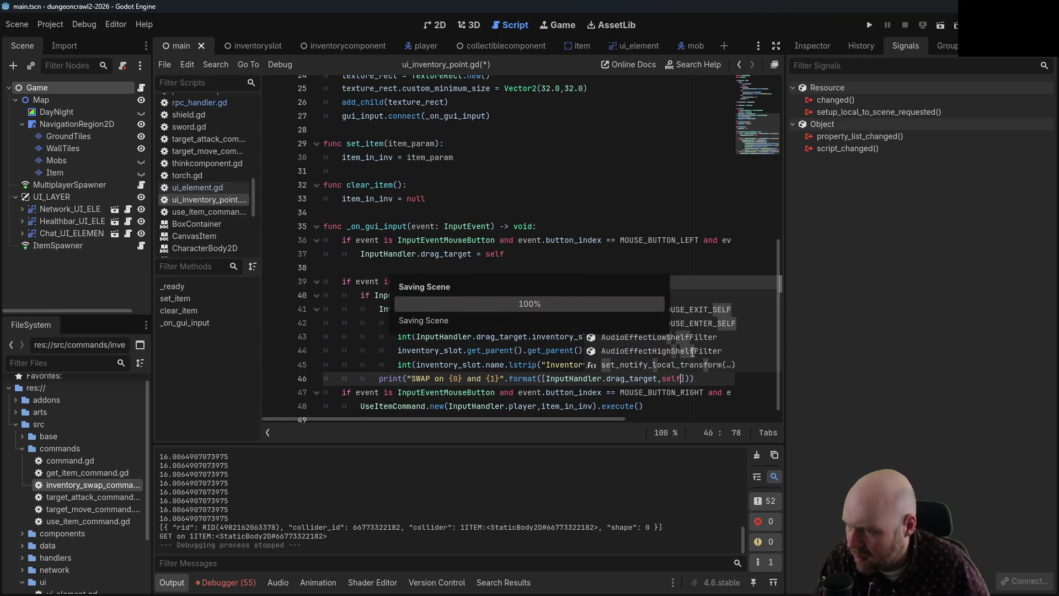
click(869, 25)
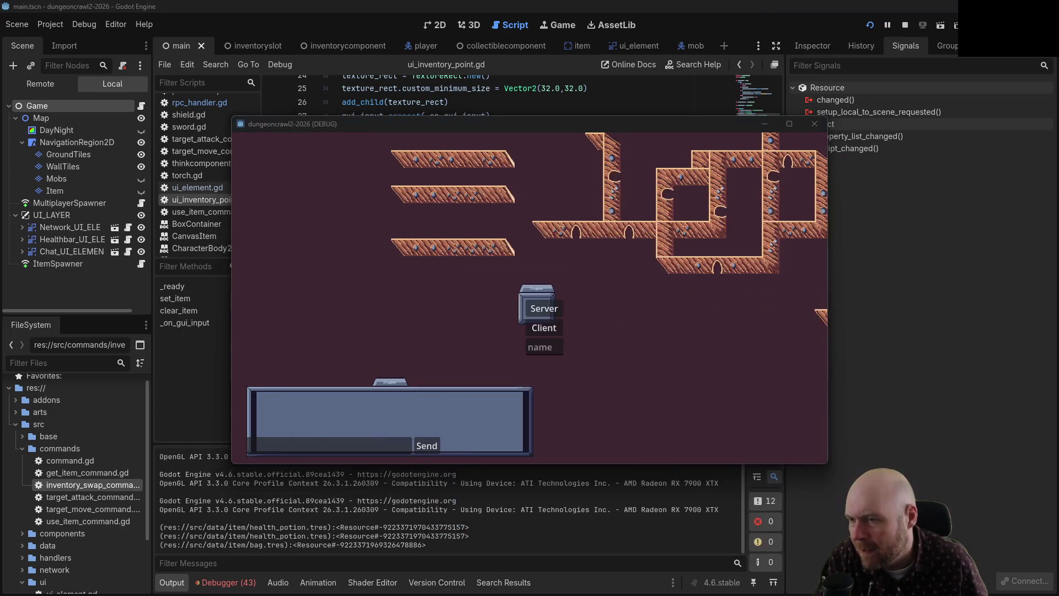
- Host as Server and click several inventory slots to produce SWAP log lines
click(520, 327)
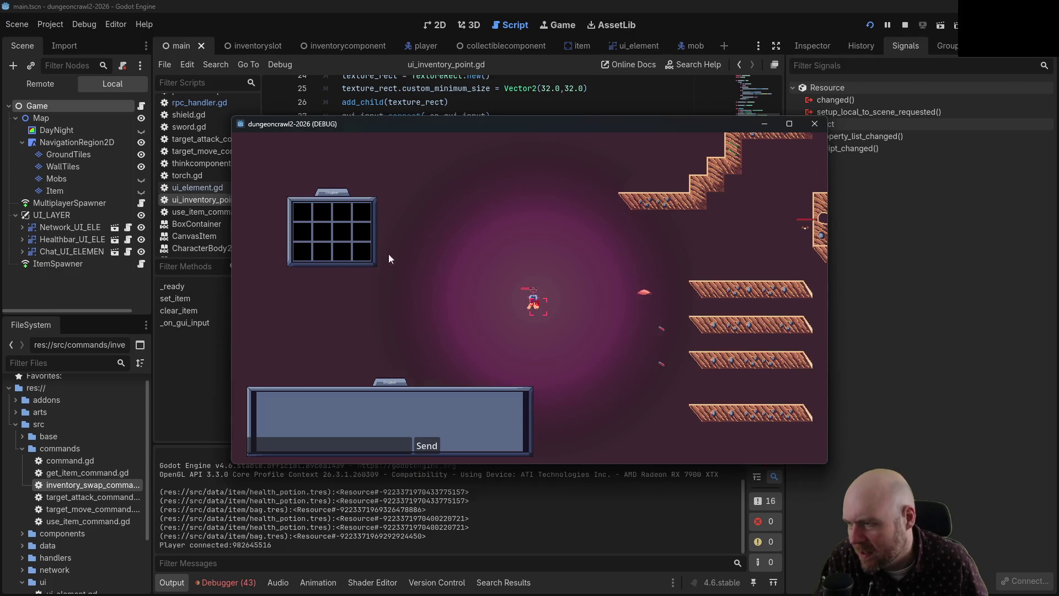
click(338, 246)
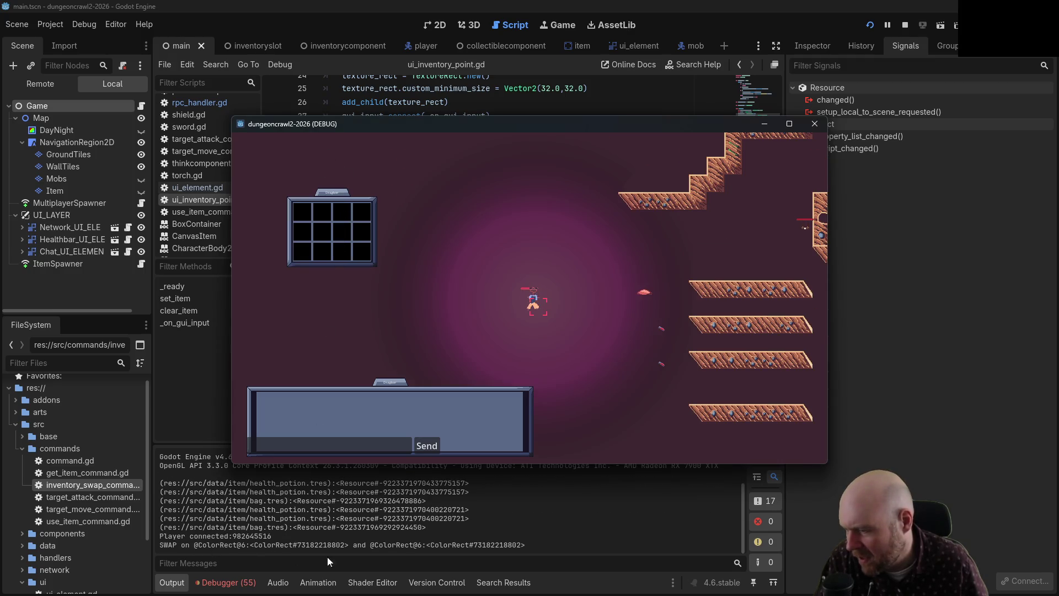
click(358, 235)
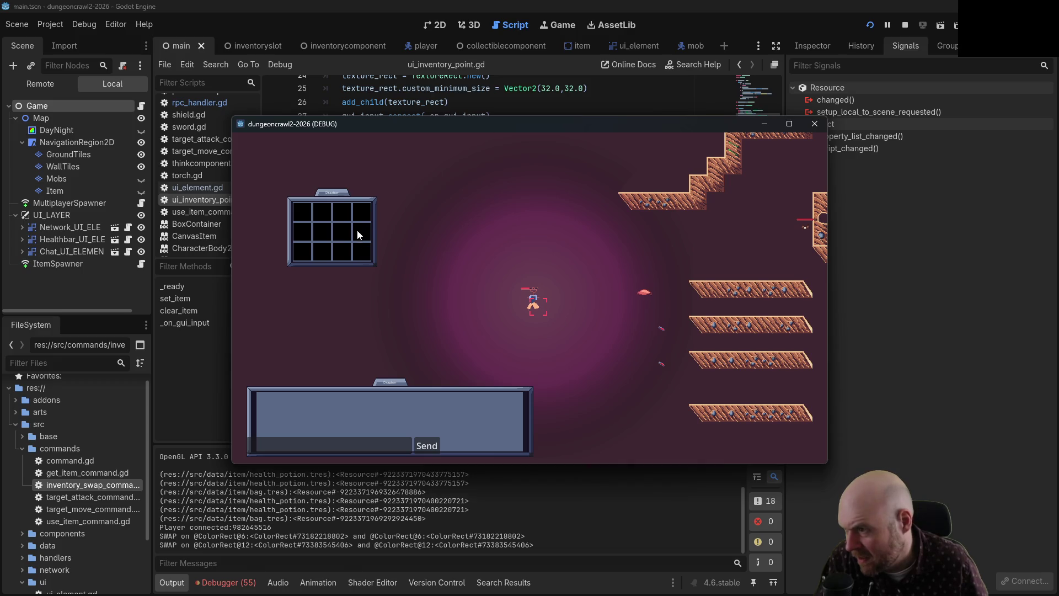
click(340, 250)
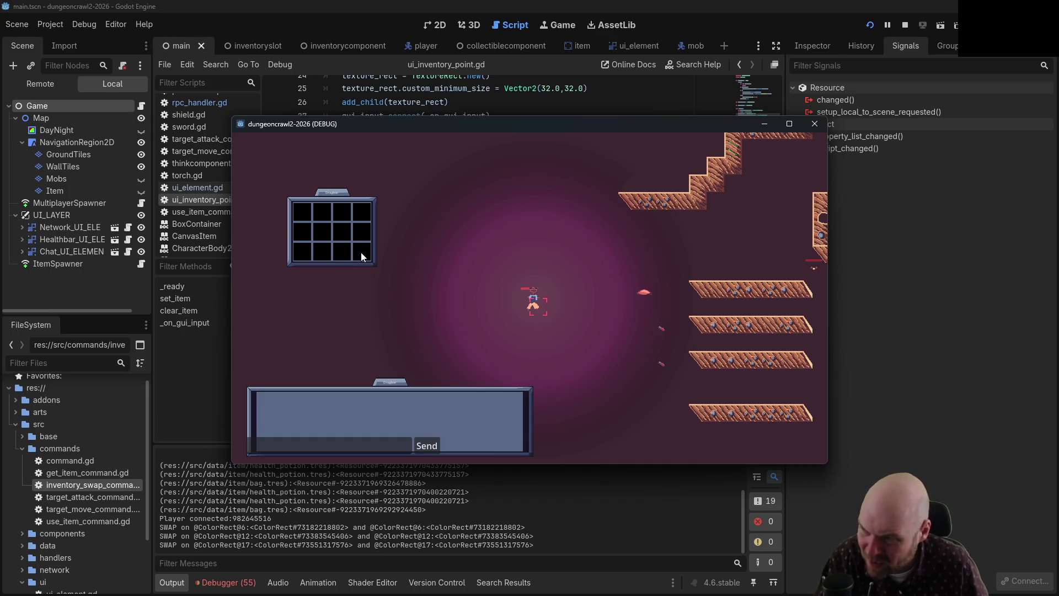
click(378, 258)
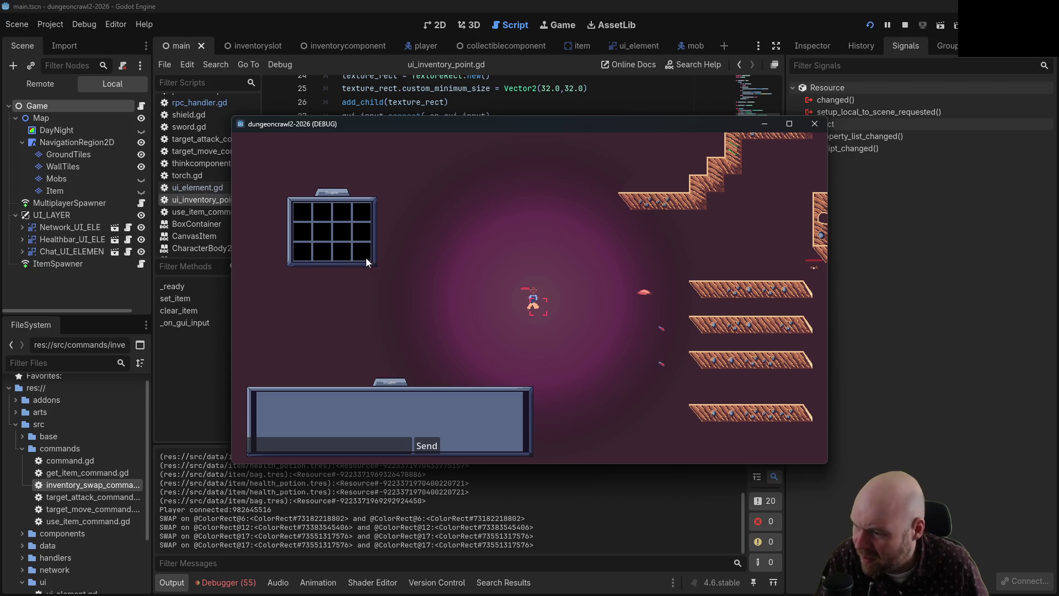
click(437, 253)
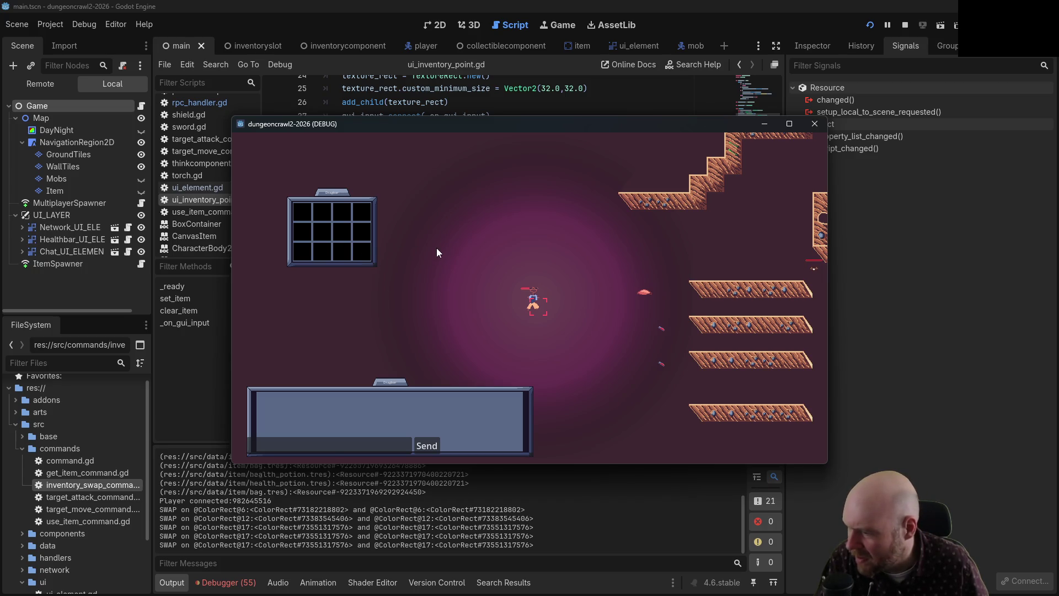
click(370, 256)
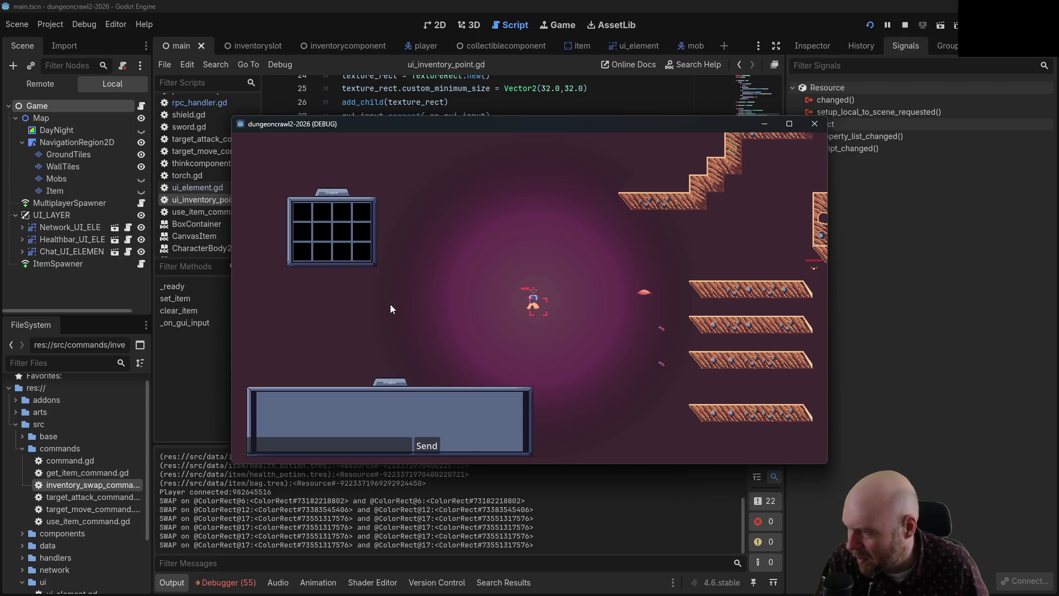
click(363, 256)
- Walk the character left and right around the game world
click(358, 290)
click(357, 306)
click(602, 291)
click(601, 291)
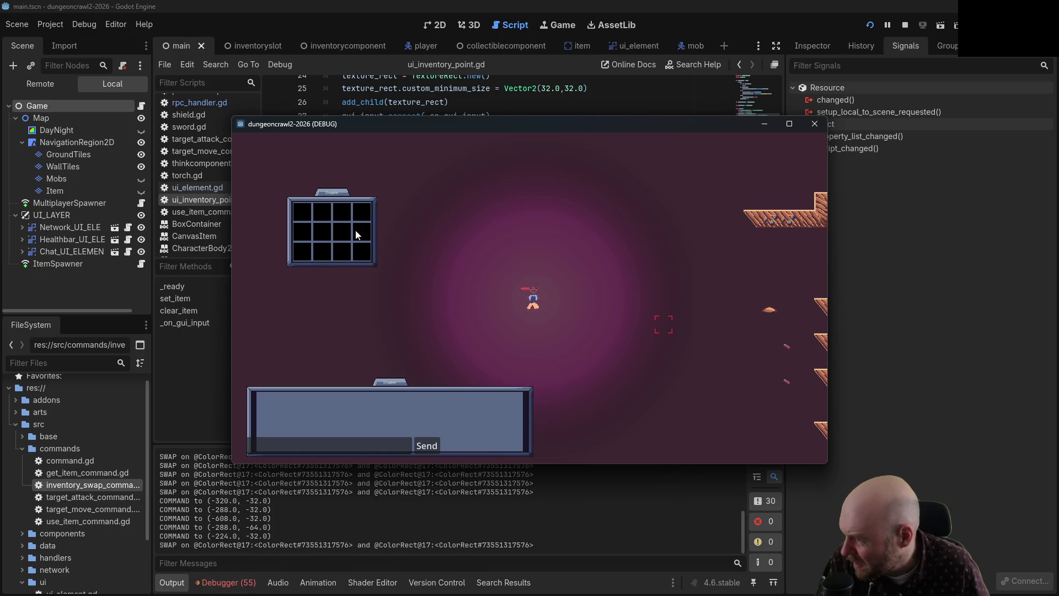
click(627, 286)
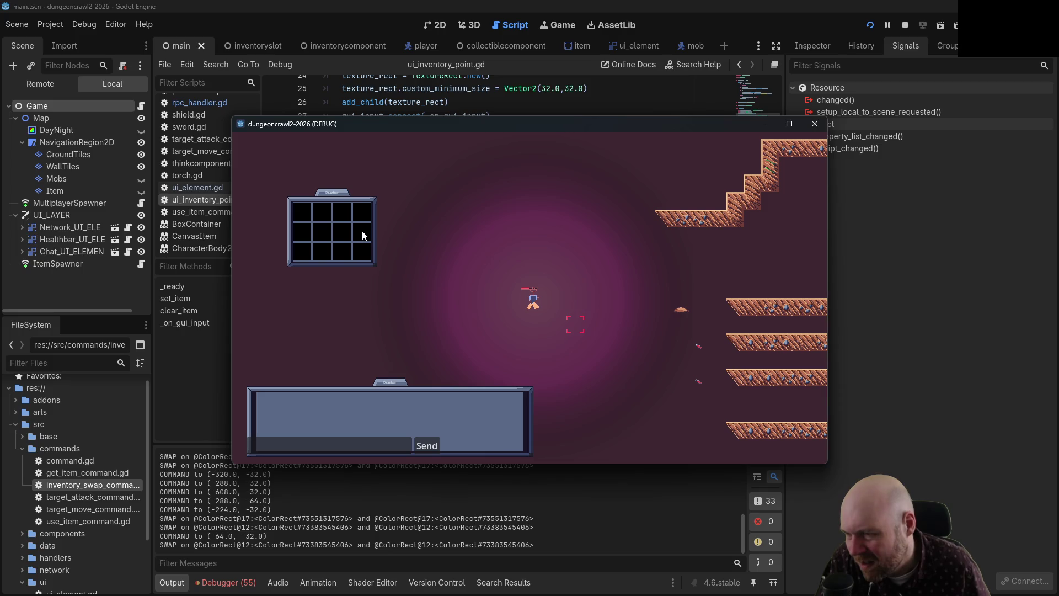
- Click more inventory slots, moving the character between clicks, then stop the game
click(342, 231)
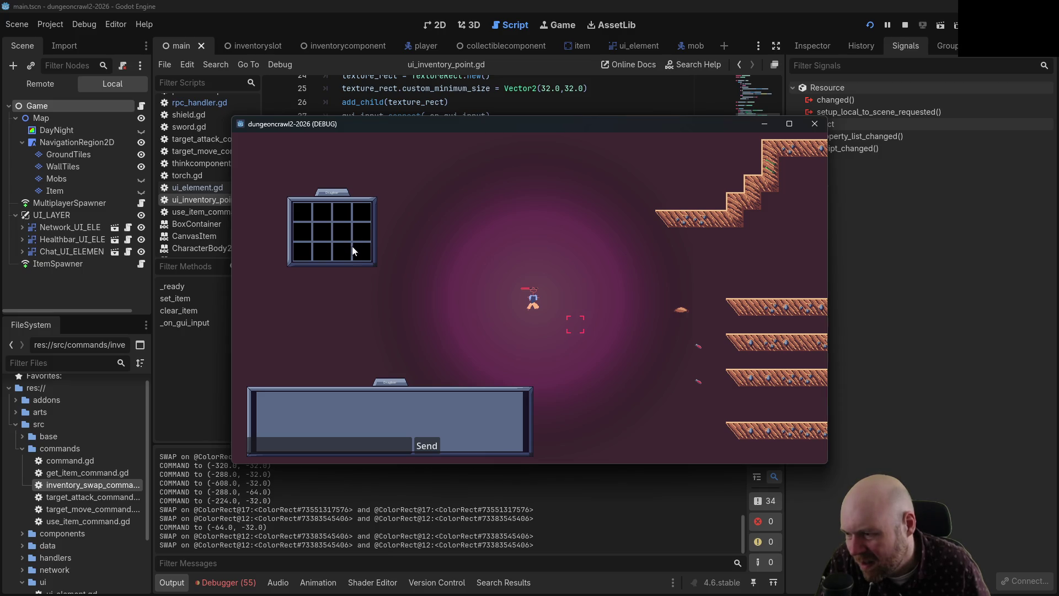
click(339, 234)
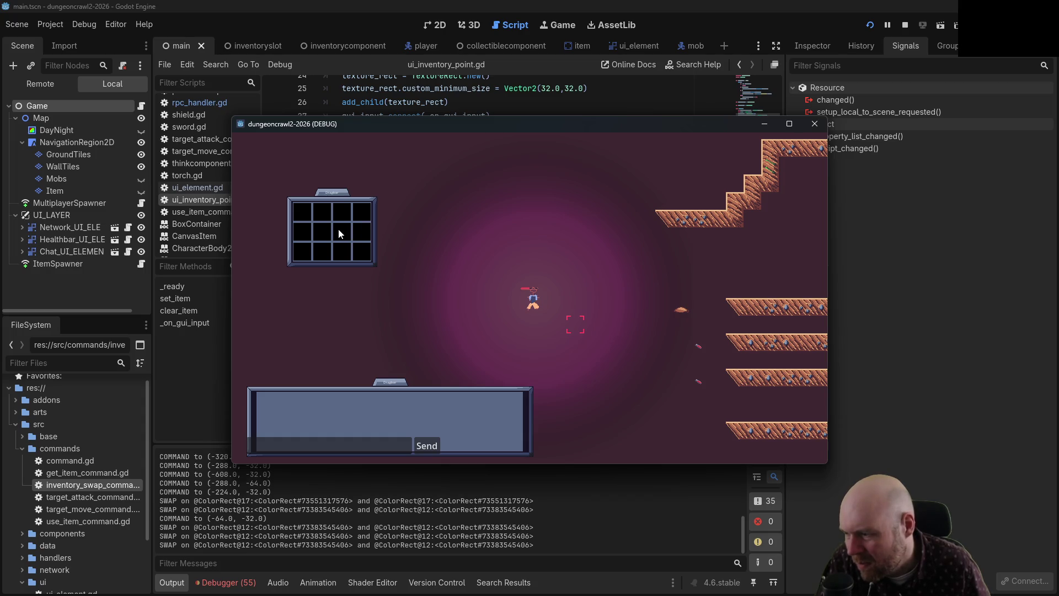
click(316, 233)
click(323, 212)
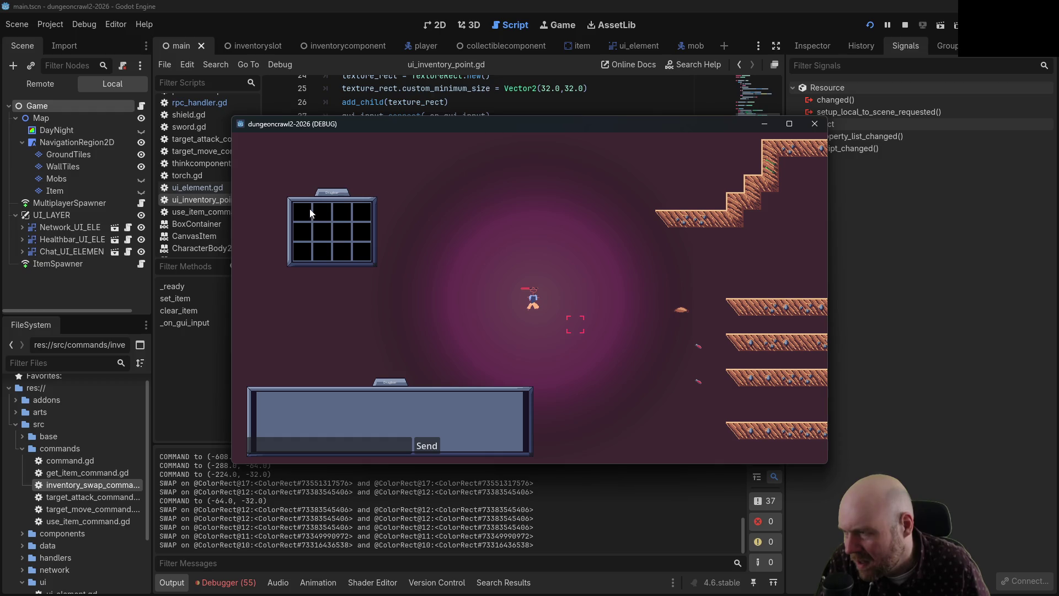
click(299, 209)
click(301, 178)
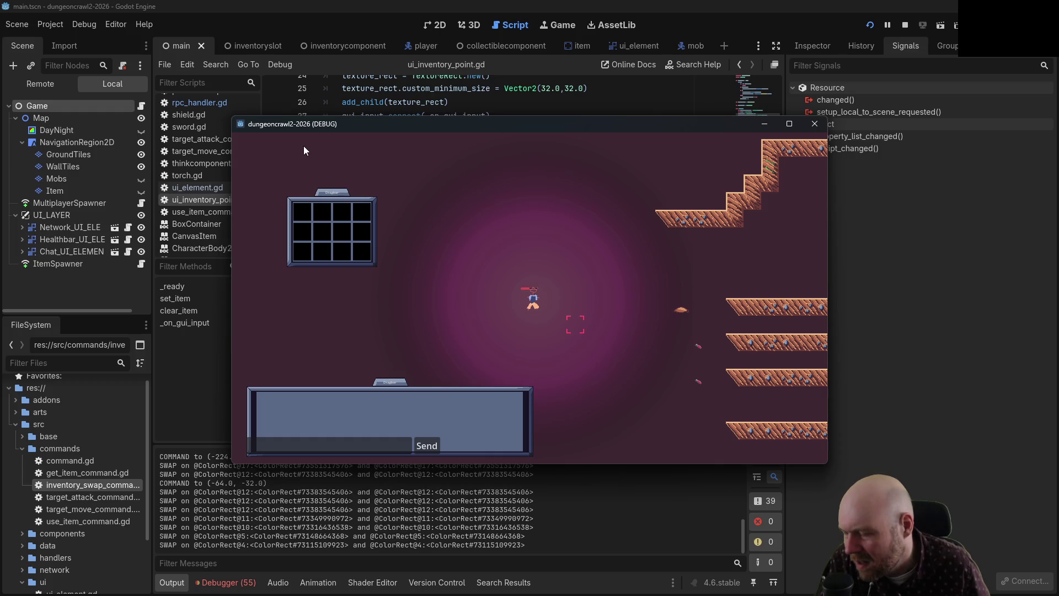
click(300, 147)
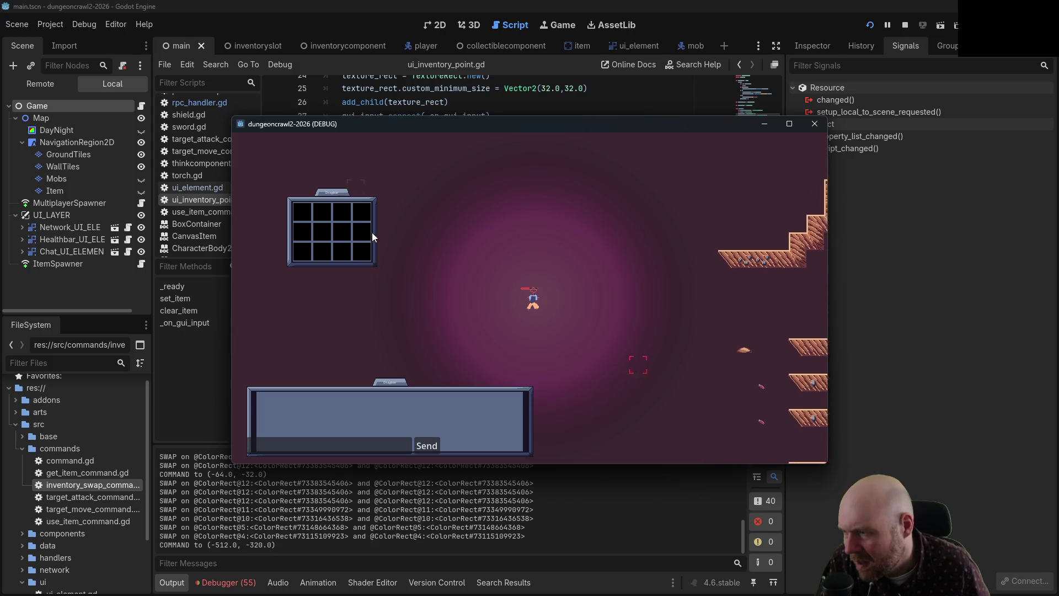
click(324, 250)
click(607, 370)
click(625, 386)
click(628, 386)
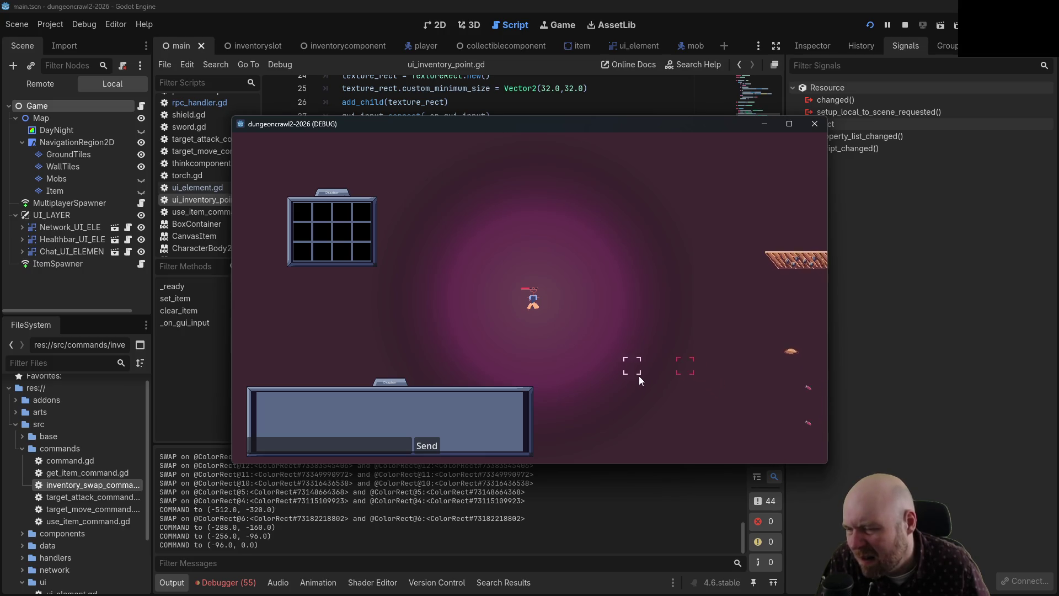
click(654, 337)
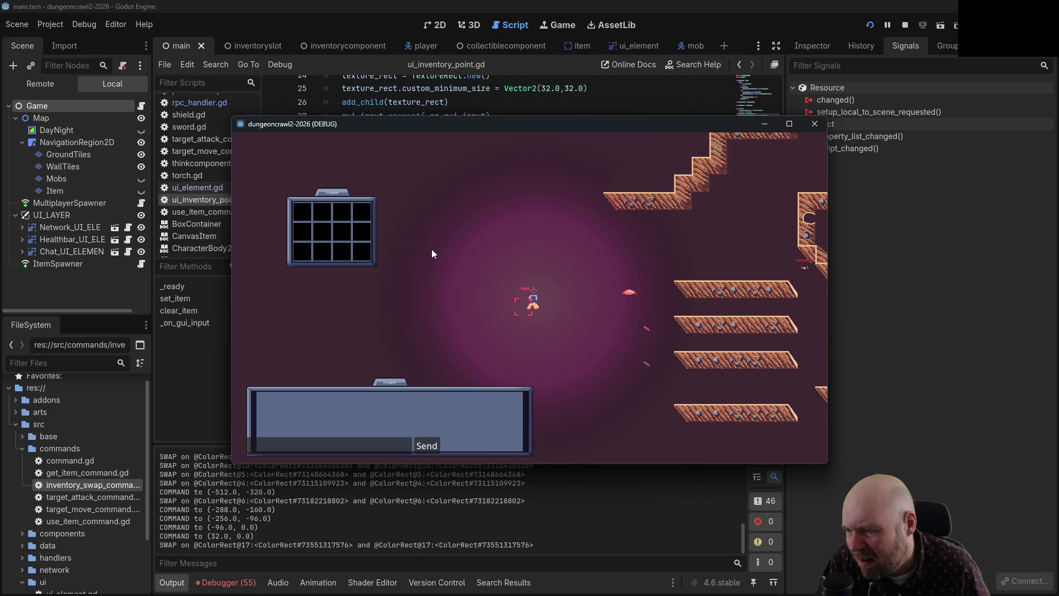
click(905, 25)
- Try changing lines 39 and 36 to is_action_released and is_action_pressed
click(473, 324)
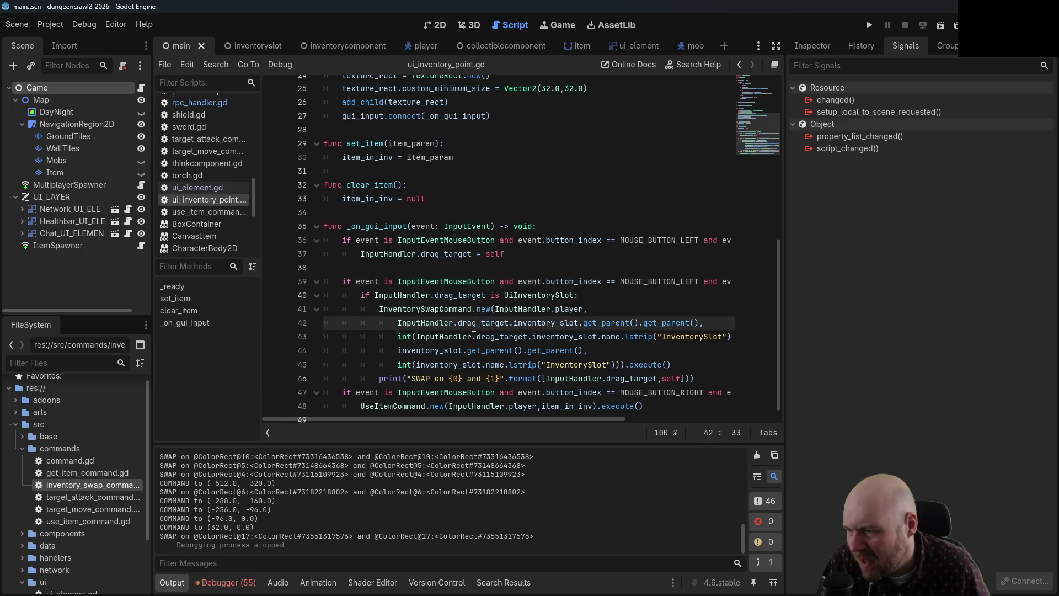
drag(505, 418, 634, 418)
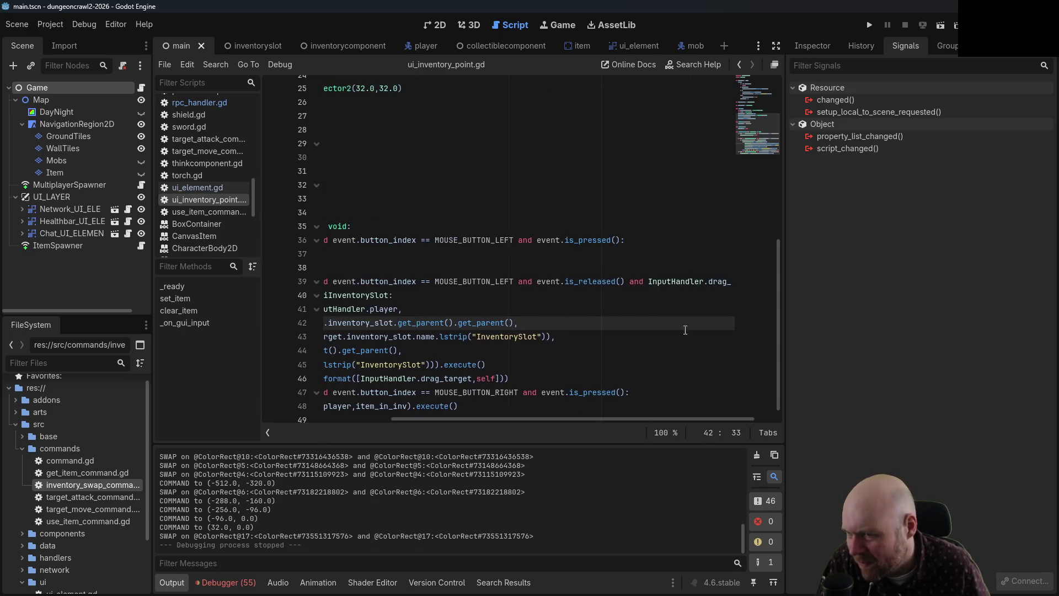
click(579, 282)
text(action_)
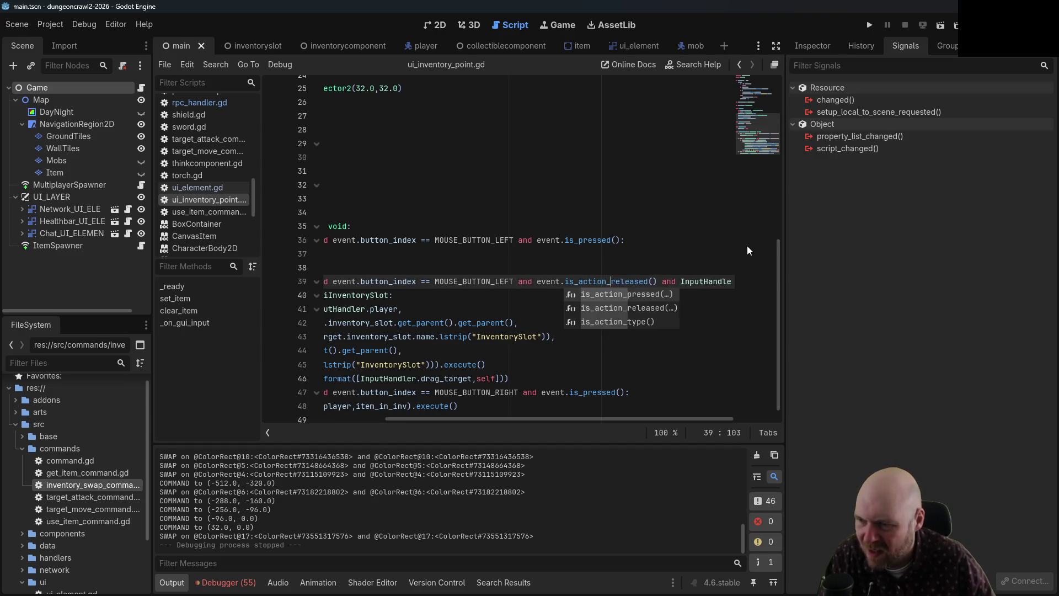
key(Escape)
key(Up)
key(Up)
key(Up)
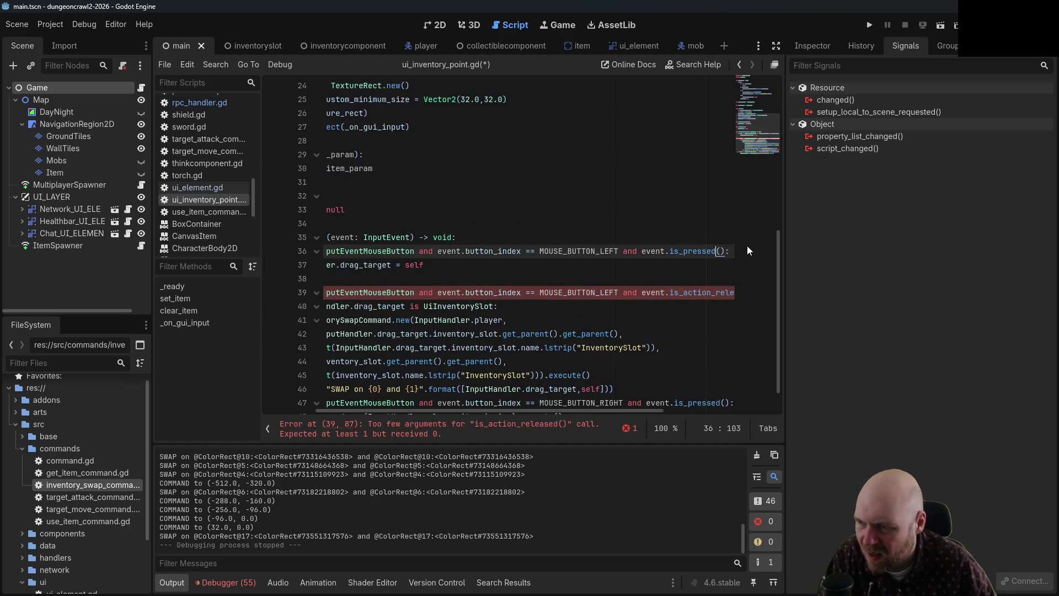
key(Left)
key(Left)
key(Left)
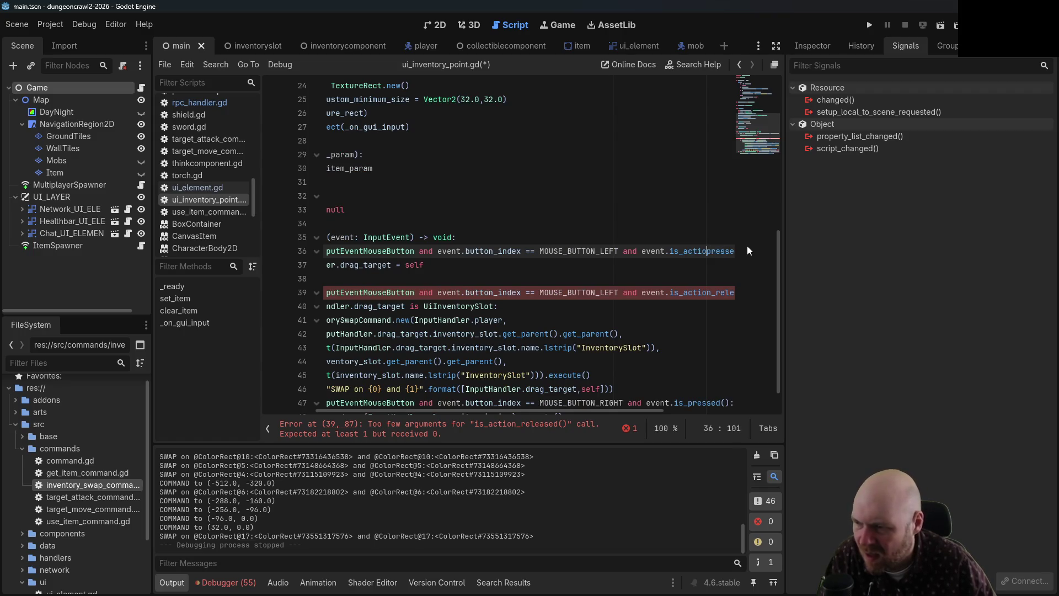
text(action_)
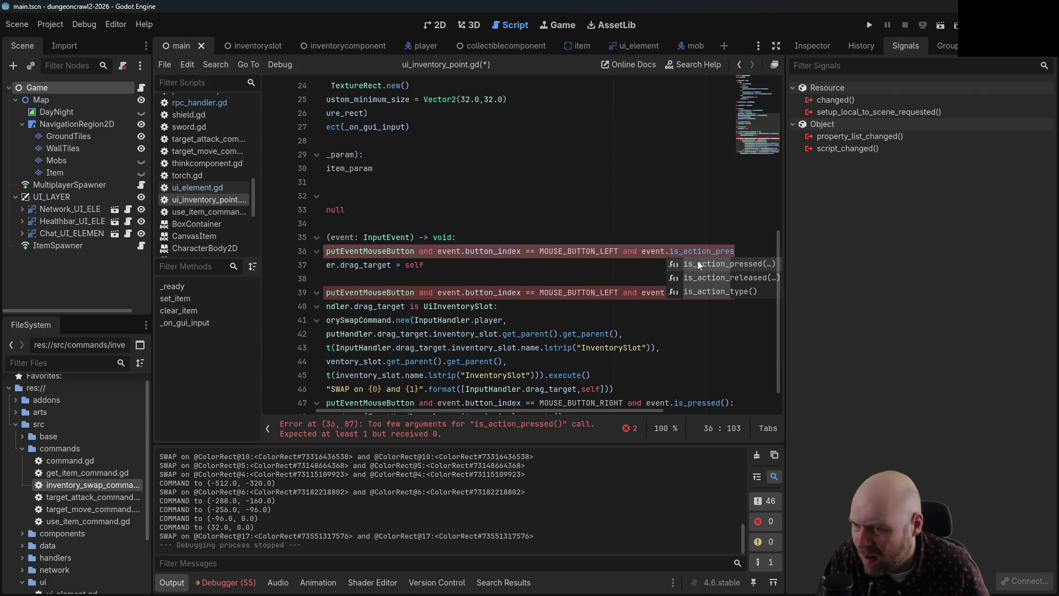
click(697, 261)
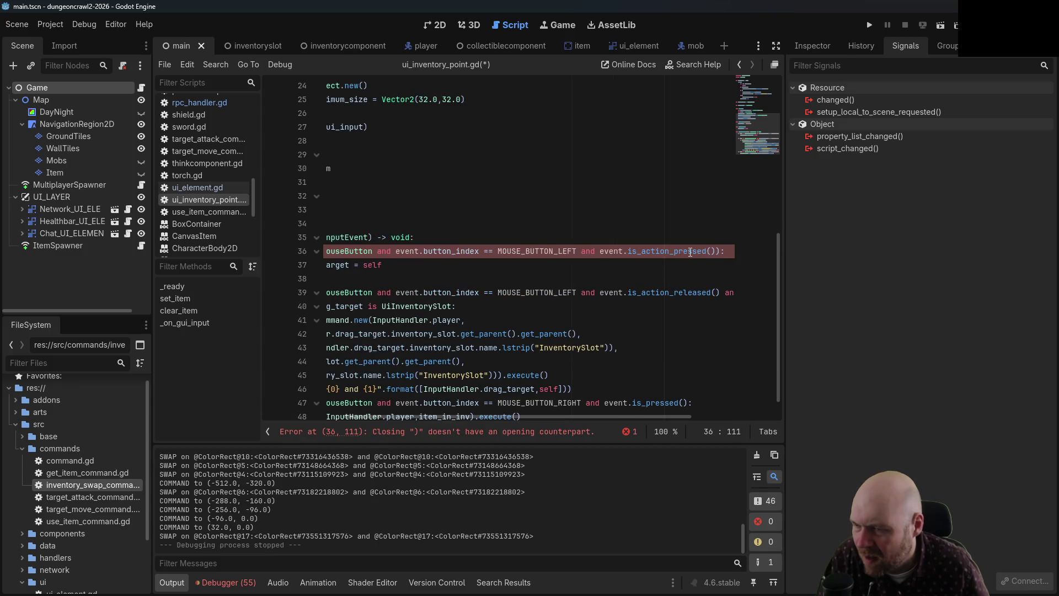
- Undo back to is_pressed() and is_released(), check the is_released tooltip, and save
mouse_move(690, 252)
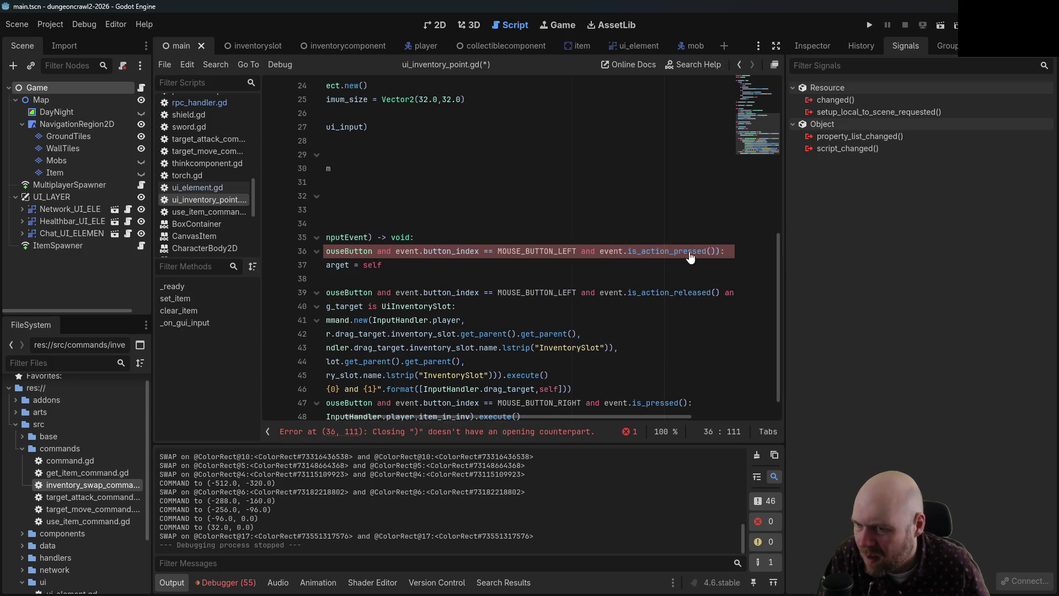
key(ctrl+z)
key(ctrl+z)
key(ctrl+z)
key(ctrl+z)
key(ctrl+s)
mouse_move(652, 294)
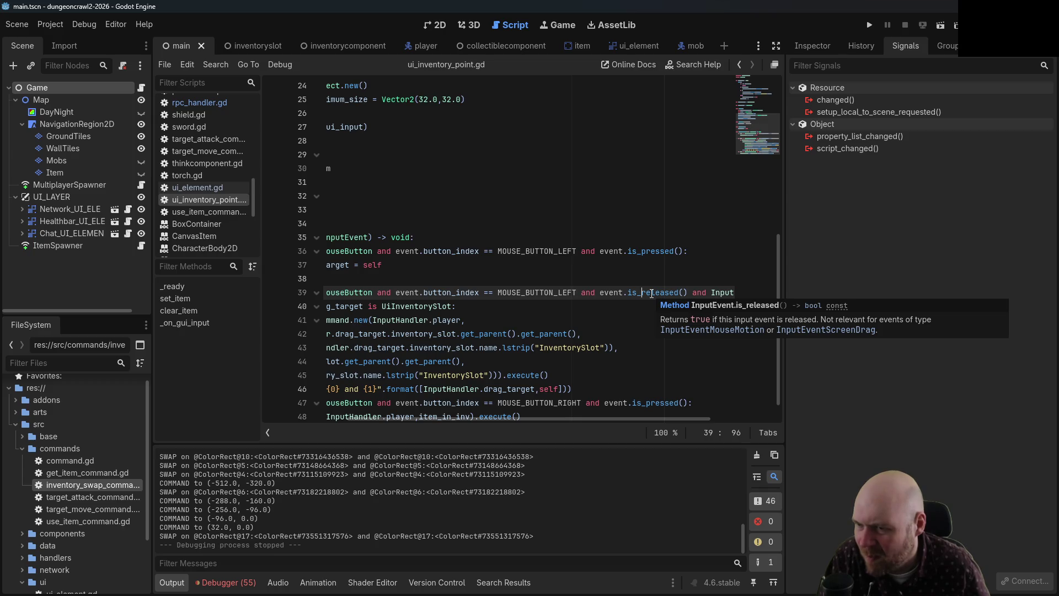
scroll(468, 419, left, 5)
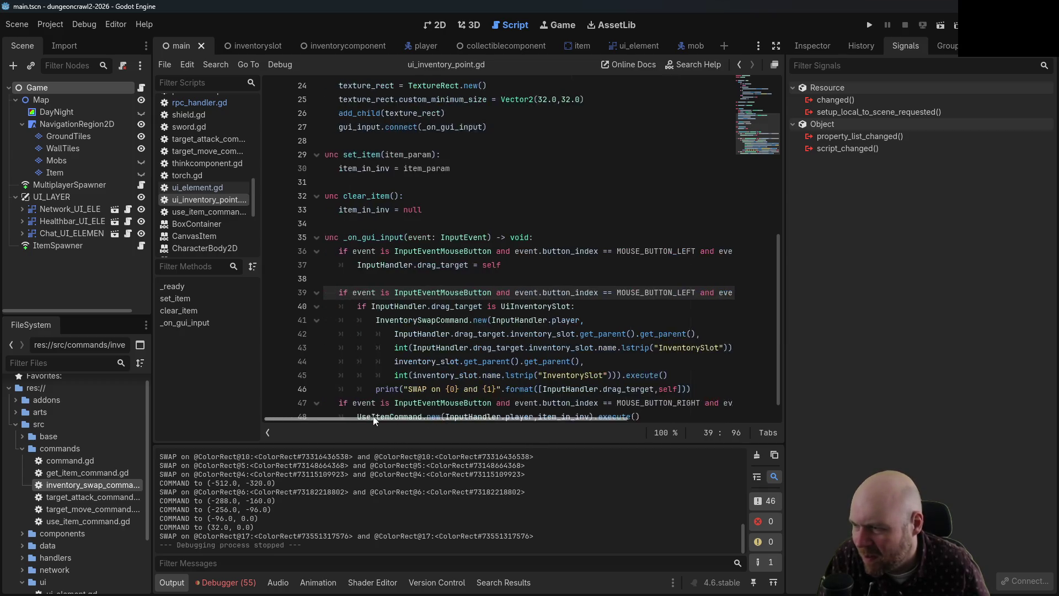
- Open InputEventMouseButton docs, go to parent InputEventMouse, read position descriptions, and return to the browser
ctrl+click(415, 294)
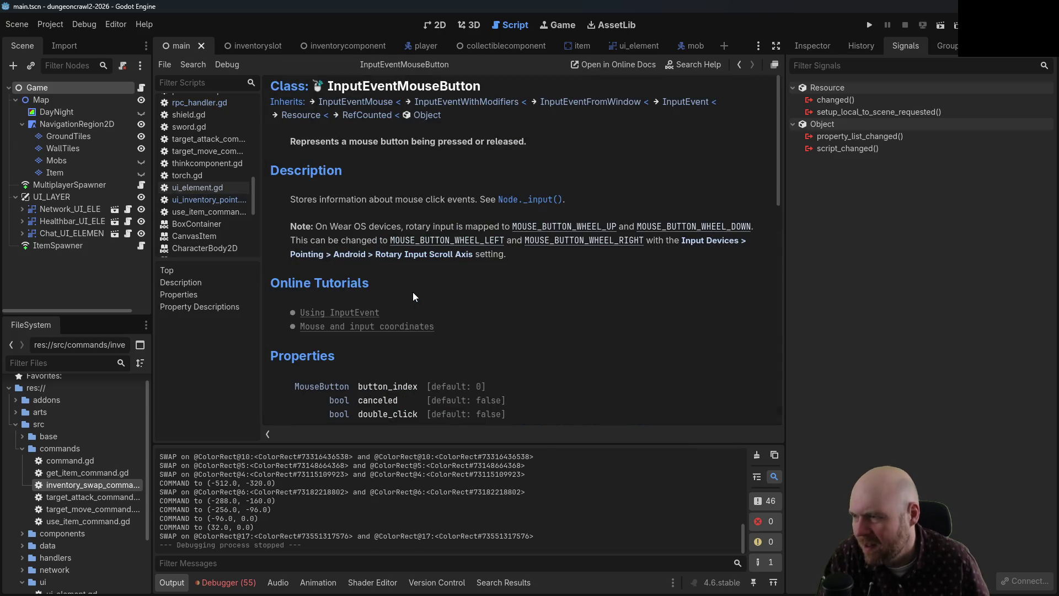
click(364, 103)
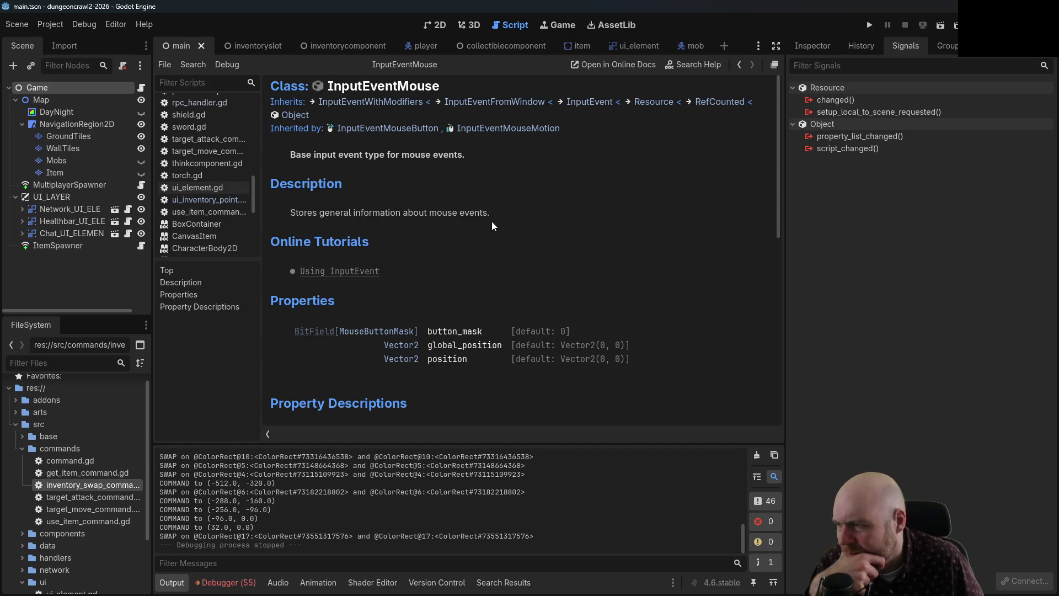
scroll(489, 226, down, 10)
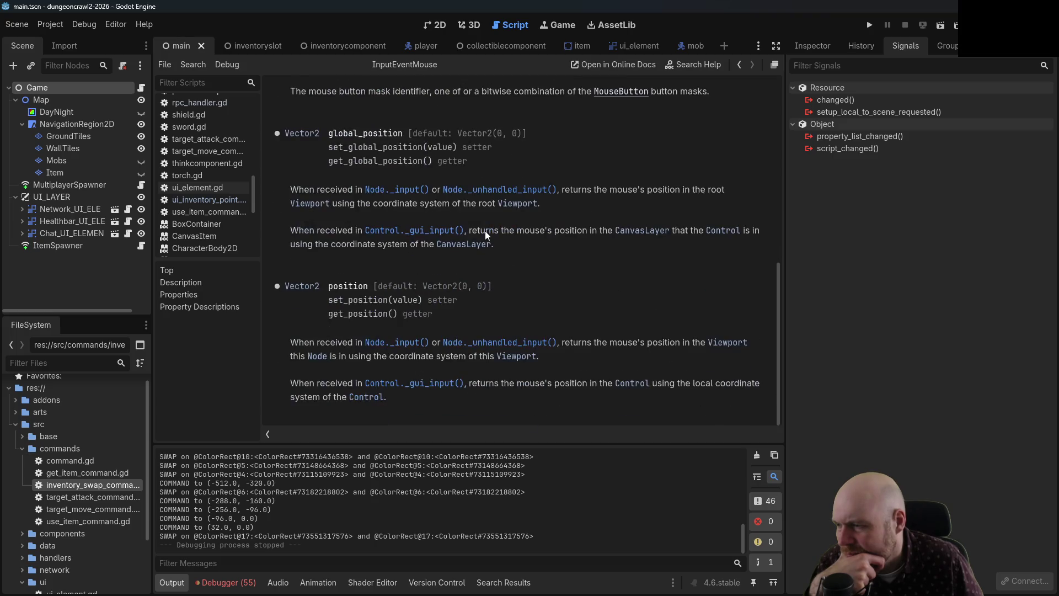
key(alt+Tab)
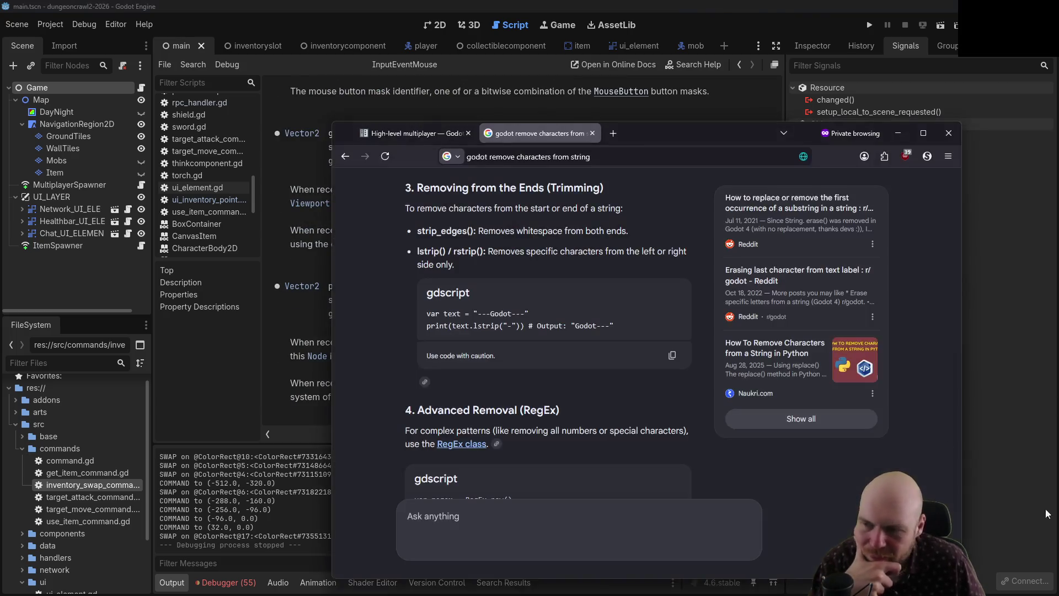
- Search the web for 'godot inputevent drag mouse' and read the InputEventScreenDrag docs page
key(ctrl+l)
text(godo)
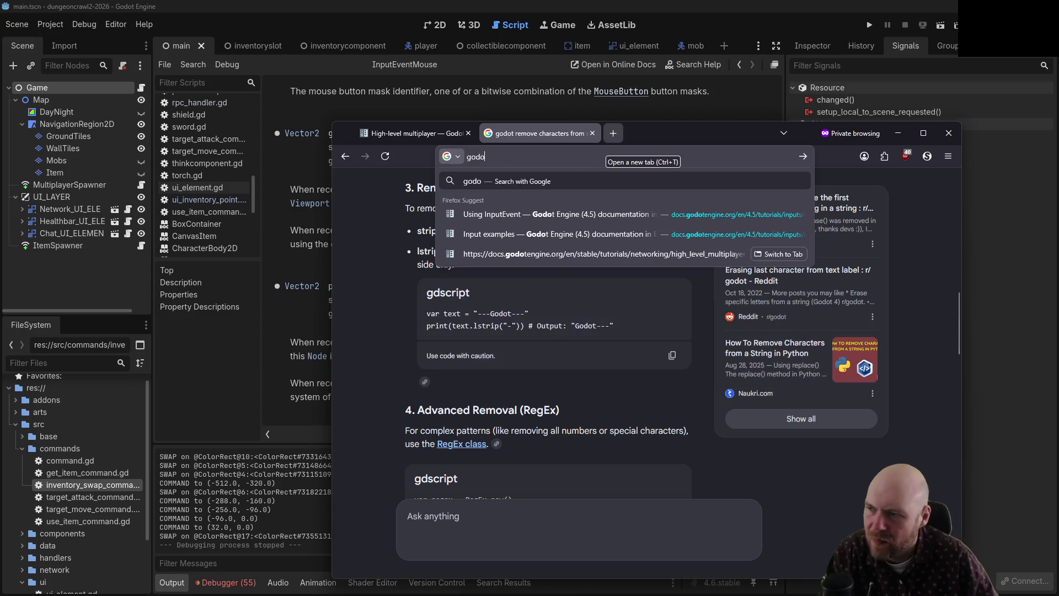
text(t inputevent )
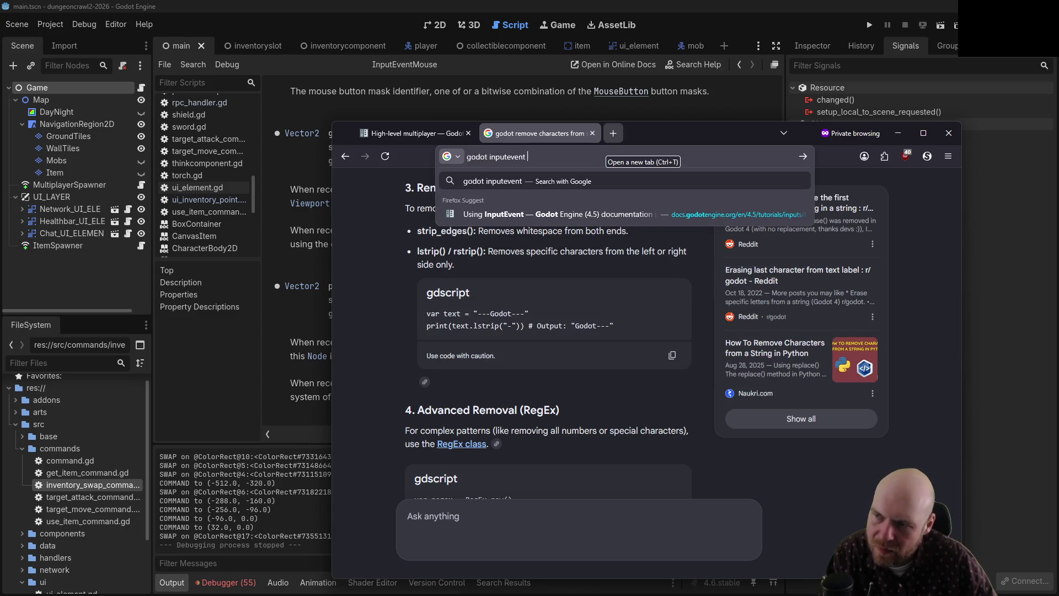
text(drag mouse)
key(Return)
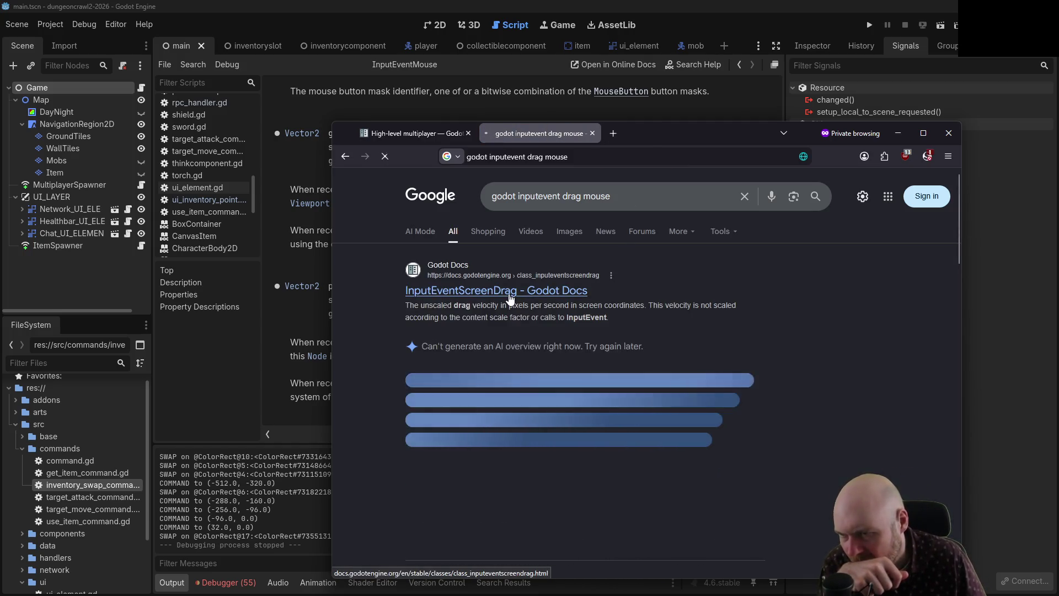
click(562, 292)
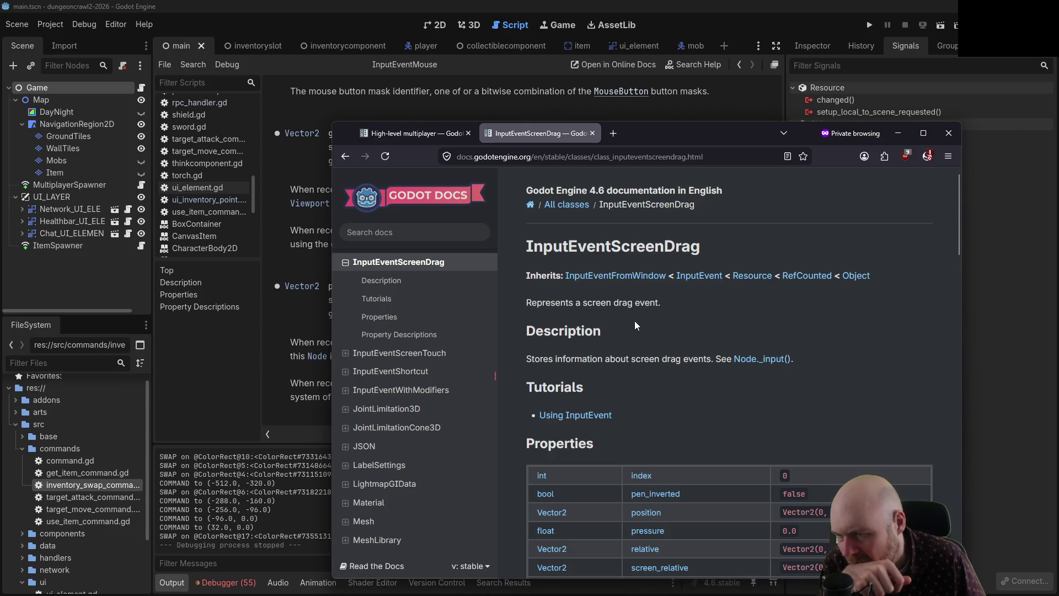
scroll(698, 341, down, 4)
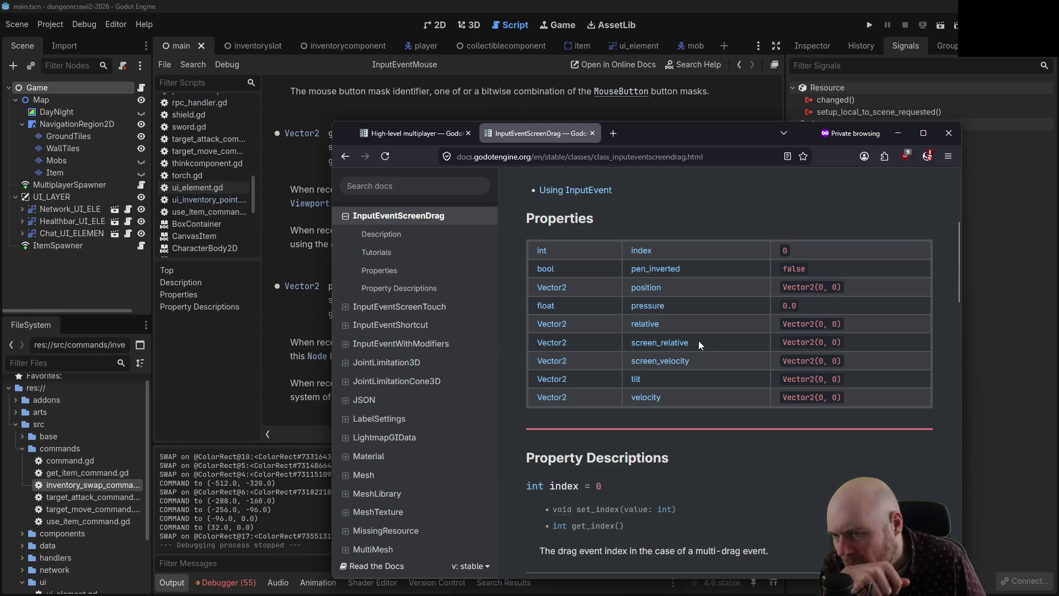
scroll(699, 342, down, 3)
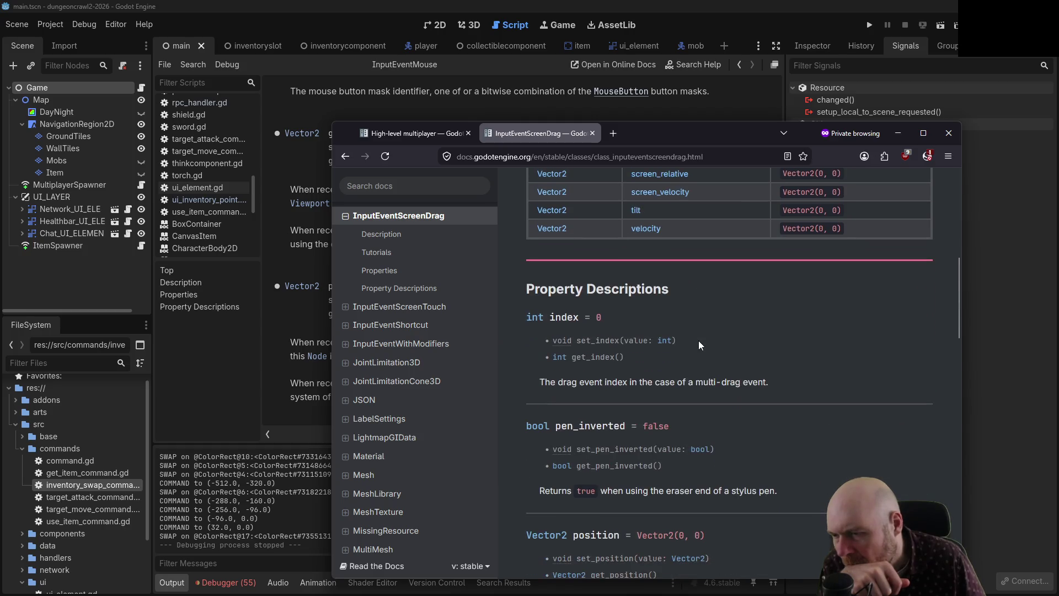
scroll(699, 342, down, 4)
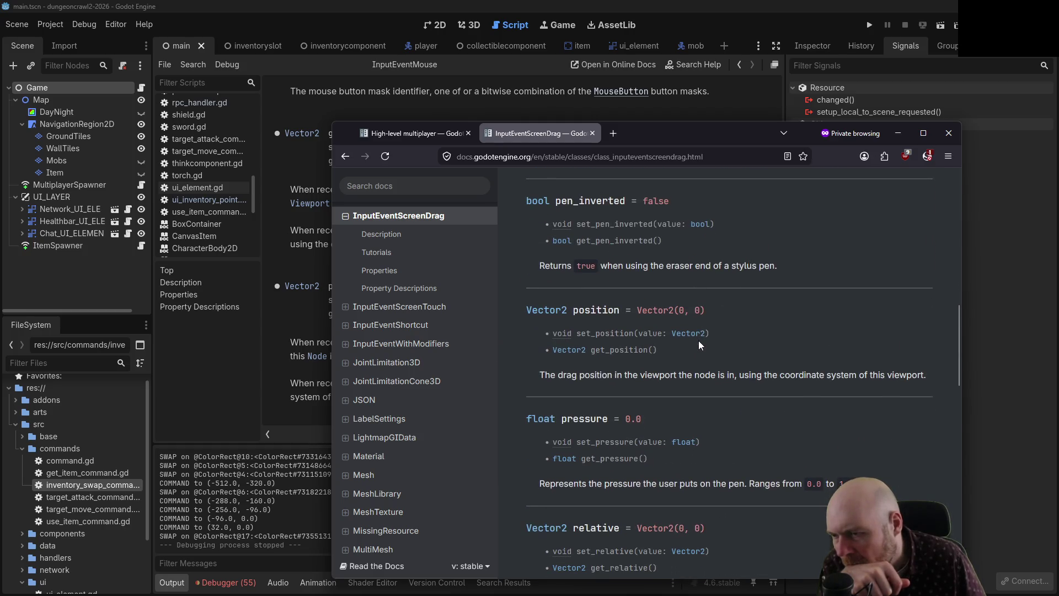
scroll(698, 340, down, 7)
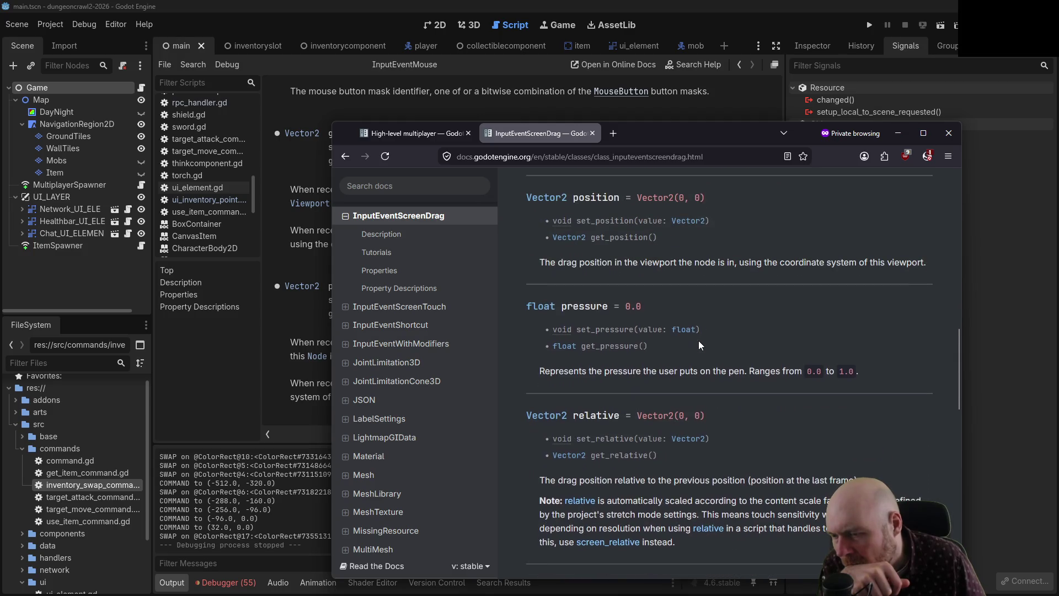
scroll(699, 339, down, 6)
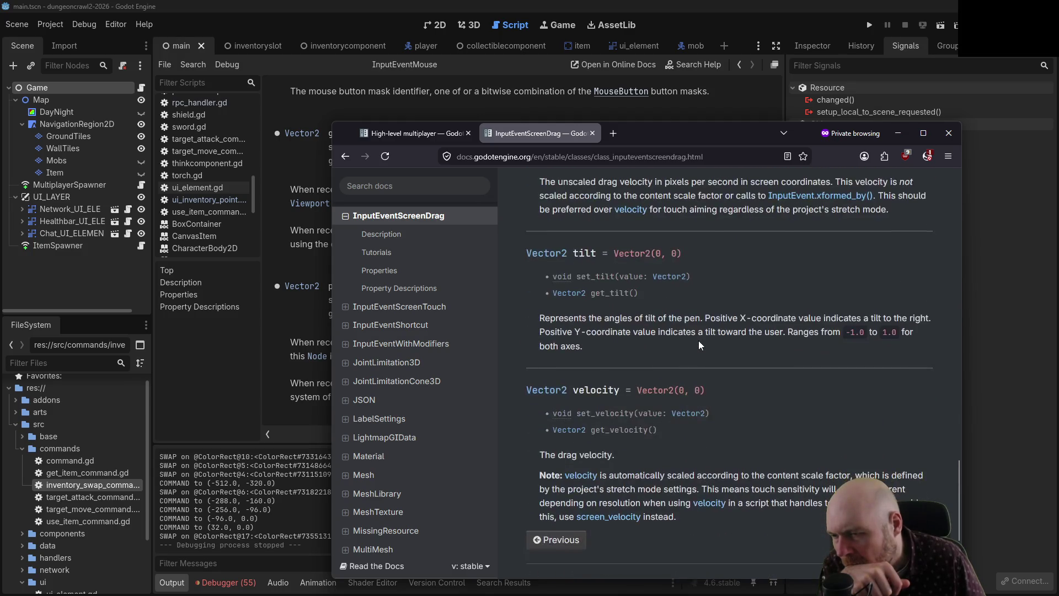
scroll(698, 339, down, 3)
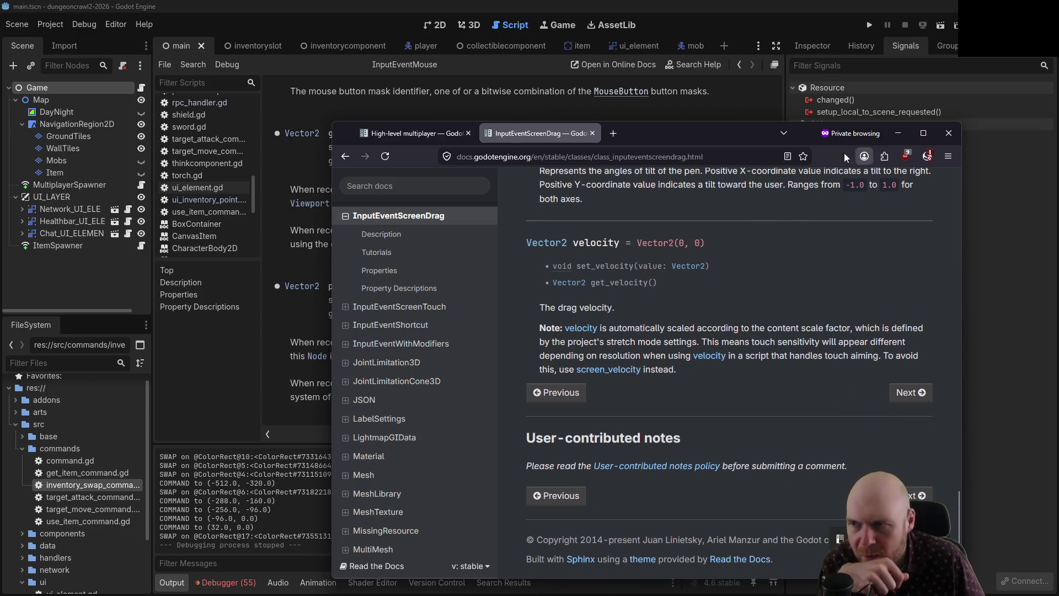
- Read the InputEventMouse docs page from the results, then minimize the browser
click(345, 156)
scroll(353, 370, down, 4)
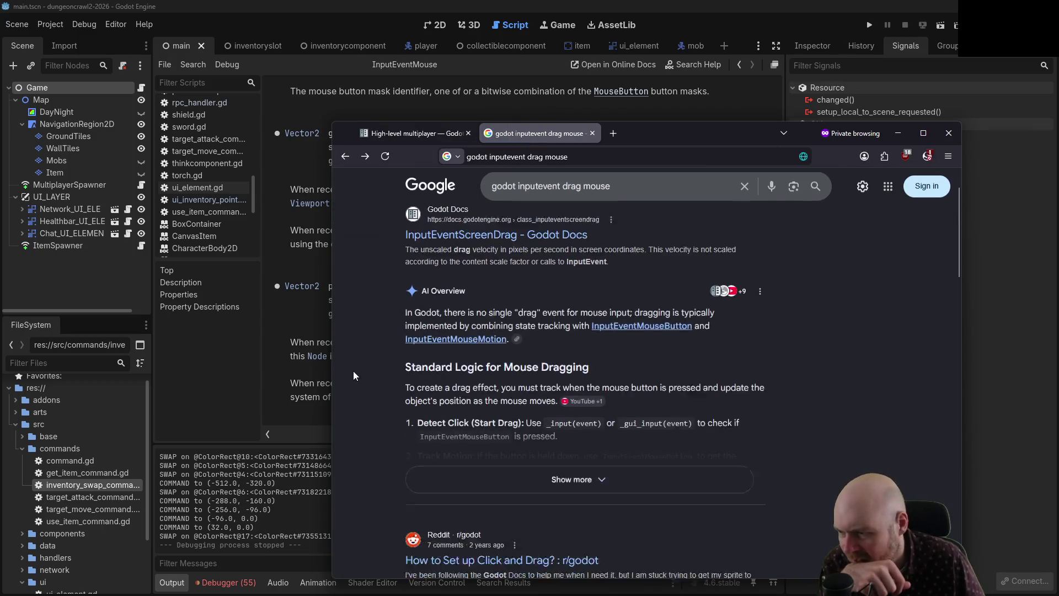
scroll(355, 373, down, 3)
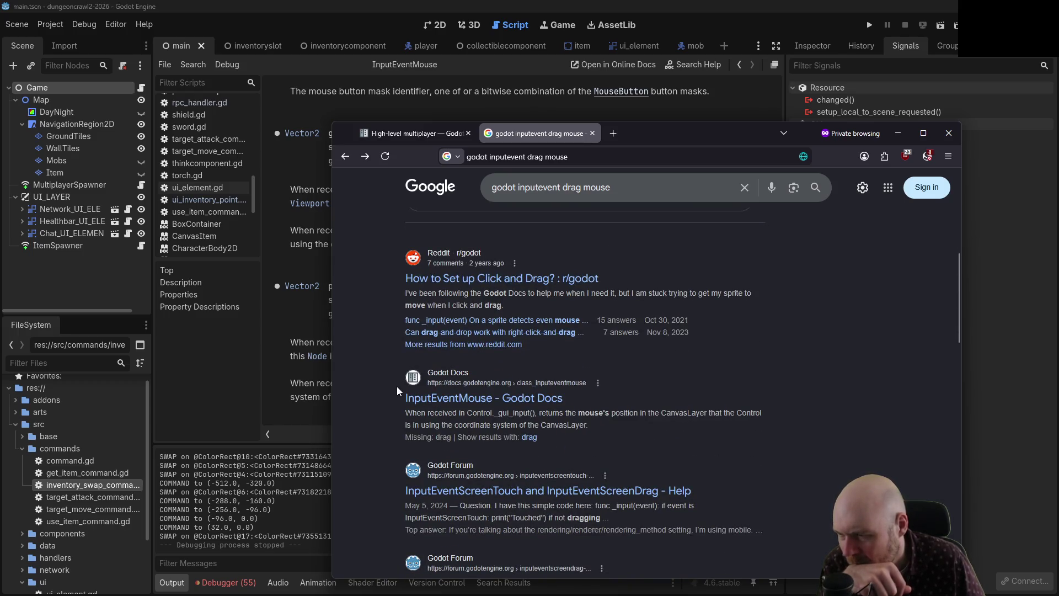
click(432, 401)
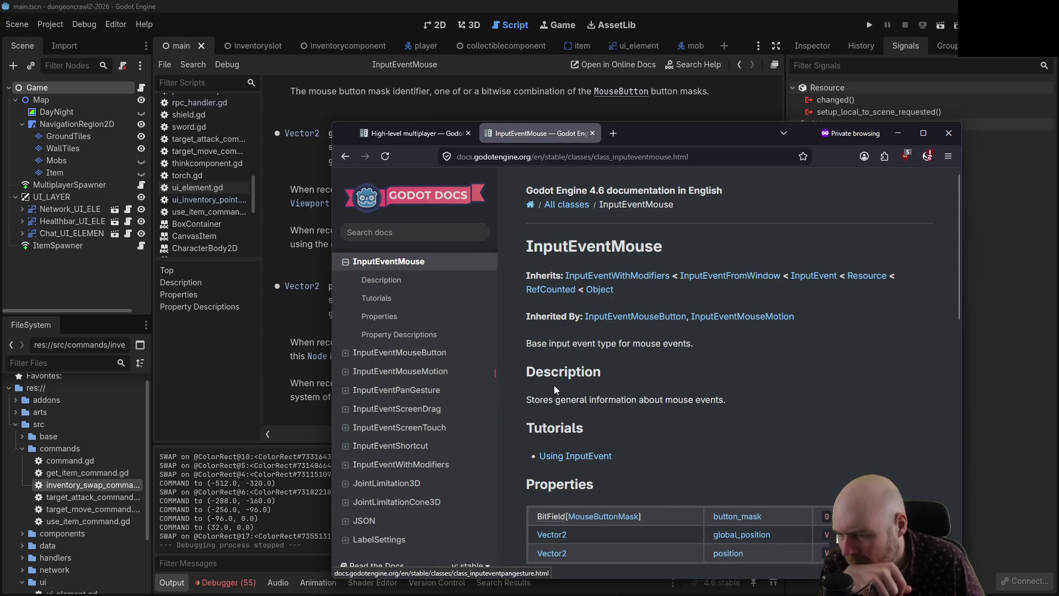
scroll(554, 385, down, 3)
scroll(553, 382, down, 3)
scroll(548, 382, up, 1)
scroll(547, 386, down, 3)
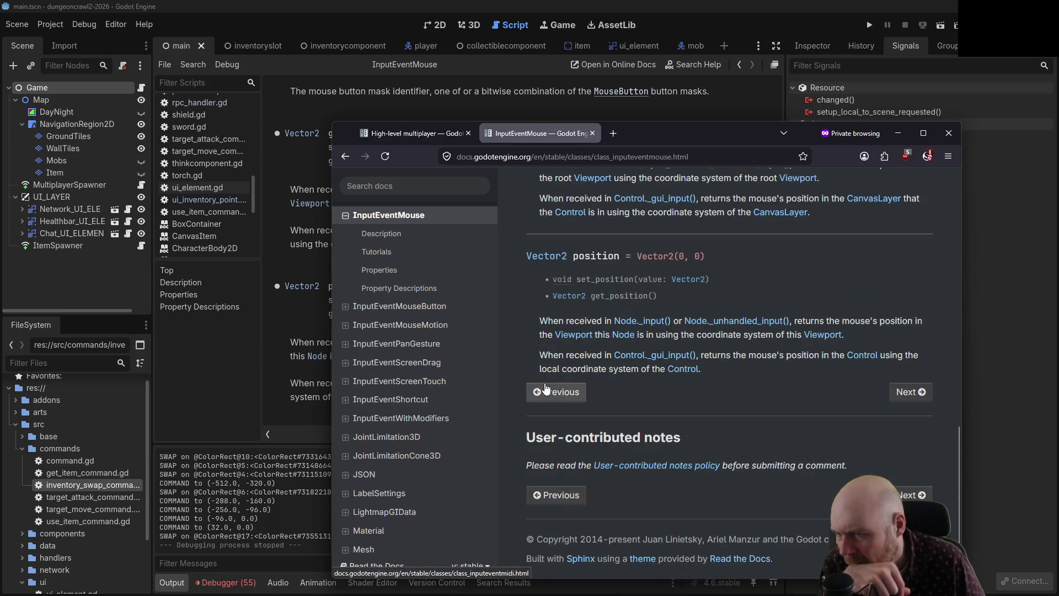
click(899, 132)
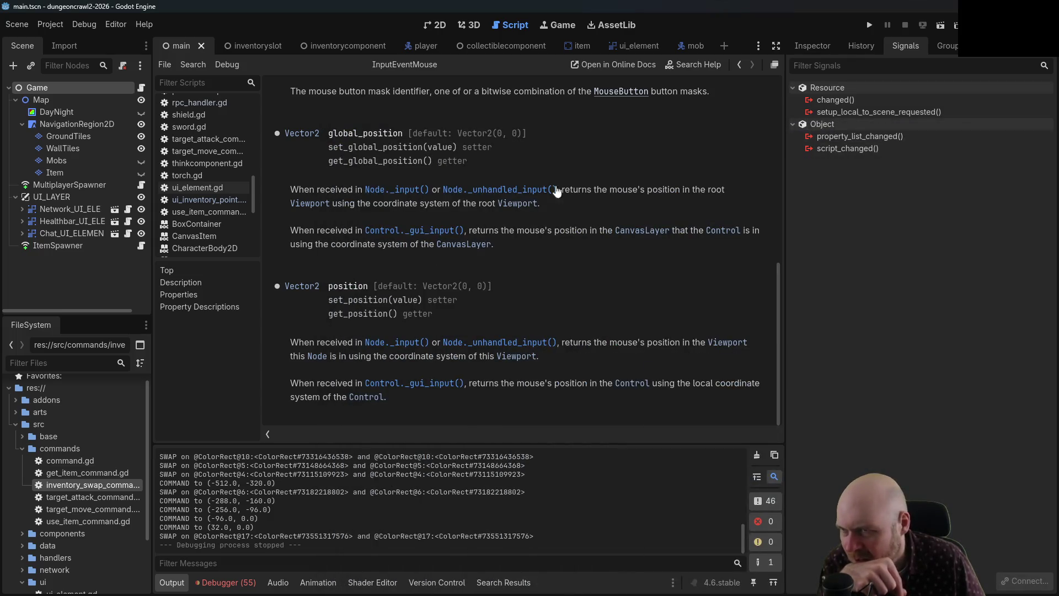
- Add print("Yo mouse event. It's a {0}".format([event])) on line 40, save, and run the project
click(739, 64)
click(739, 65)
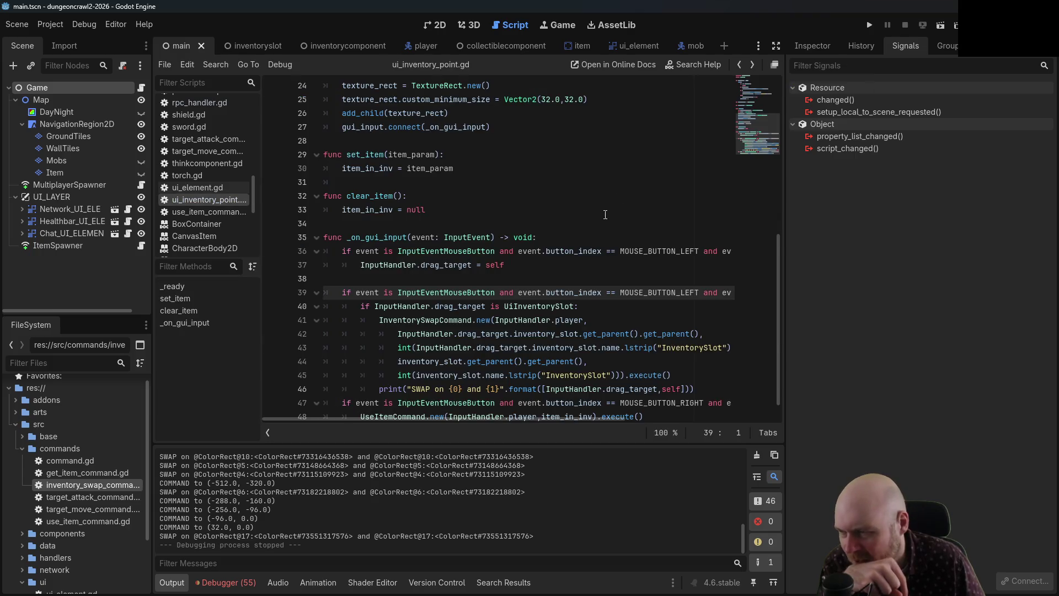
scroll(607, 211, down, 1)
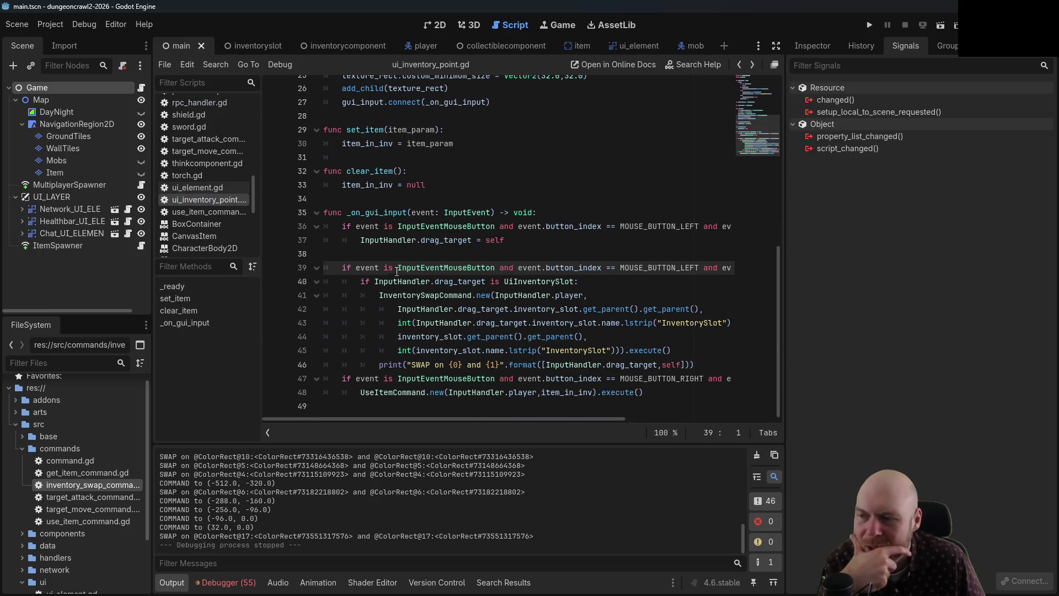
click(363, 279)
key(Return)
key(Up)
text(print("Yo )
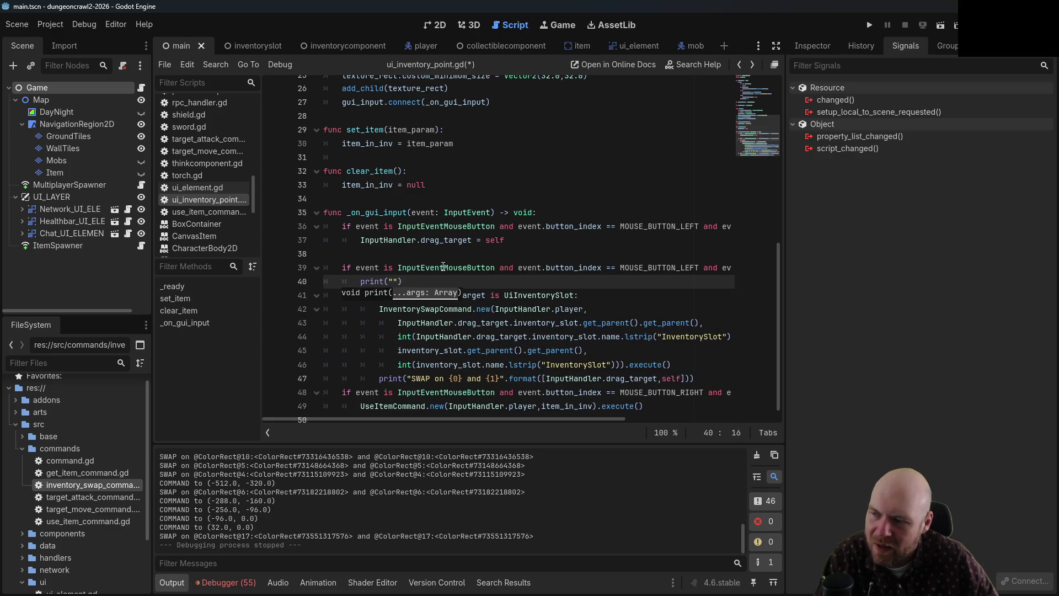
text(mouse event. It's a )
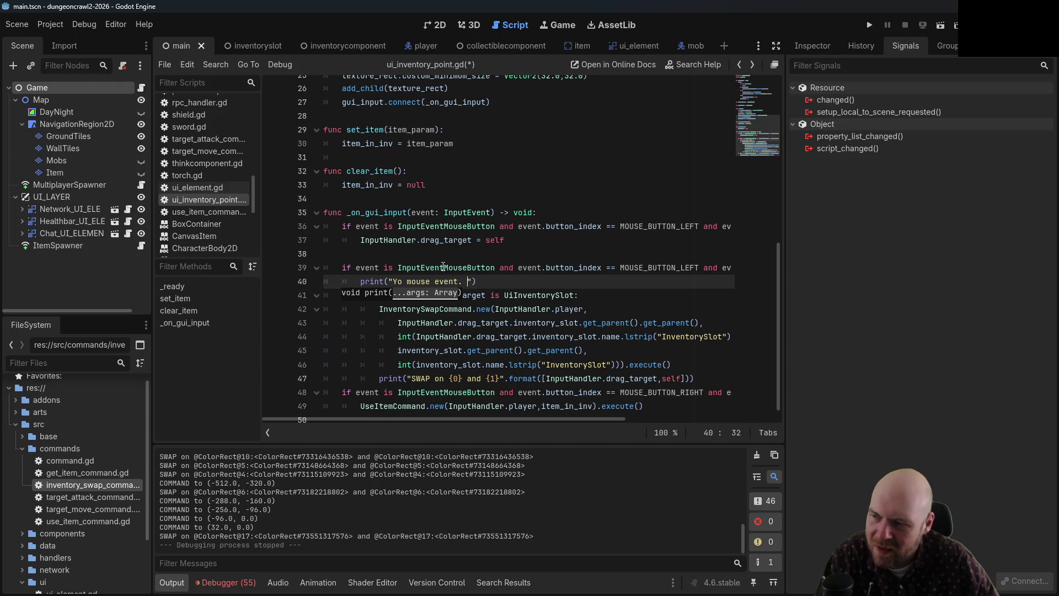
text({0}")
text(.format(eve)
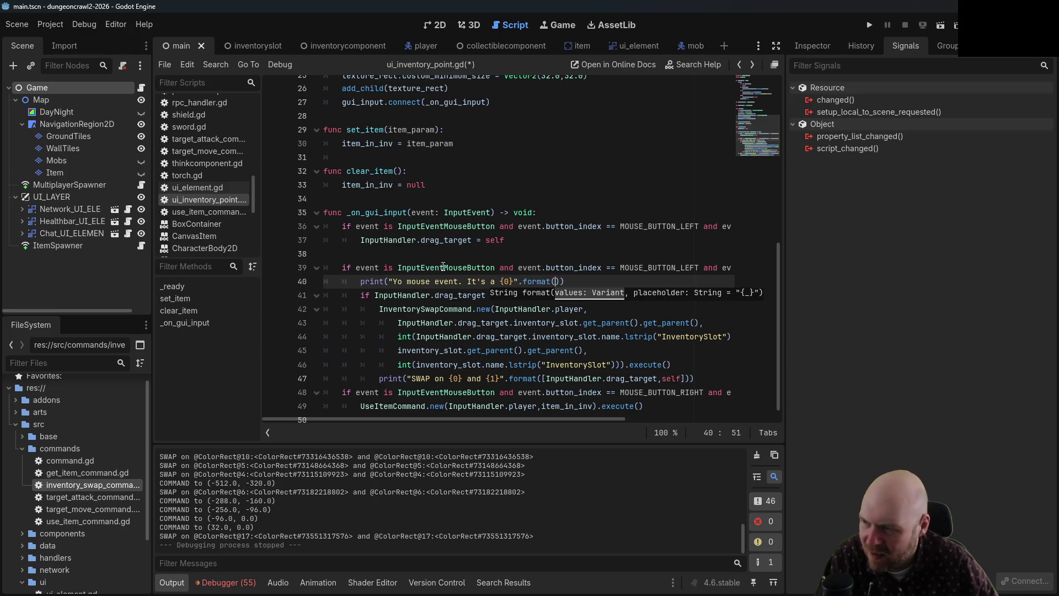
text(nt)
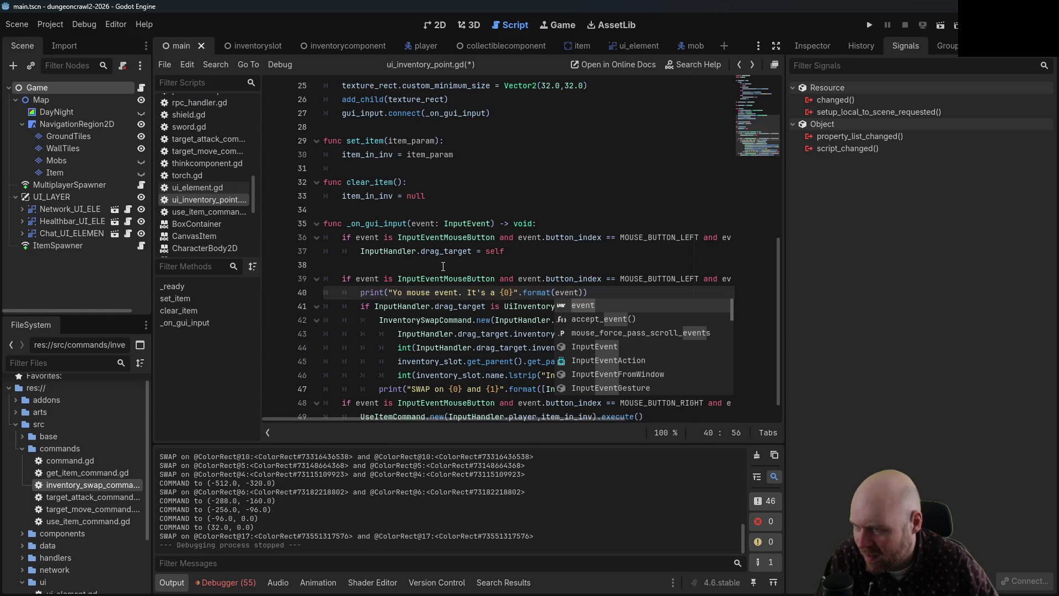
key(Left)
key(Left)
key(Left)
text([)
key(ctrl+s)
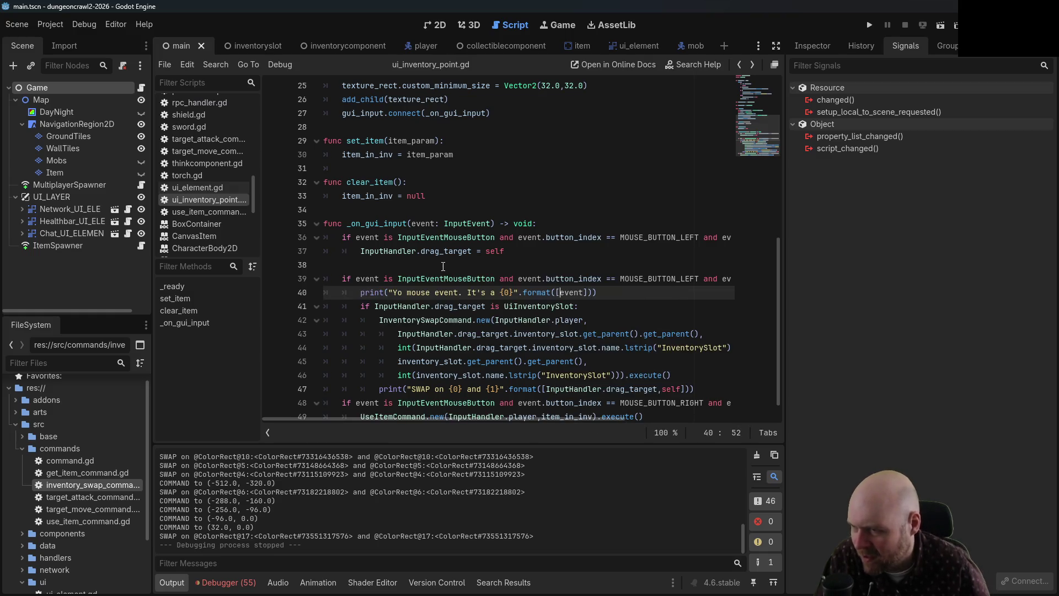
click(869, 26)
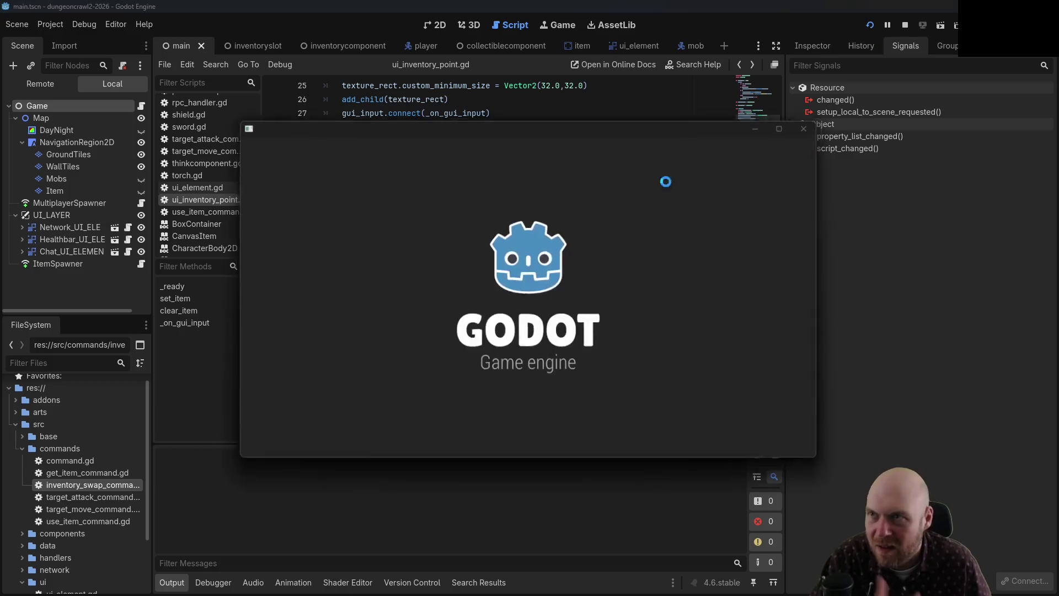
- Start as server, join as client, click inventory slots to log mouse and SWAP messages, then close the game
click(543, 315)
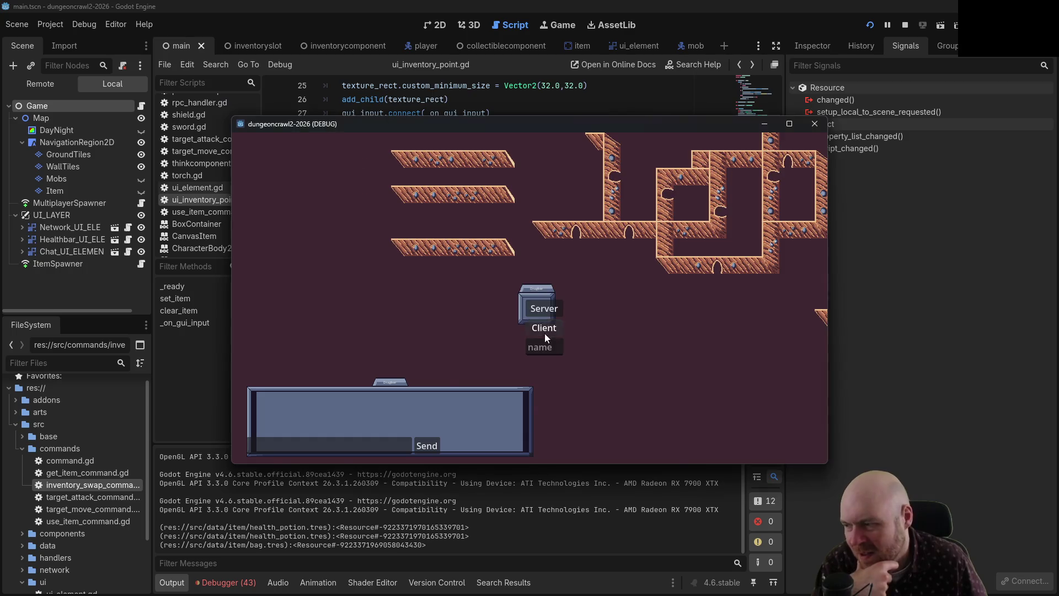
click(545, 331)
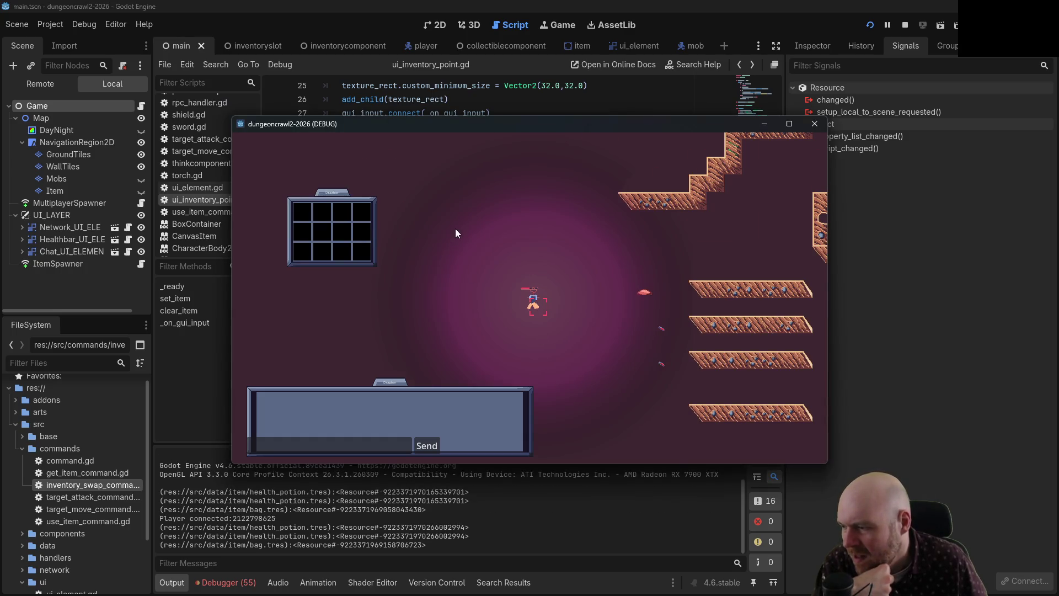
click(441, 236)
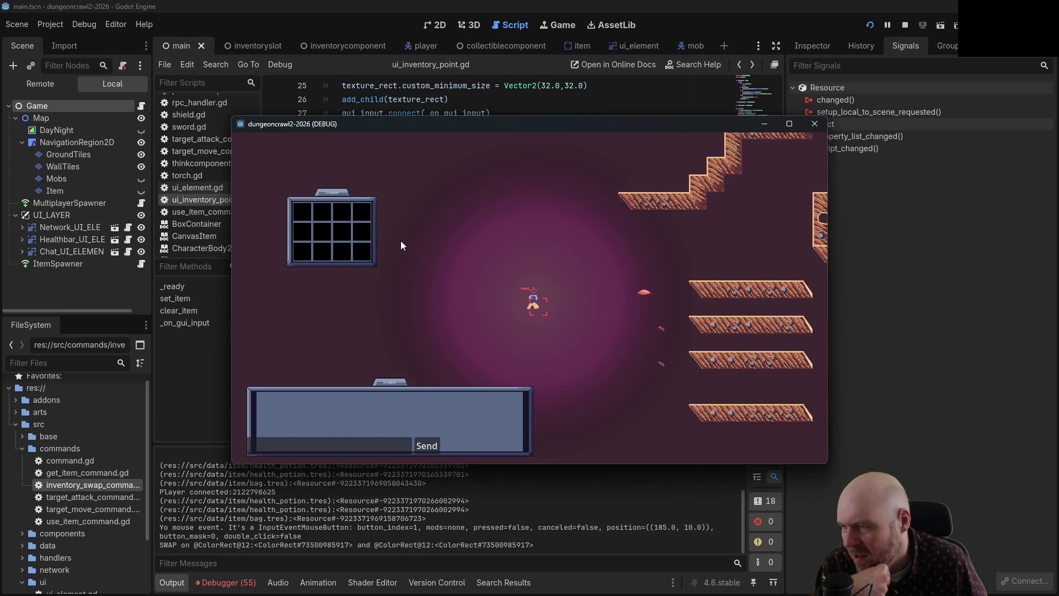
click(363, 223)
click(360, 224)
click(360, 226)
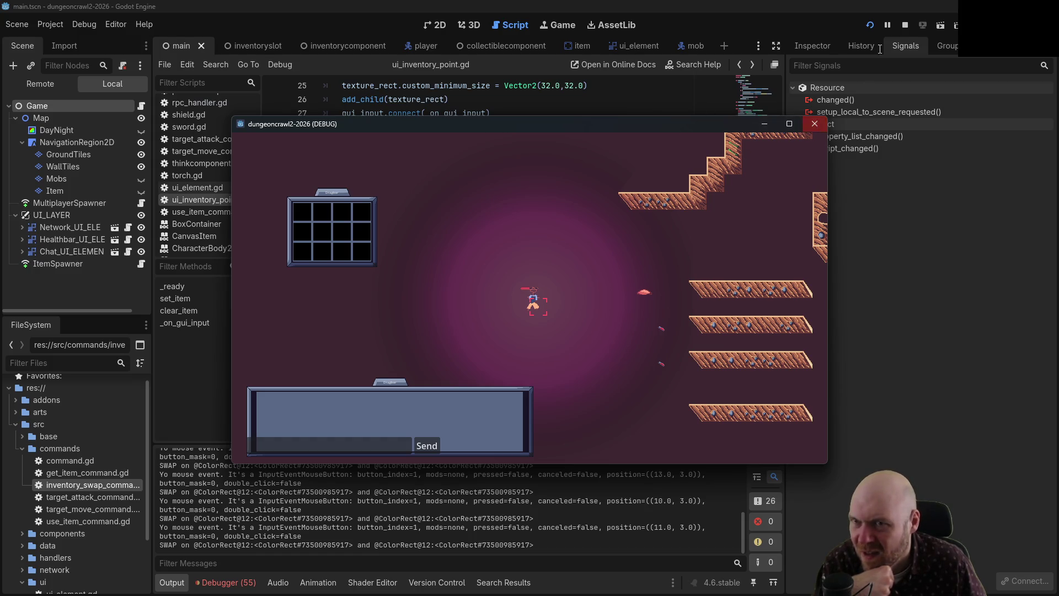
click(905, 26)
click(500, 279)
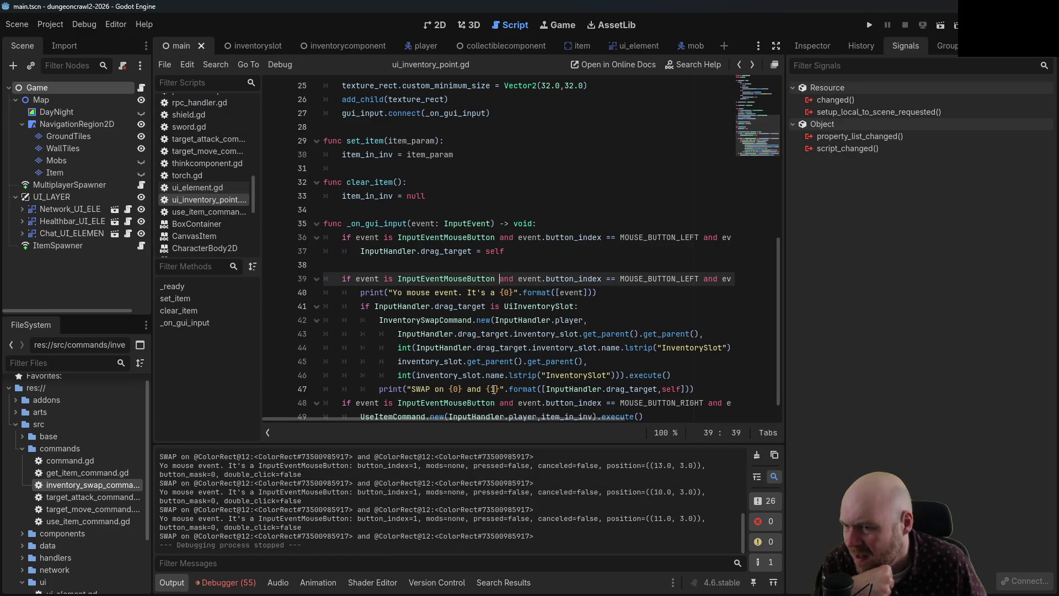
- Copy the print line onto a new line above InputHandler.drag_target = self, save, and rerun the project
mouse_move(461, 418)
mouse_down()
mouse_move(591, 428)
mouse_move(457, 422)
mouse_up()
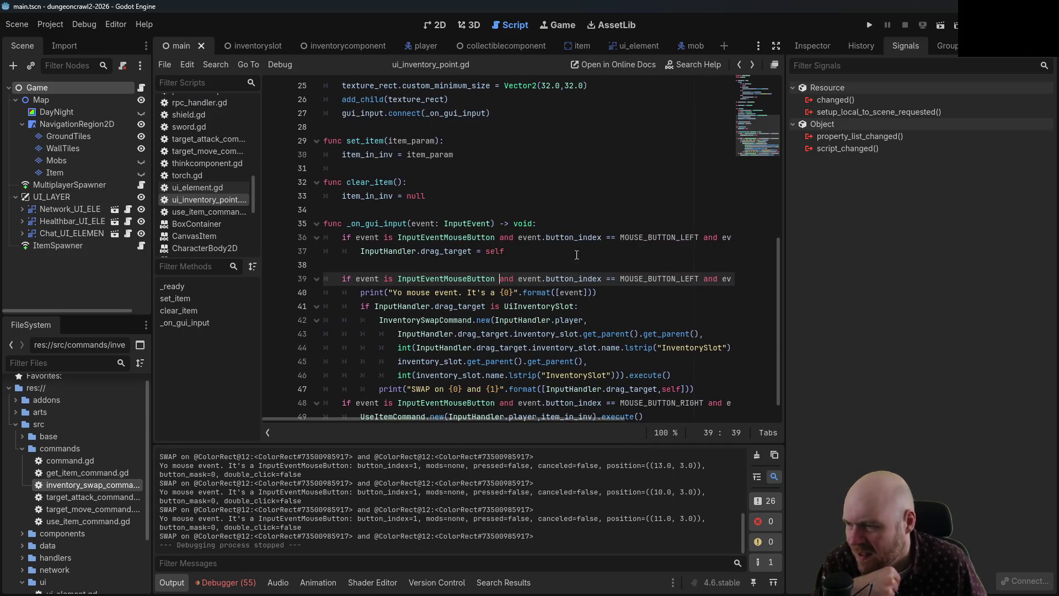
mouse_move(604, 292)
mouse_down()
mouse_move(420, 305)
mouse_move(348, 293)
mouse_move(361, 292)
mouse_up()
key(ctrl+c)
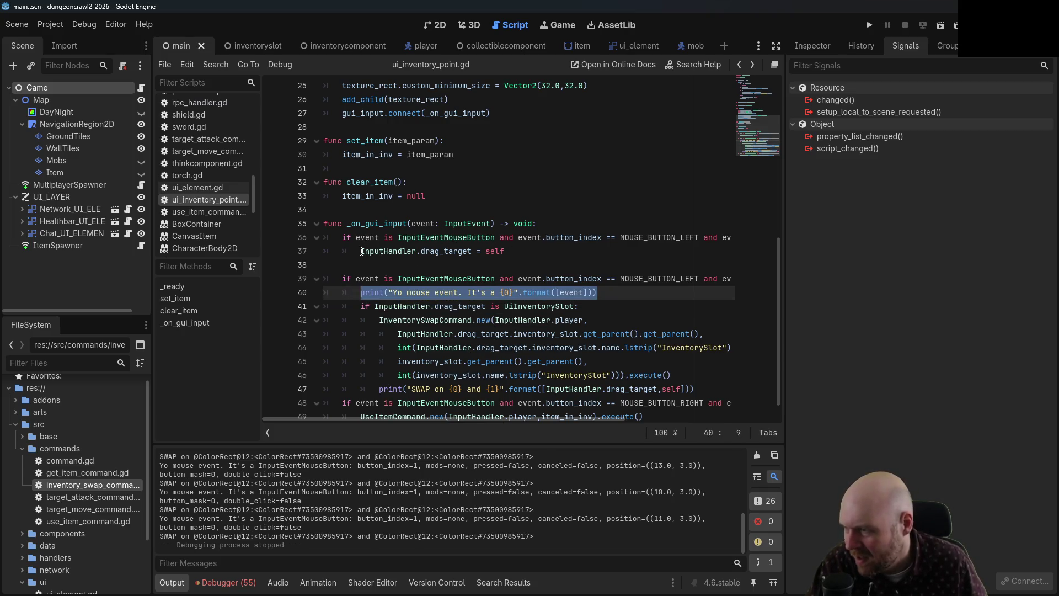
key(Up)
key(Up)
key(Up)
key(Return)
key(ctrl+v)
key(ctrl+s)
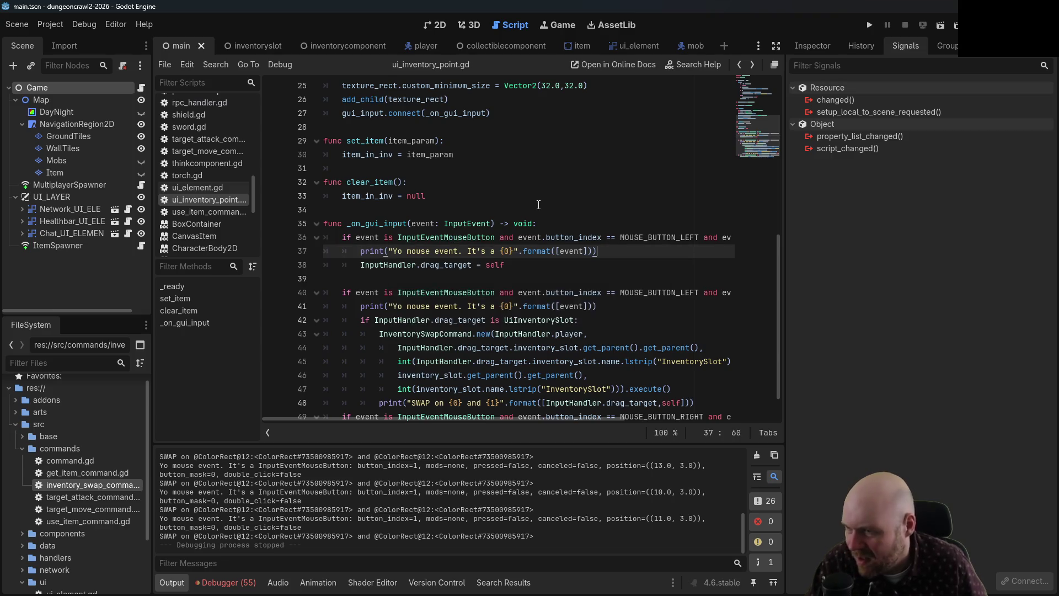
click(497, 210)
click(870, 25)
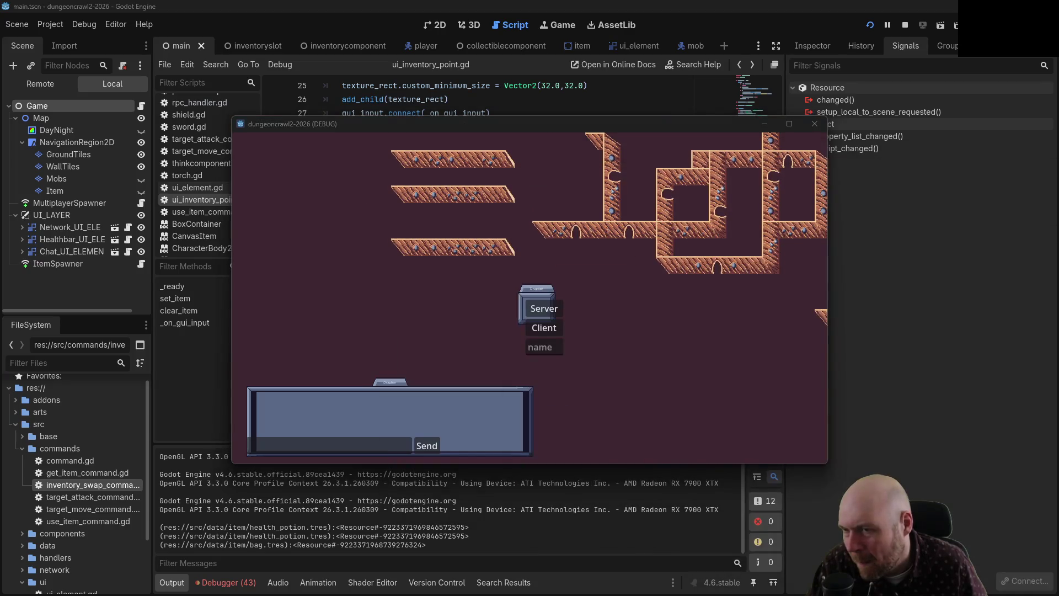
- Join as client and drag items between inventory slots to log press, release and SWAP events, then stop
click(540, 326)
click(361, 236)
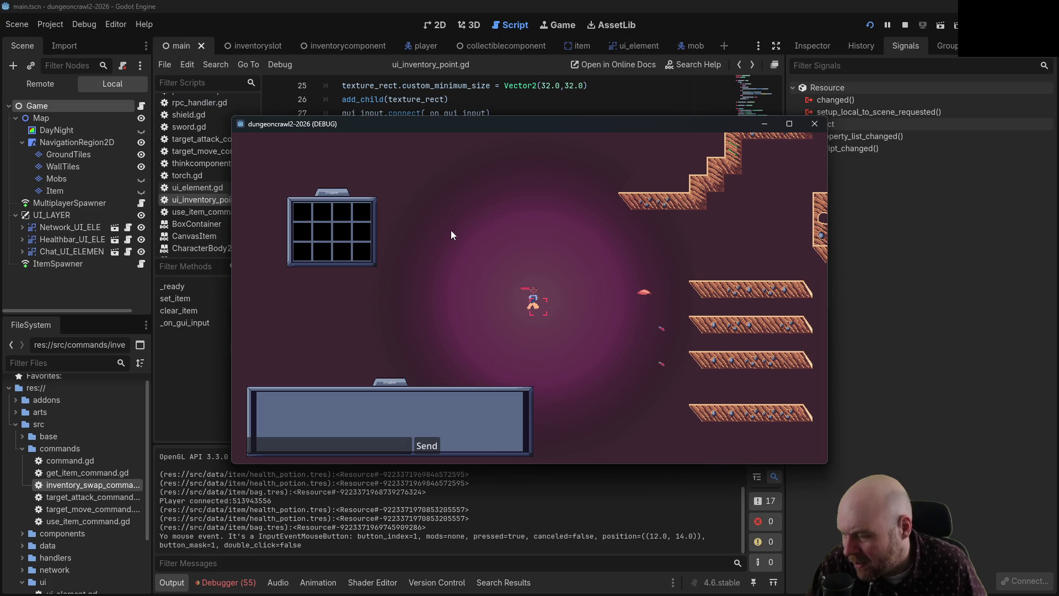
drag(451, 230, 452, 230)
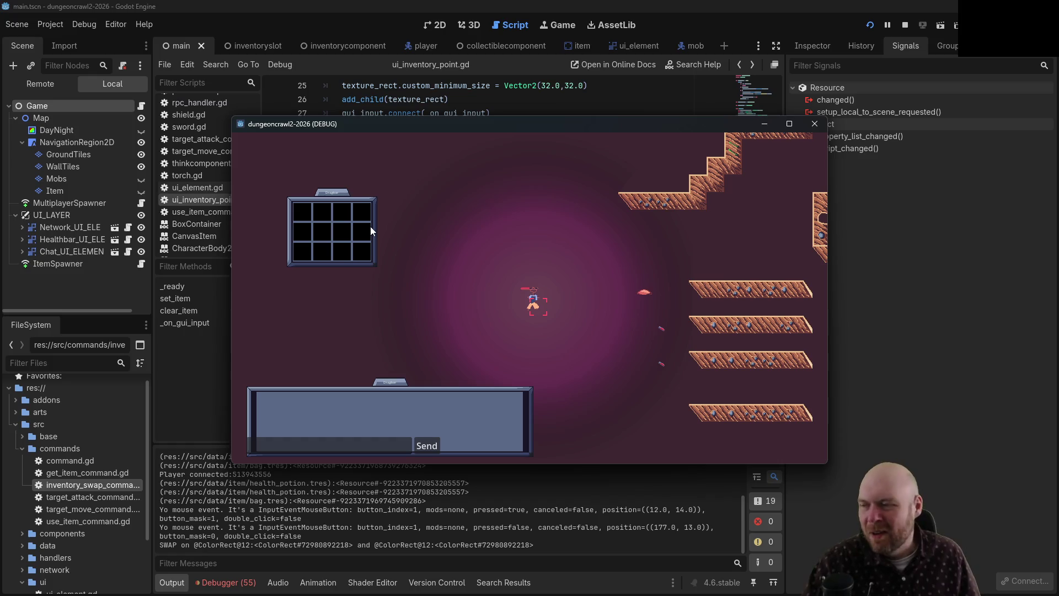
drag(360, 207, 322, 215)
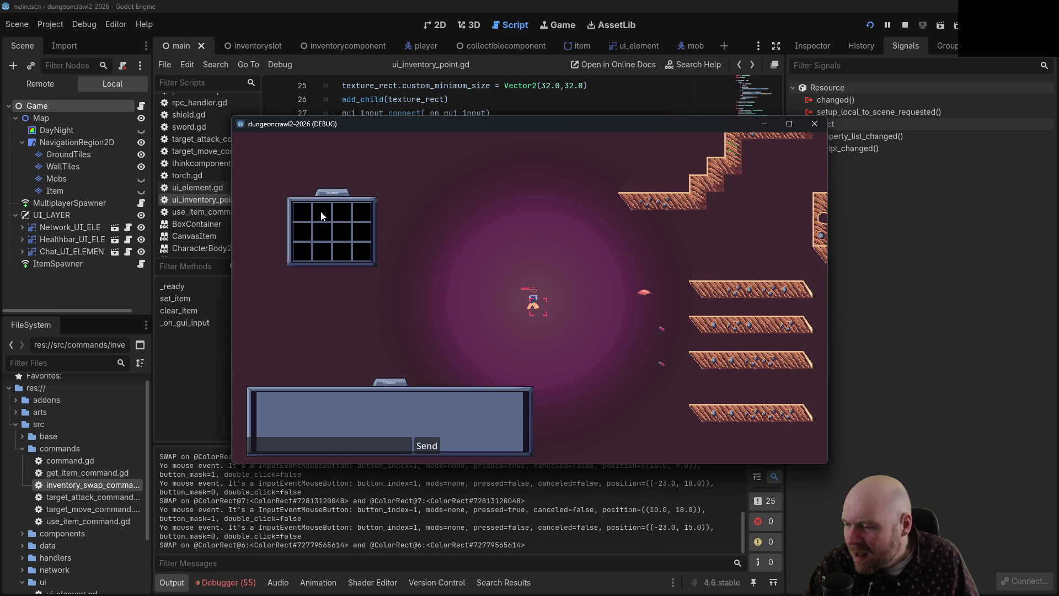
drag(323, 215, 323, 215)
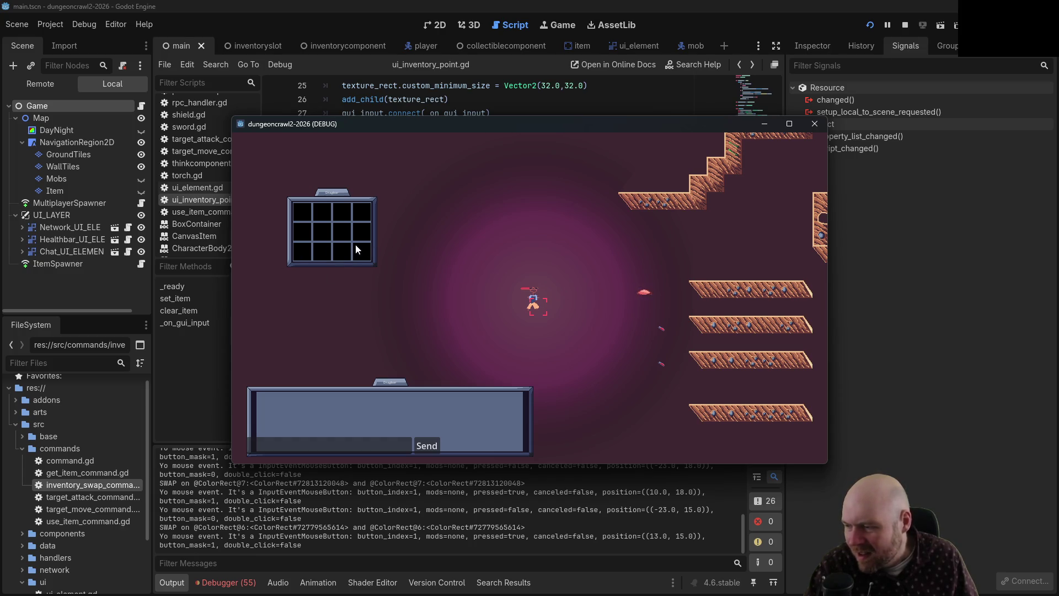
drag(346, 212, 369, 211)
click(340, 210)
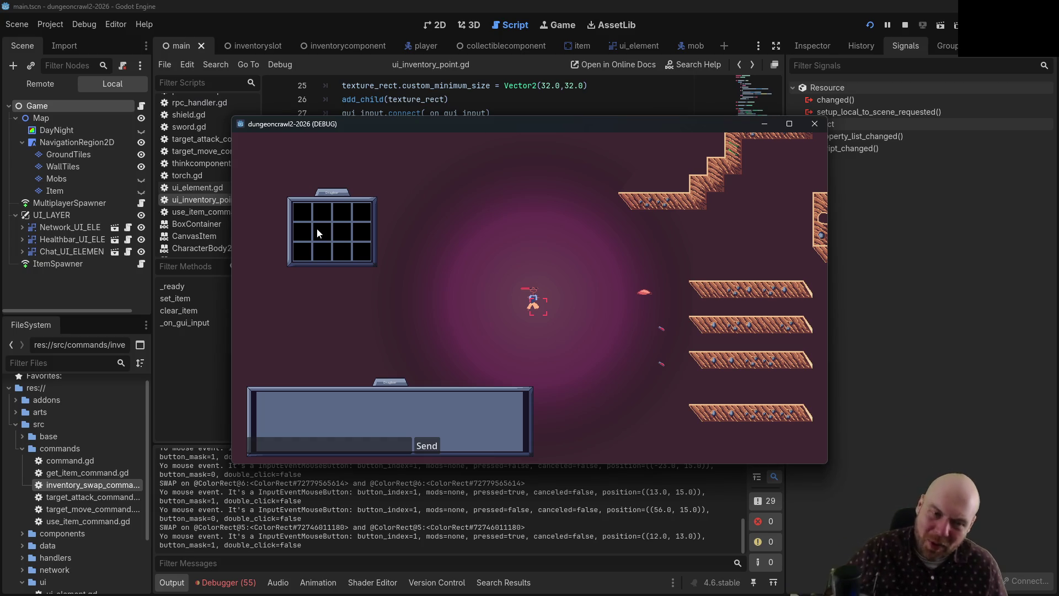
drag(317, 228, 372, 247)
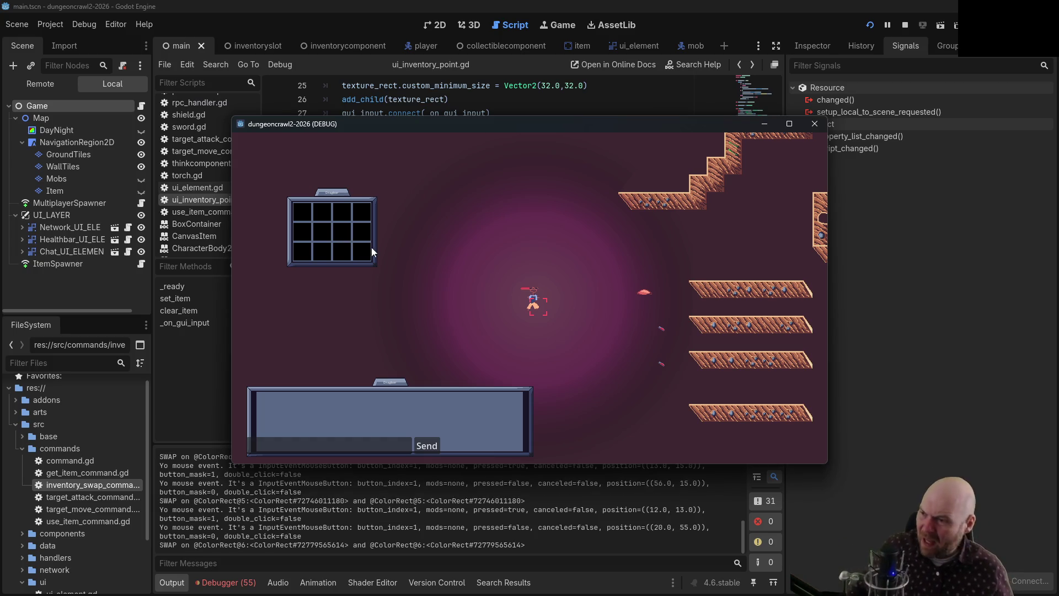
click(898, 445)
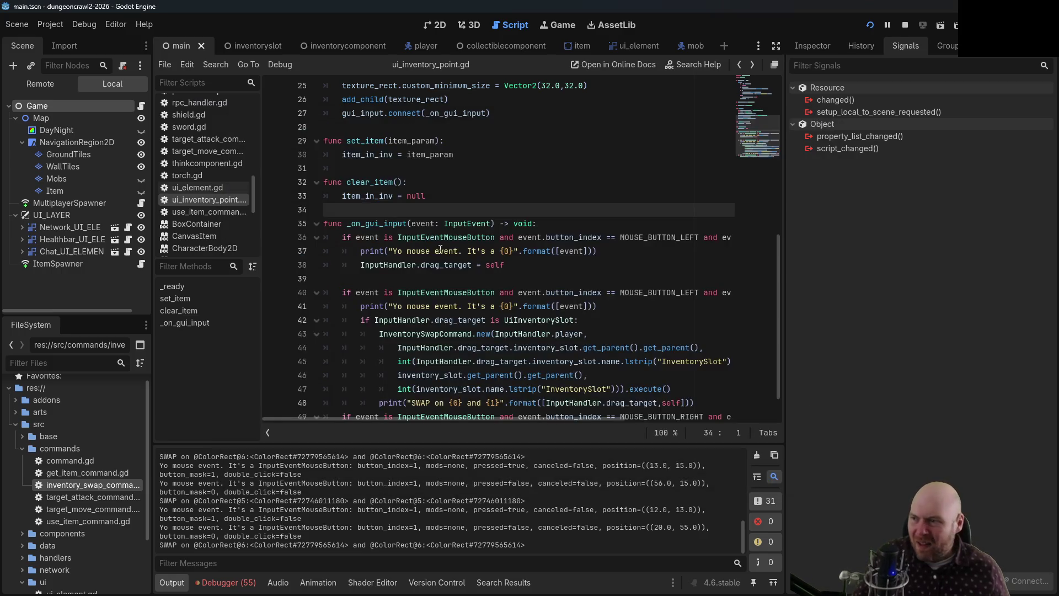
click(906, 26)
- Search 'godot no gui events while mouse is being dragged', expand the AI overview, and open the 4.6 mouse-input forum thread
key(alt+Tab)
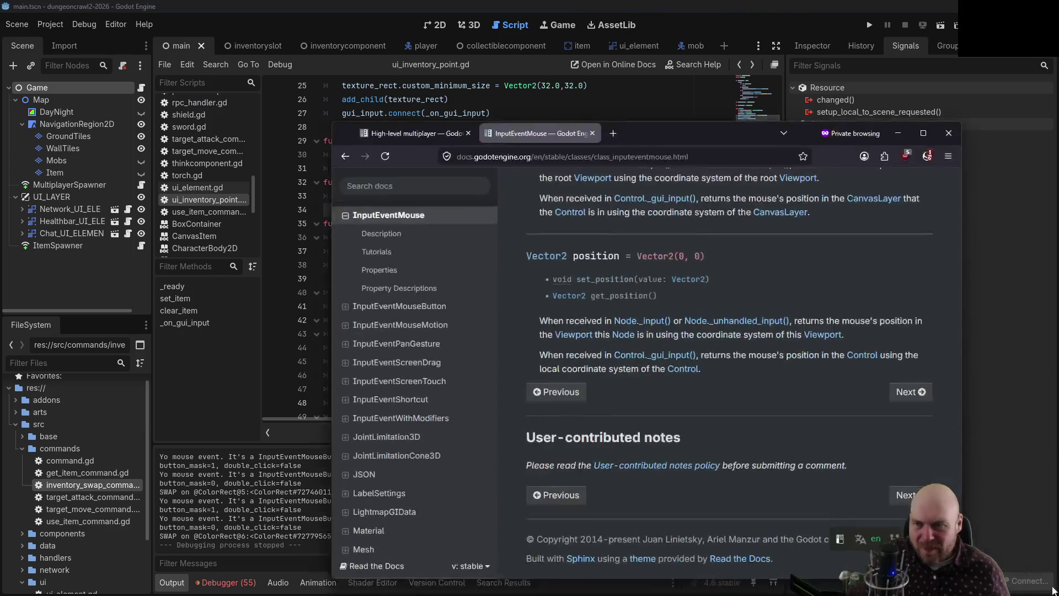
key(ctrl+l)
text(godot no gui)
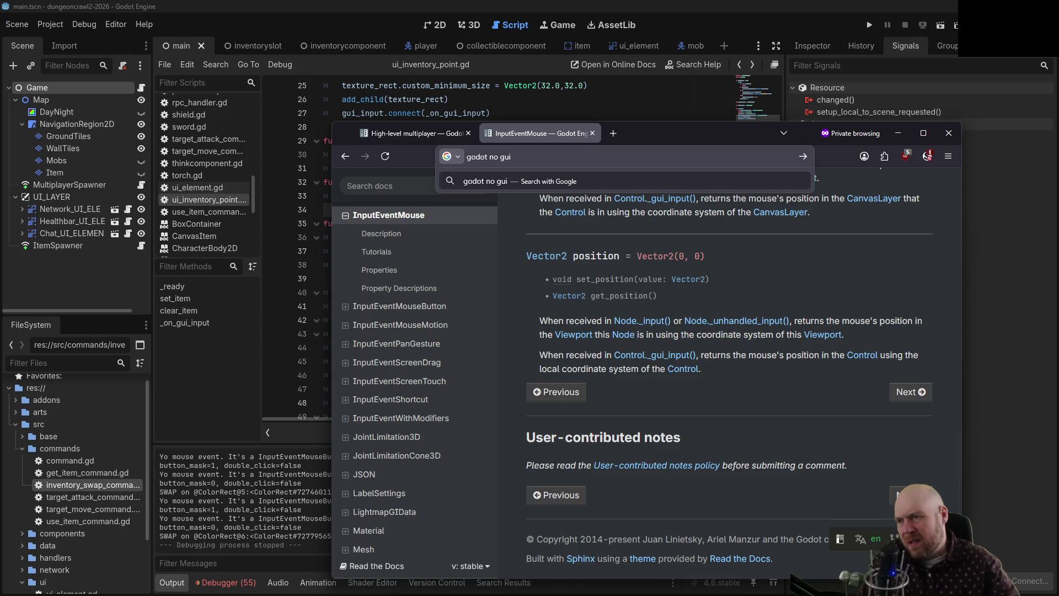
text( events while mouse is being dragged)
key(Return)
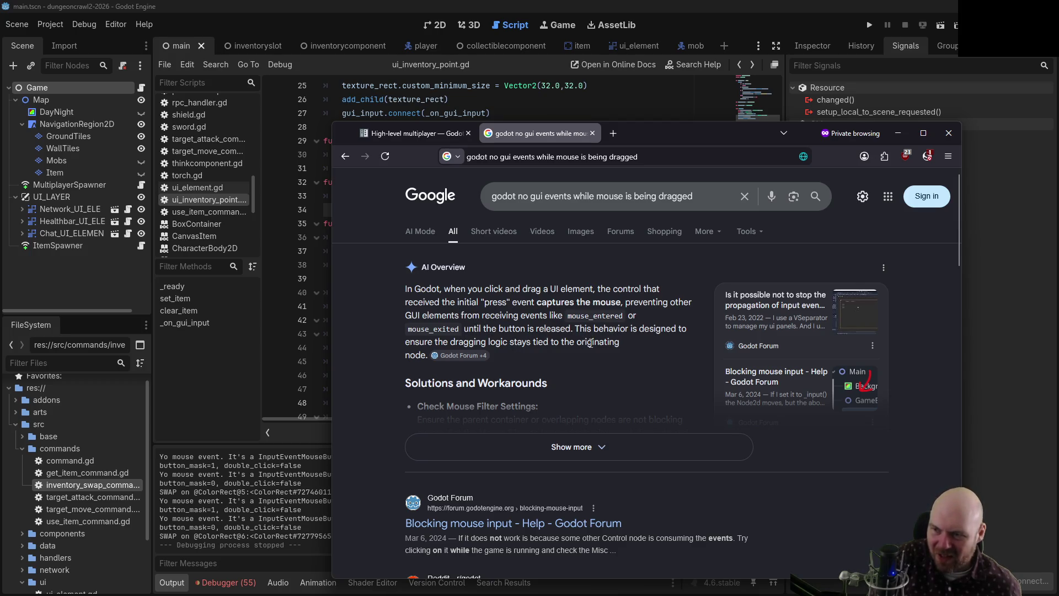
click(565, 451)
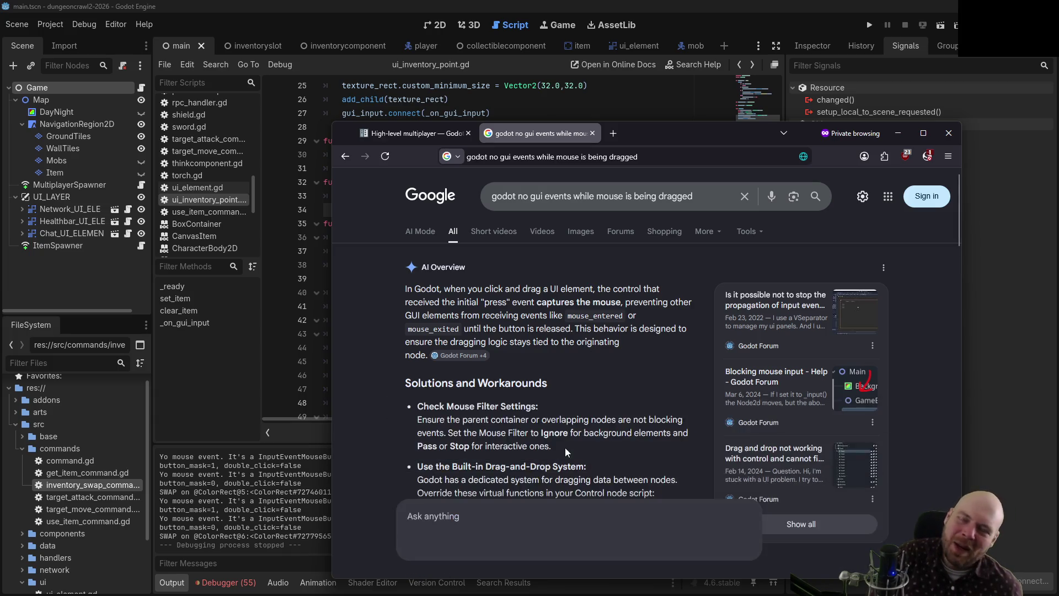
scroll(517, 404, down, 3)
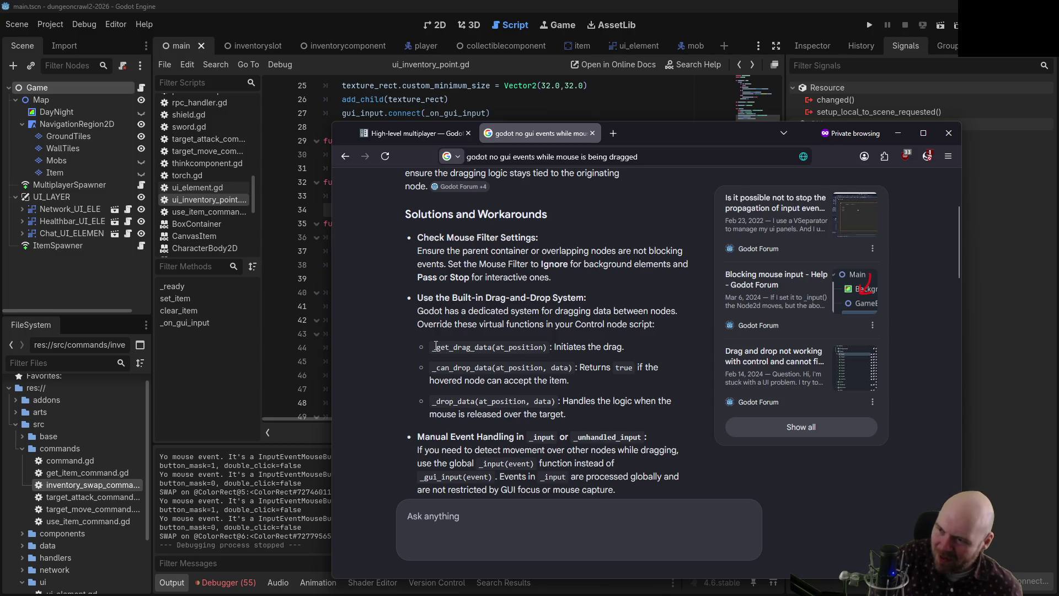
scroll(552, 326, down, 10)
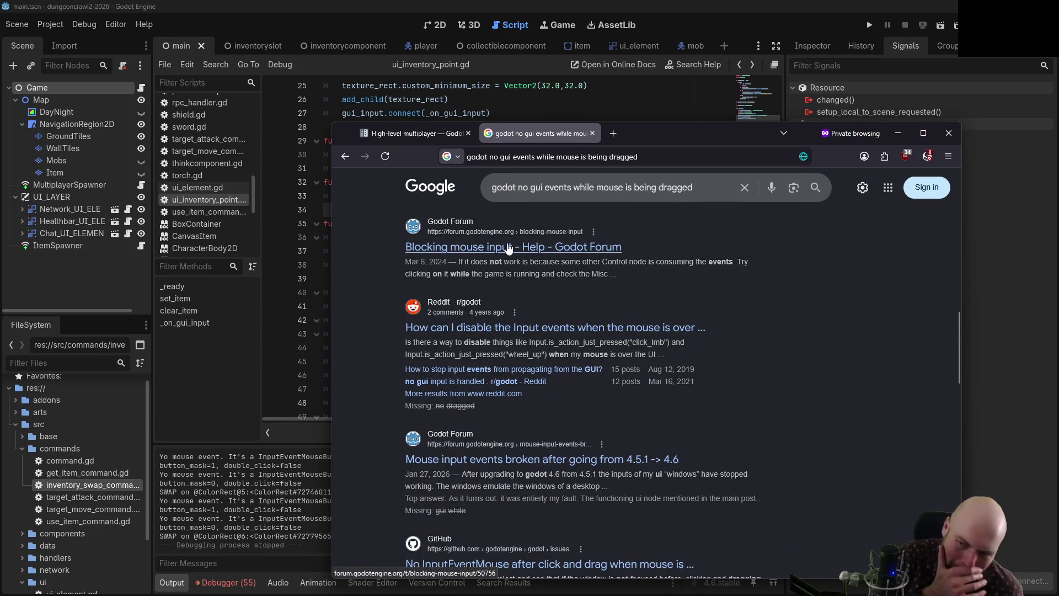
click(534, 460)
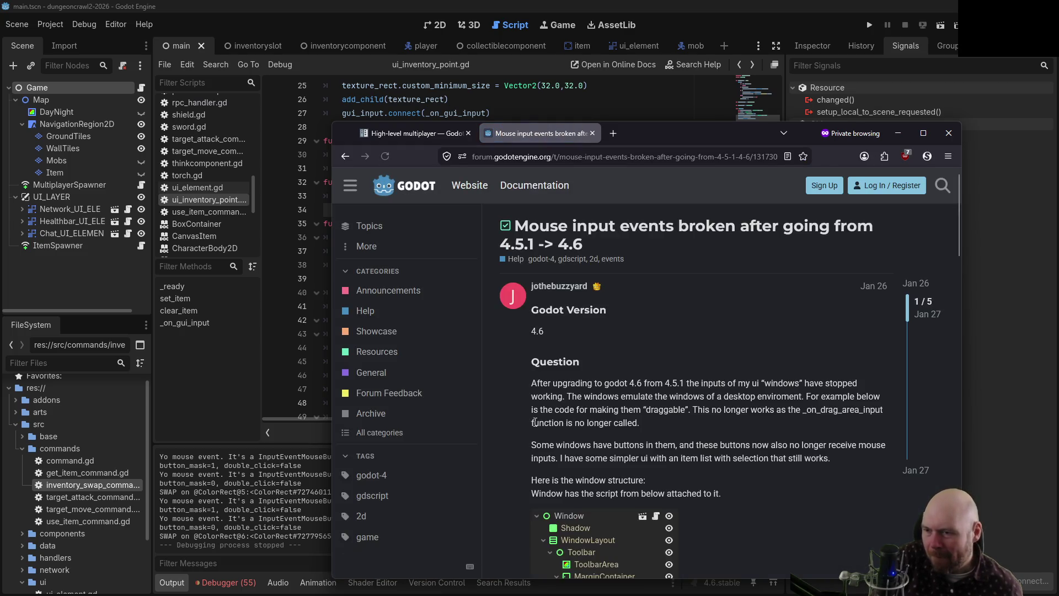
- Read the 'Mouse input events broken after going from 4.5.1 -> 4.6' thread, then return to the results
scroll(578, 392, down, 1)
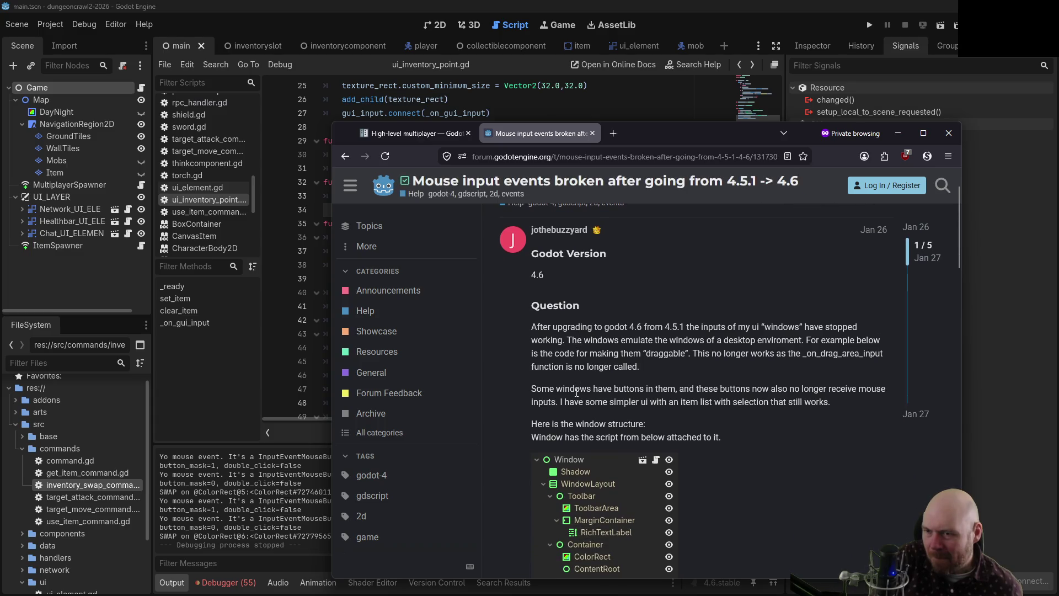
scroll(573, 392, down, 5)
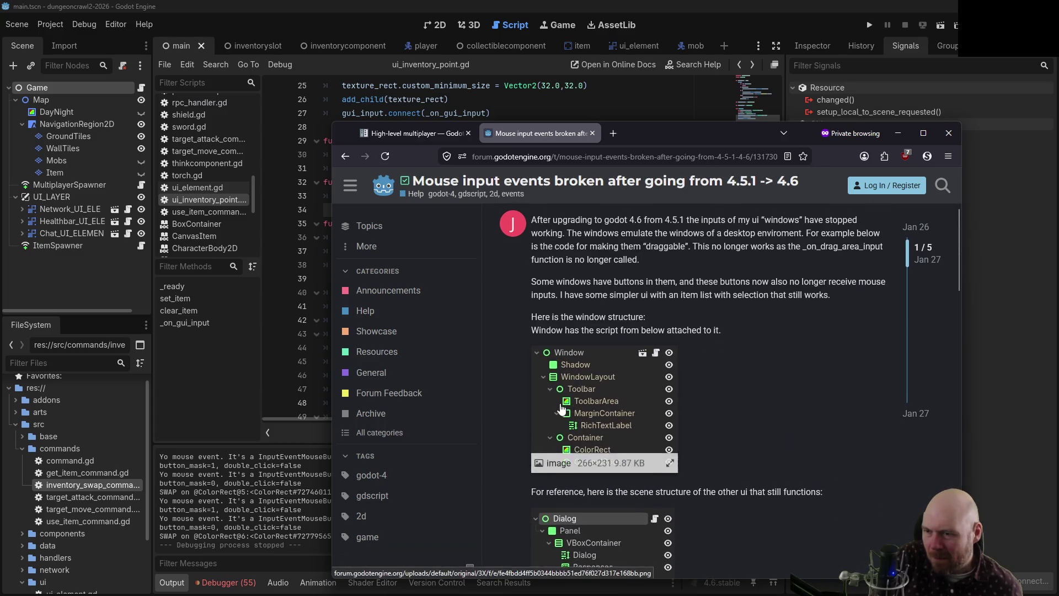
scroll(518, 429, down, 4)
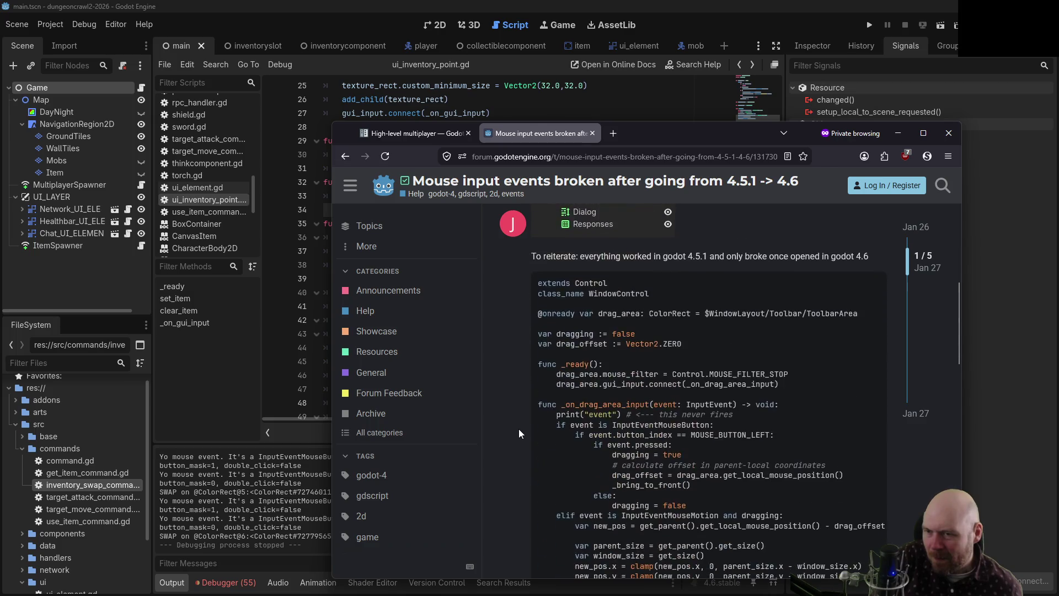
scroll(519, 428, down, 3)
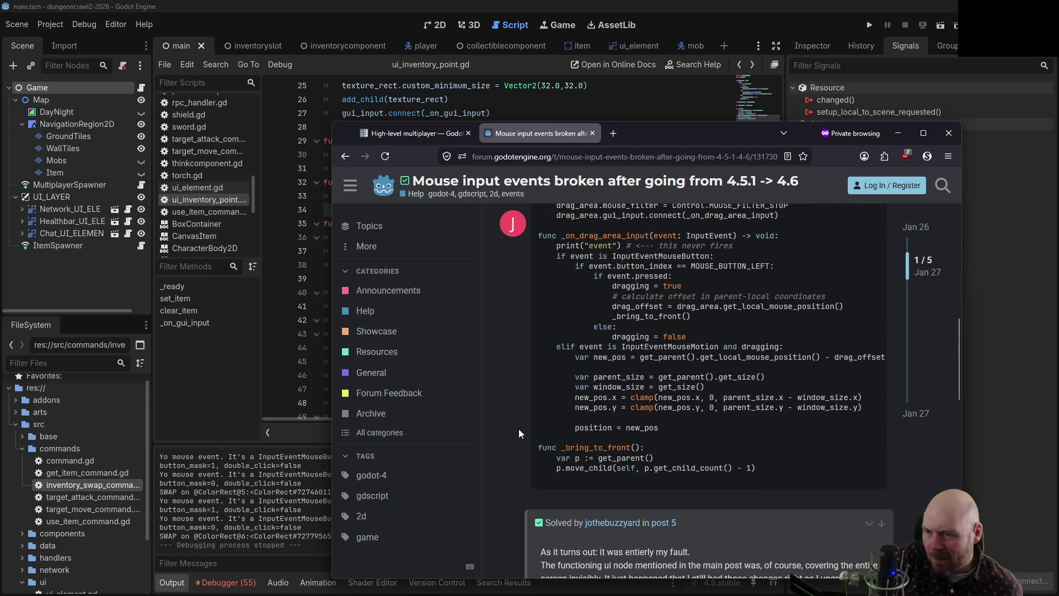
scroll(519, 429, down, 3)
scroll(518, 429, down, 1)
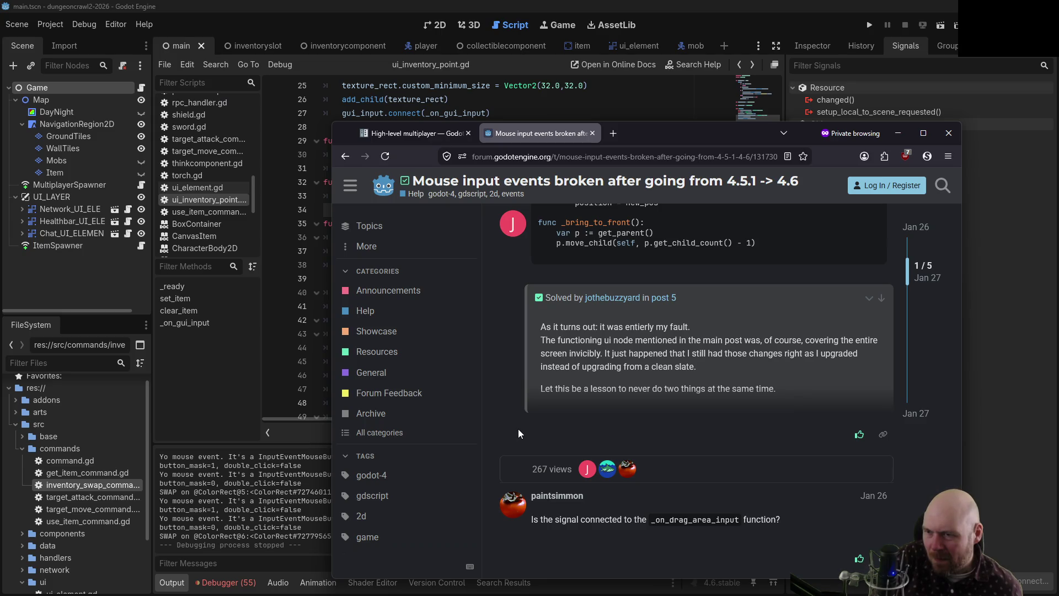
scroll(517, 429, down, 4)
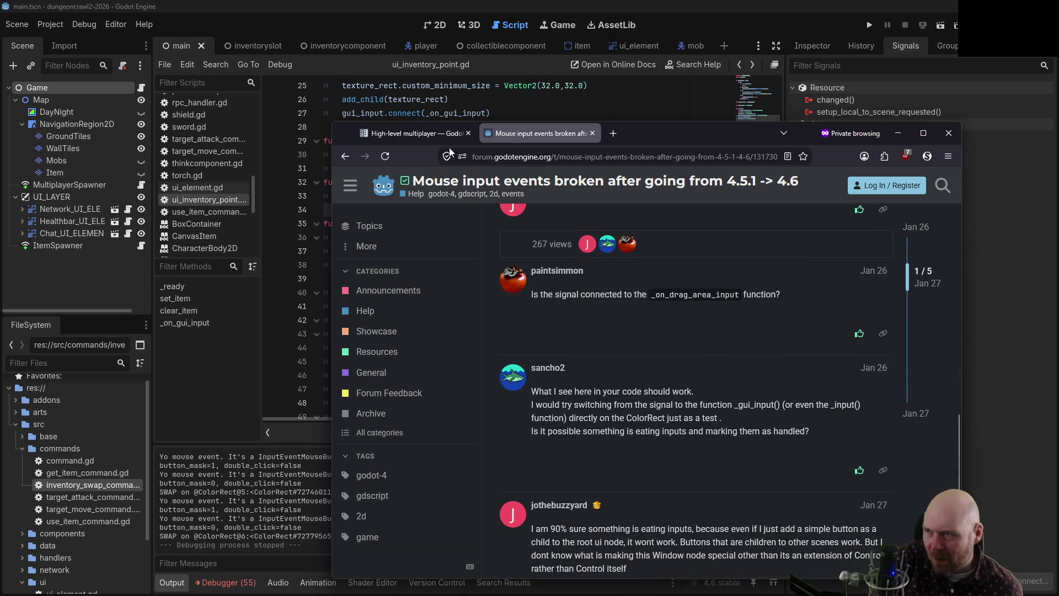
click(345, 156)
scroll(674, 485, up, 5)
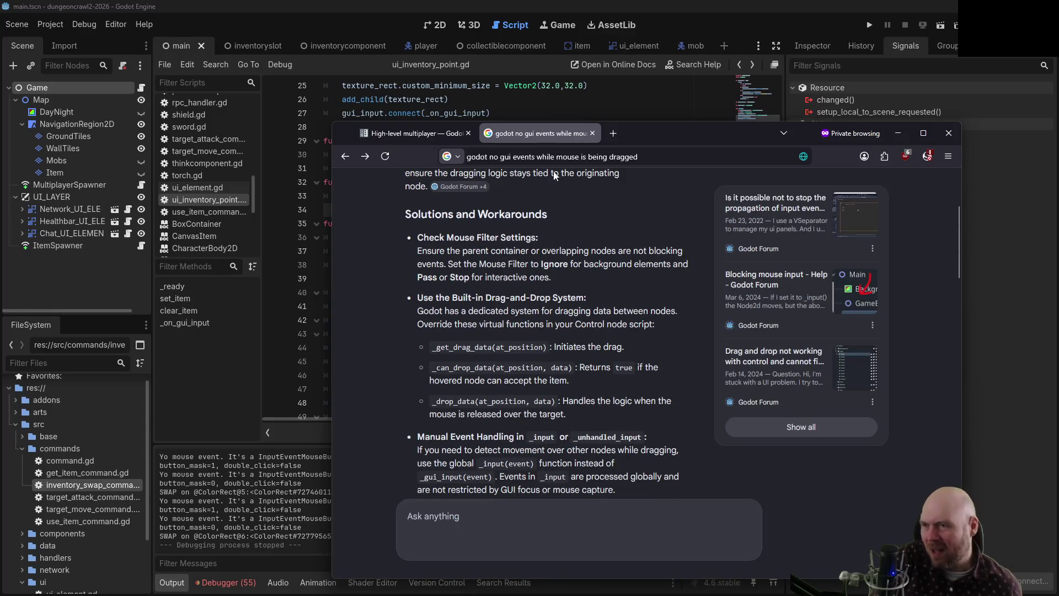
- Search 'godot built in drag and drop' and open the forum thread on the built-in drag & drop system and mouse offset
key(ctrl+l)
text(go)
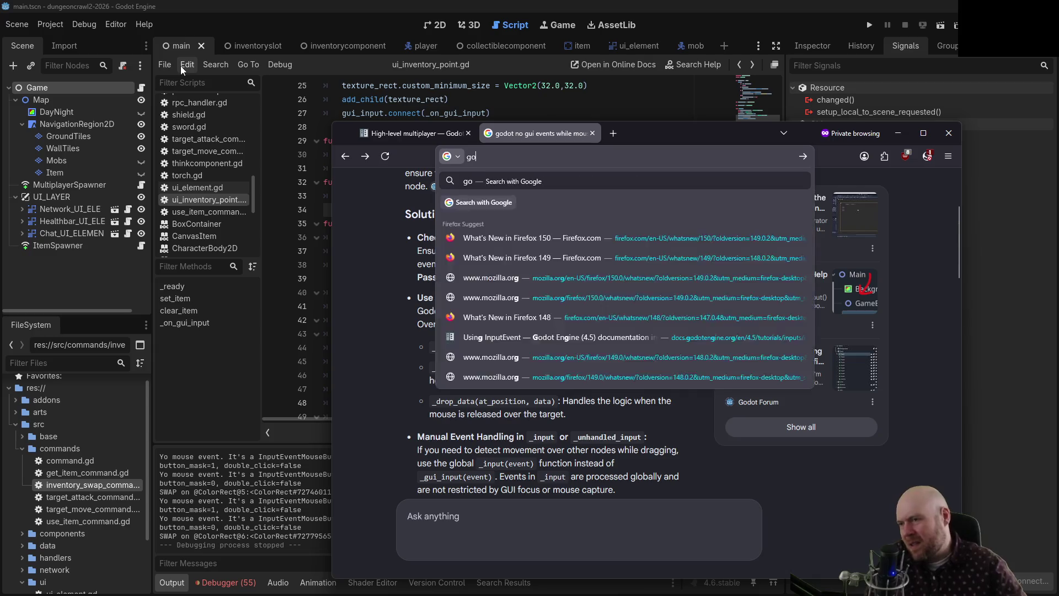
text(dot built in drag-and)
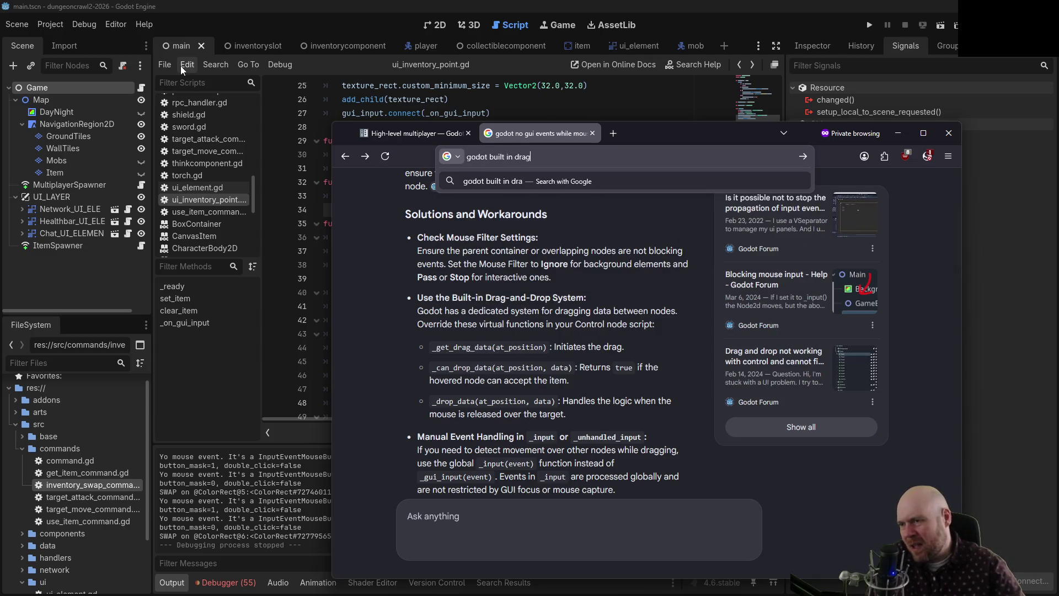
key(BackSpace)
key(BackSpace)
key(BackSpace)
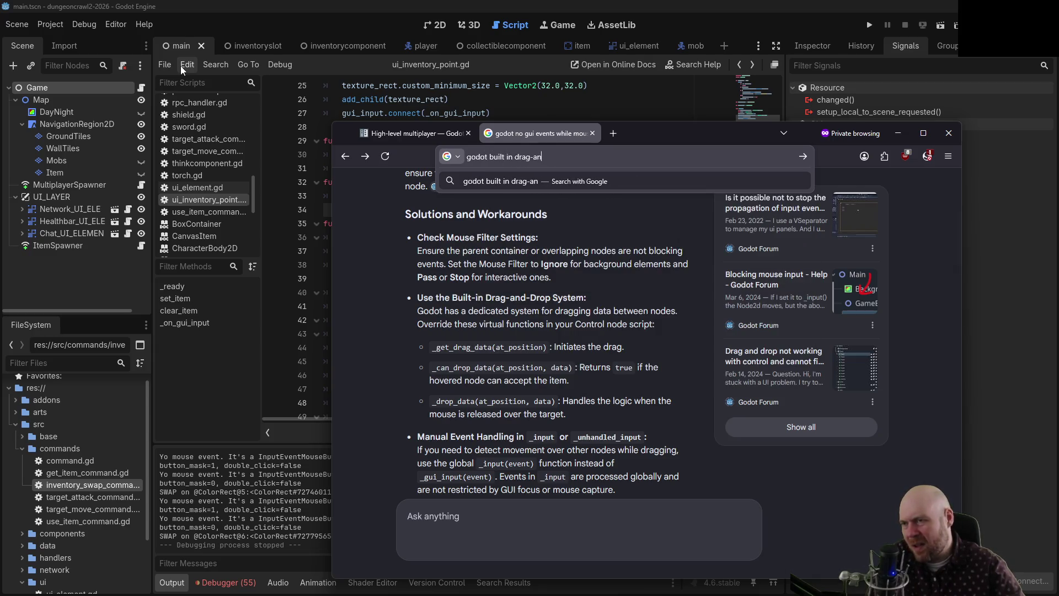
text(and drop)
key(Return)
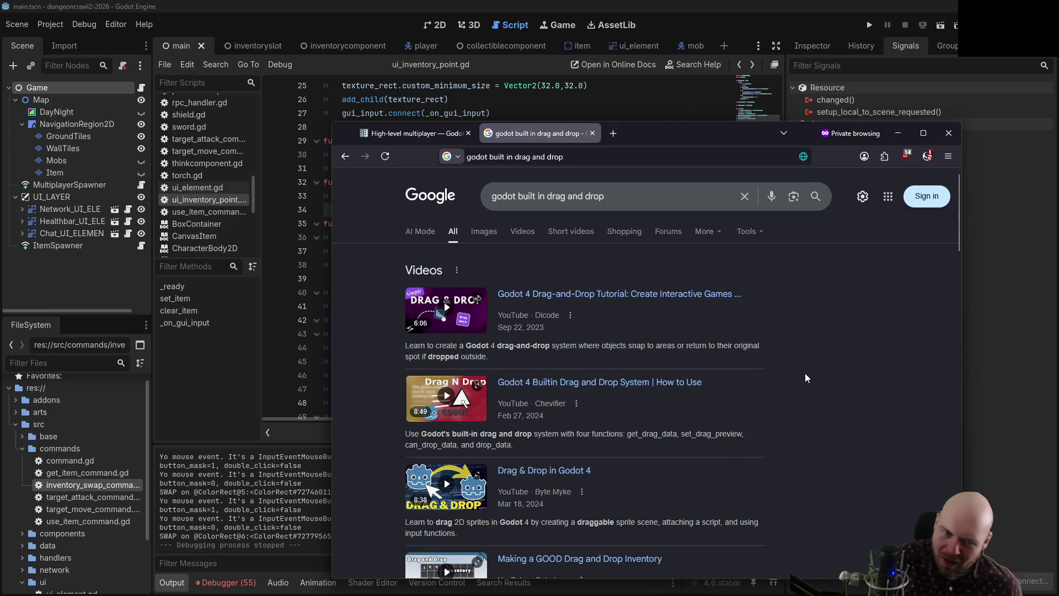
scroll(806, 373, down, 6)
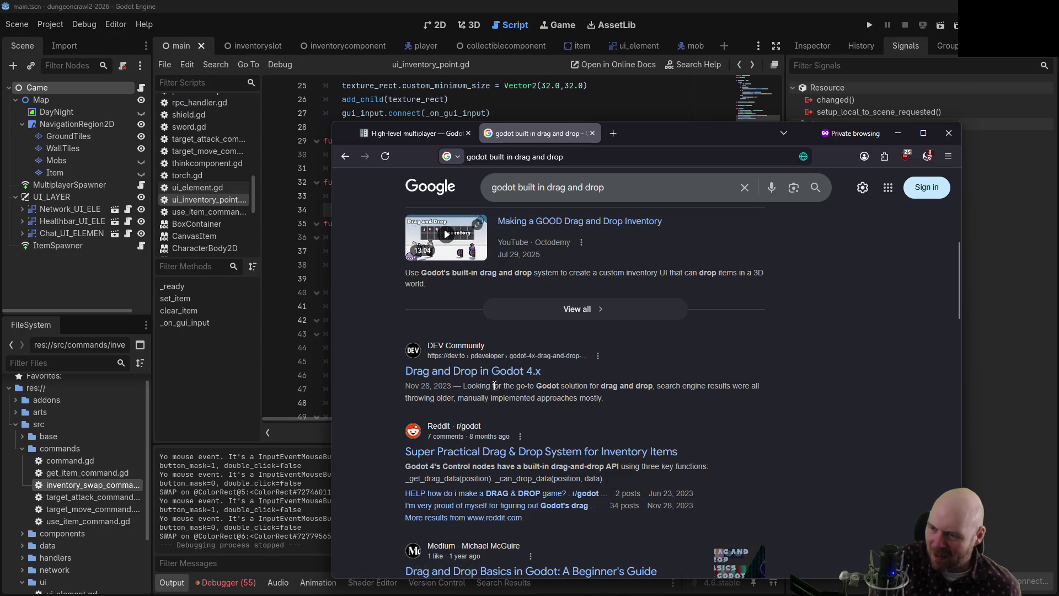
scroll(577, 425, down, 5)
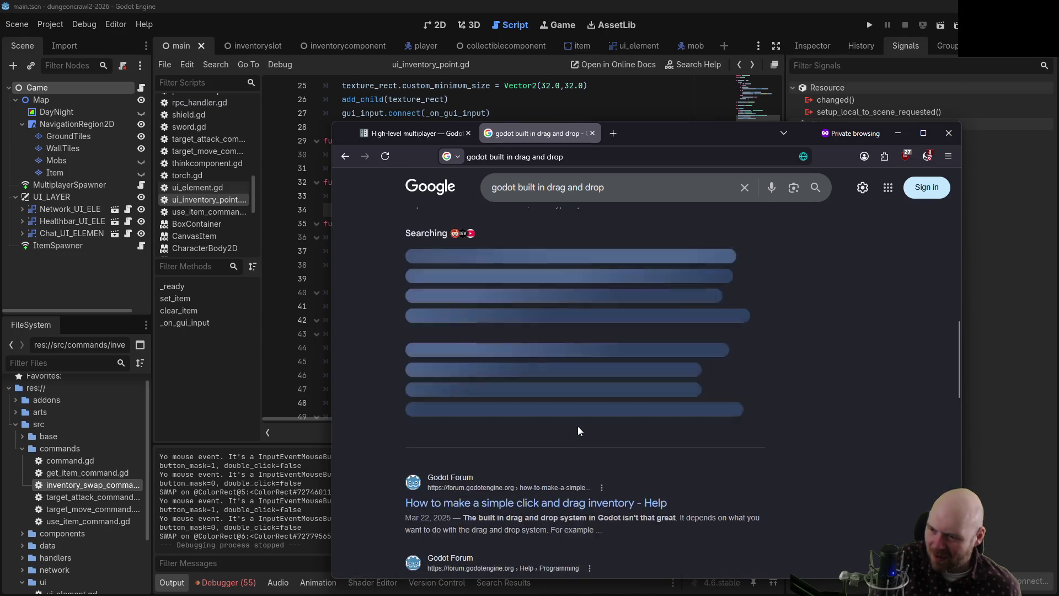
scroll(634, 425, down, 3)
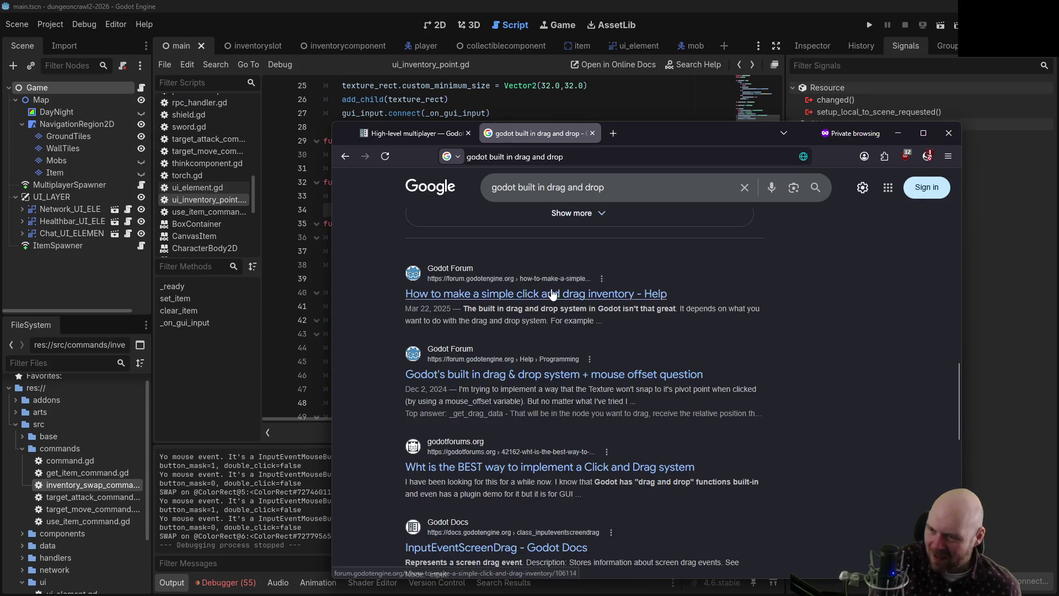
click(515, 374)
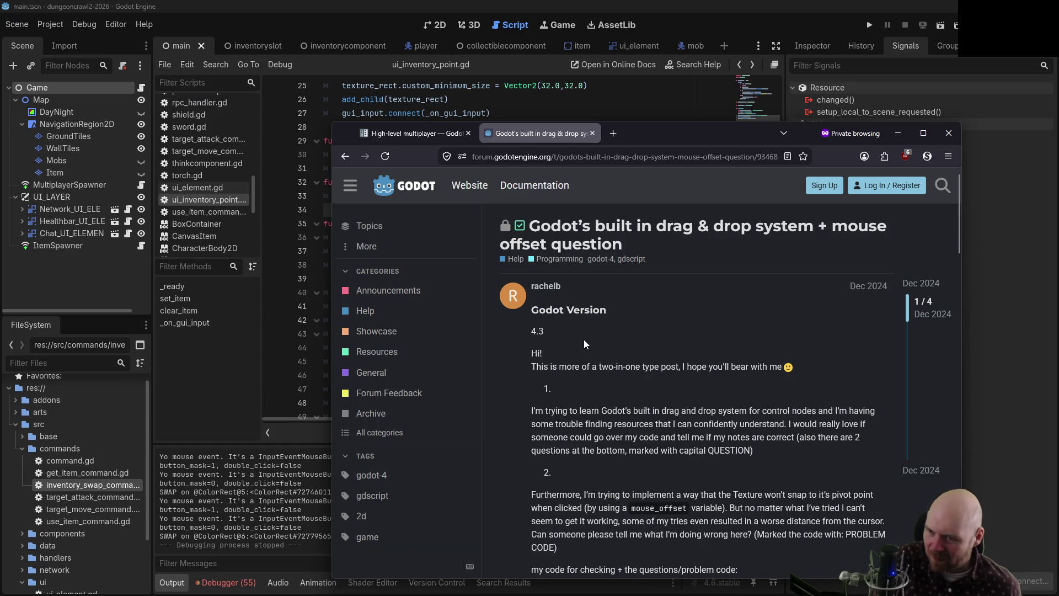
scroll(584, 339, down, 2)
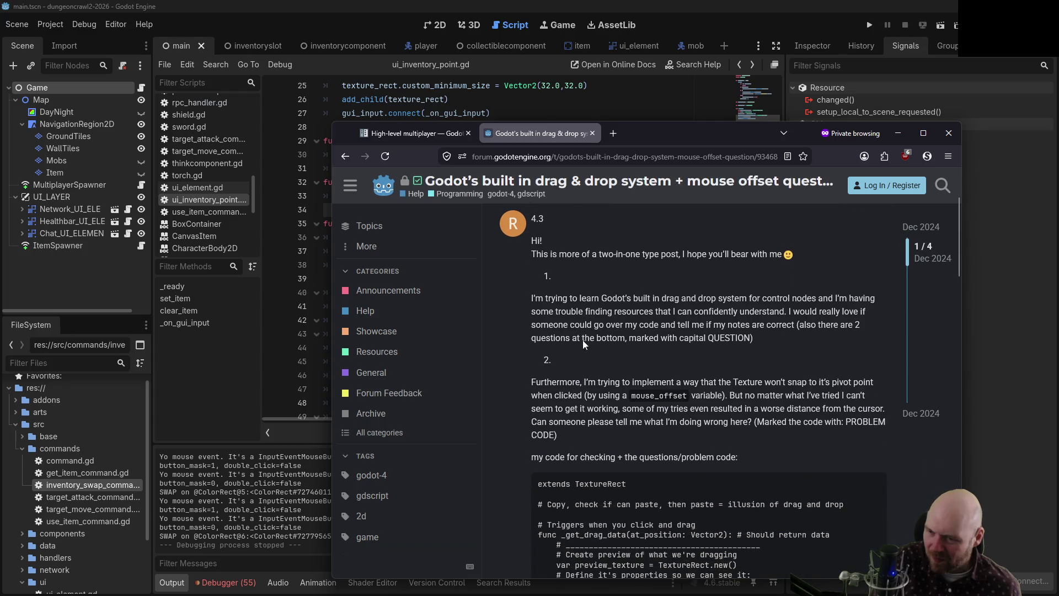
scroll(583, 341, down, 3)
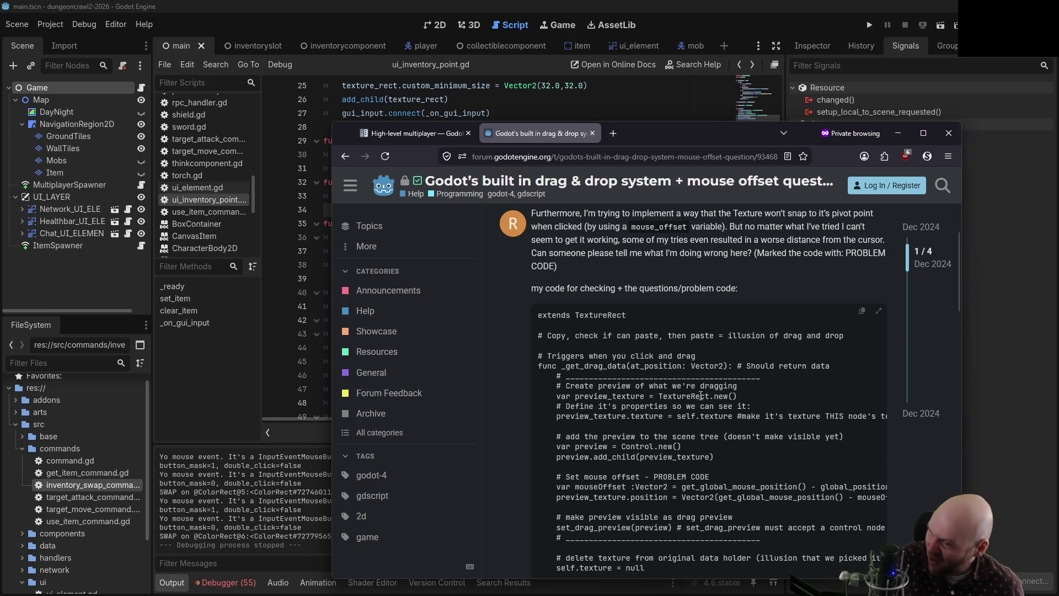
scroll(729, 440, down, 10)
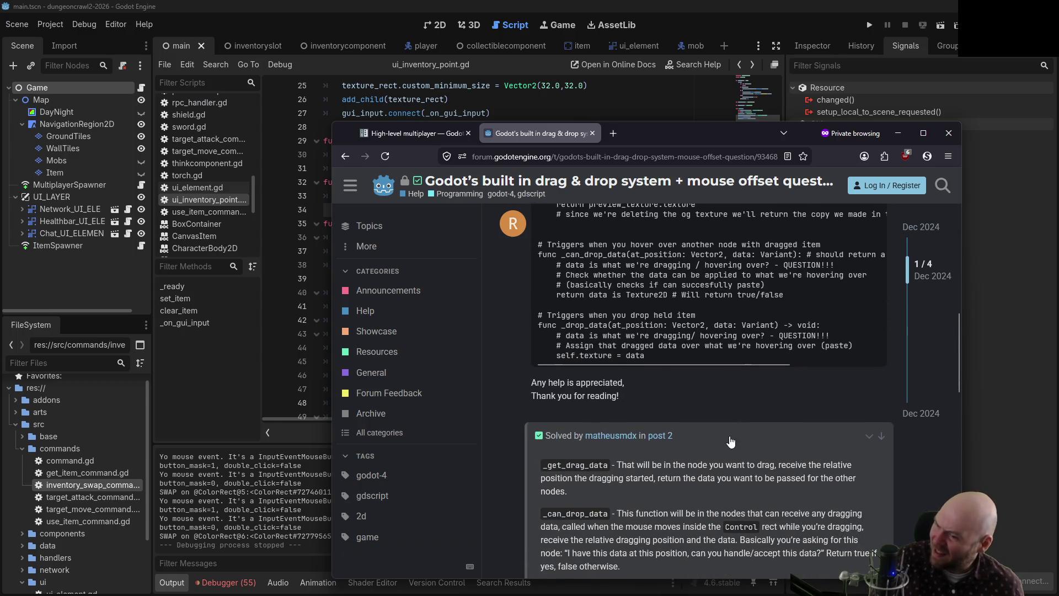
scroll(727, 437, down, 1)
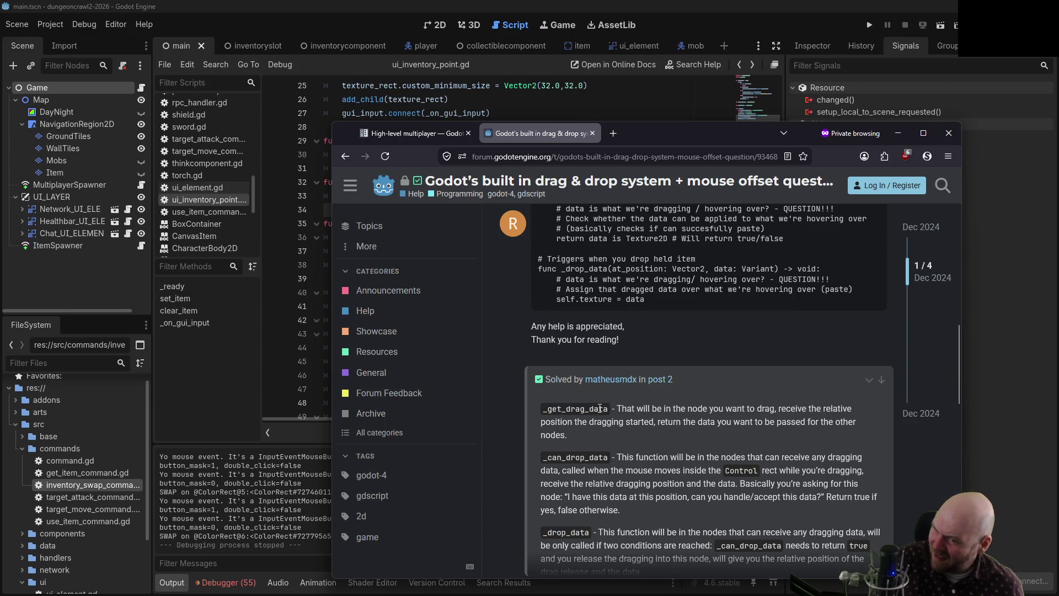
scroll(632, 408, down, 2)
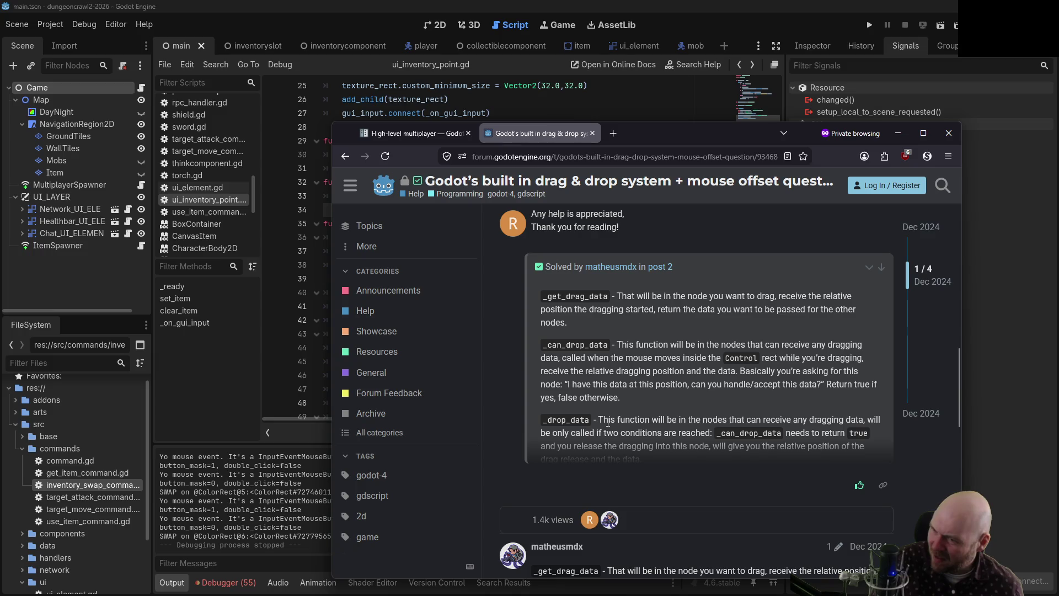
scroll(620, 416, down, 1)
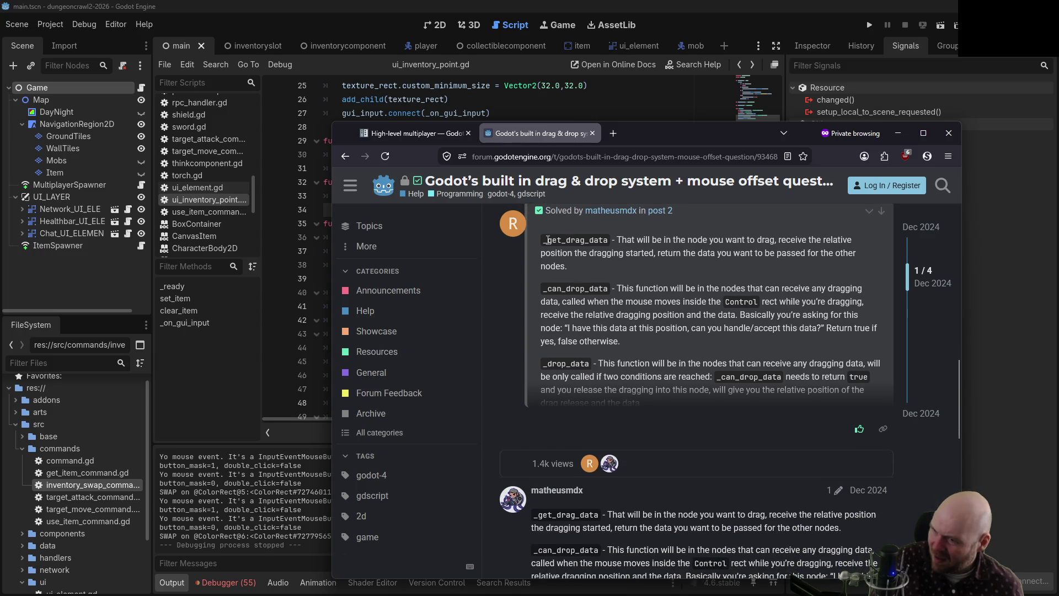
scroll(601, 375, down, 4)
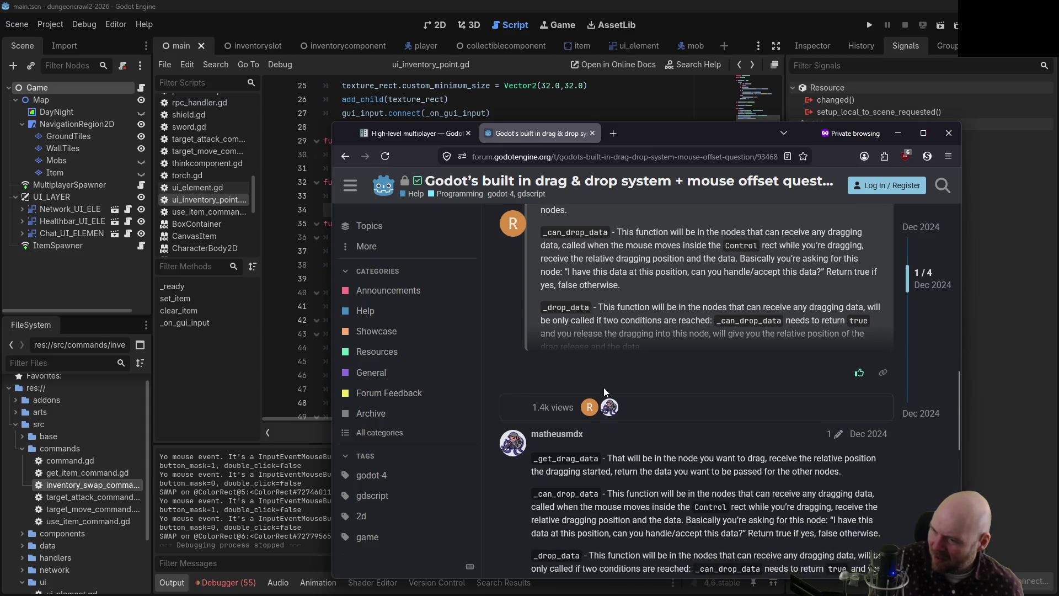
click(559, 156)
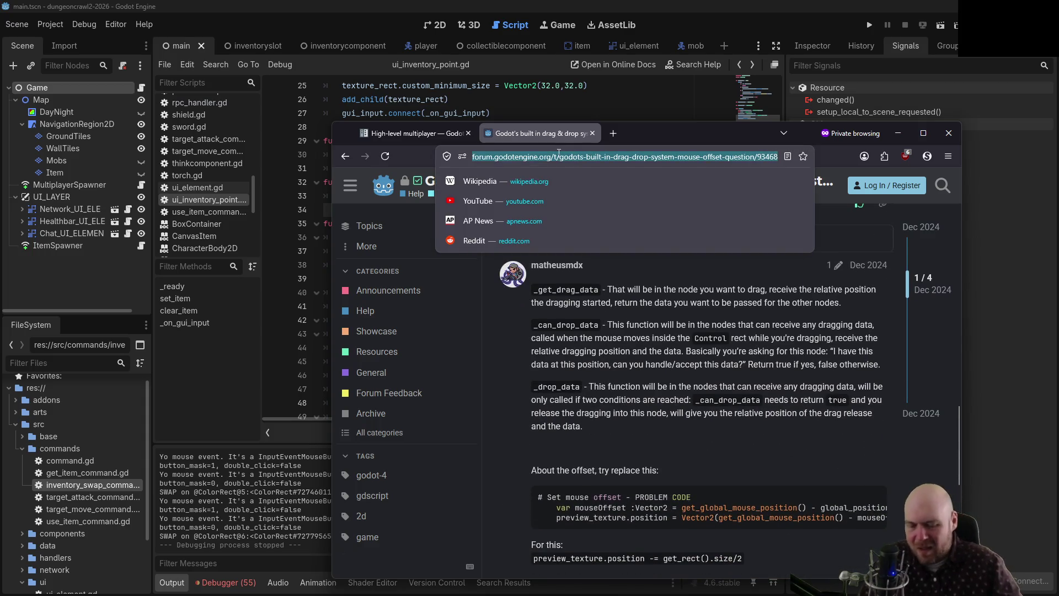
- Search Google for 'godot get_drag_data and drop_data', then return to the Godot editor
text(godot get_drag_data and _dro)
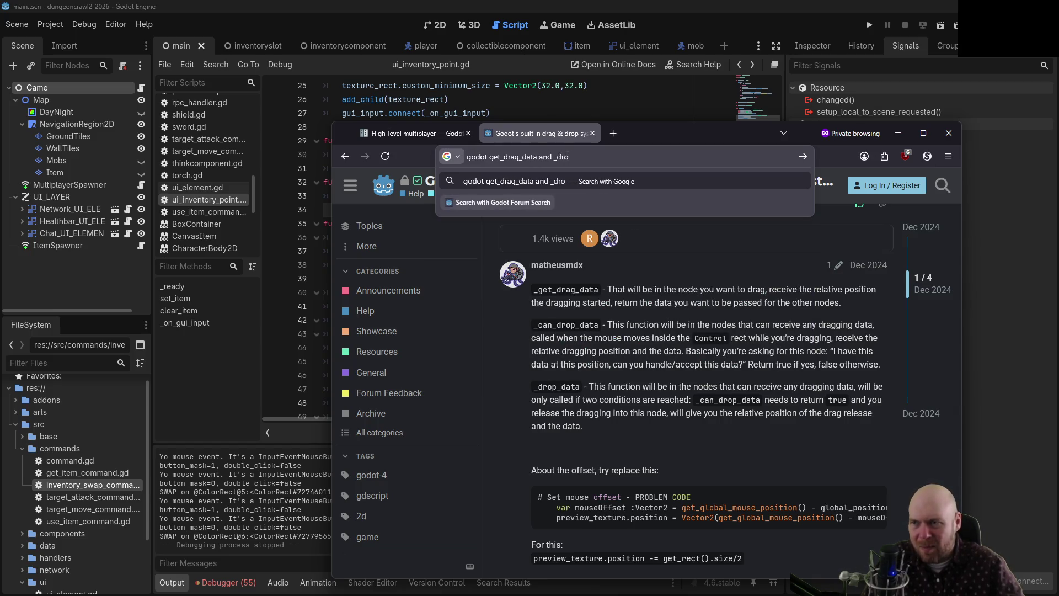
key(BackSpace)
text(drop_d)
text(ata)
key(Return)
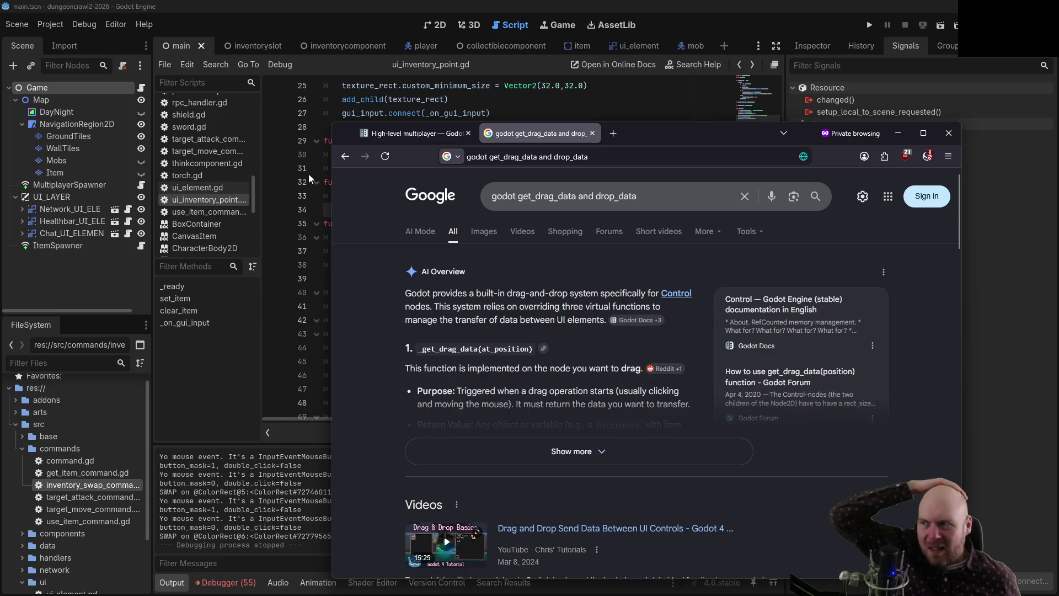
key(alt+Tab)
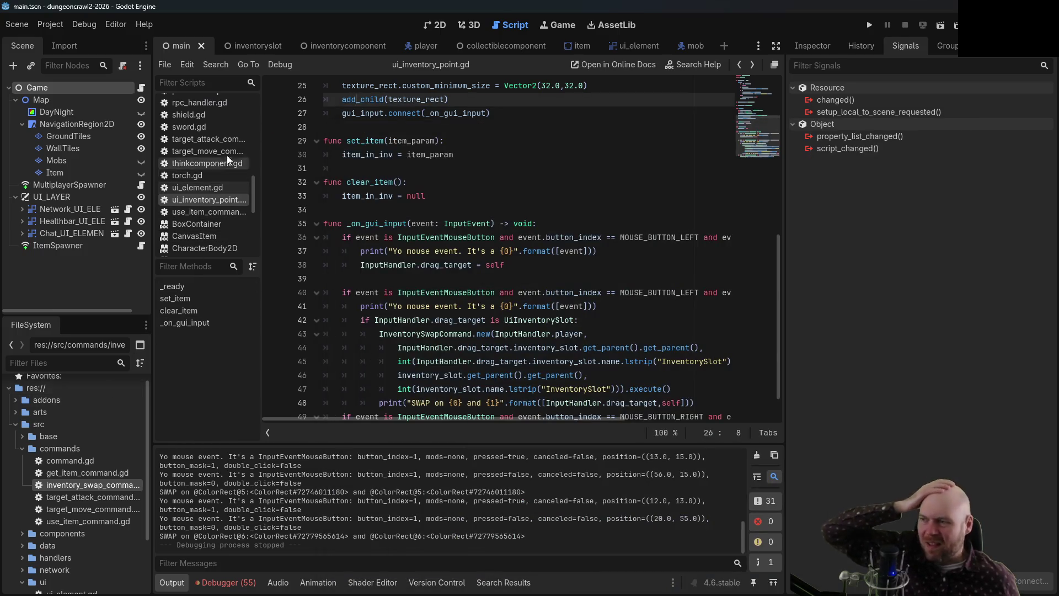
- Go to the top of ui_inventory_point.gd and open the ColorRect docs from its extends line
scroll(203, 155, up, 5)
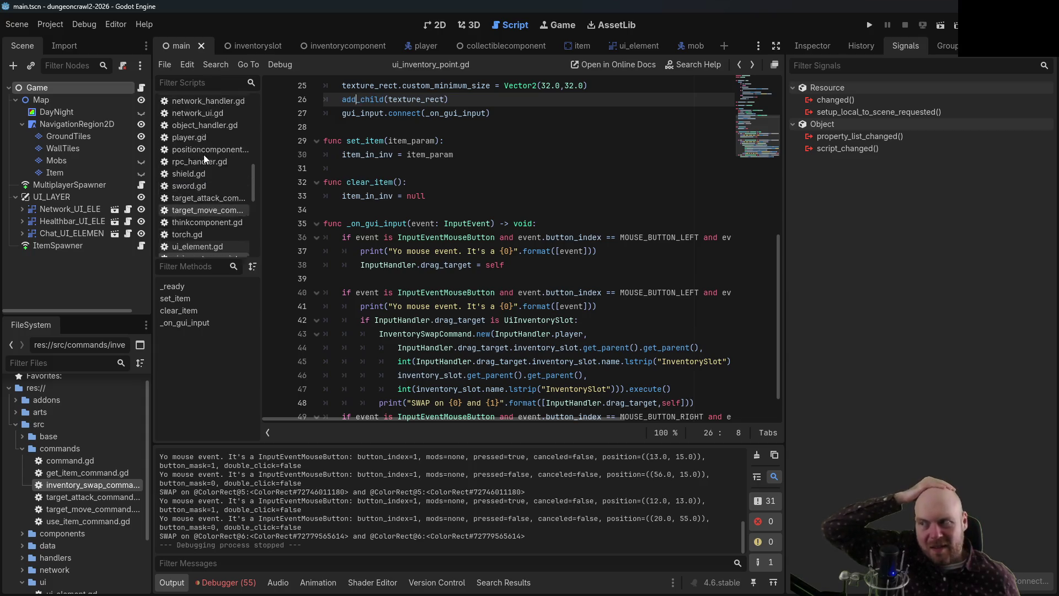
scroll(616, 214, up, 2)
scroll(617, 215, up, 6)
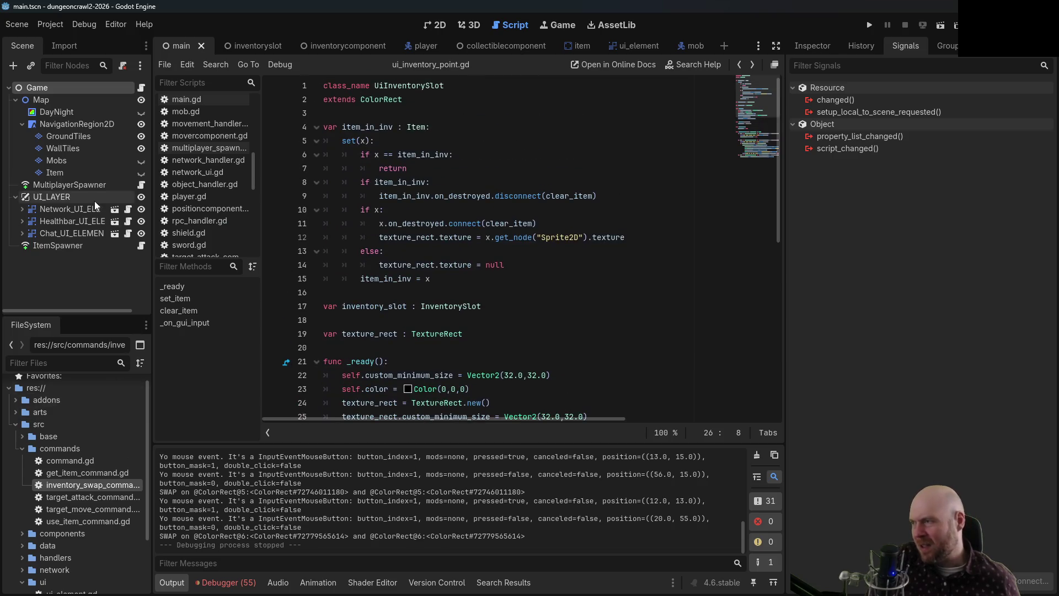
ctrl+click(385, 98)
- Go to the parent Control class reference and jump to its _get_drag_data method description
click(323, 102)
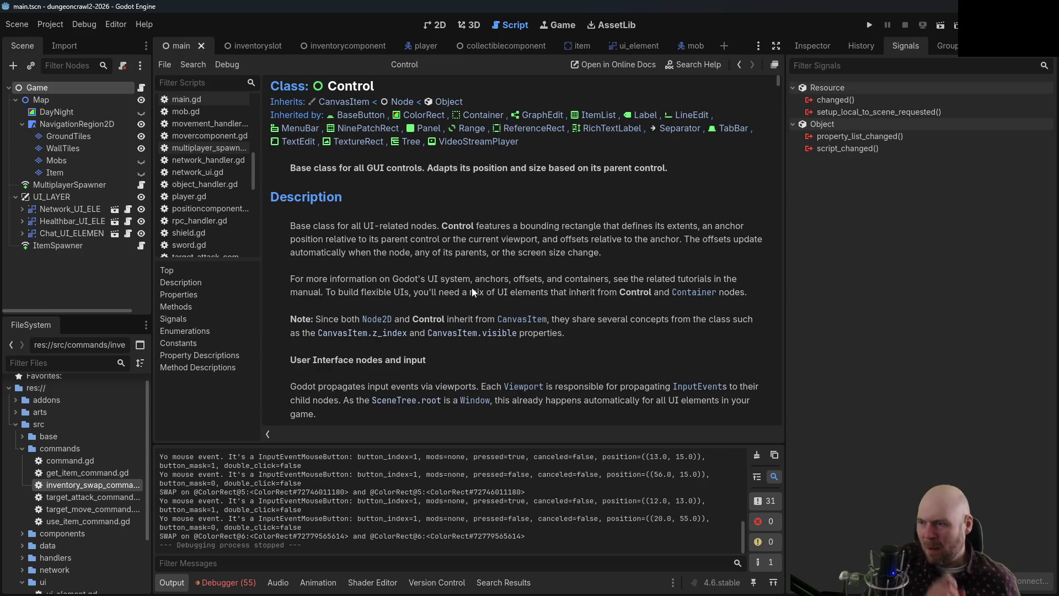
scroll(480, 294, down, 15)
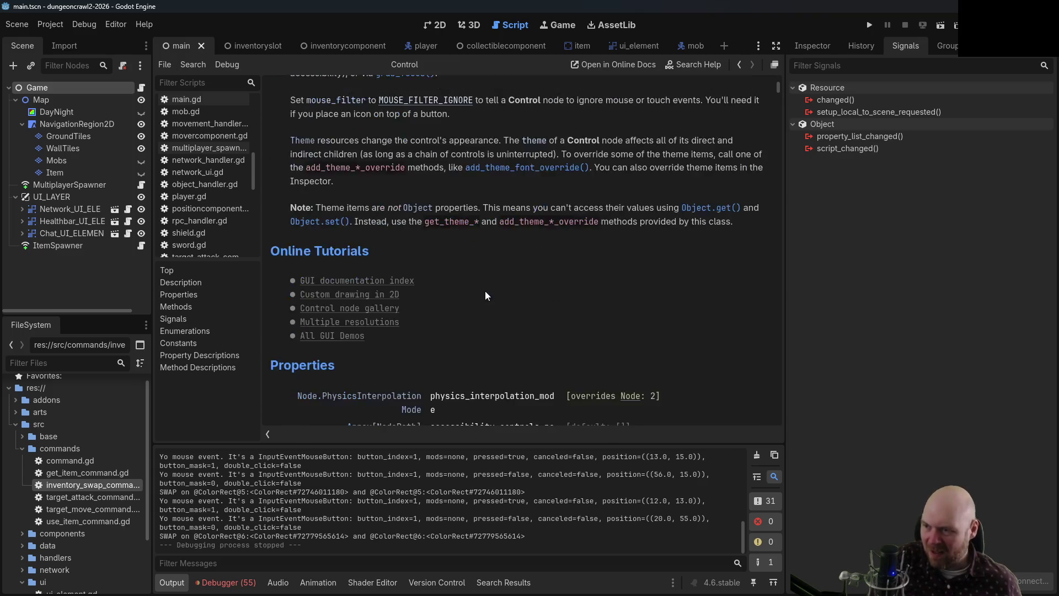
scroll(485, 291, down, 10)
scroll(563, 312, down, 10)
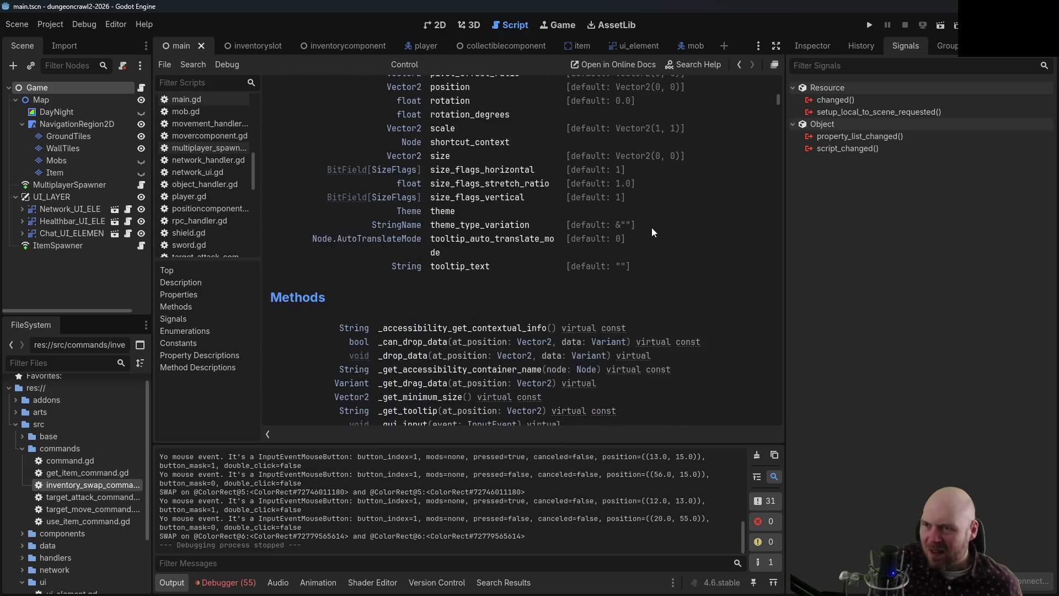
scroll(712, 168, down, 3)
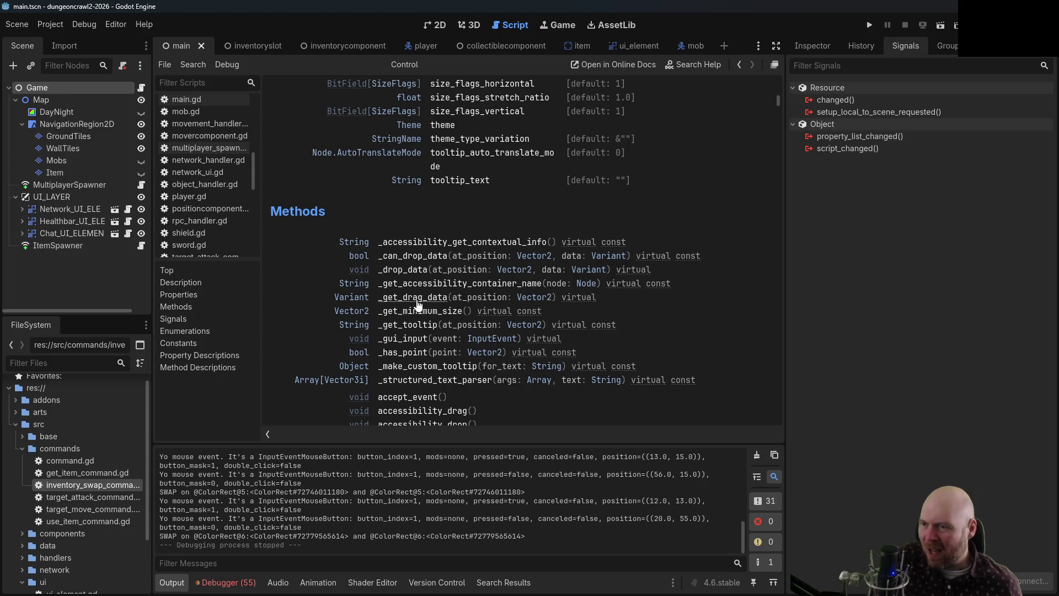
scroll(407, 313, down, 2)
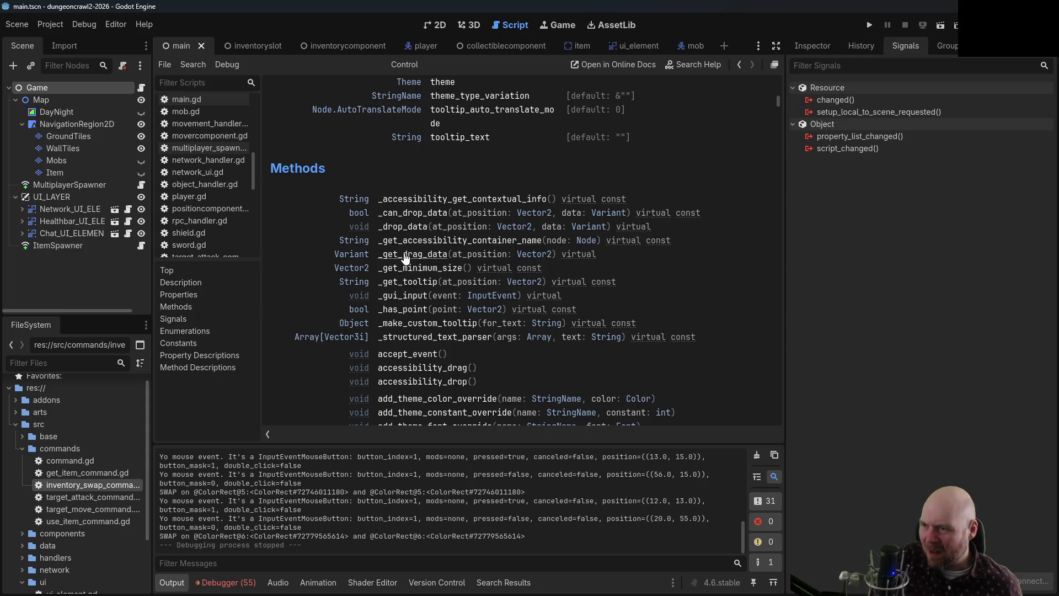
click(404, 254)
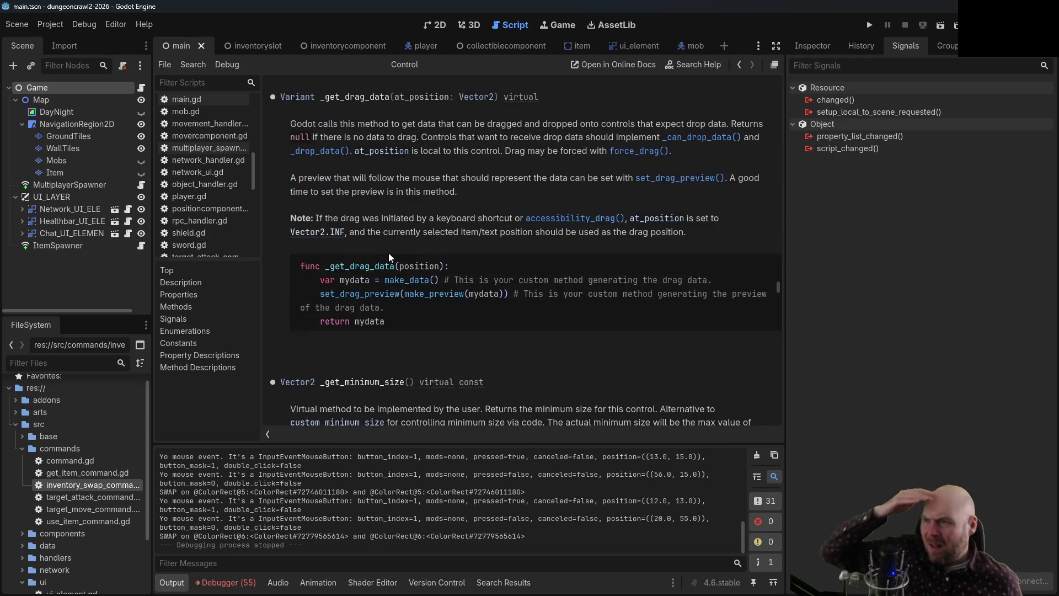